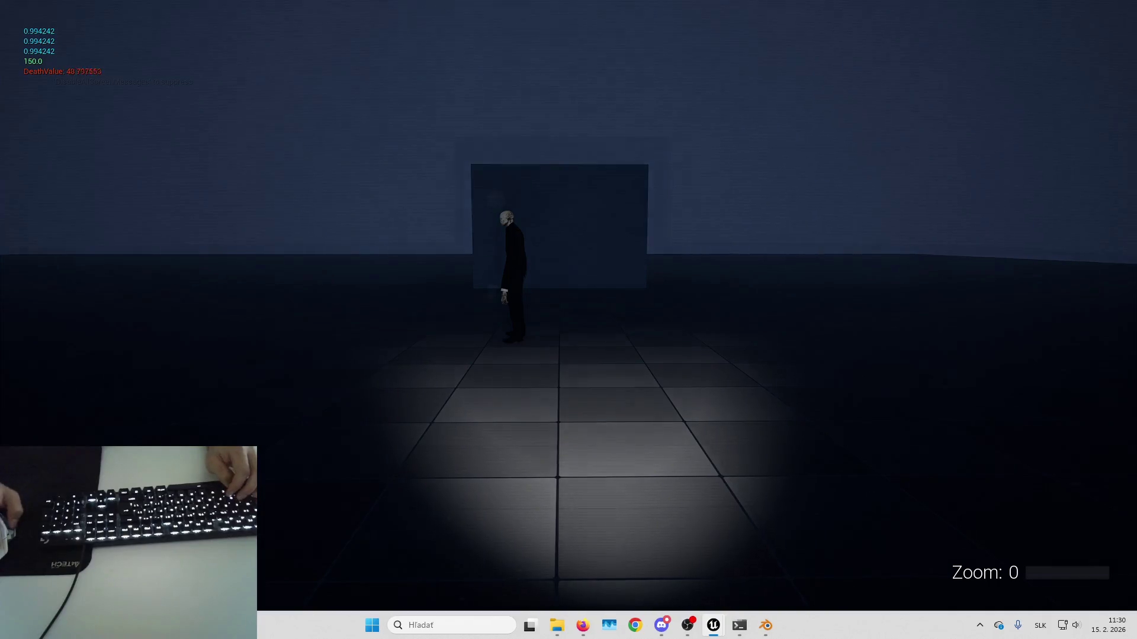
- Walk toward the Slender figure in the play test, then end the Play In Editor session
key("w")
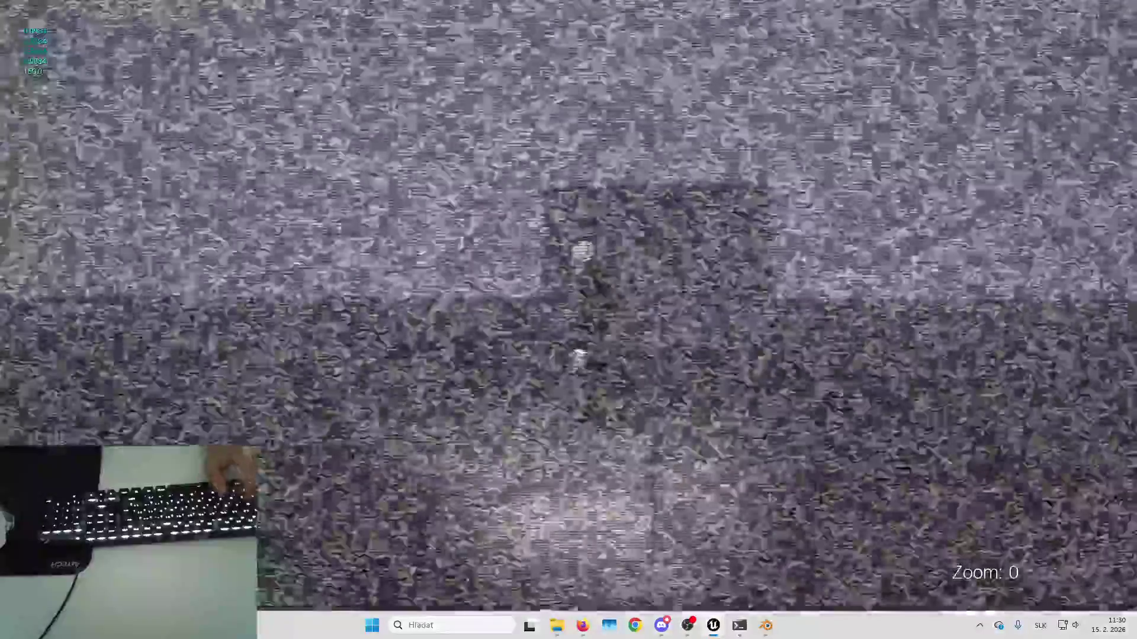
key("Escape")
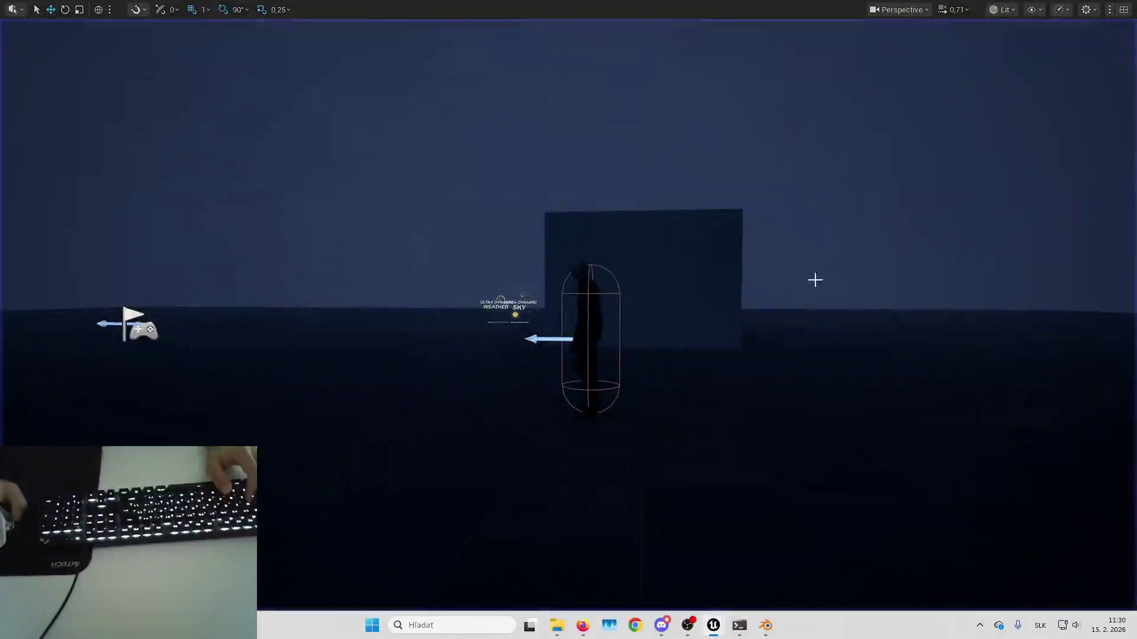
- Bring up the B_LookingAtSlenderComponent Blueprint, then return to the level editor
mouse_move(726, 631)
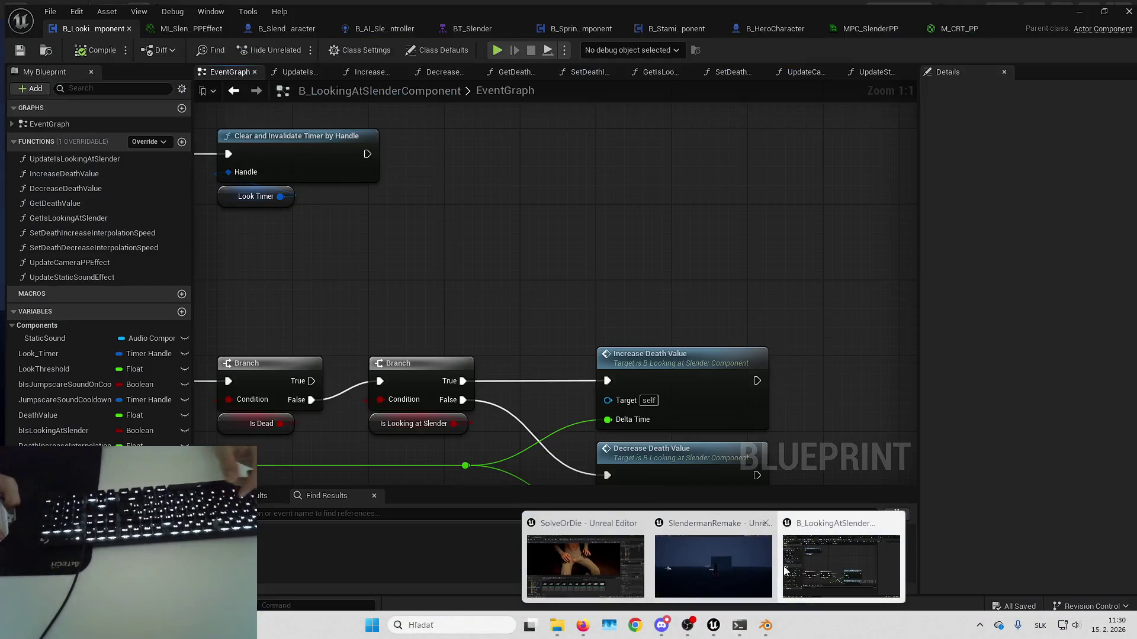
left_click(821, 570)
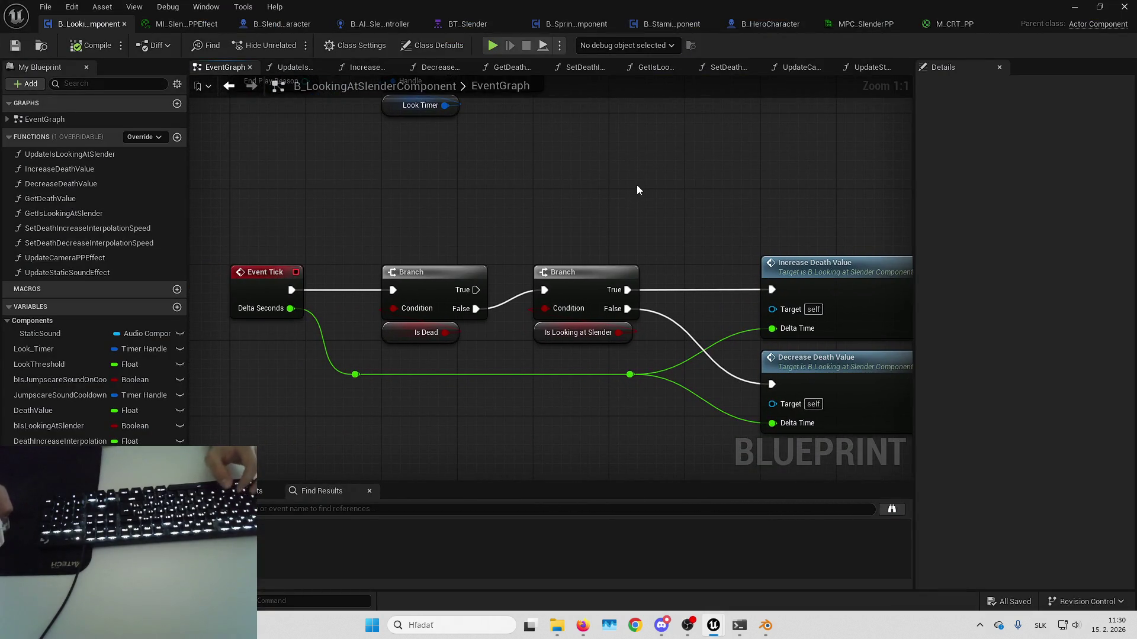
key("alt+Tab")
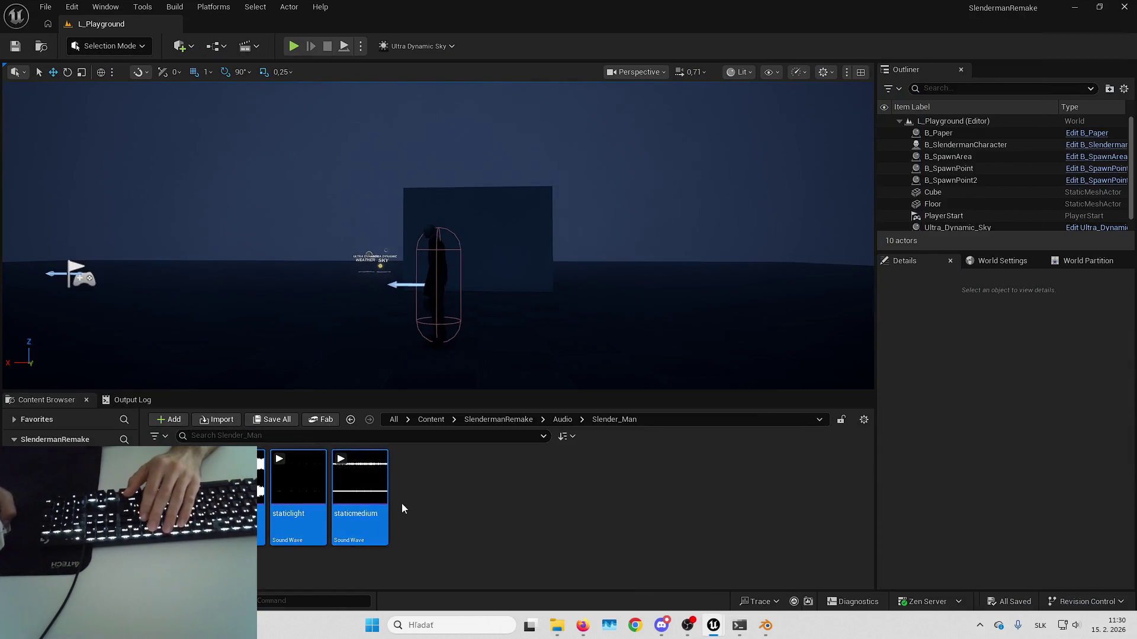
- Preview the staticmedium sound in the Content Browser and open its sound wave asset
left_click(364, 479)
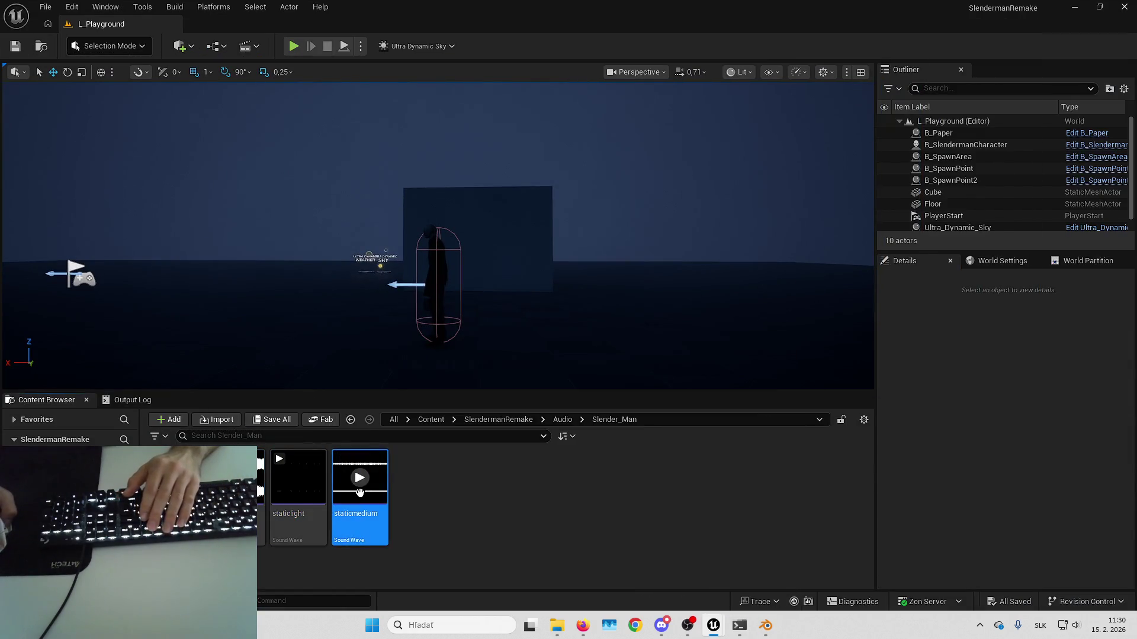
left_click(362, 479)
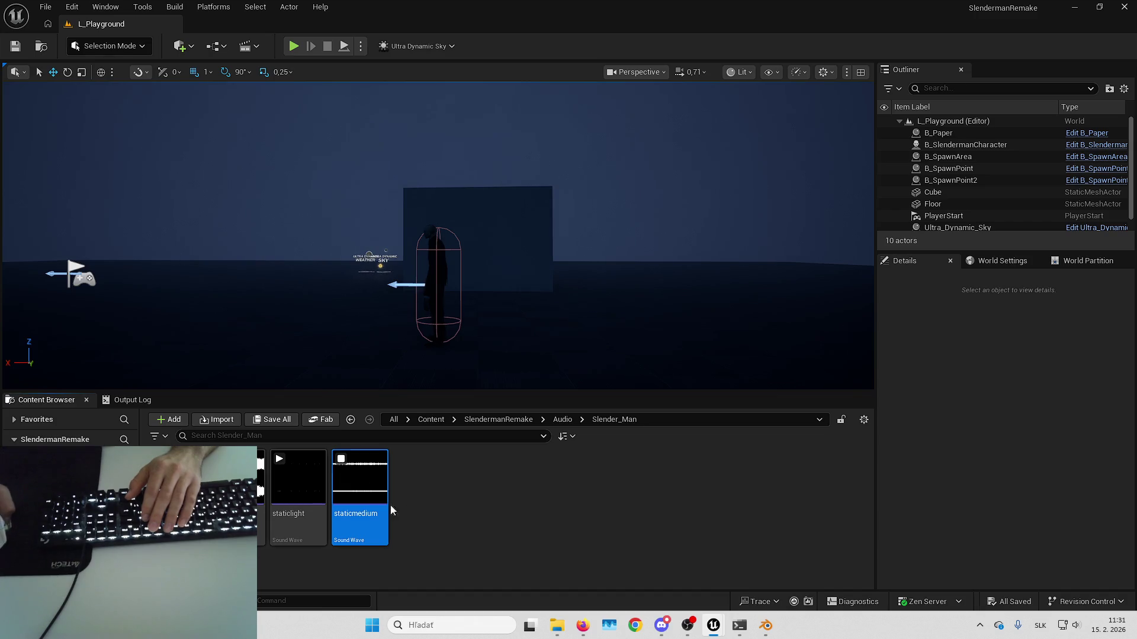
double_click(359, 485)
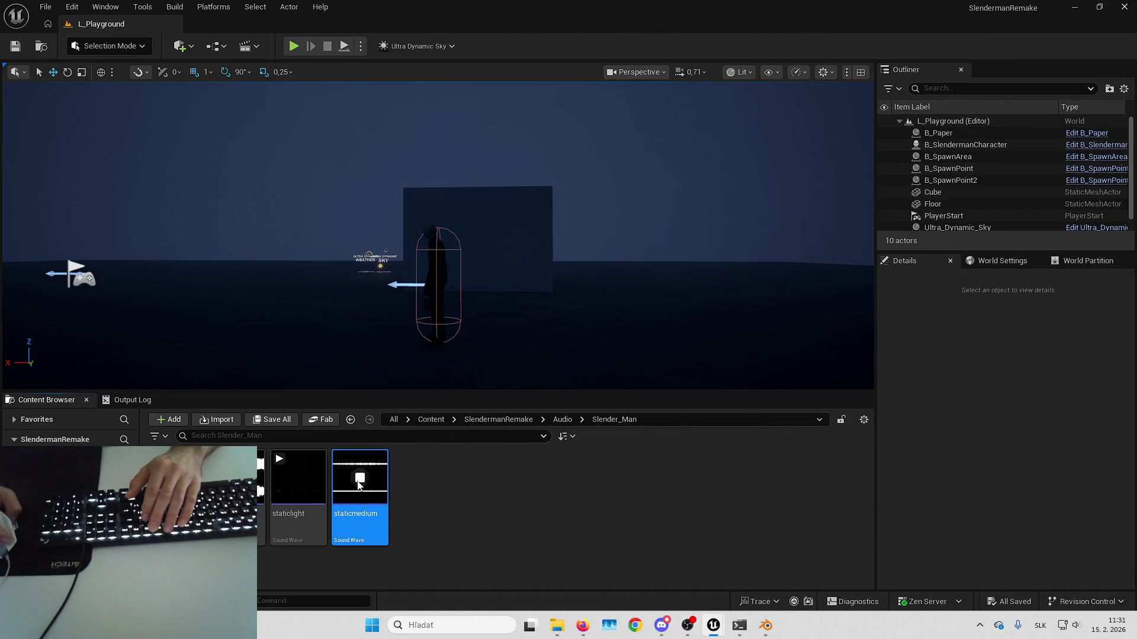
- Maximize the staticmedium sound wave editor and edit its Pitch value
left_click_drag(905, 337, 592, 5)
scroll(493, 357, "down", 3)
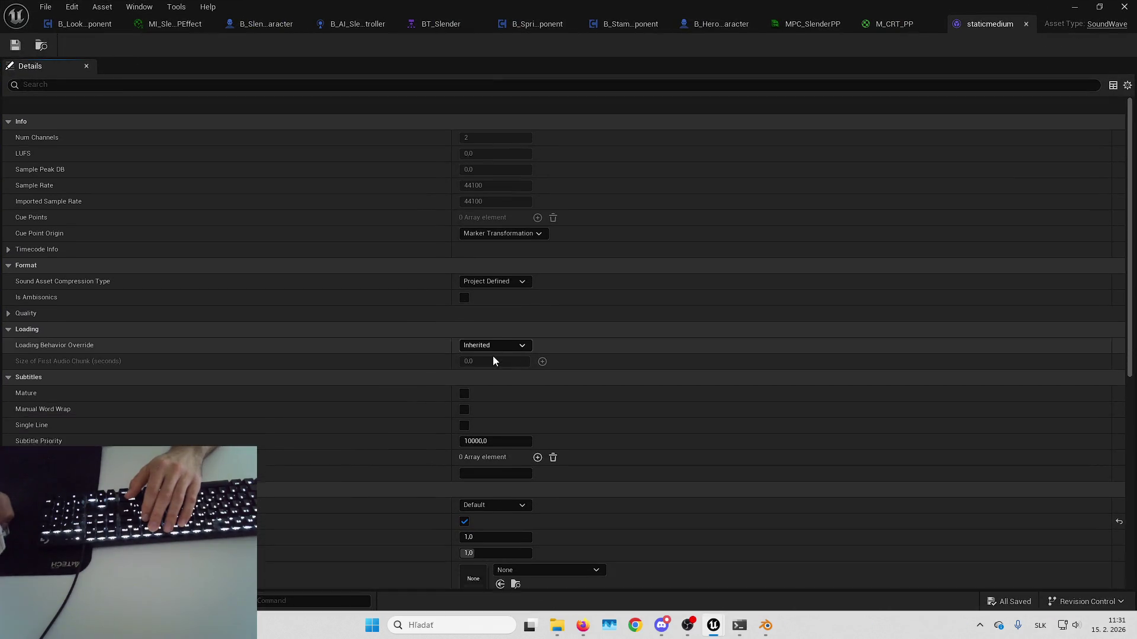
scroll(319, 222, "down", 1)
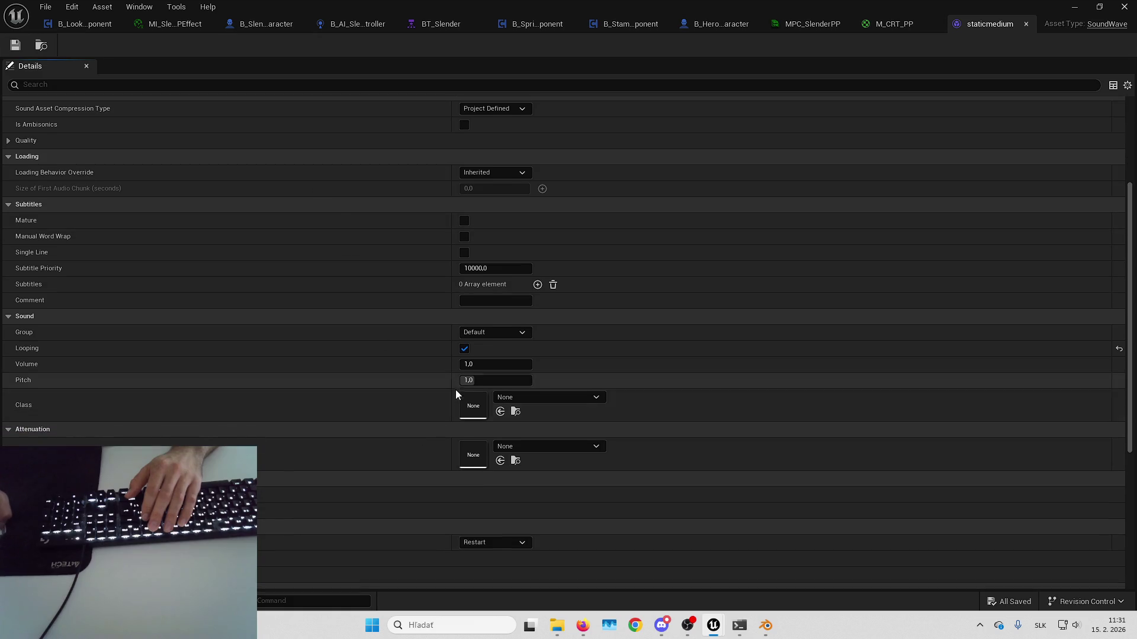
left_click(476, 379)
type("5")
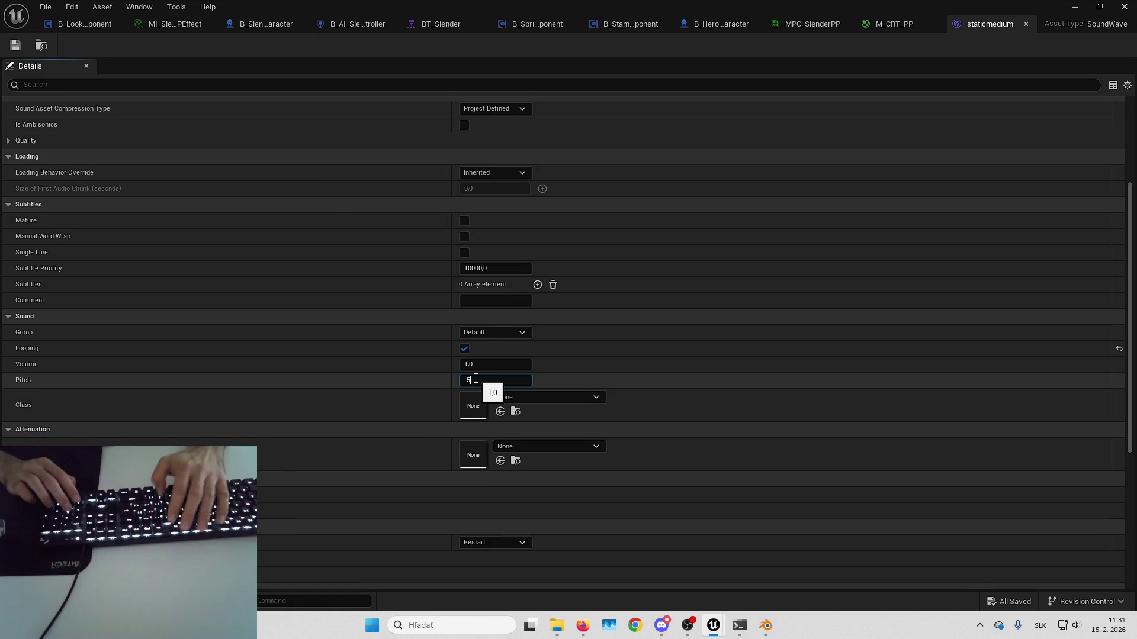
key("alt+Tab")
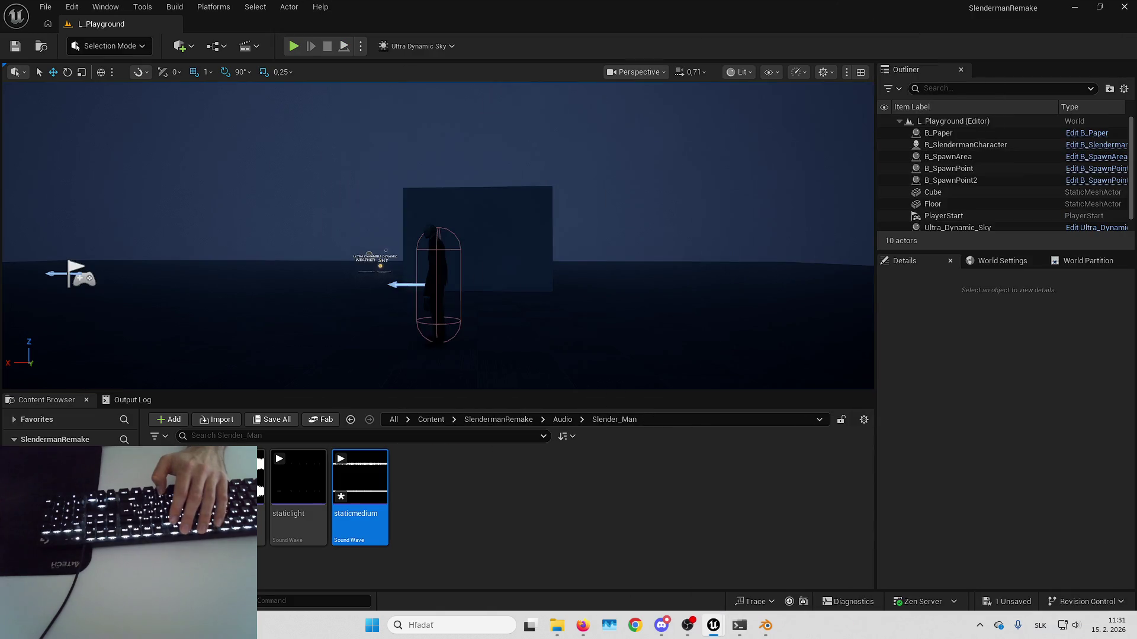
- Preview the edited staticmedium sound and save the modified asset from the unsaved prompt
key("ctrl+s")
left_click(341, 459)
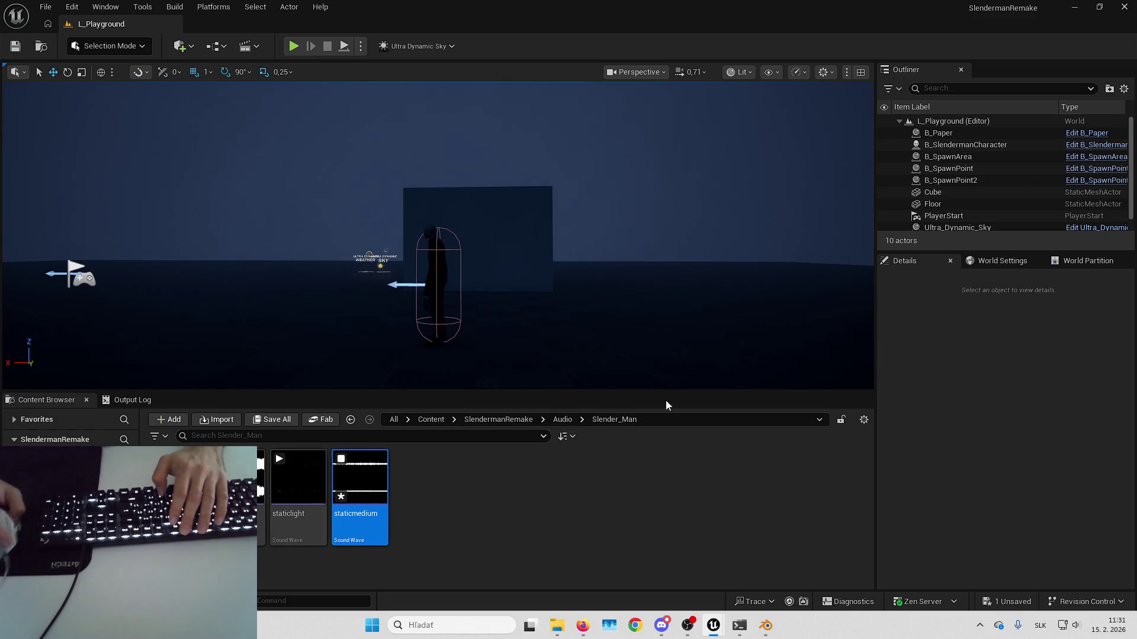
mouse_move(363, 480)
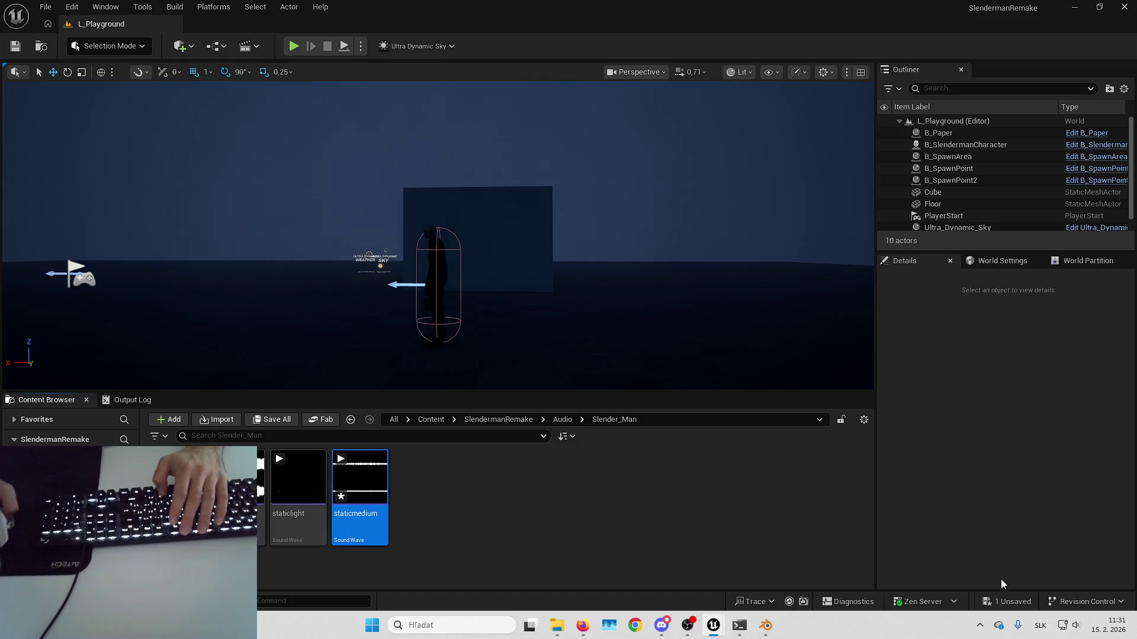
left_click(1007, 602)
left_click(654, 436)
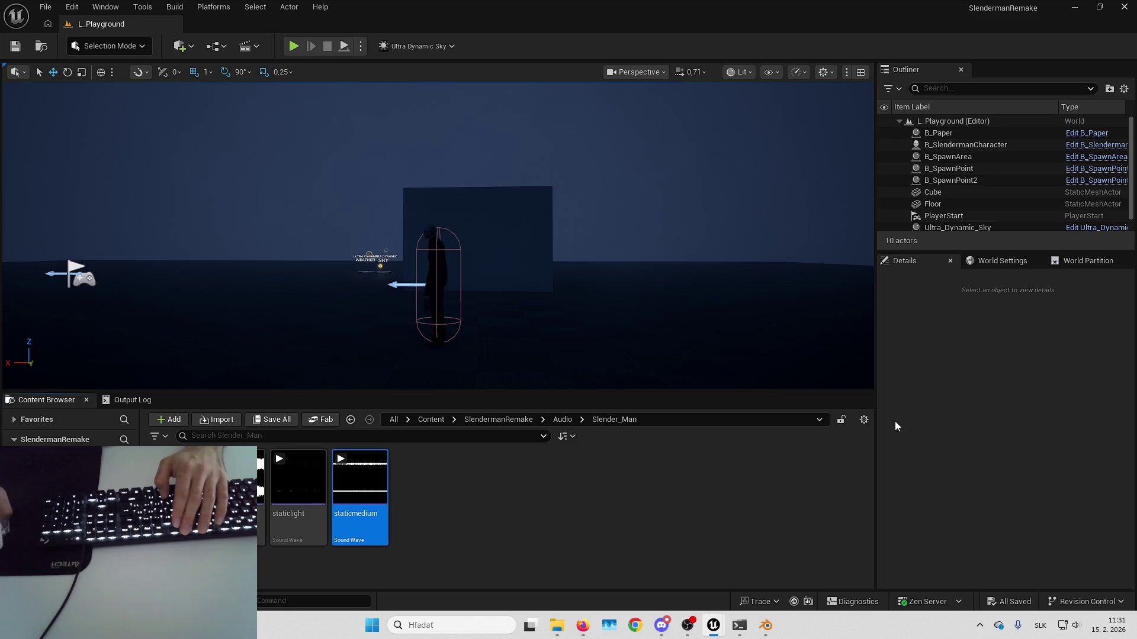
- Filter staticmedium's properties by 'loo' to confirm Looping, clear the filter, and start a level test play
key("Return")
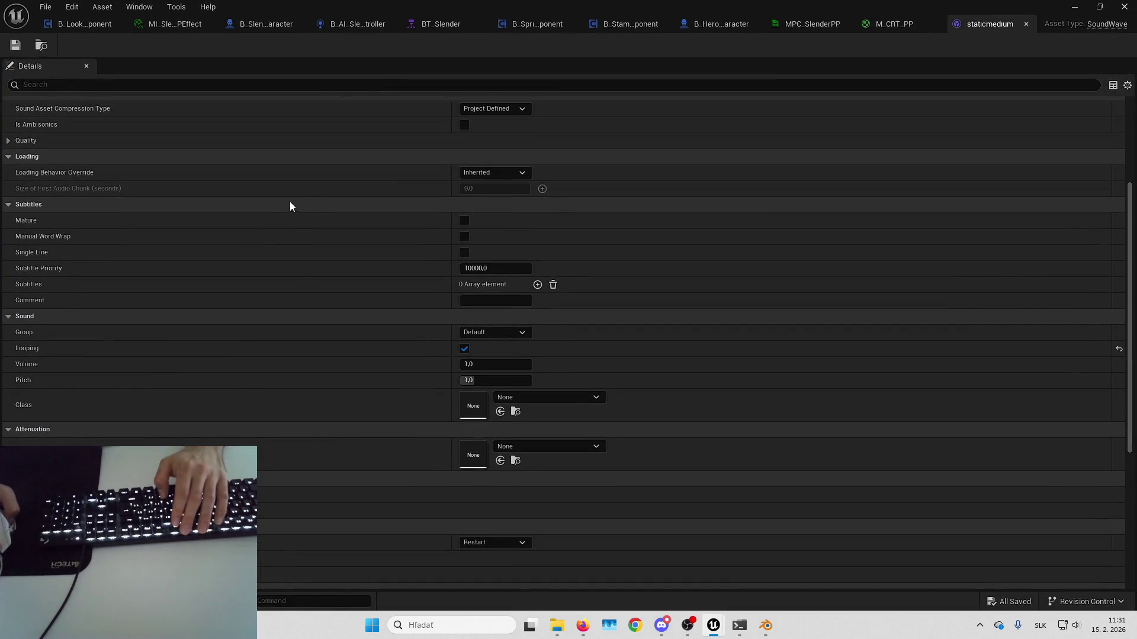
scroll(266, 273, "up", 3)
scroll(266, 273, "up", 2)
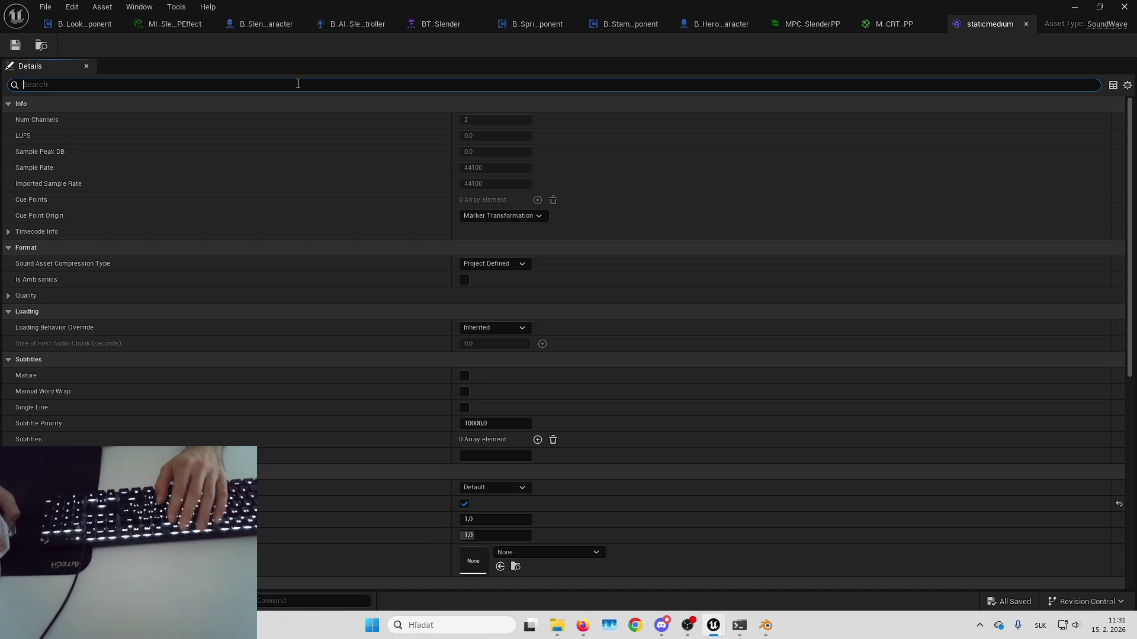
left_click(299, 84)
type("loo")
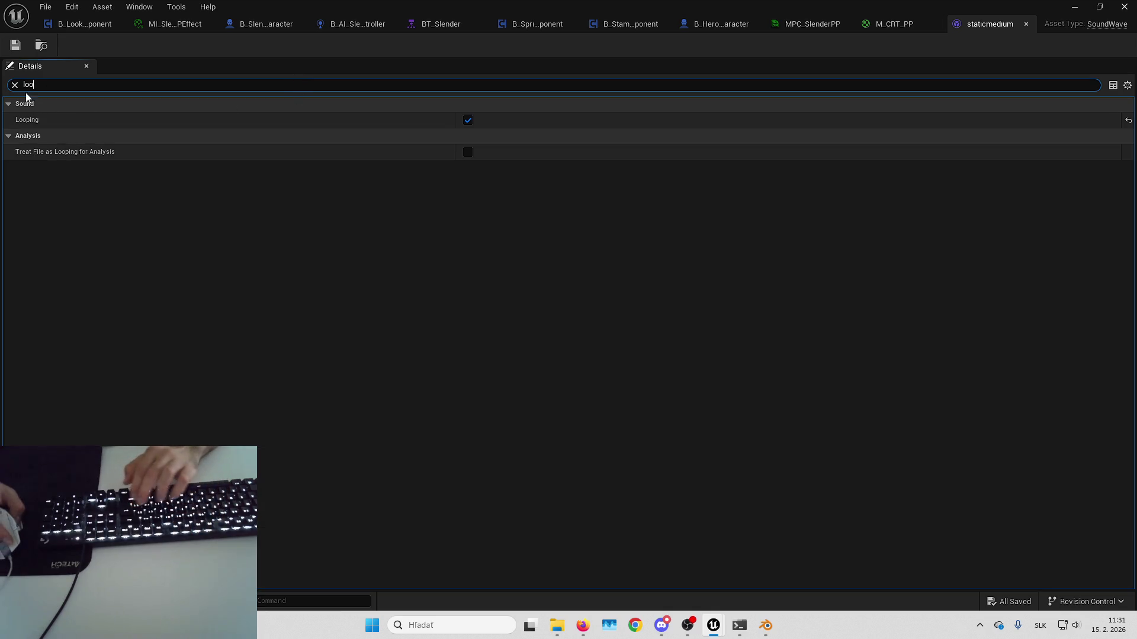
left_click(14, 86)
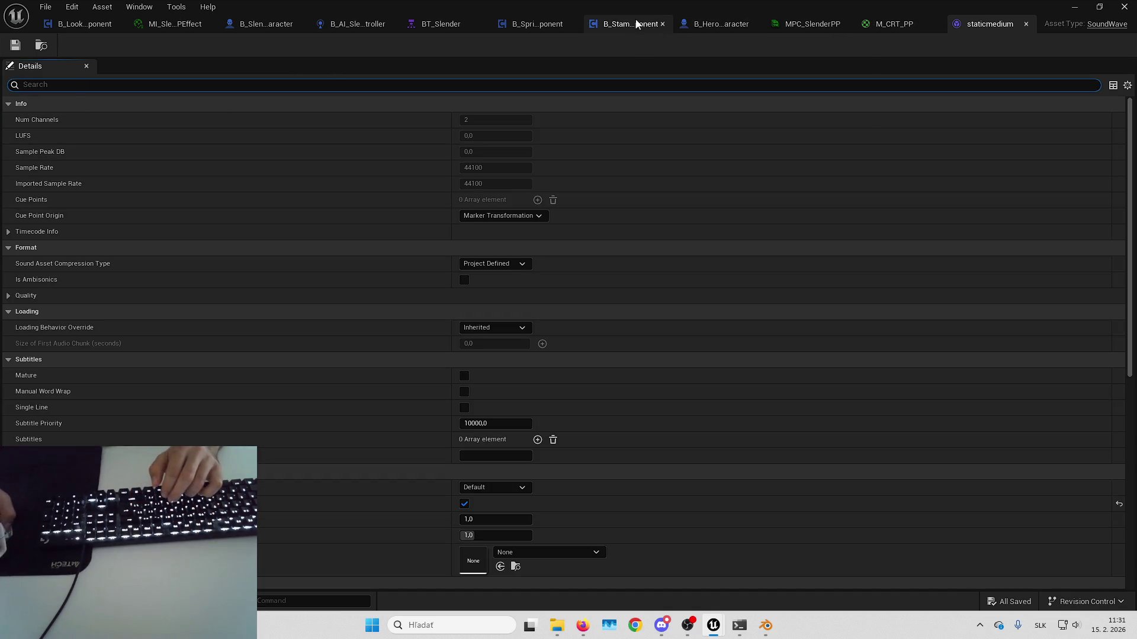
key("alt+Tab")
left_click(310, 42)
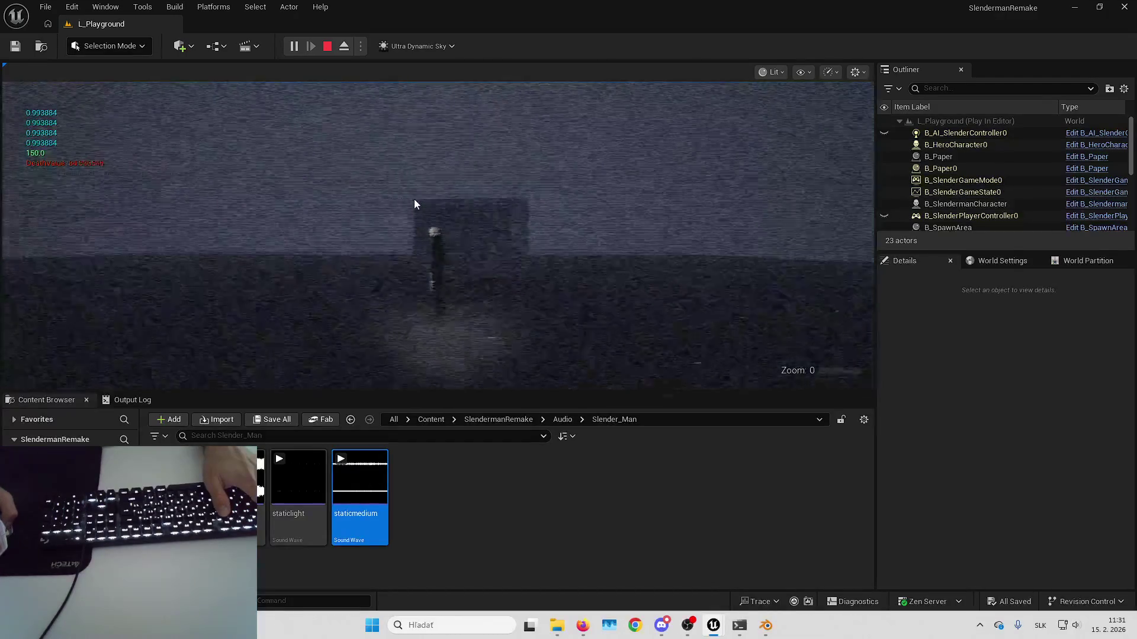
- Preview the staticlight sound from the Content Browser
left_click(413, 203)
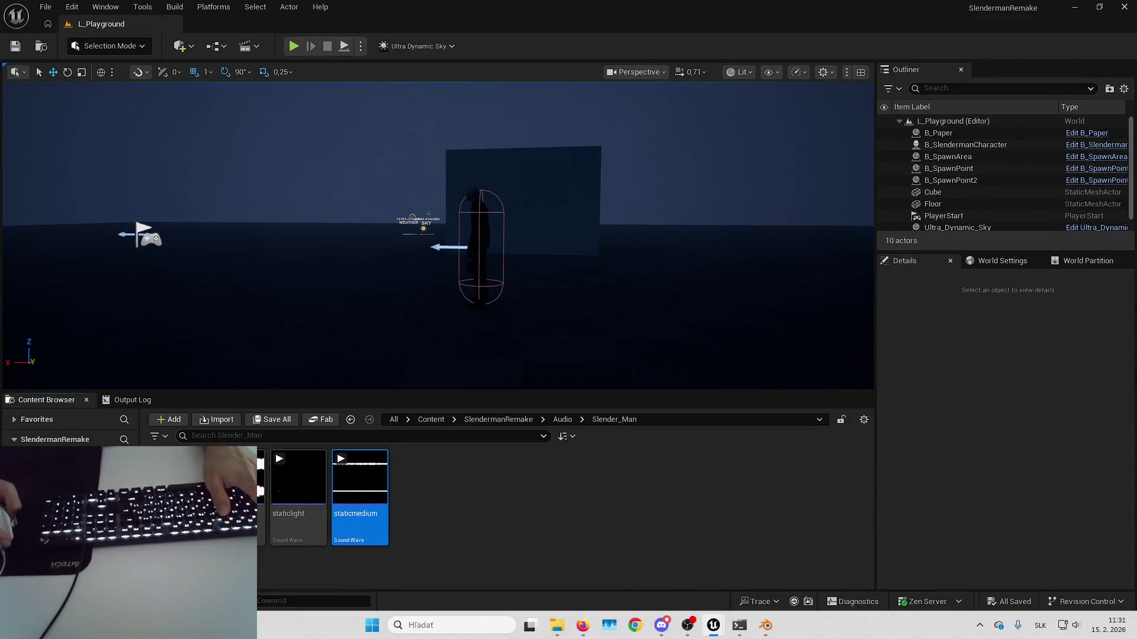
left_click(298, 485)
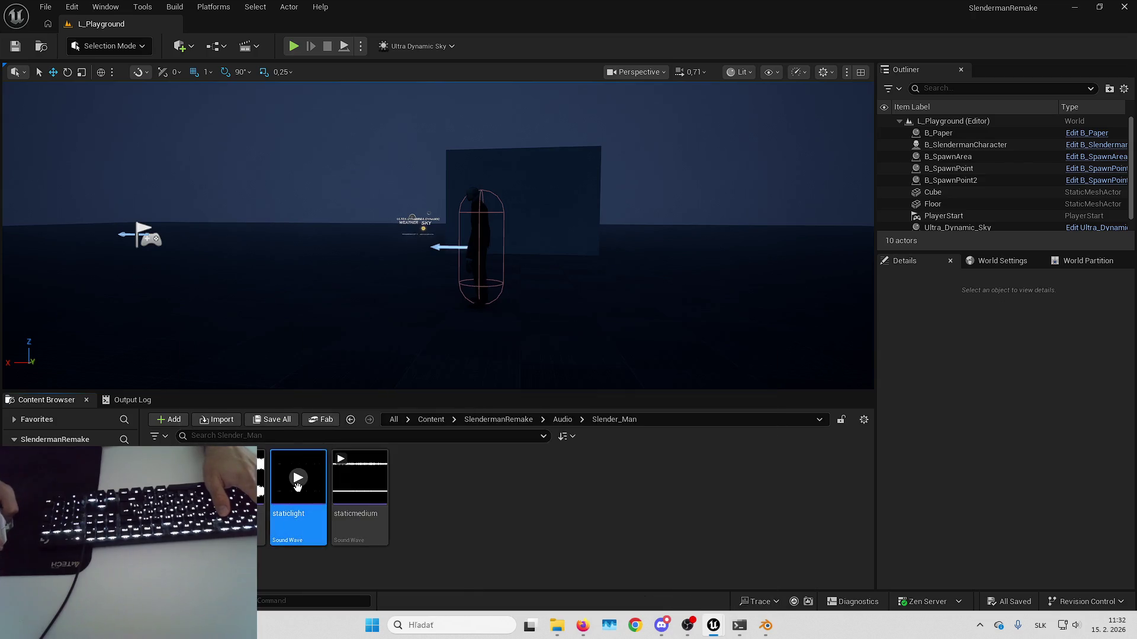
left_click(297, 482)
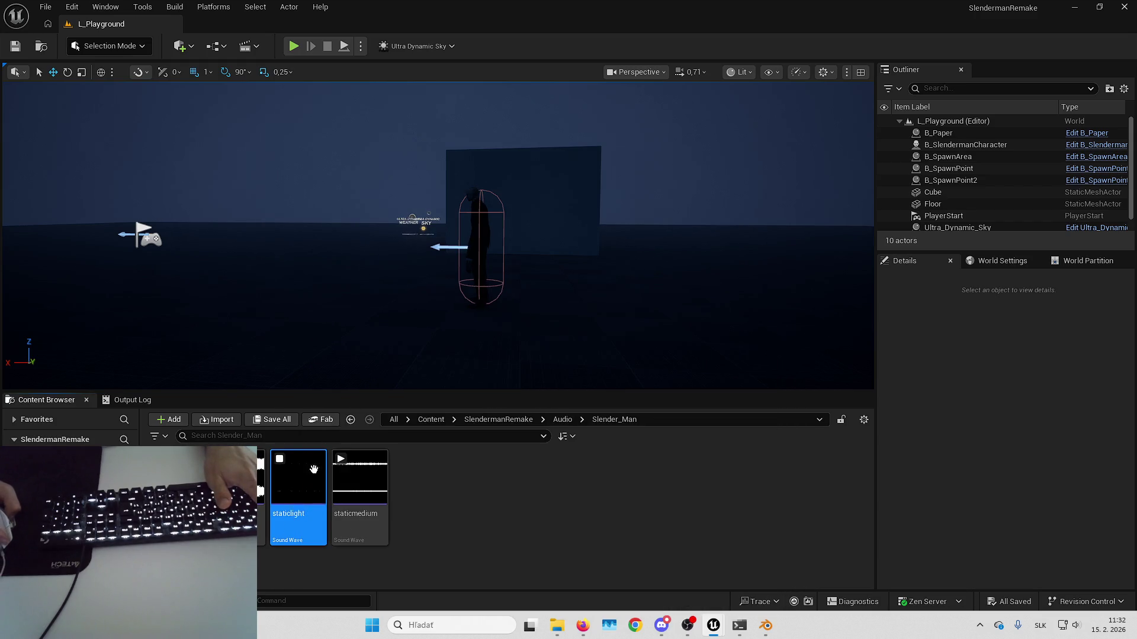
- Pull the viewport camera back, then start, stop and restart a test play of the level
left_click_drag(438, 269, 467, 283)
left_click(294, 47)
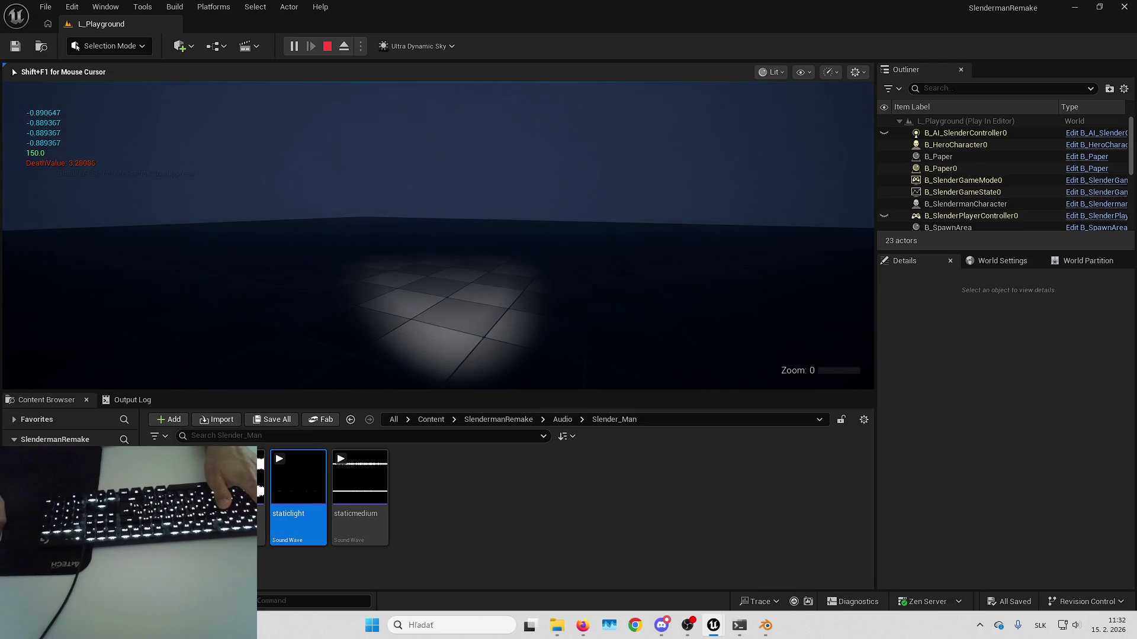
key("Escape")
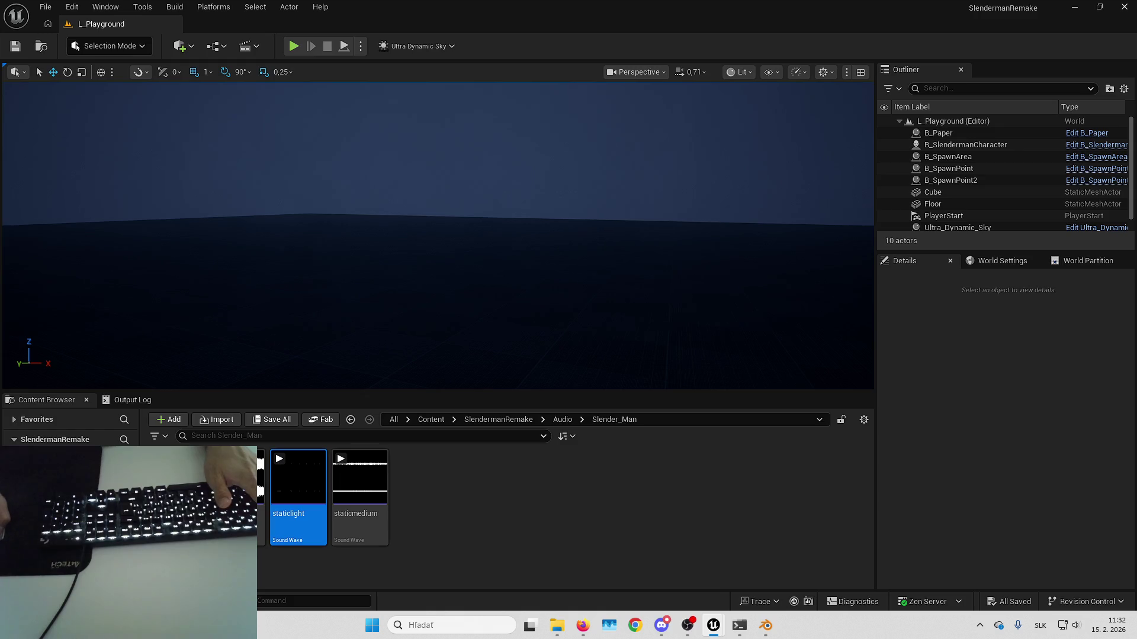
key("alt+p")
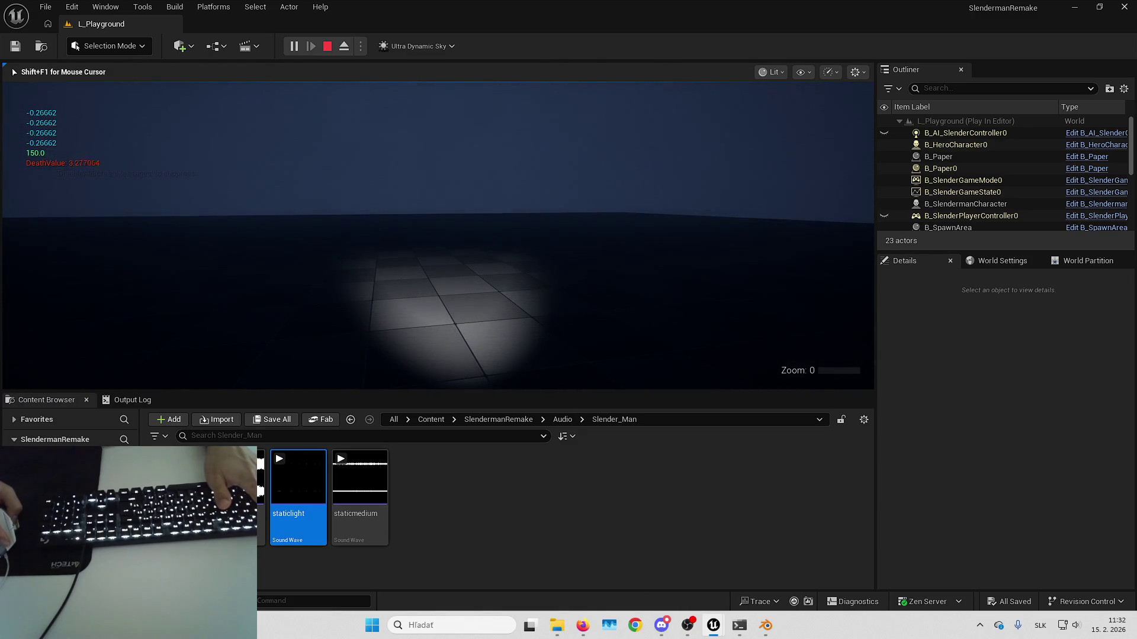
- Stop play and pan the UpdateStaticSoundEffect graph to view the threshold comparison and Set Sound nodes
key("Escape")
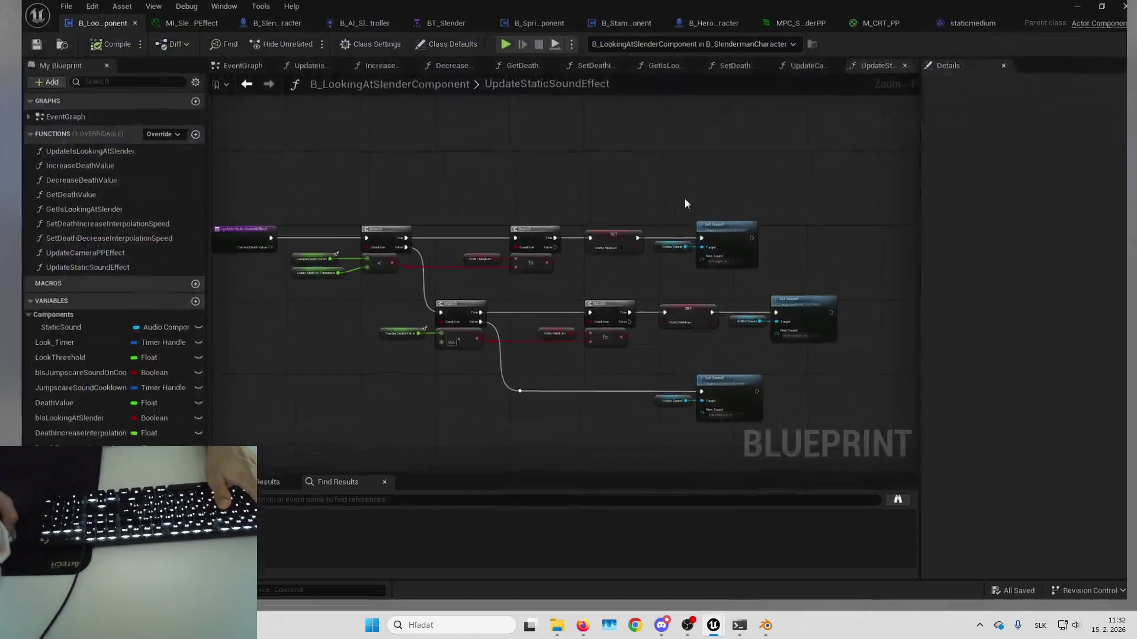
scroll(651, 311, "up", 3)
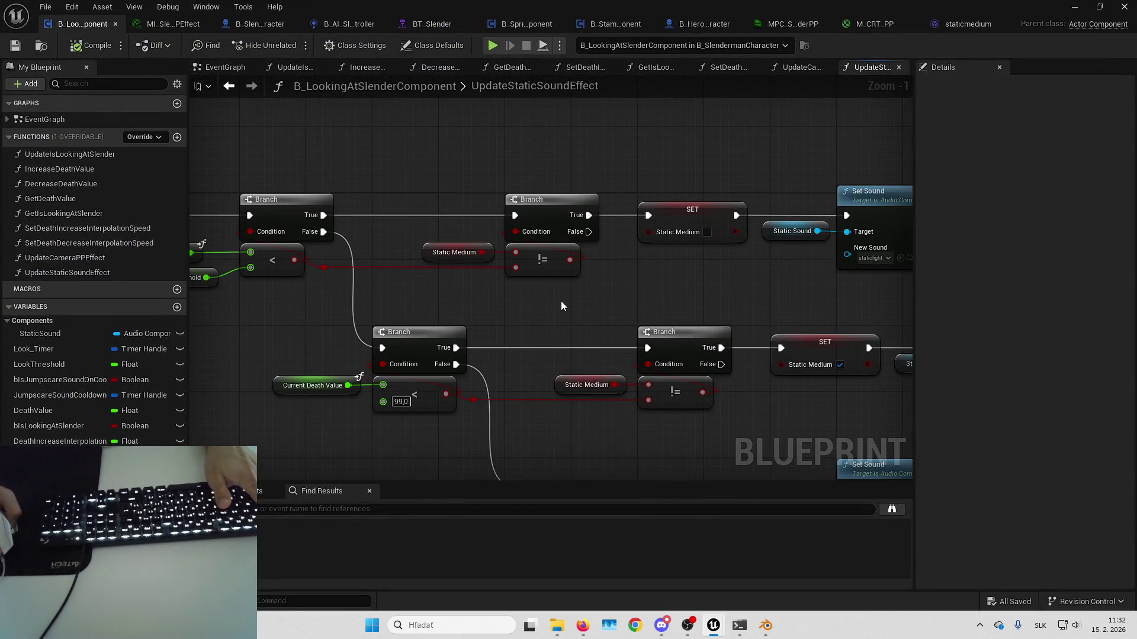
mouse_move(563, 301)
left_mouse_down()
mouse_move(476, 233)
mouse_move(500, 224)
left_mouse_up()
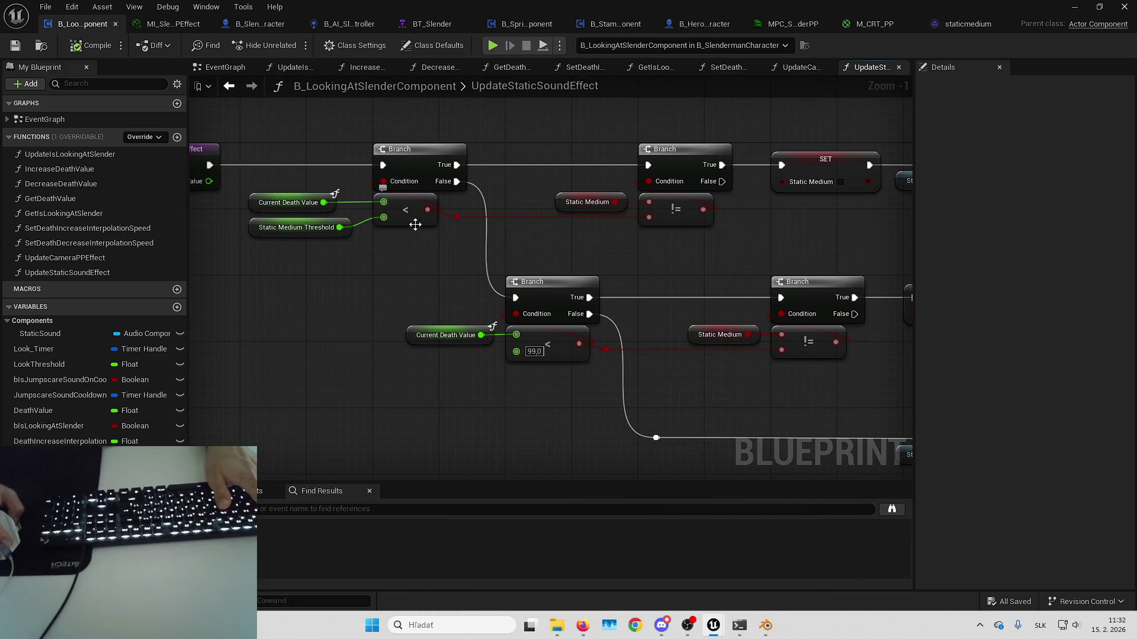
left_click_drag(632, 224, 593, 231)
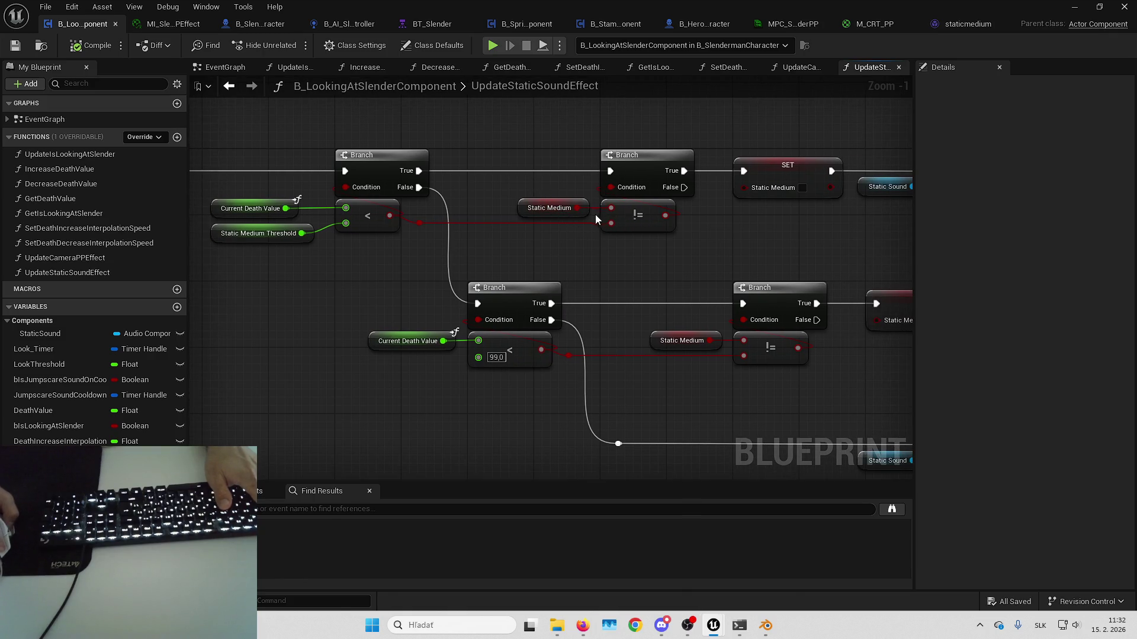
left_click_drag(599, 265, 496, 250)
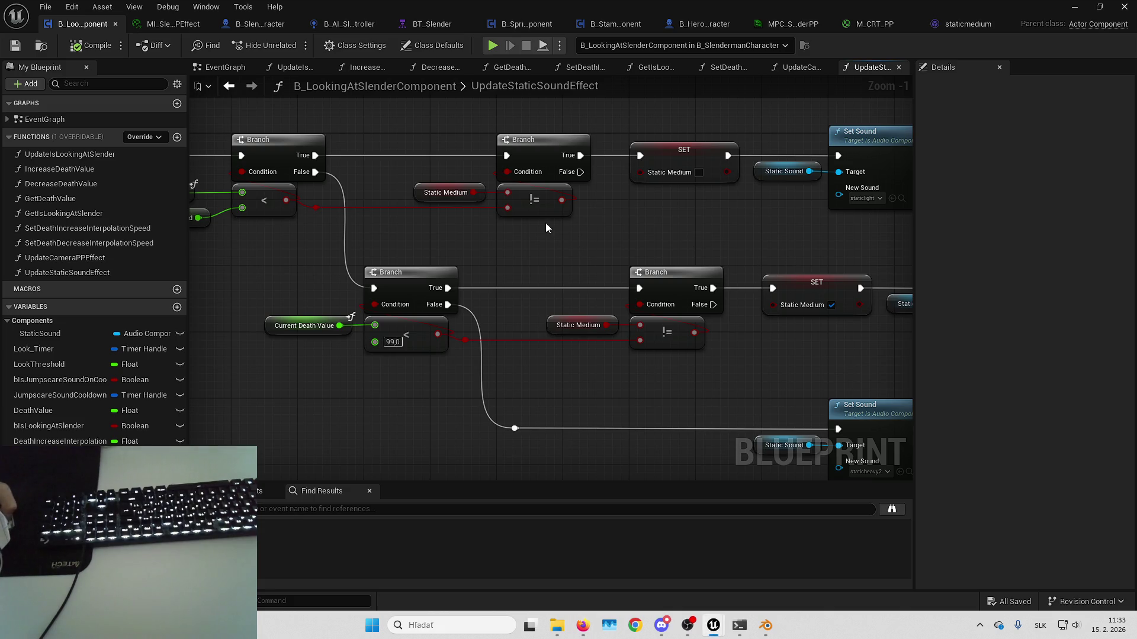
left_click_drag(545, 222, 554, 261)
- Duplicate the Static Medium variable as bStaticLight and switch the top getter and SET to it
key("ctrl+w")
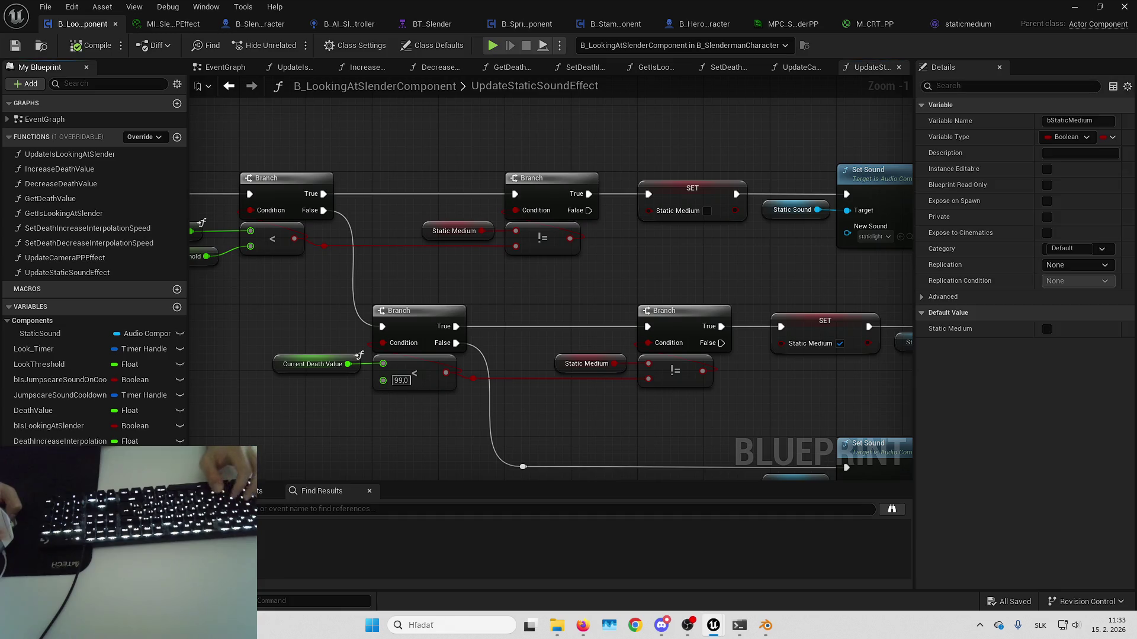
type("bStaticLight")
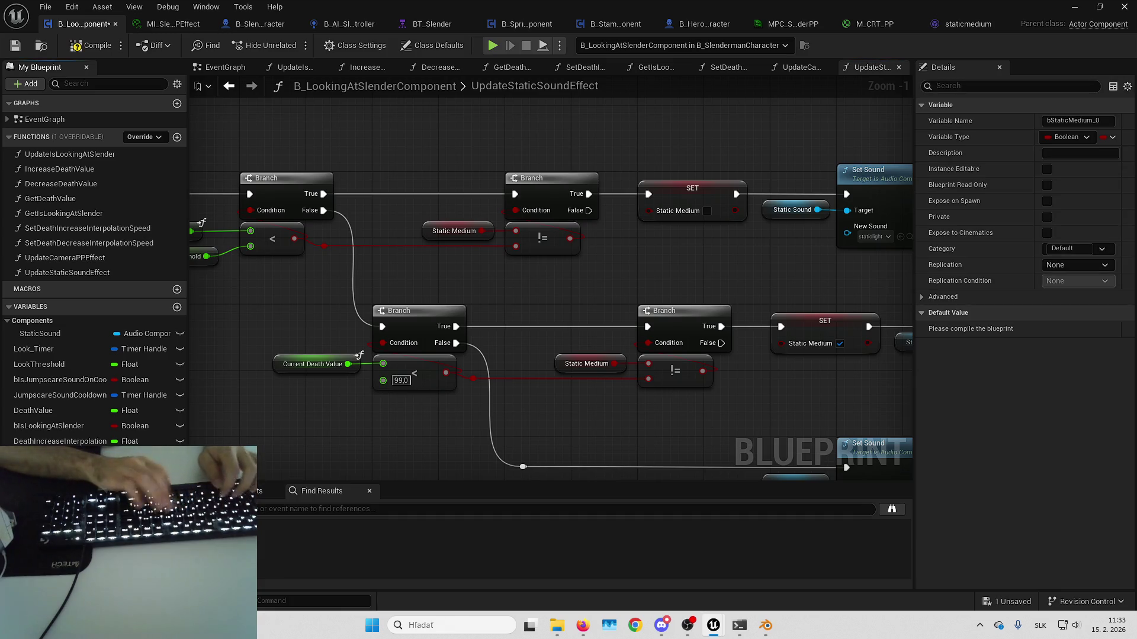
key("Return")
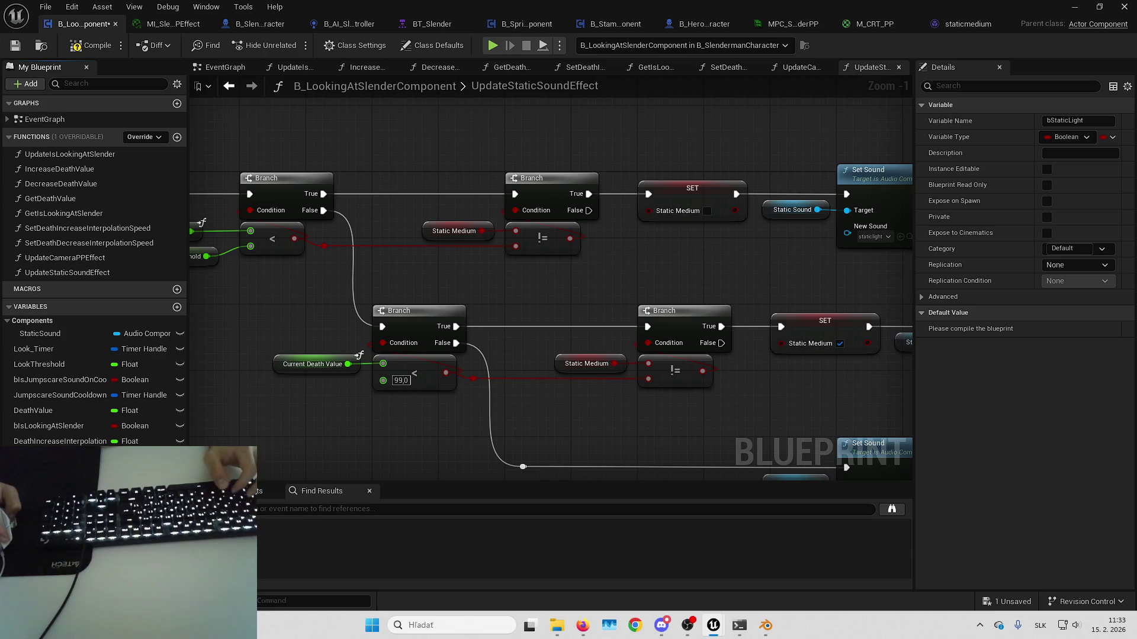
mouse_move(59, 474)
left_mouse_down()
mouse_move(424, 383)
mouse_move(692, 188)
left_mouse_up()
left_click_drag(148, 424, 426, 231)
- Inspect the new top SET Static Light node and its details
left_click_drag(592, 279, 542, 230)
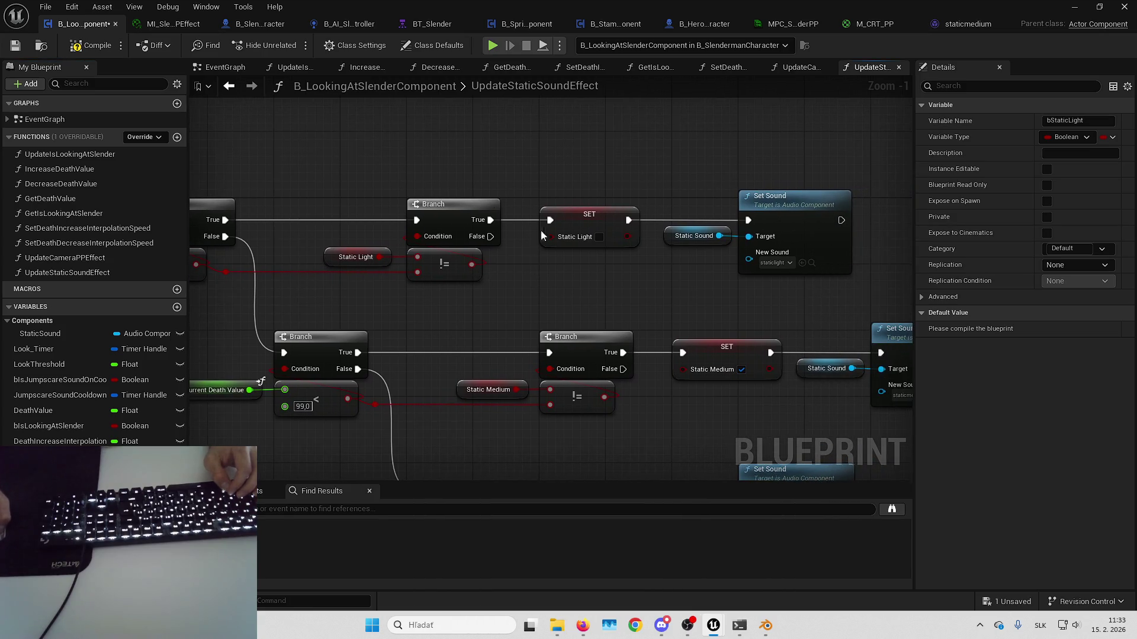
mouse_move(732, 162)
left_mouse_down()
mouse_move(601, 186)
mouse_move(707, 170)
mouse_move(628, 178)
mouse_move(631, 165)
left_mouse_up()
left_click(604, 220)
left_click(659, 145)
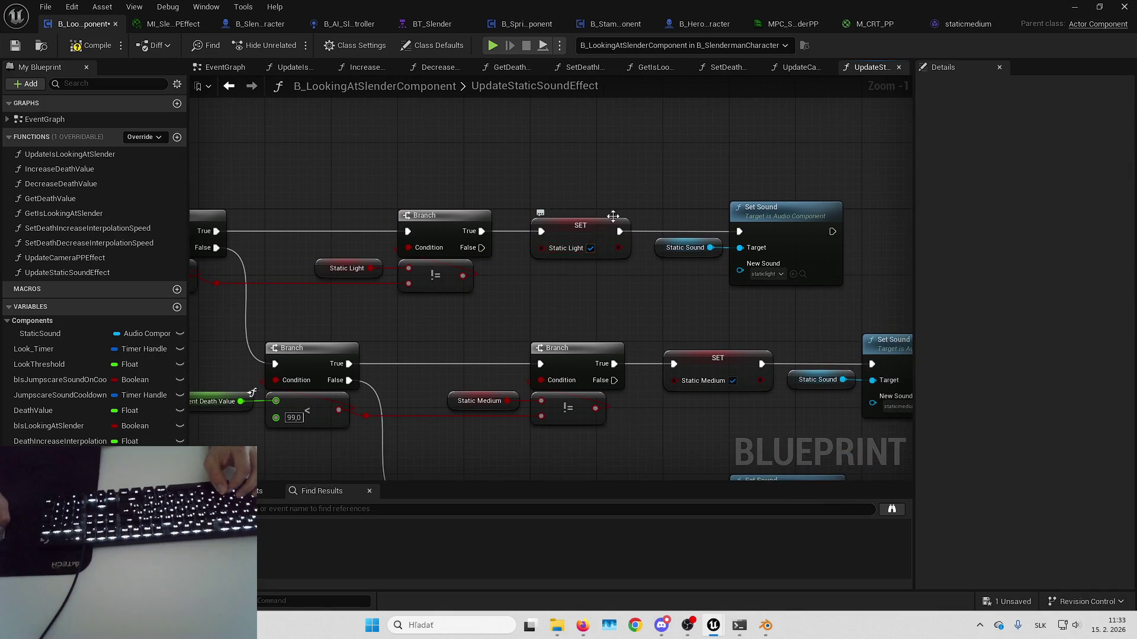
left_click_drag(612, 216, 647, 181)
left_click(647, 189)
left_click_drag(683, 266, 777, 229)
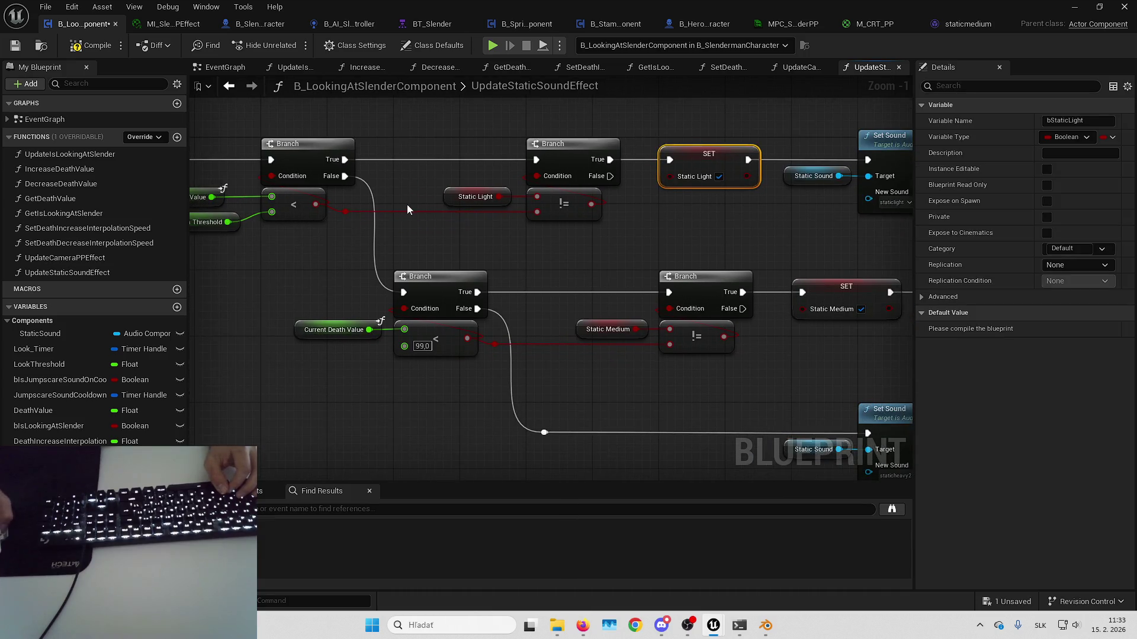
left_click(727, 187)
left_click_drag(756, 183, 683, 168)
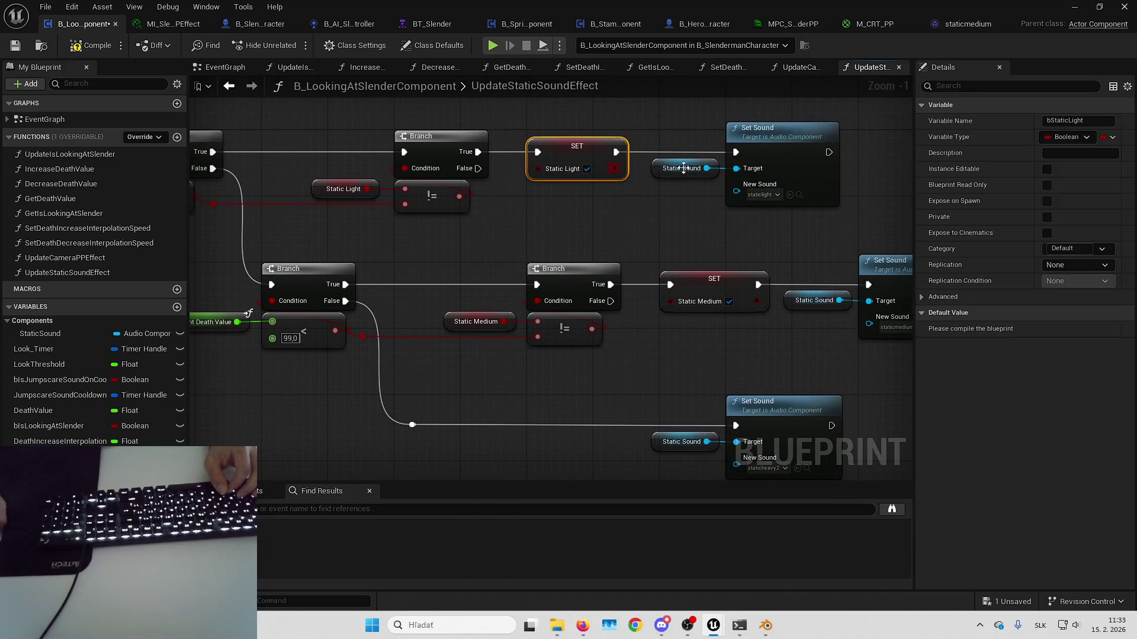
- Shift the lower SET Static Medium, Static Sound and Set Sound nodes right to make room
mouse_move(598, 230)
left_mouse_down()
mouse_move(861, 312)
mouse_move(669, 310)
left_mouse_up()
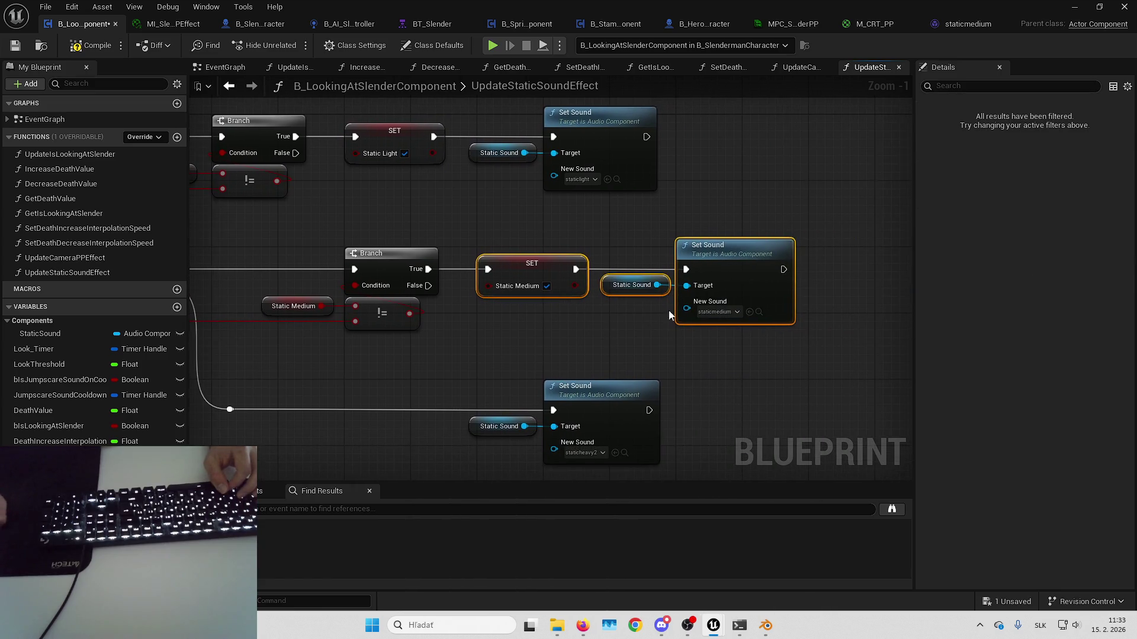
left_click(532, 267, "ctrl")
left_click(563, 291)
left_click_drag(562, 291, 638, 294)
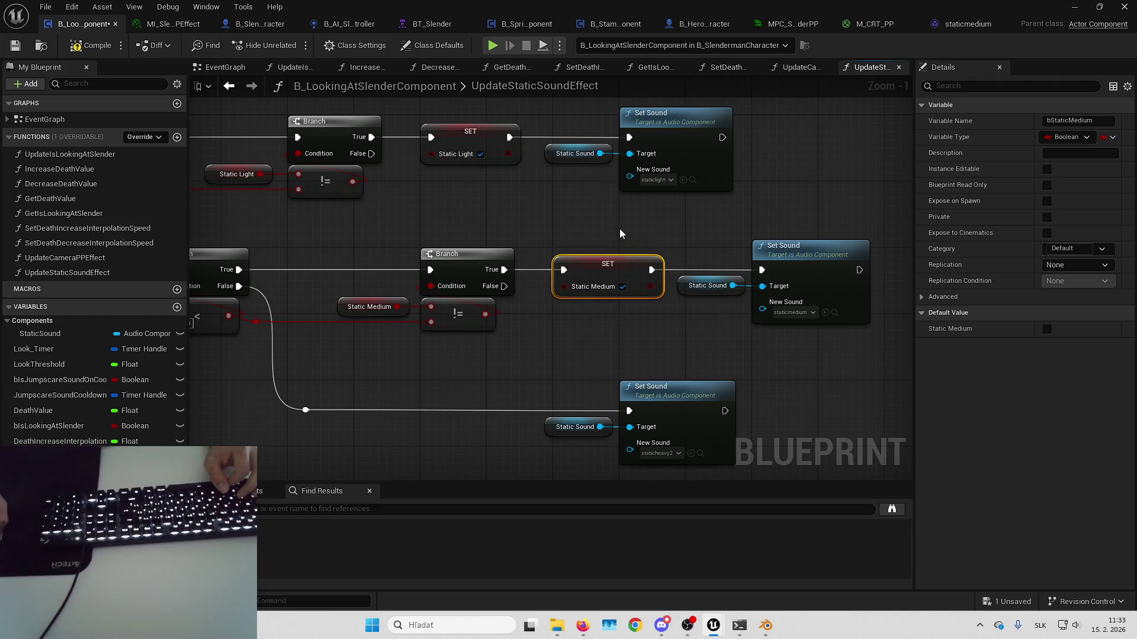
left_click_drag(620, 234, 509, 251)
left_click(578, 293, "ctrl")
left_click_drag(493, 293, 628, 299)
left_click(388, 400)
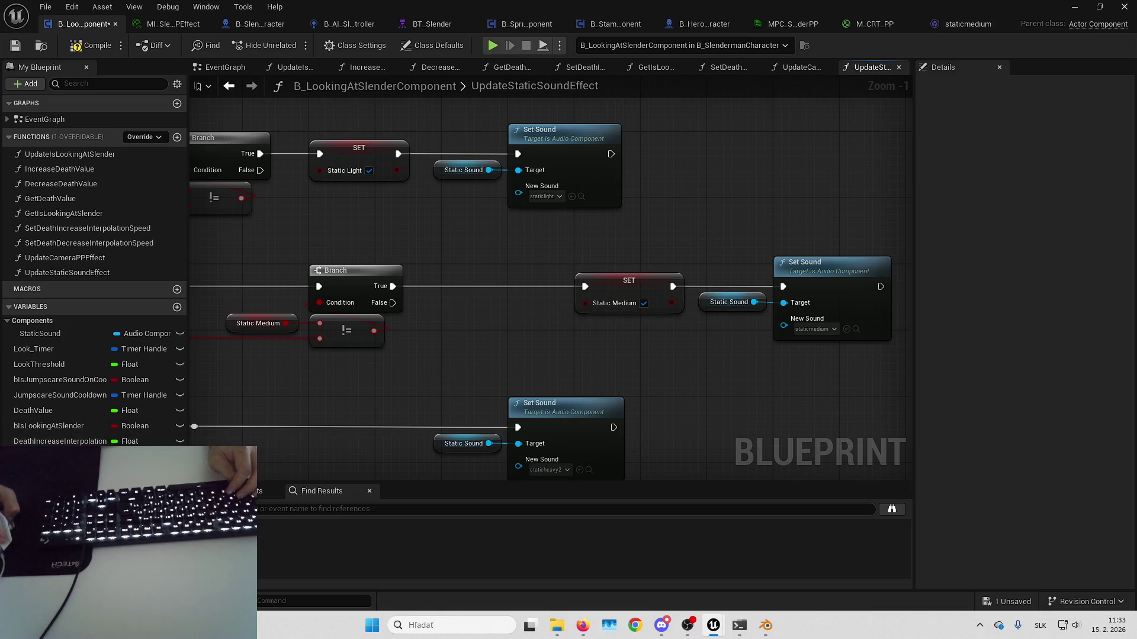
- Paste a SET Static Light into the lower chain, wired from Branch True into SET Static Medium
key("ctrl+v")
left_click_drag(392, 286, 452, 286)
left_click_drag(531, 287, 585, 286)
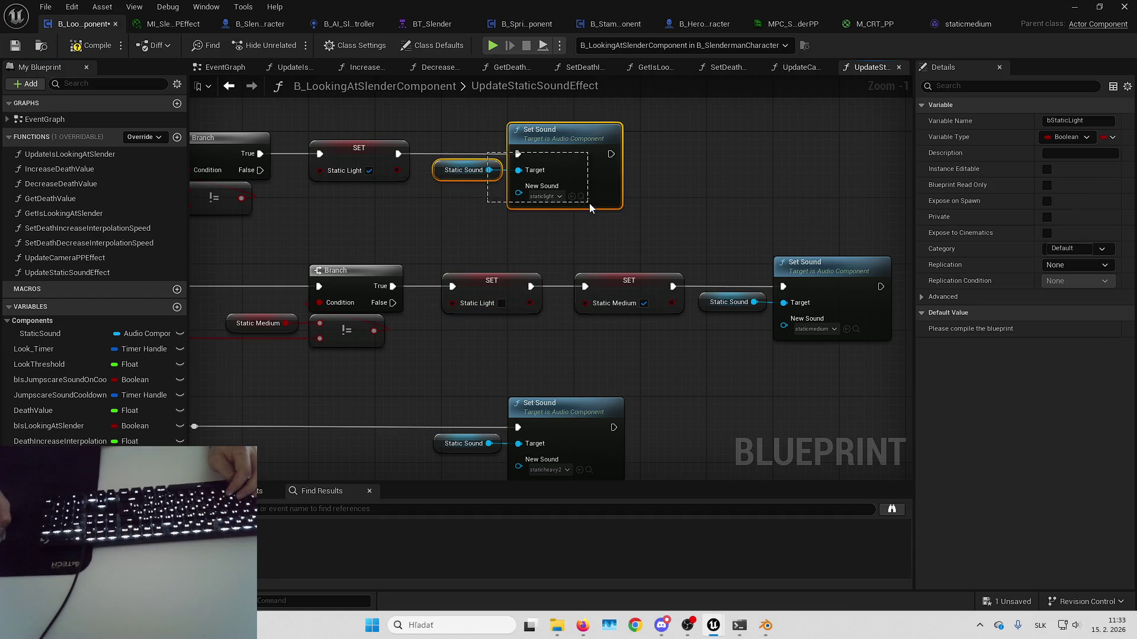
mouse_move(589, 204)
left_mouse_down()
mouse_move(670, 161)
mouse_move(755, 161)
left_mouse_up()
- Copy SET Static Medium into the upper chain between SET Static Light and the top Set Sound
left_click(624, 219)
left_click(628, 280)
key("ctrl+c")
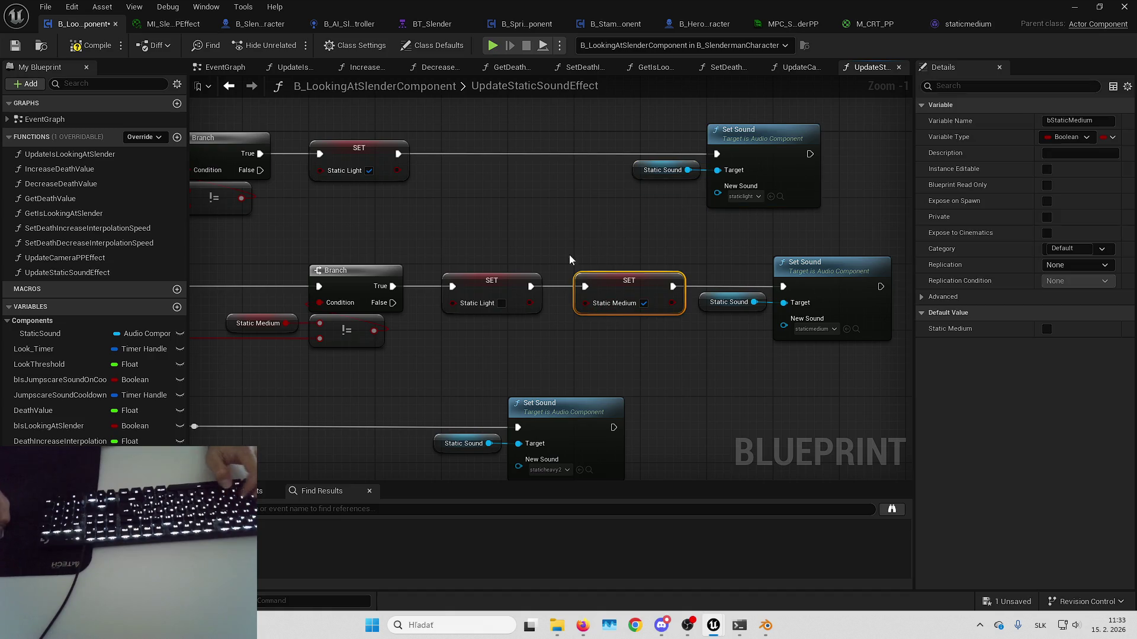
key("ctrl+v")
left_click_drag(522, 196, 480, 163)
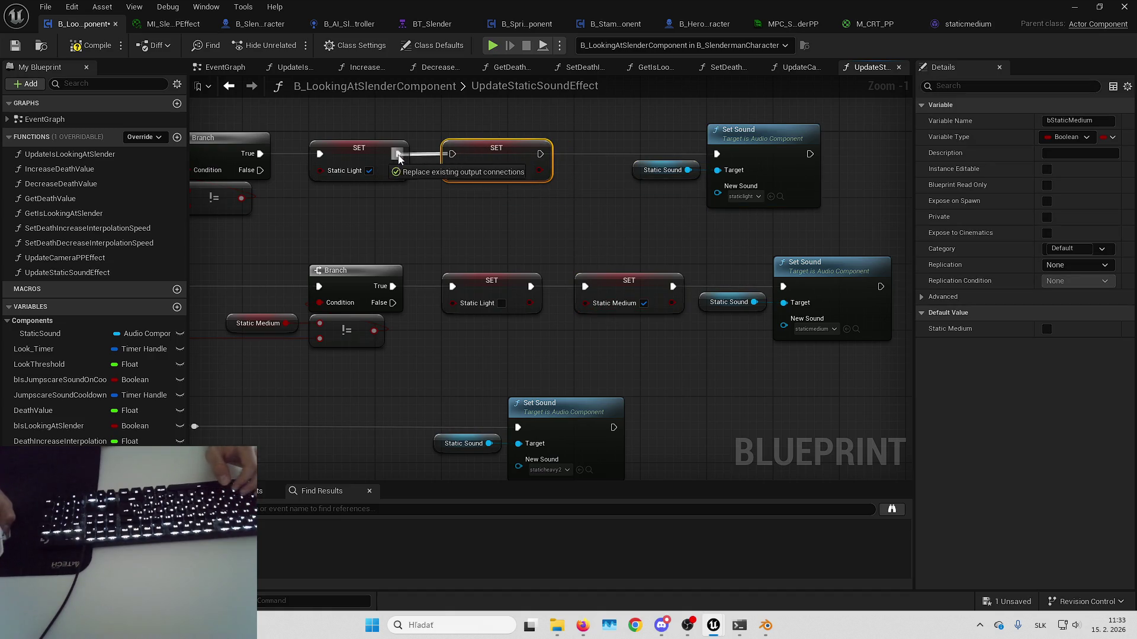
left_click_drag(397, 155, 398, 155)
left_click_drag(540, 155, 716, 154)
left_click(693, 123)
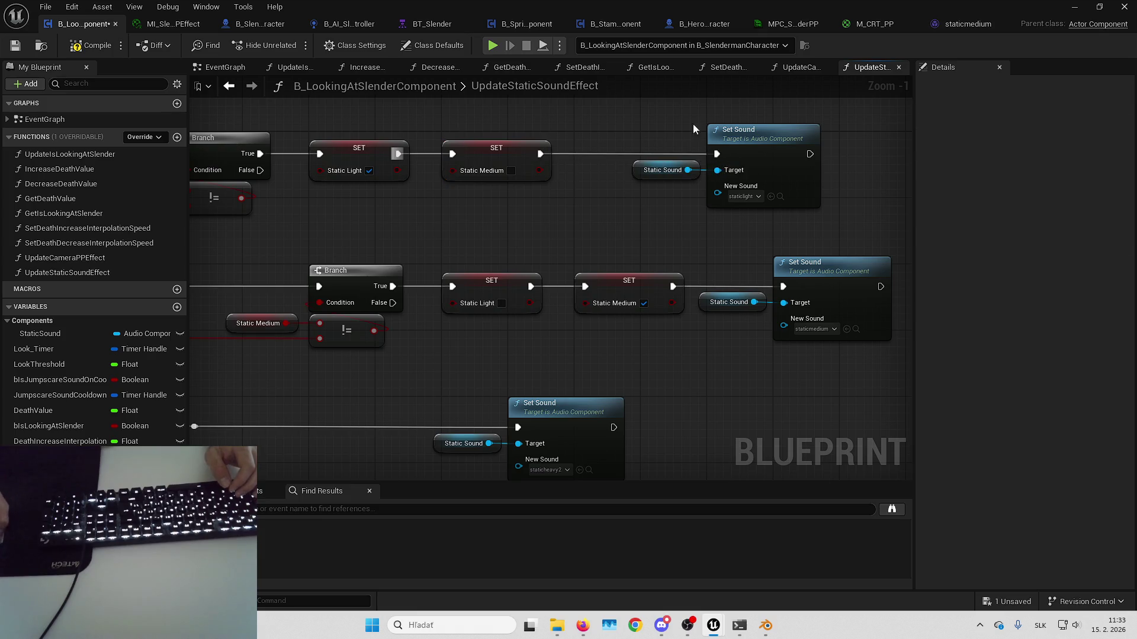
- Compile the Blueprint and review the lower branch chain
left_click(89, 51)
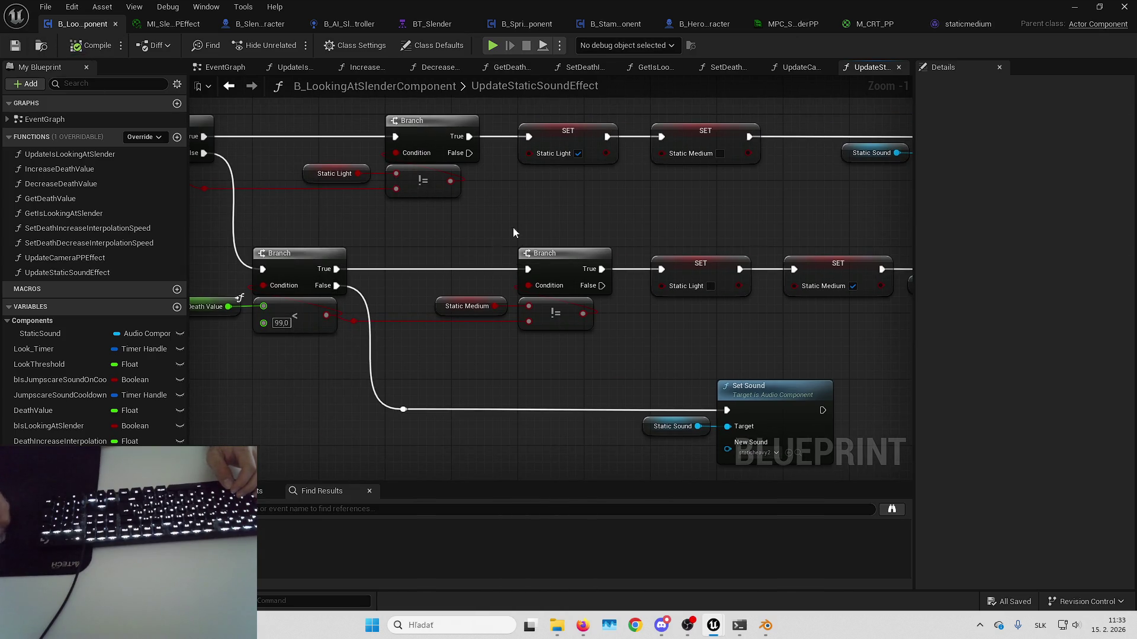
mouse_move(674, 300)
left_mouse_down()
mouse_move(714, 267)
mouse_move(649, 223)
left_mouse_up()
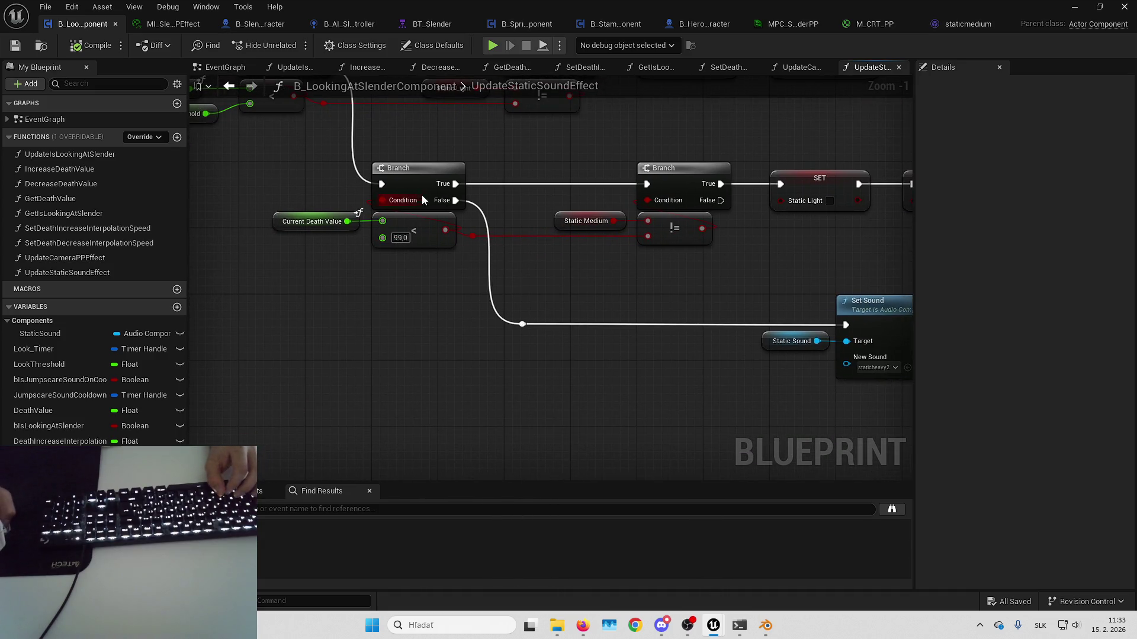
mouse_move(777, 292)
left_mouse_down()
mouse_move(841, 355)
mouse_move(627, 332)
left_mouse_up()
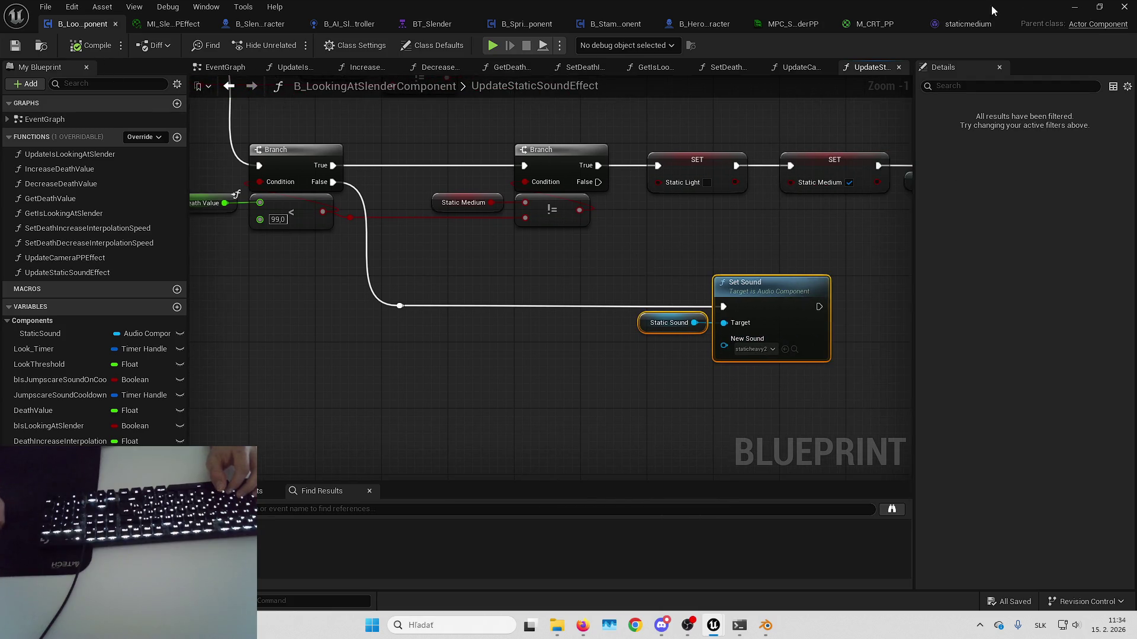
left_click(1071, 7)
key("F11")
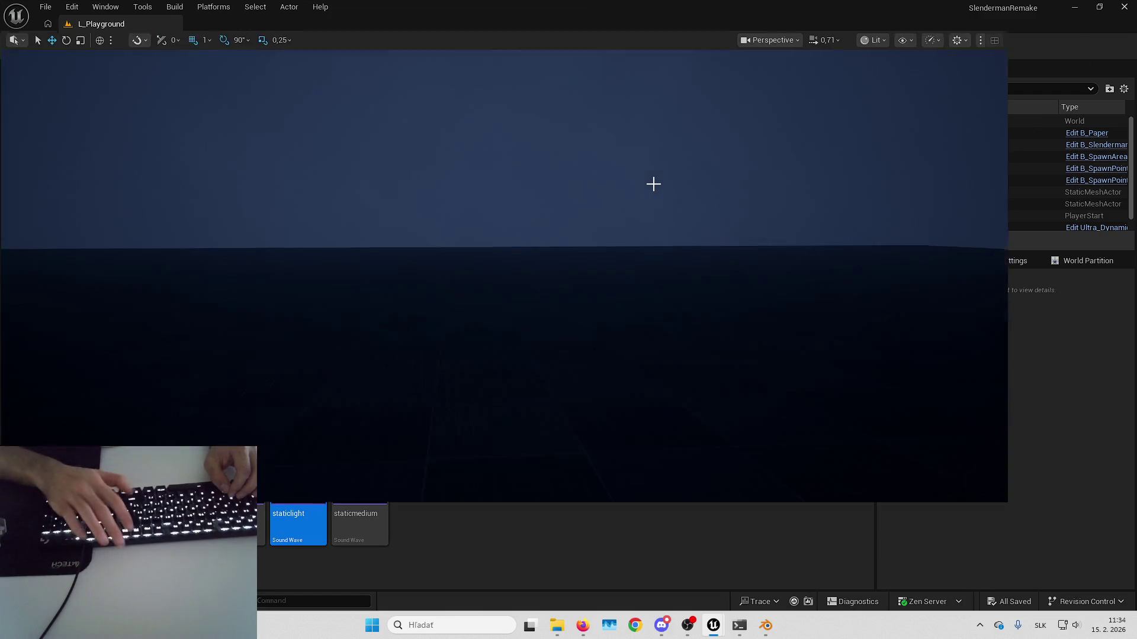
left_click_drag(654, 184, 782, 187)
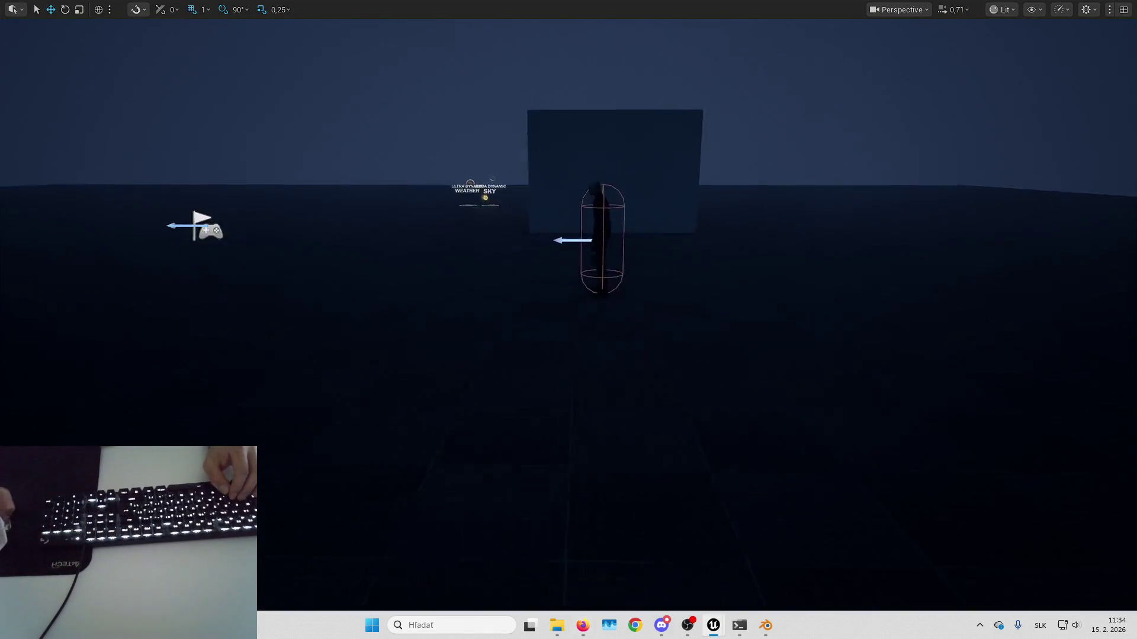
key("alt+p")
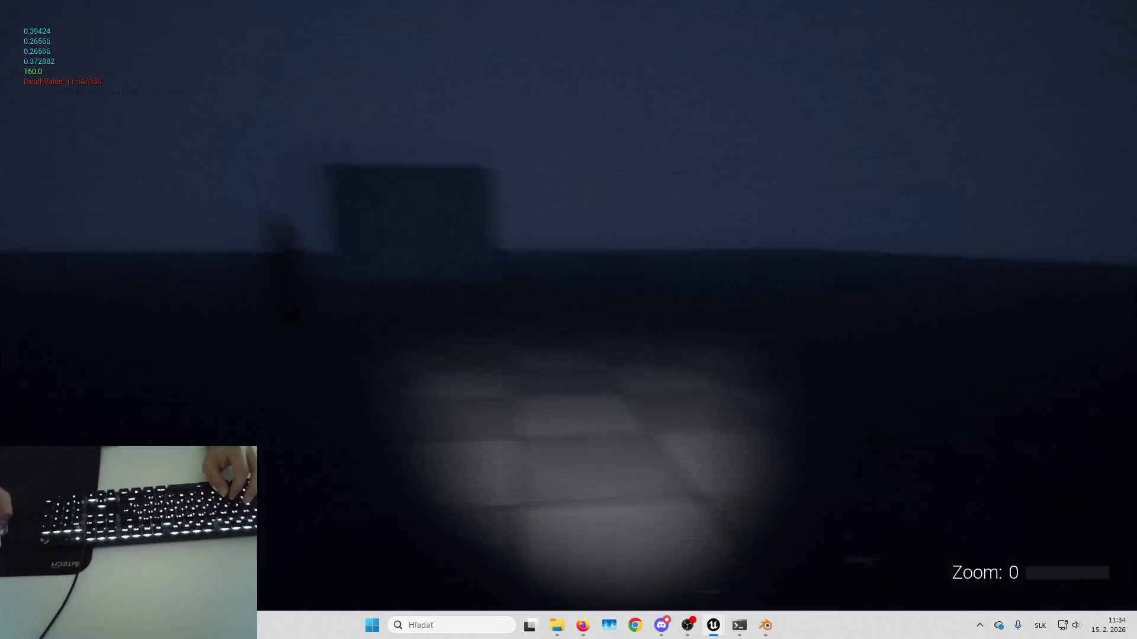
key("Escape")
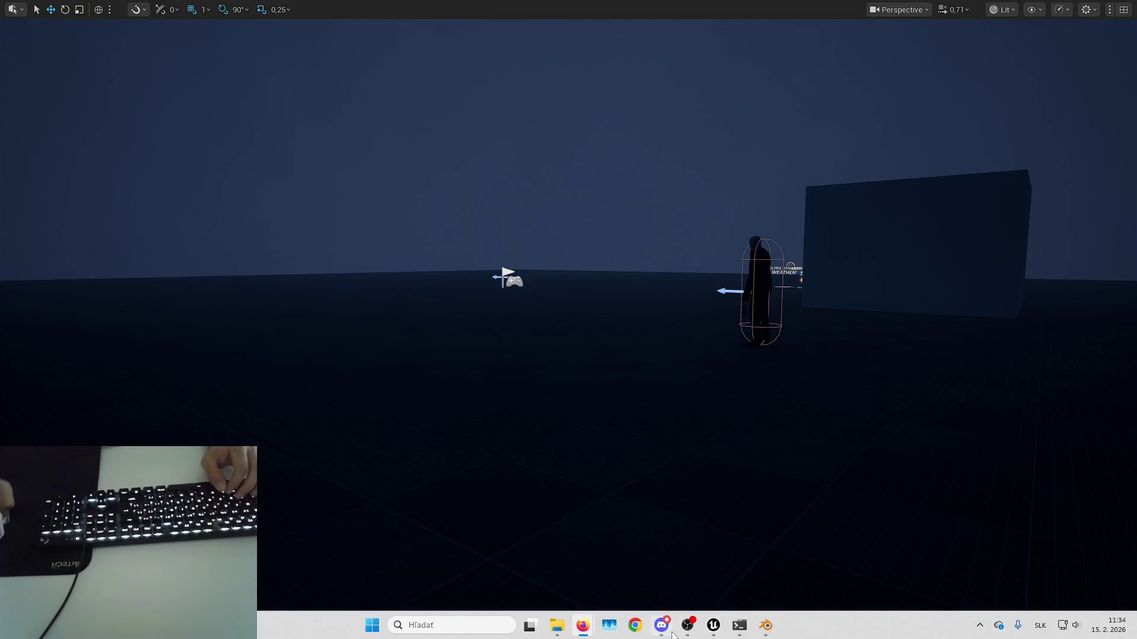
mouse_move(713, 625)
left_click(720, 569)
left_click(583, 563)
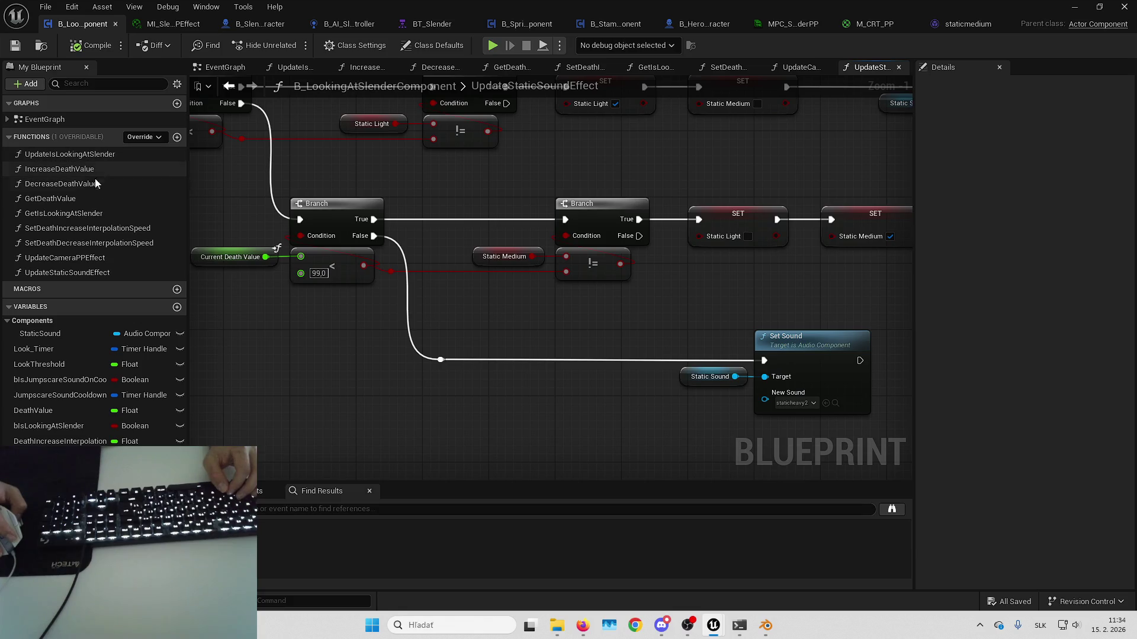
- Open the UpdateCameraPPEffect graph and move Current Death Value left to make room
double_click(109, 260)
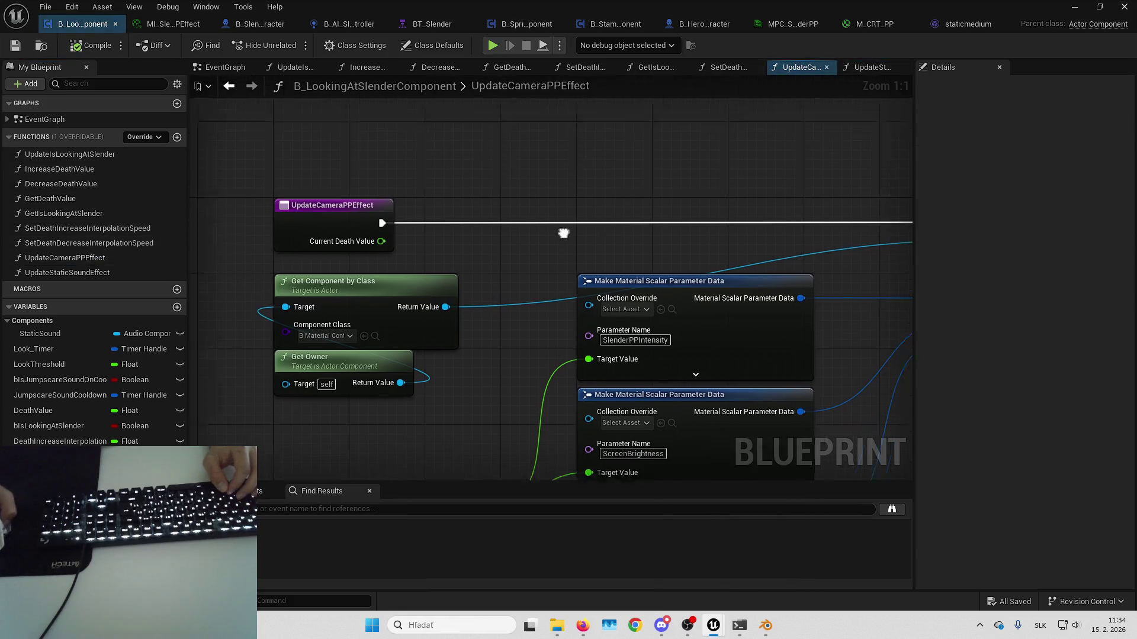
left_click(491, 325)
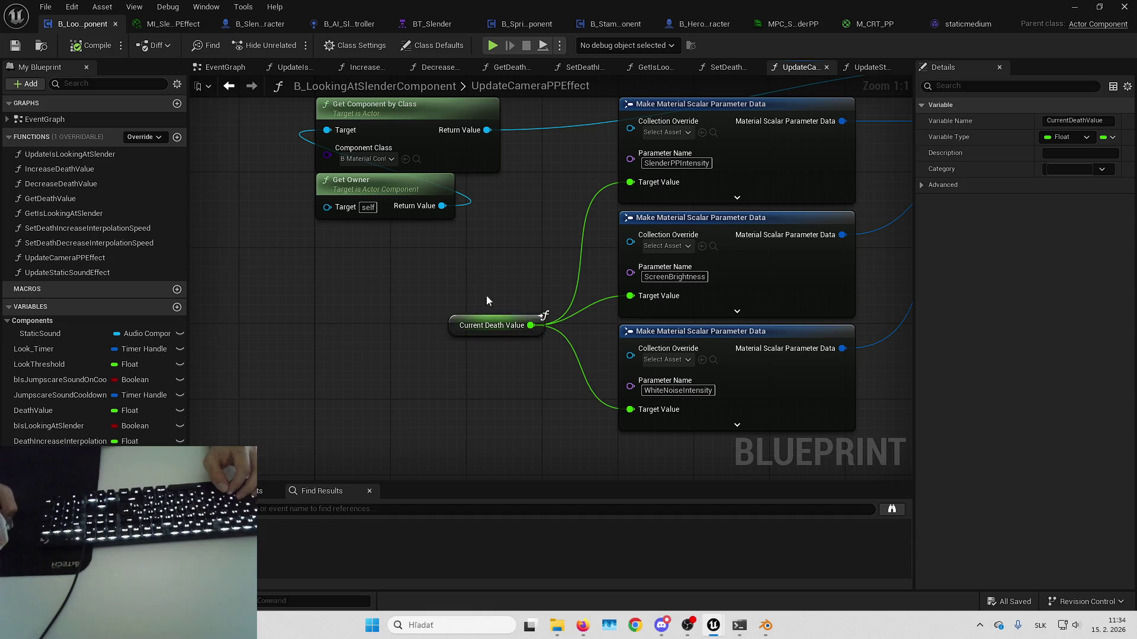
mouse_move(503, 325)
left_mouse_down()
mouse_move(595, 358)
mouse_move(578, 406)
mouse_move(524, 292)
mouse_move(606, 291)
left_mouse_up()
mouse_move(525, 396)
left_mouse_down()
mouse_move(579, 350)
mouse_move(398, 299)
left_mouse_up()
left_click(493, 347)
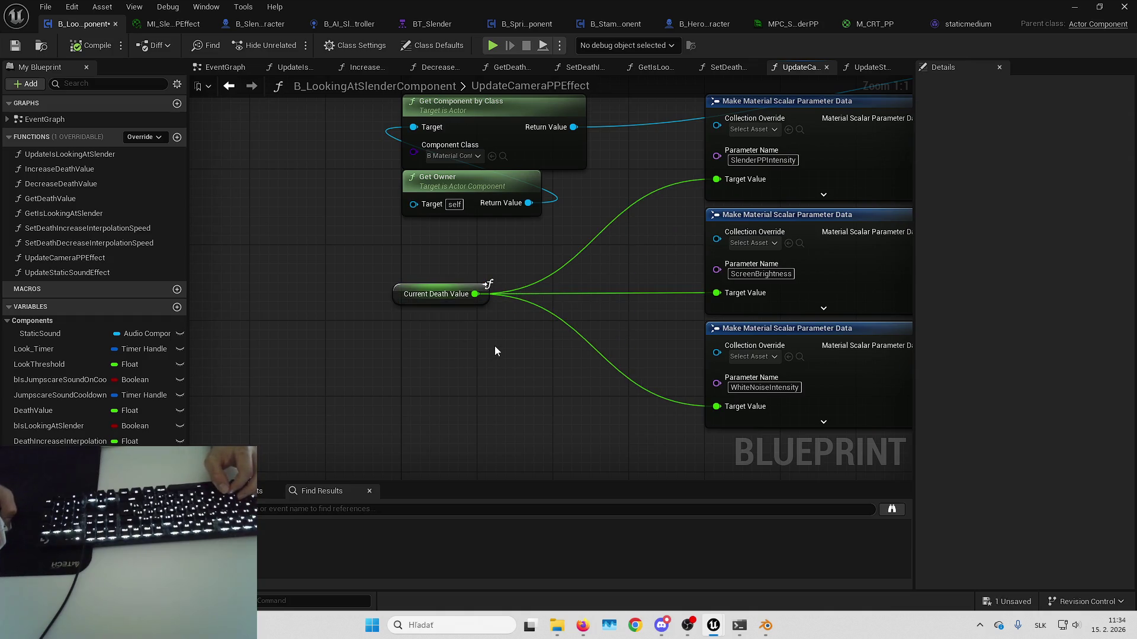
mouse_move(495, 346)
left_mouse_down()
mouse_move(445, 348)
mouse_move(502, 311)
mouse_move(453, 273)
mouse_move(491, 276)
mouse_move(528, 314)
left_mouse_up()
- Feed Current Death Value into a Multiply node with a 1.1 multiplier
type("*")
key("Return")
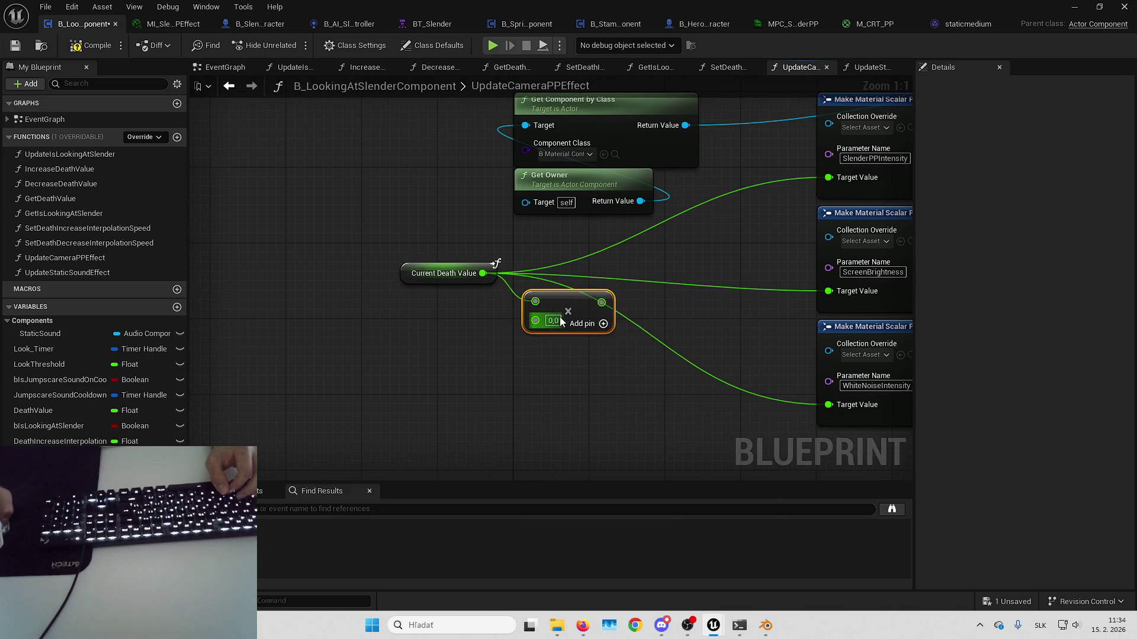
type("1,1")
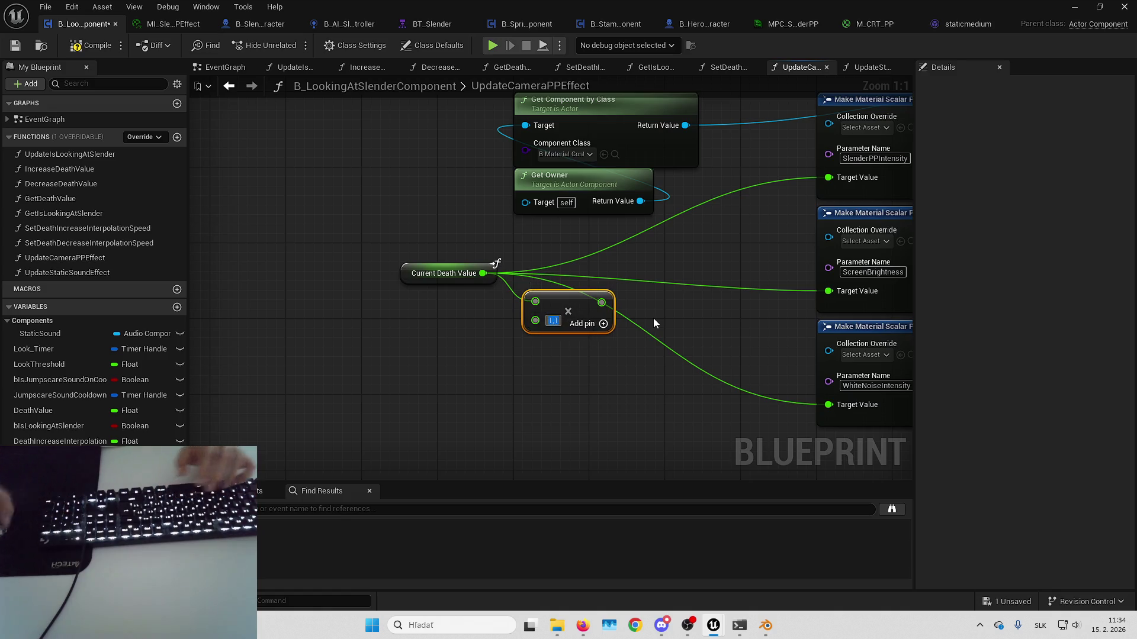
left_click(595, 365)
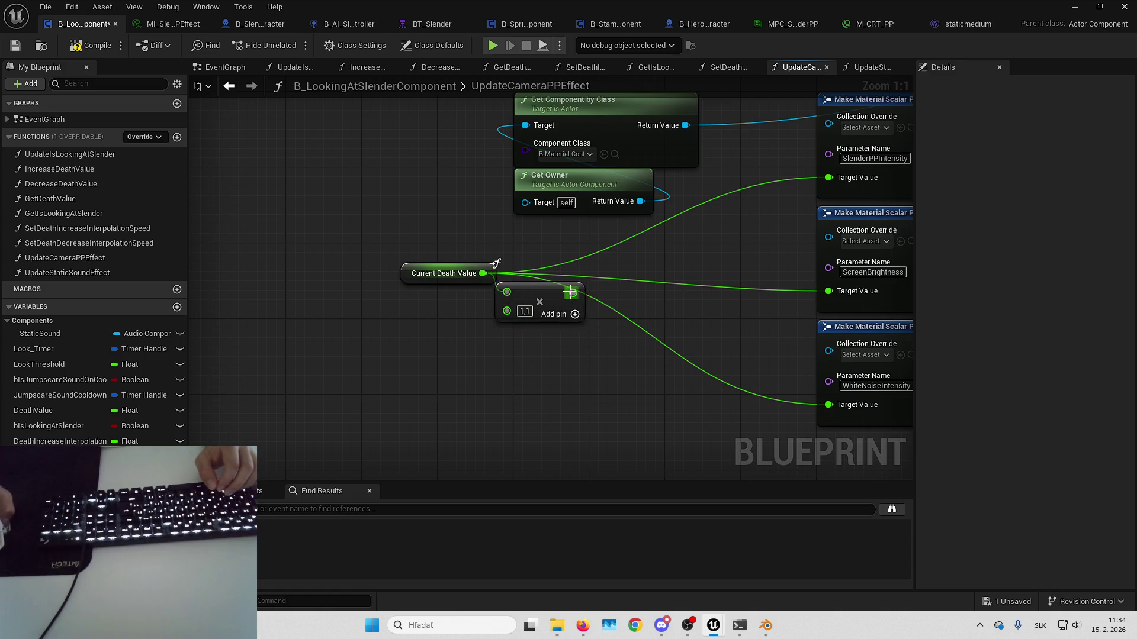
- Add a Clamp (Float) node after the Multiply, replacing a mistaken Clamp Axis node
left_click_drag(570, 291, 681, 284)
type("clamp")
key("Return")
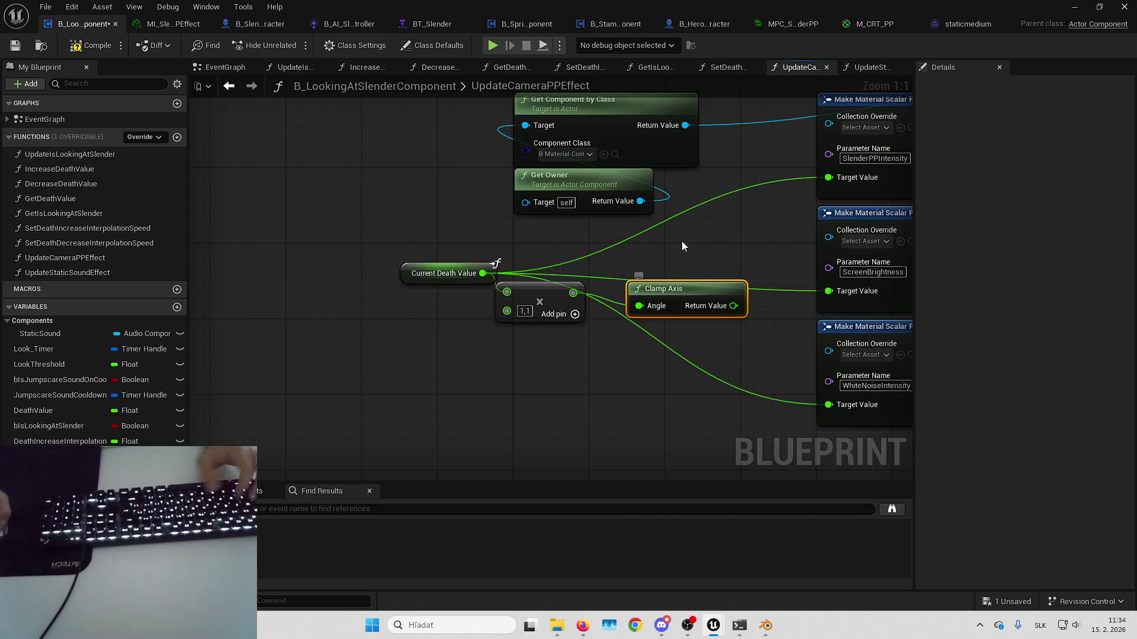
key("Delete")
left_click_drag(572, 292, 619, 281)
type("clamp floa")
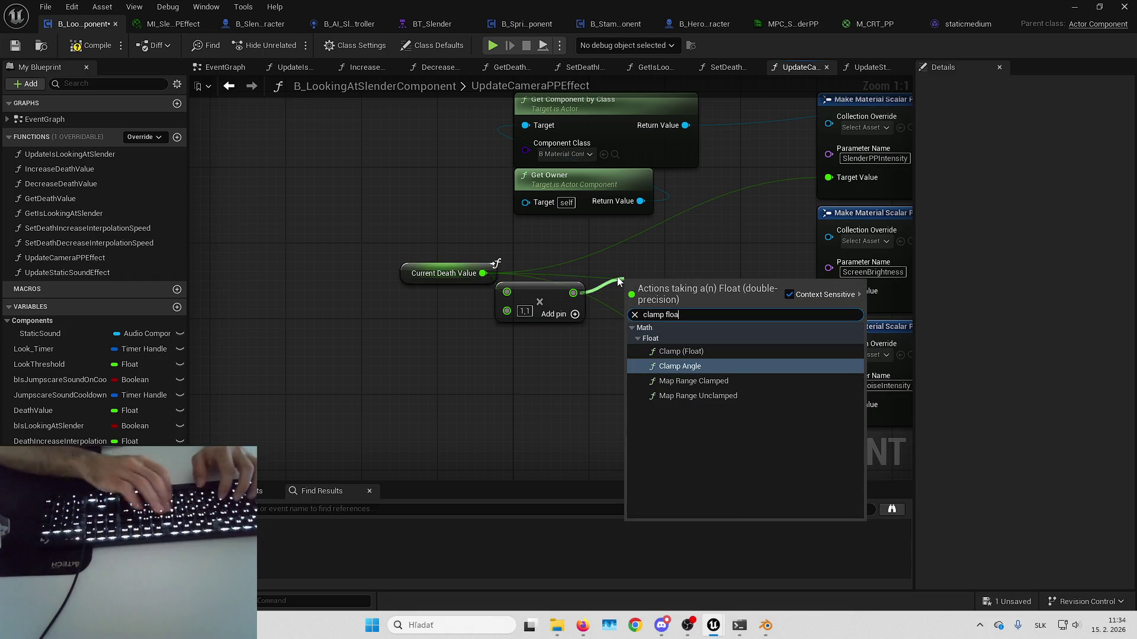
key("Up")
key("Return")
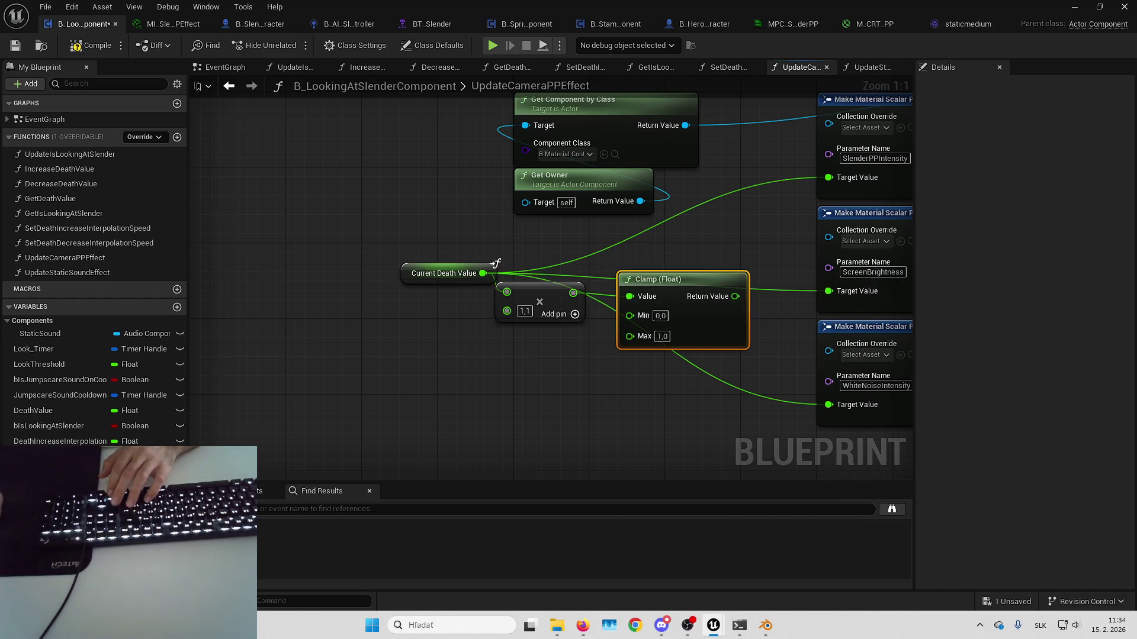
left_click_drag(677, 424, 623, 442)
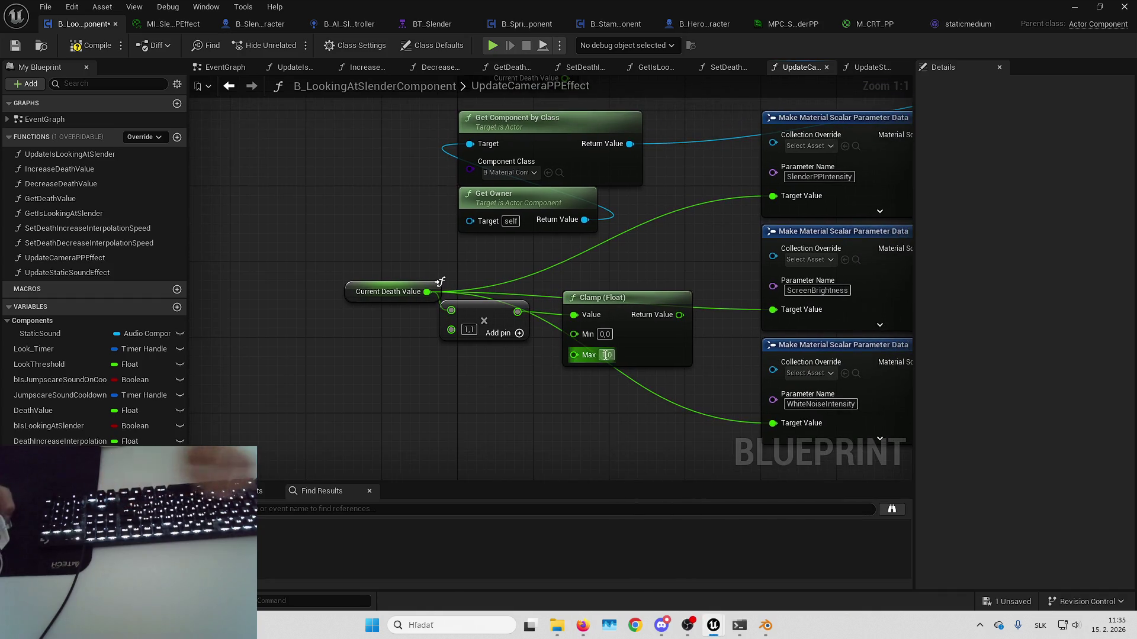
left_click(603, 335)
- Route the Clamp's Return Value into all three post-process Target Value pins
left_click_drag(703, 313, 591, 343)
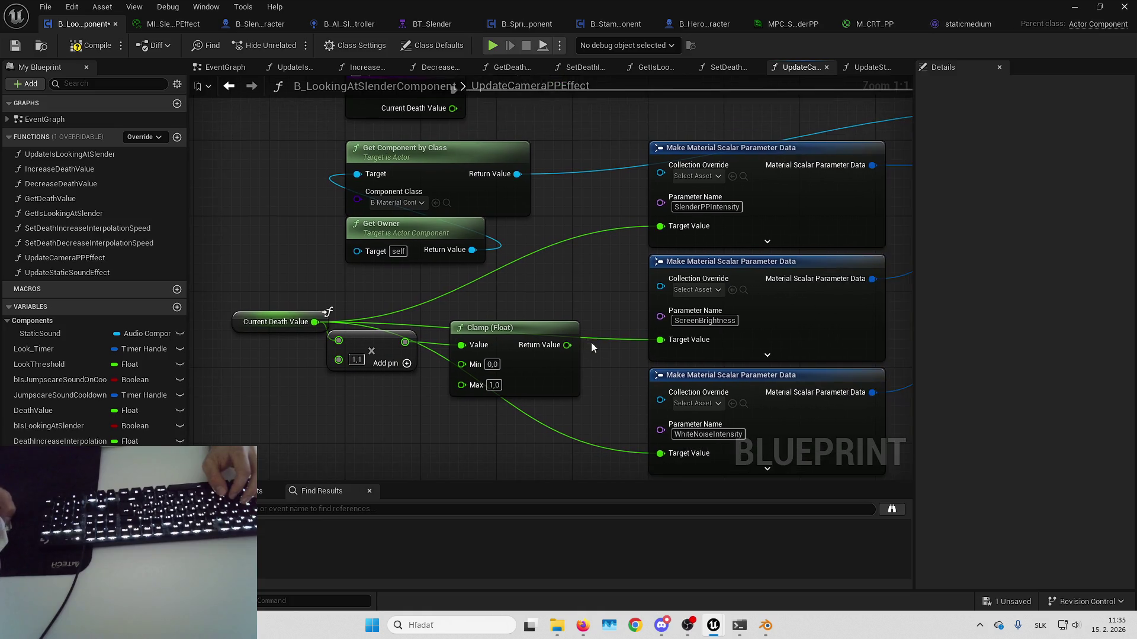
left_click_drag(316, 322, 569, 345)
left_click_drag(338, 341, 314, 322)
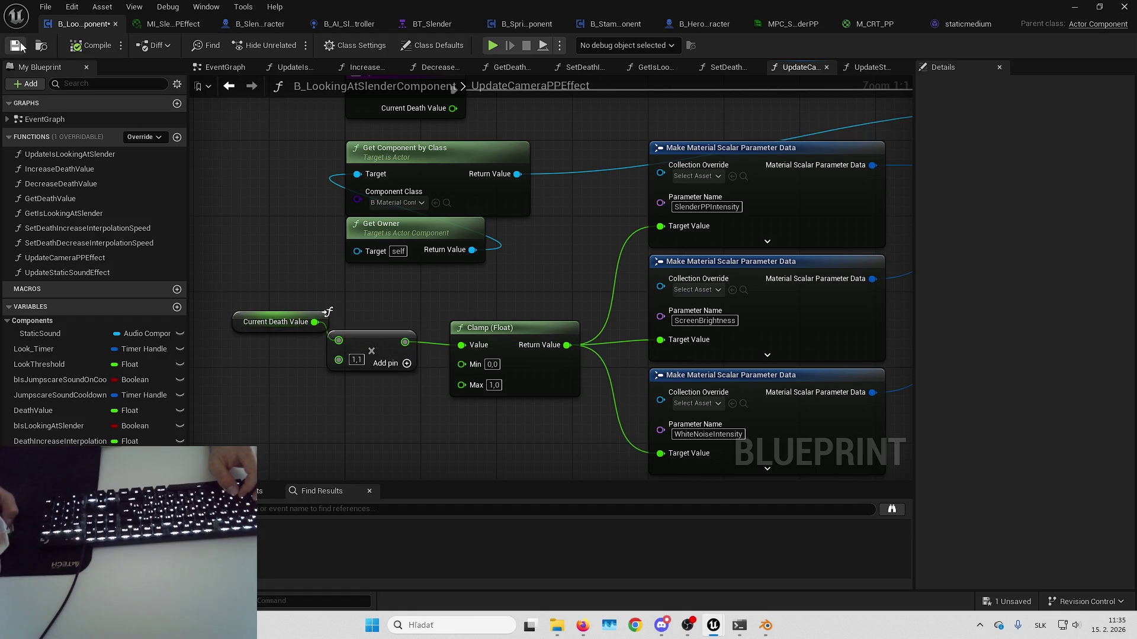
- Hide the Blueprint editor and playtest, moving to face toward and away from the Slender figure
left_click(1073, 7)
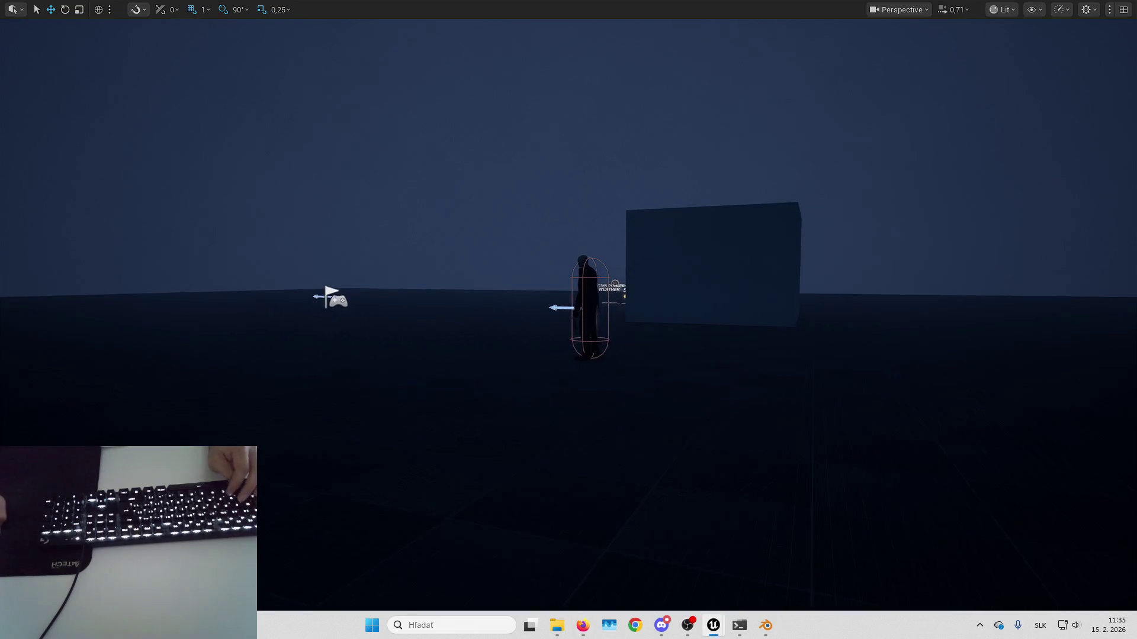
key("alt+p")
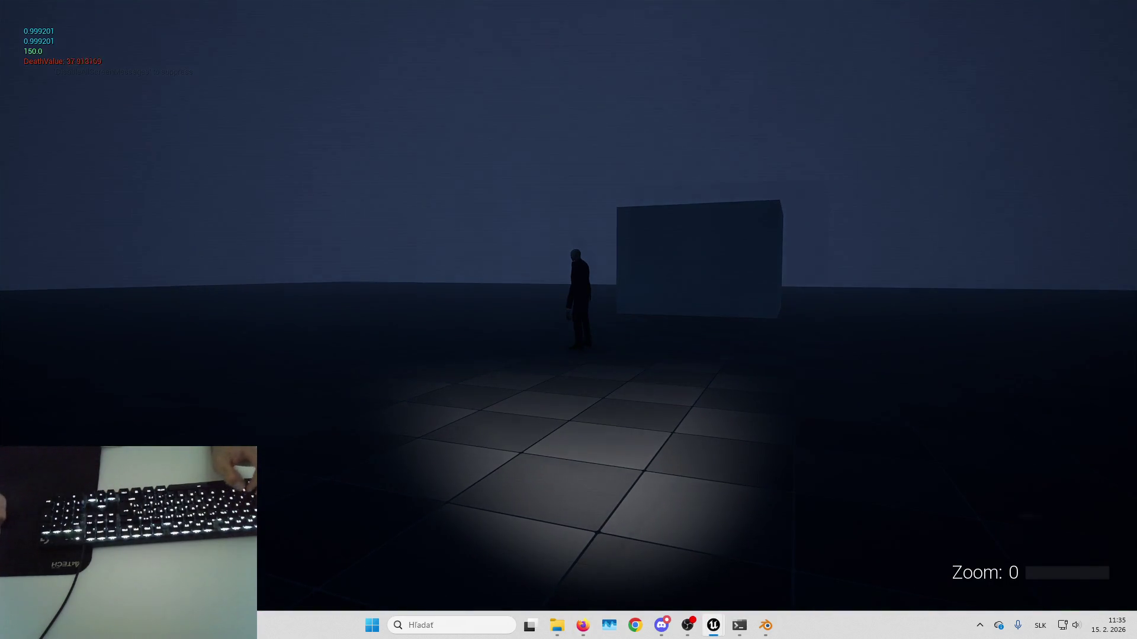
key("w")
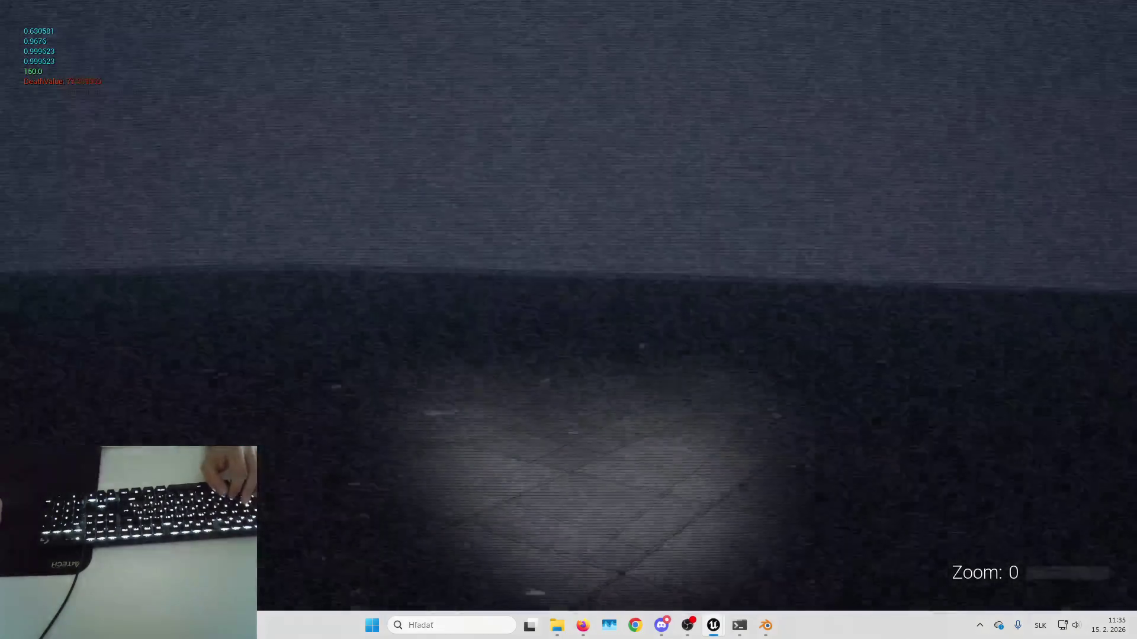
key("s")
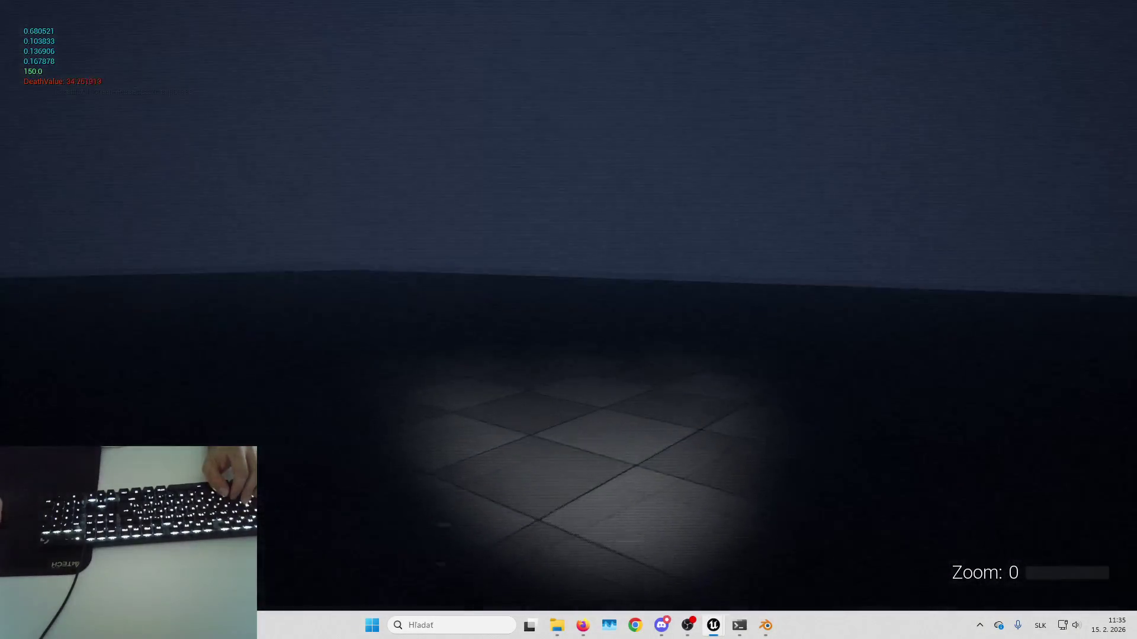
key("d")
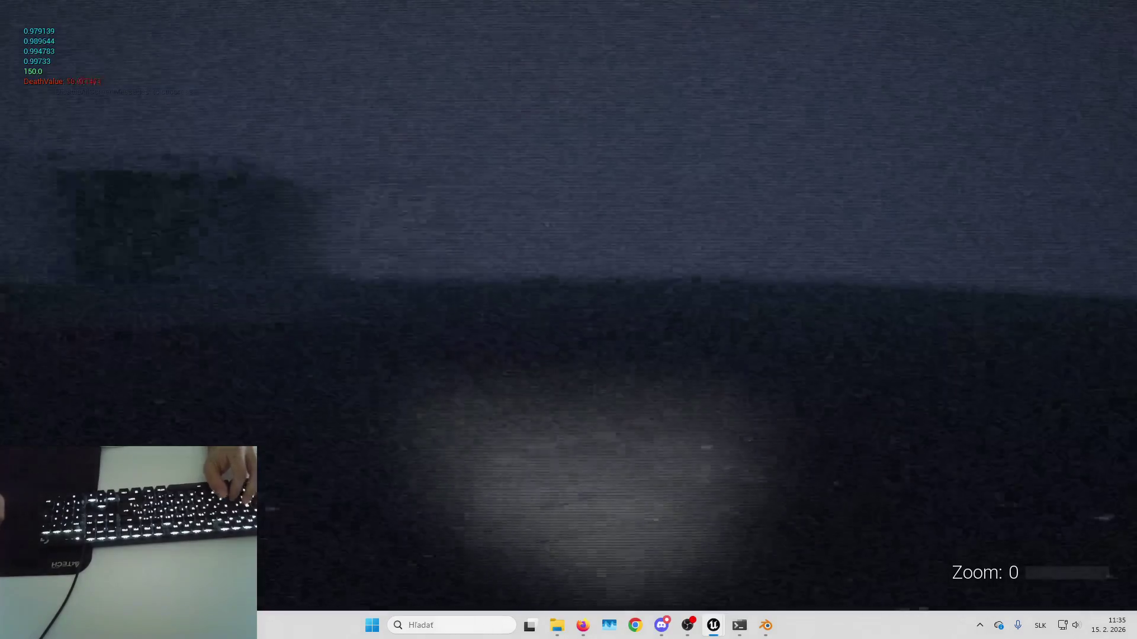
key("s")
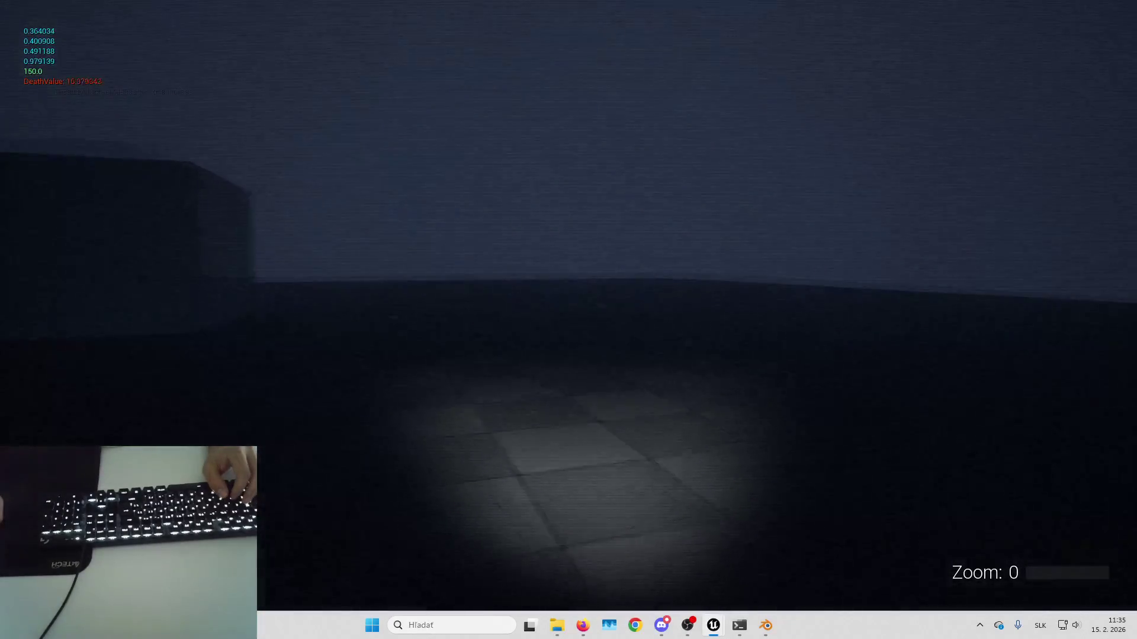
key("d")
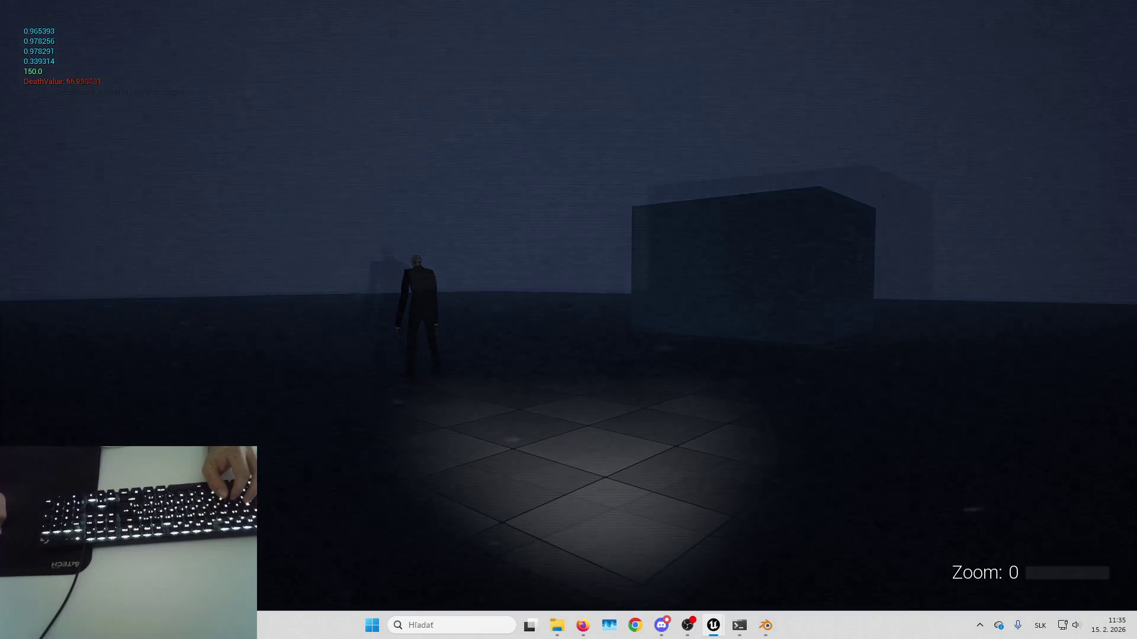
key("Right")
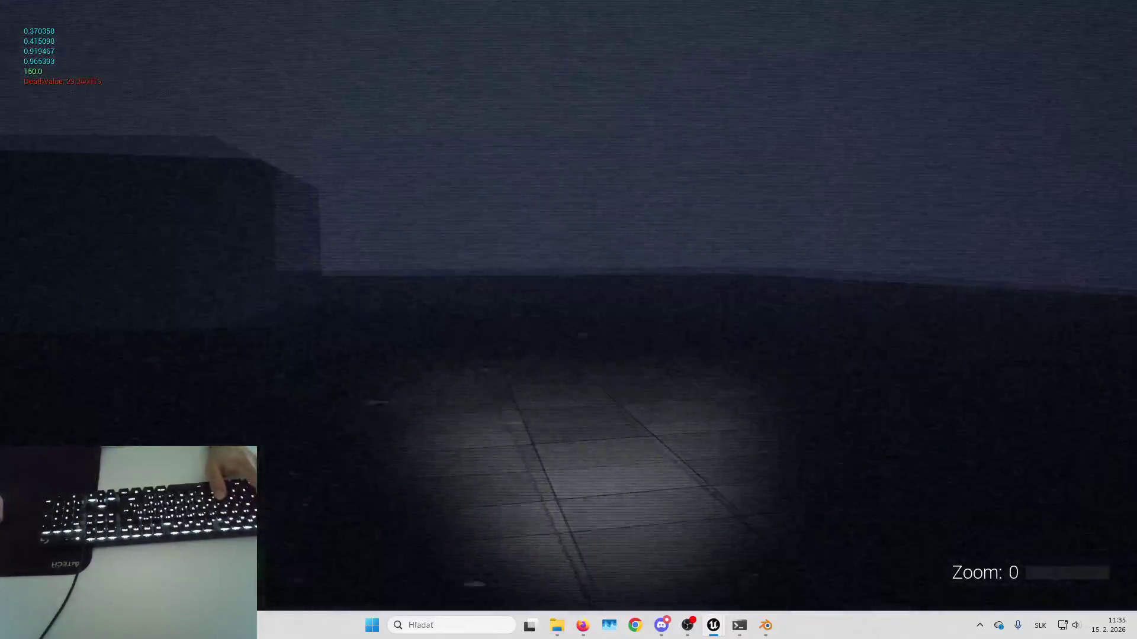
- Stop the play session and bring the Blueprint editor back from the taskbar
key("Escape")
mouse_move(583, 625)
left_click(505, 543)
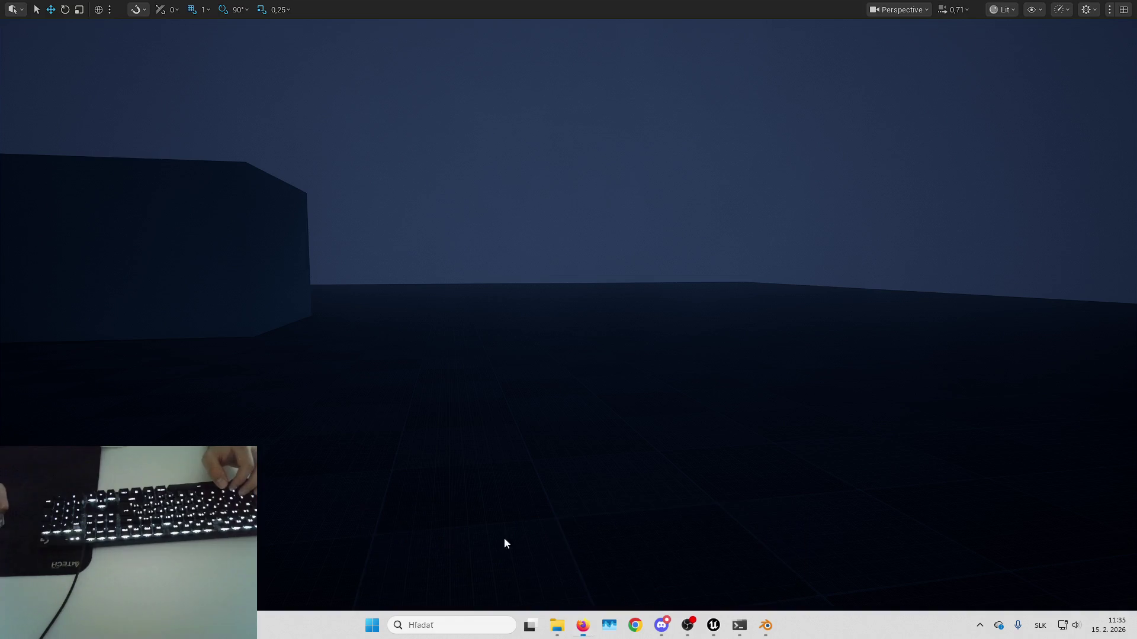
- Return to the Blueprint editor and open the UpdateStaticSoundEffect function graph
mouse_move(713, 625)
left_click(847, 557)
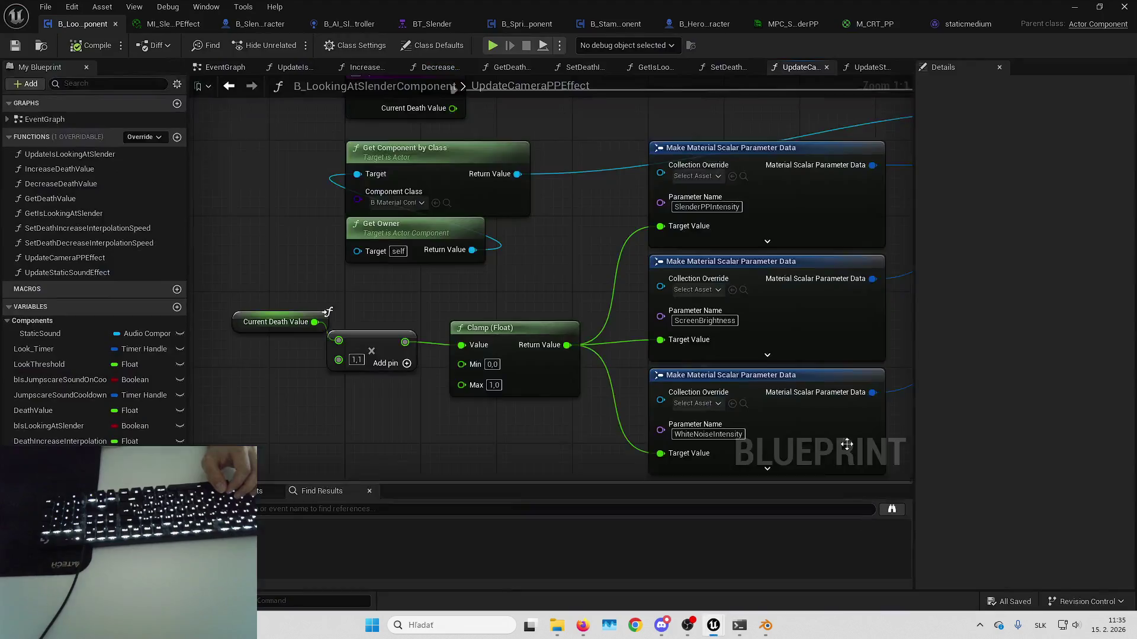
mouse_move(566, 238)
left_mouse_down()
mouse_move(525, 262)
mouse_move(373, 252)
mouse_move(347, 186)
left_mouse_up()
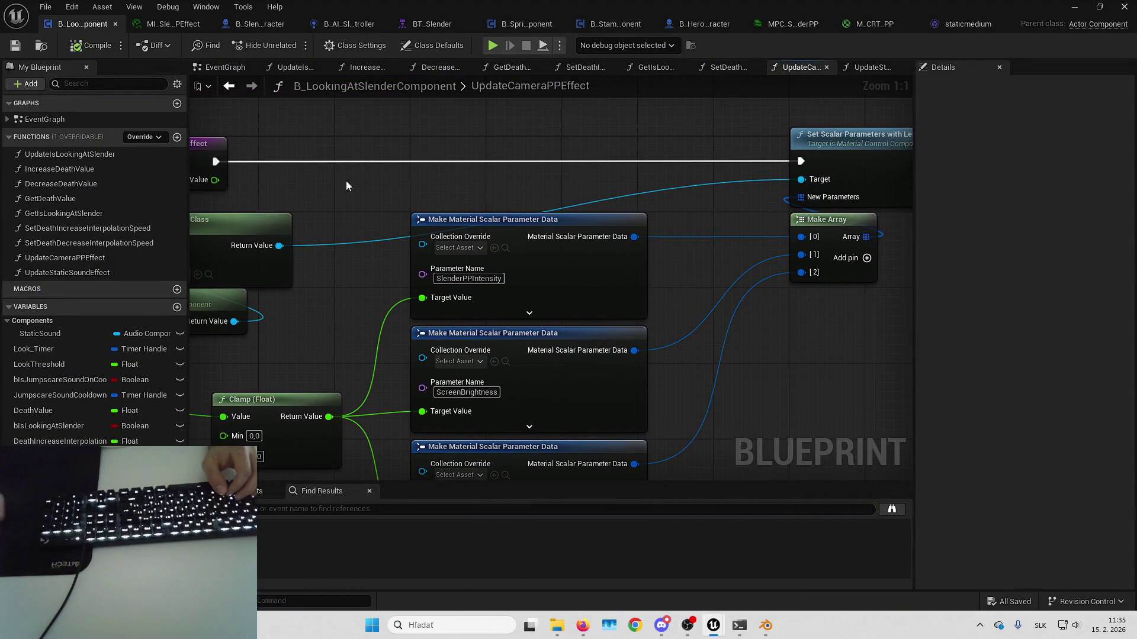
double_click(87, 272)
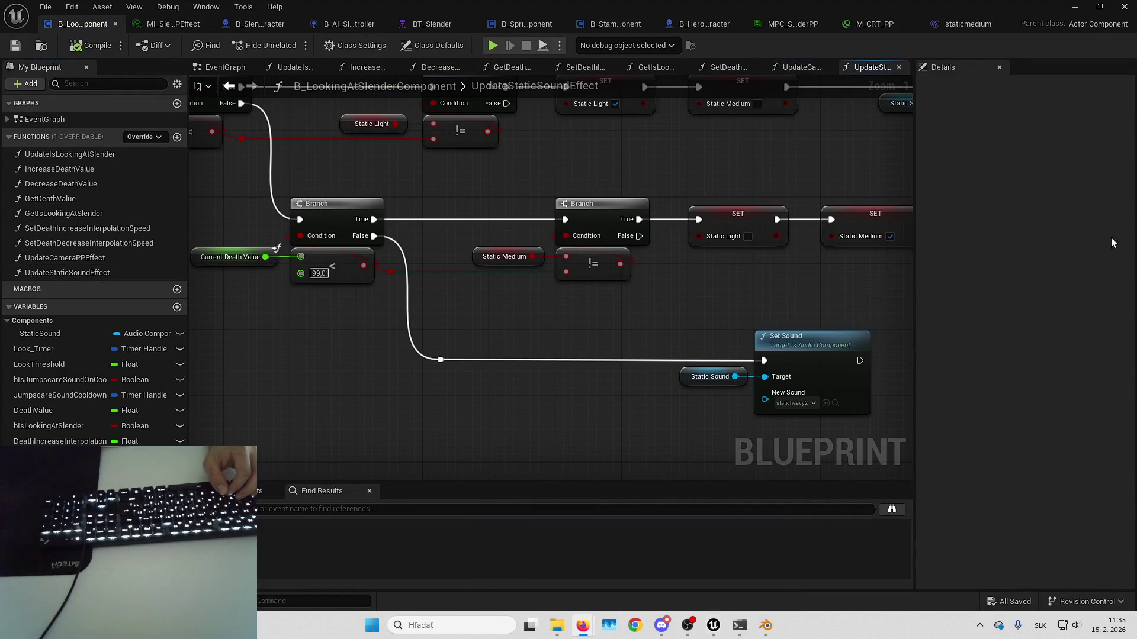
mouse_move(744, 322)
left_mouse_down()
mouse_move(665, 300)
mouse_move(478, 171)
left_mouse_up()
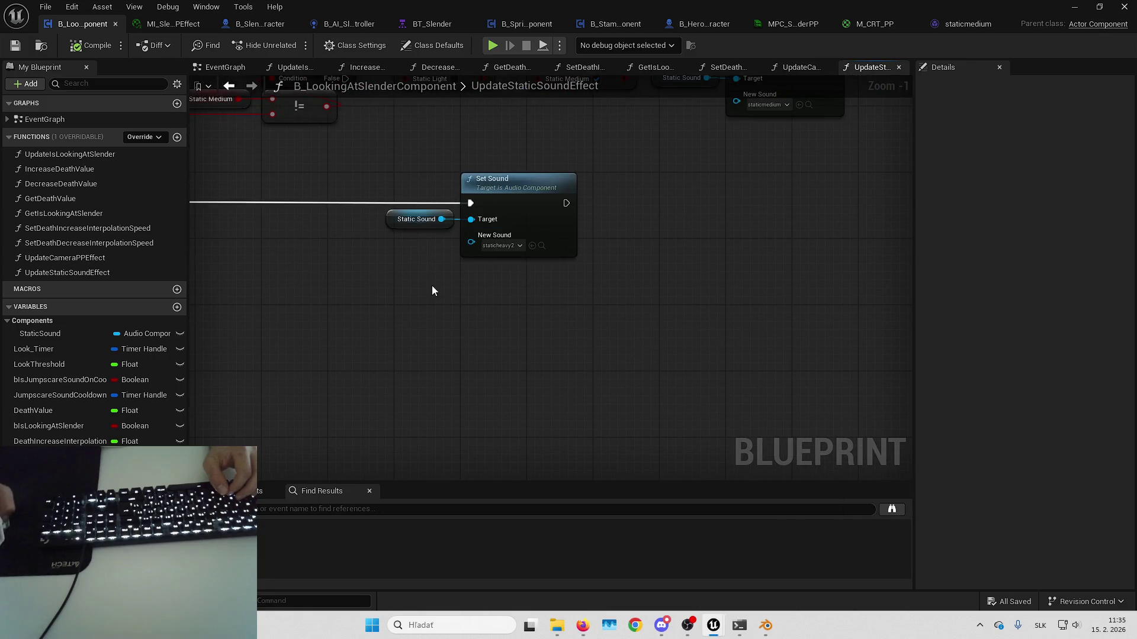
- Add a 1.0-second Fade In on Static Sound, chained after the staticlight Set Sound
left_click_drag(456, 265, 460, 286)
type("audio")
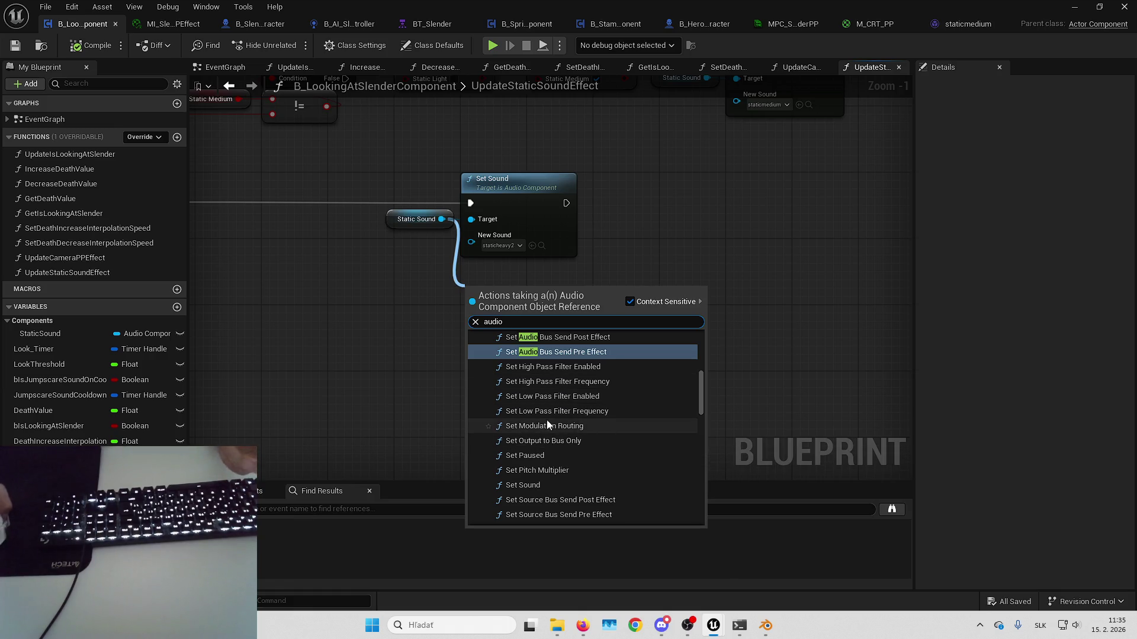
scroll(563, 447, "down", 1)
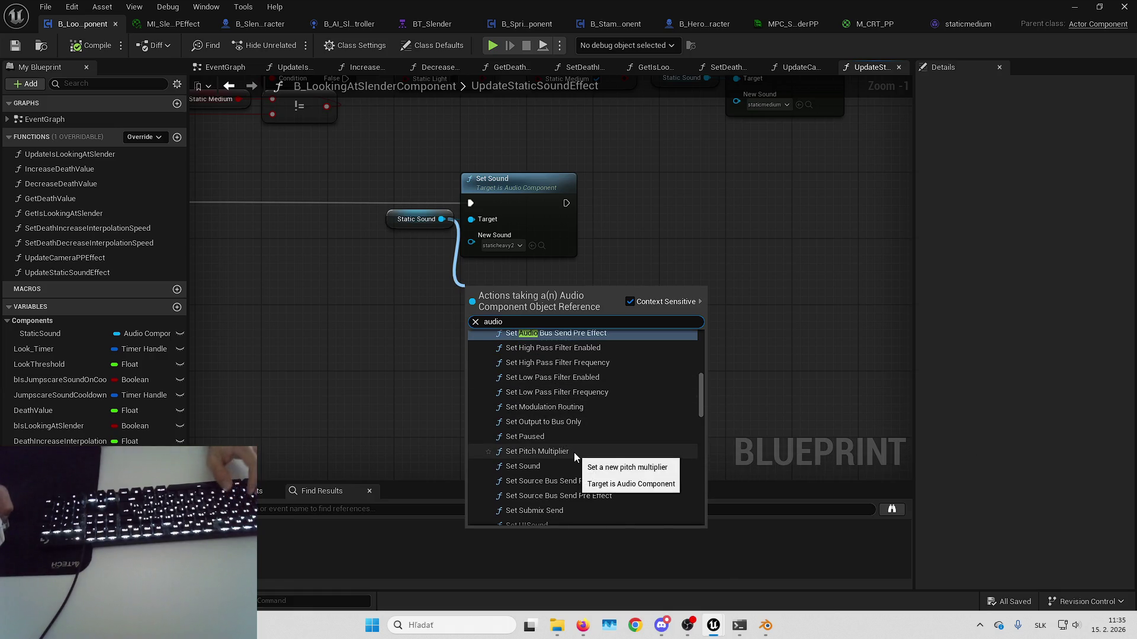
scroll(581, 446, "down", 2)
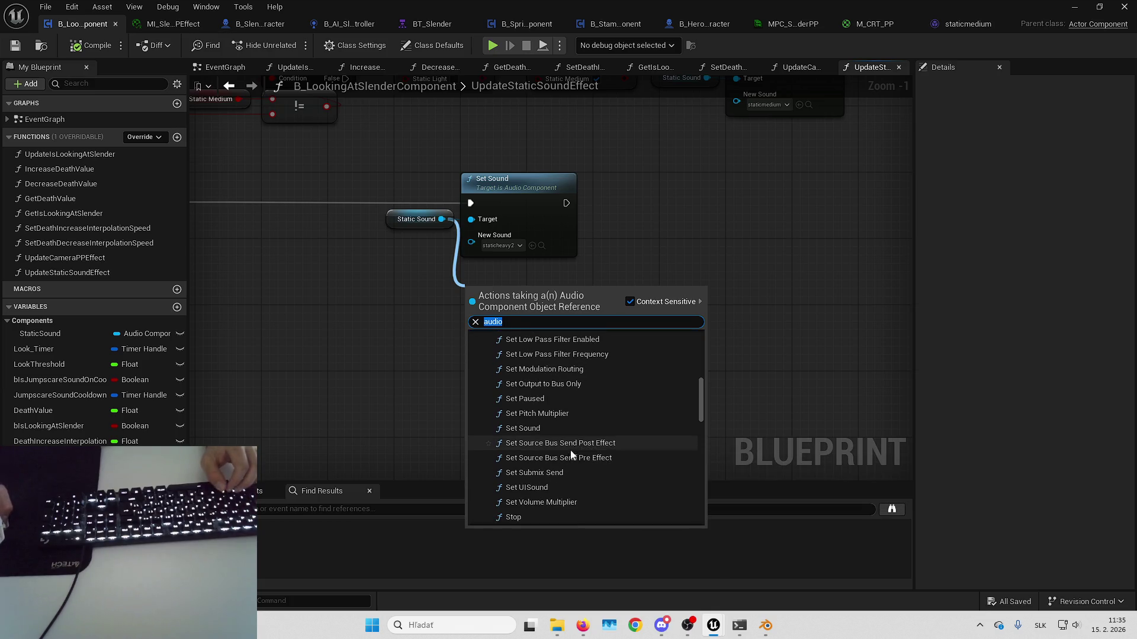
scroll(583, 468, "down", 2)
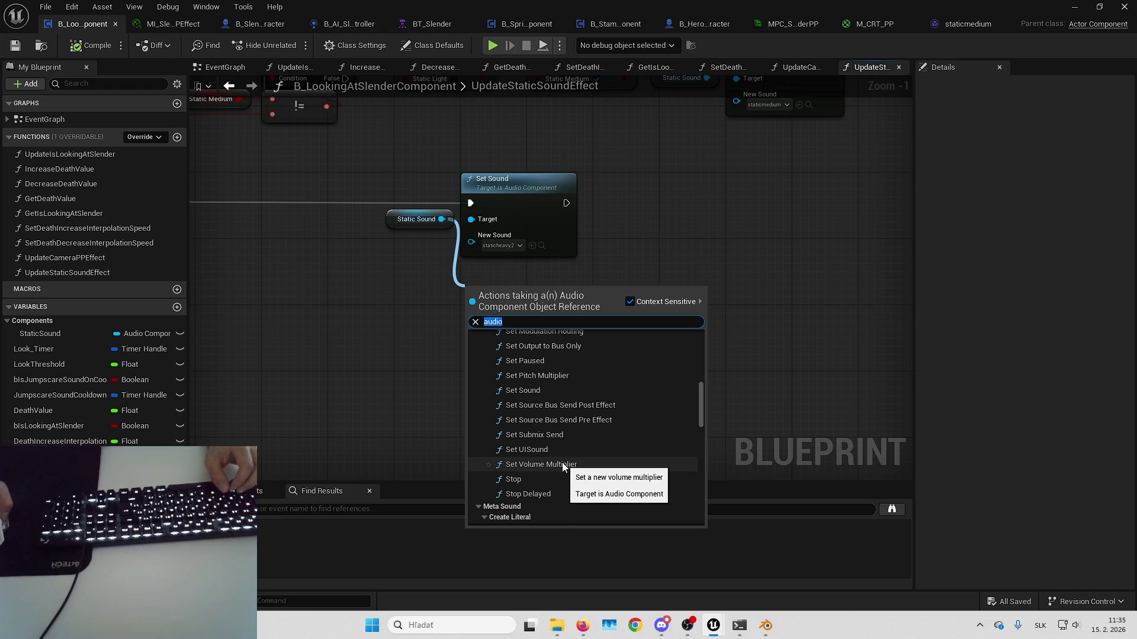
scroll(546, 456, "up", 3)
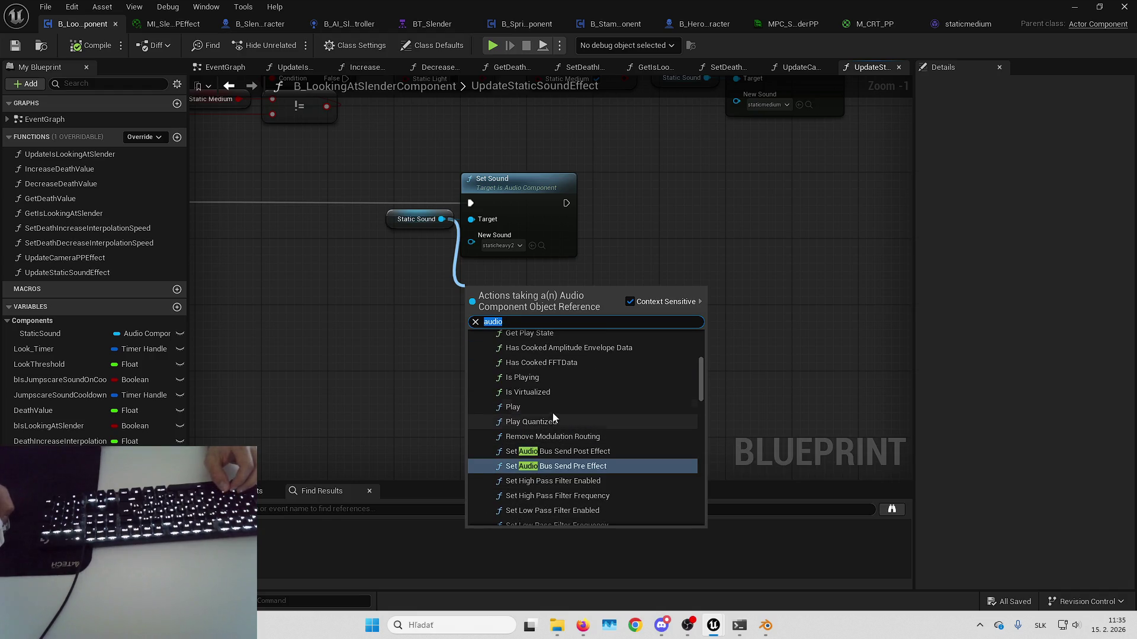
scroll(559, 404, "up", 4)
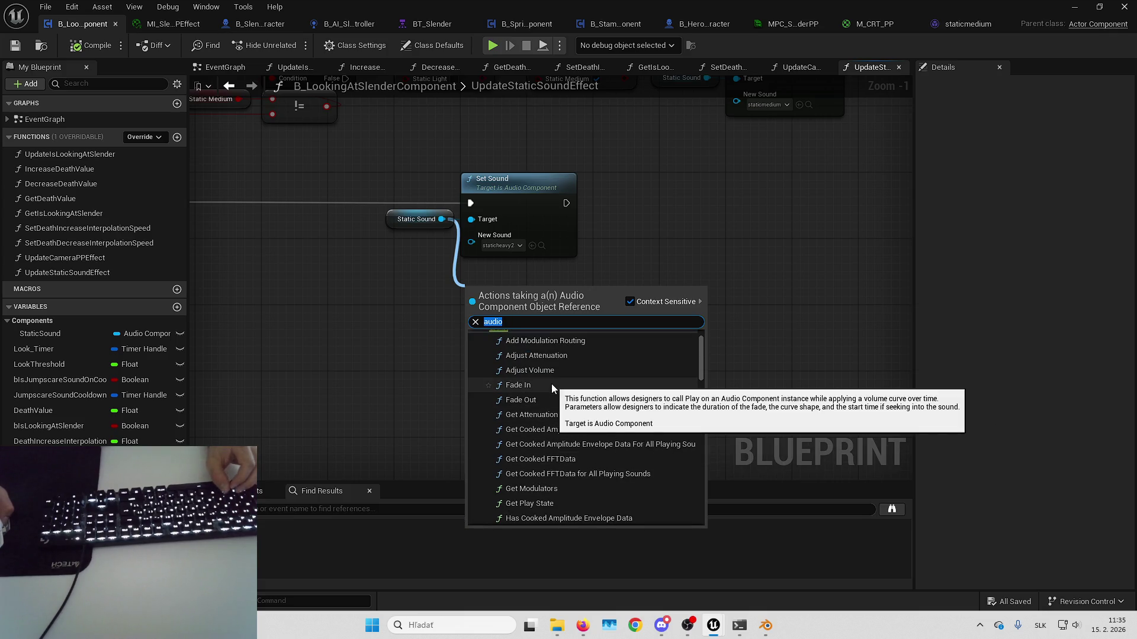
left_click(555, 386)
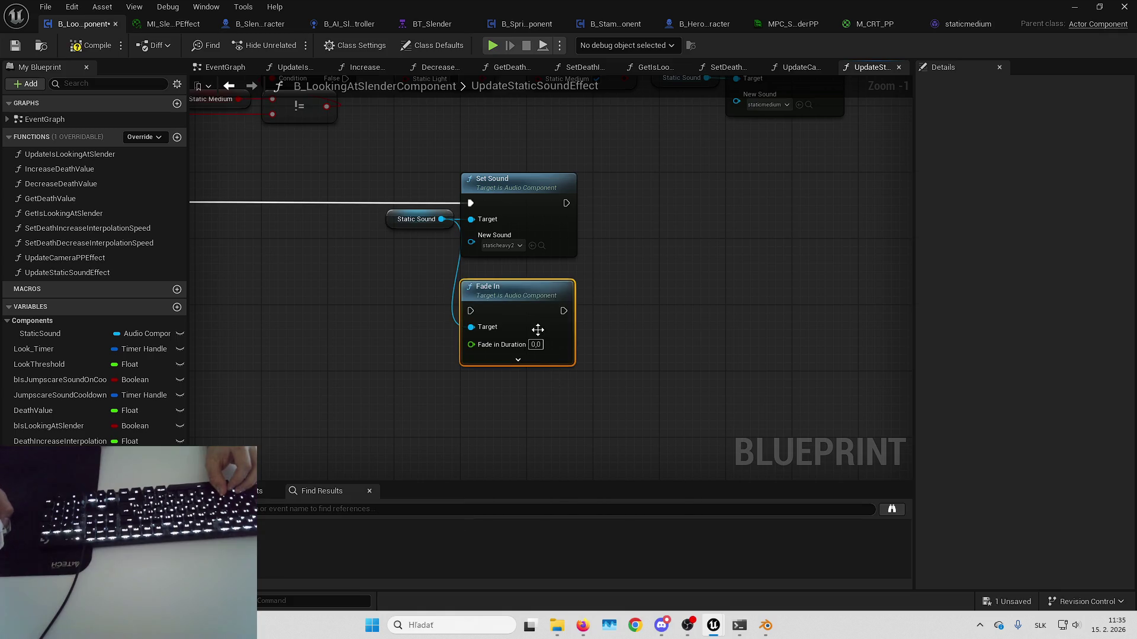
left_click(530, 359)
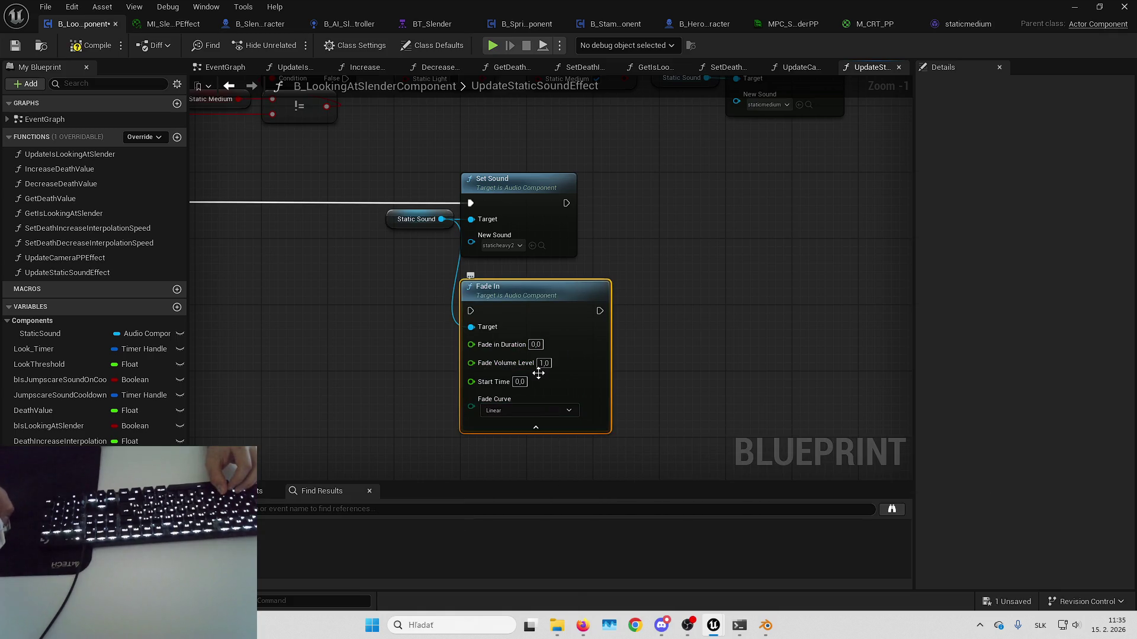
left_click(536, 428)
scroll(617, 340, "down", 4)
scroll(530, 385, "up", 2)
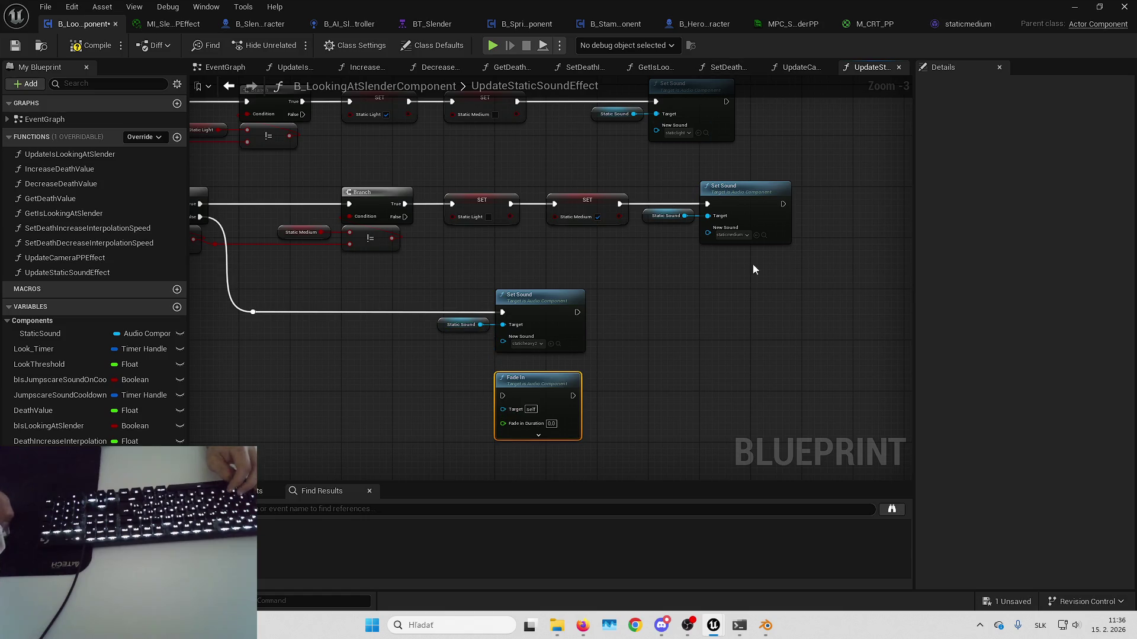
mouse_move(413, 379)
left_mouse_down()
mouse_move(769, 131)
mouse_move(718, 106)
left_mouse_up()
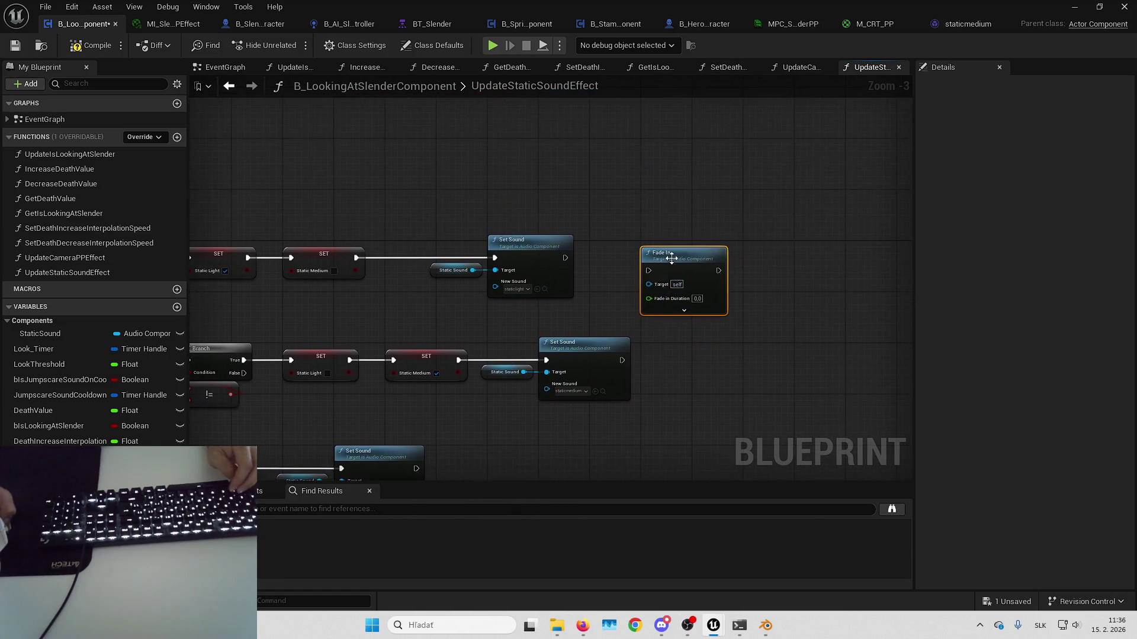
scroll(671, 257, "up", 3)
left_click_drag(523, 259, 515, 258)
mouse_move(377, 275)
left_mouse_down()
mouse_move(570, 281)
mouse_move(554, 282)
left_mouse_up()
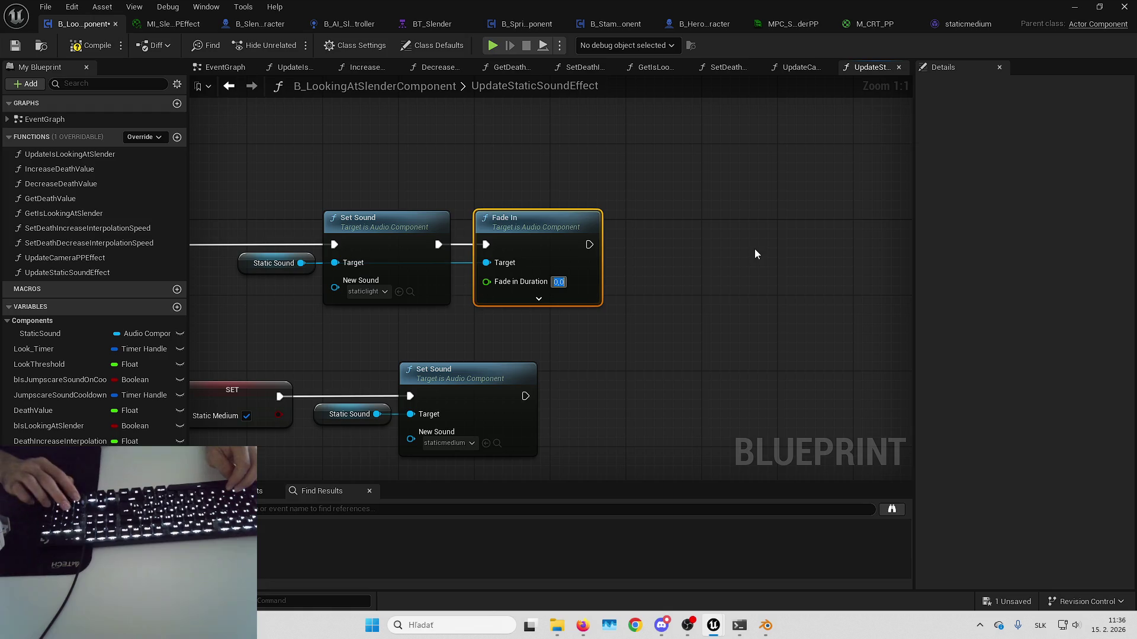
- Duplicate the Fade In after the staticmedium Set Sound, wire Static Sound to it, and save
mouse_move(665, 269)
left_mouse_down()
mouse_move(731, 233)
mouse_move(704, 198)
left_mouse_up()
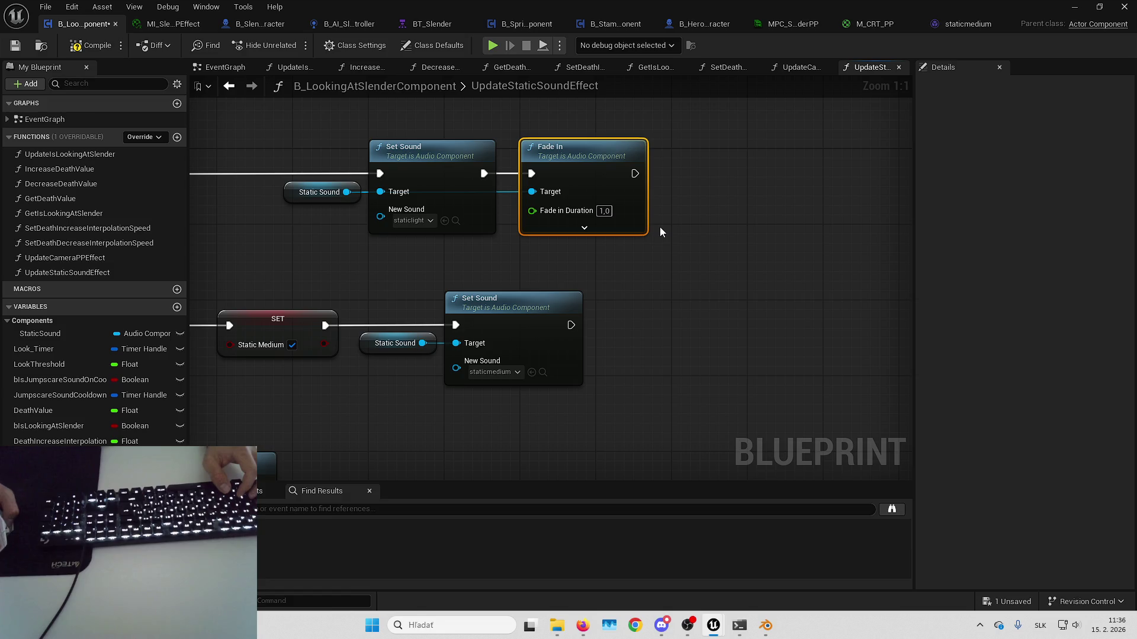
key("ctrl+c")
key("ctrl+v")
left_click_drag(673, 335, 570, 325)
left_click_drag(727, 323, 736, 314)
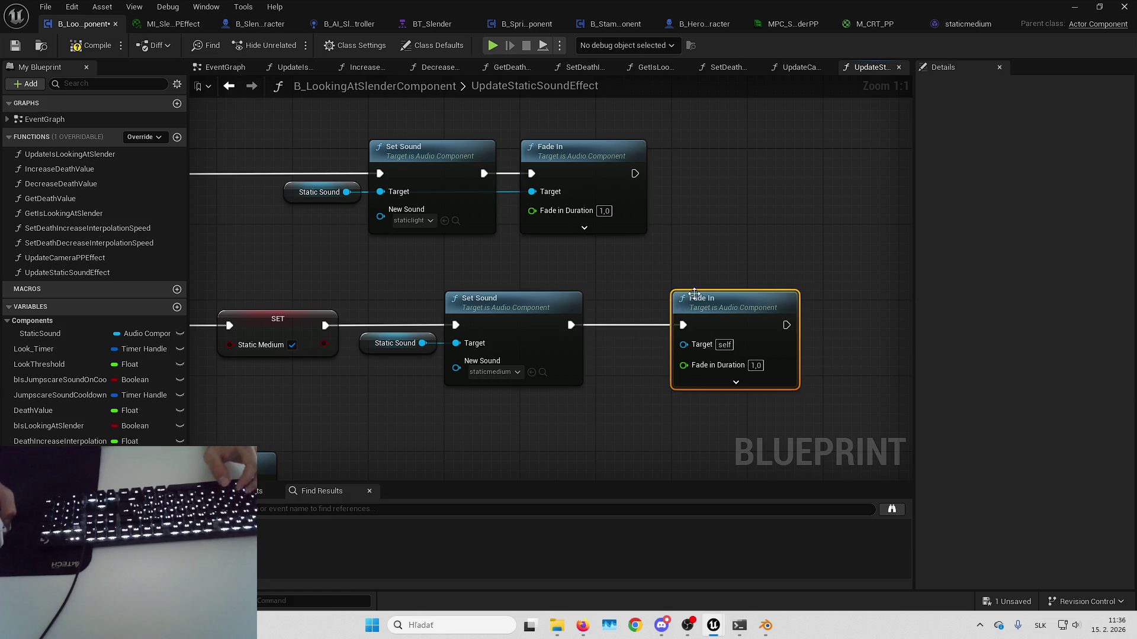
left_click(584, 227)
left_click(606, 303)
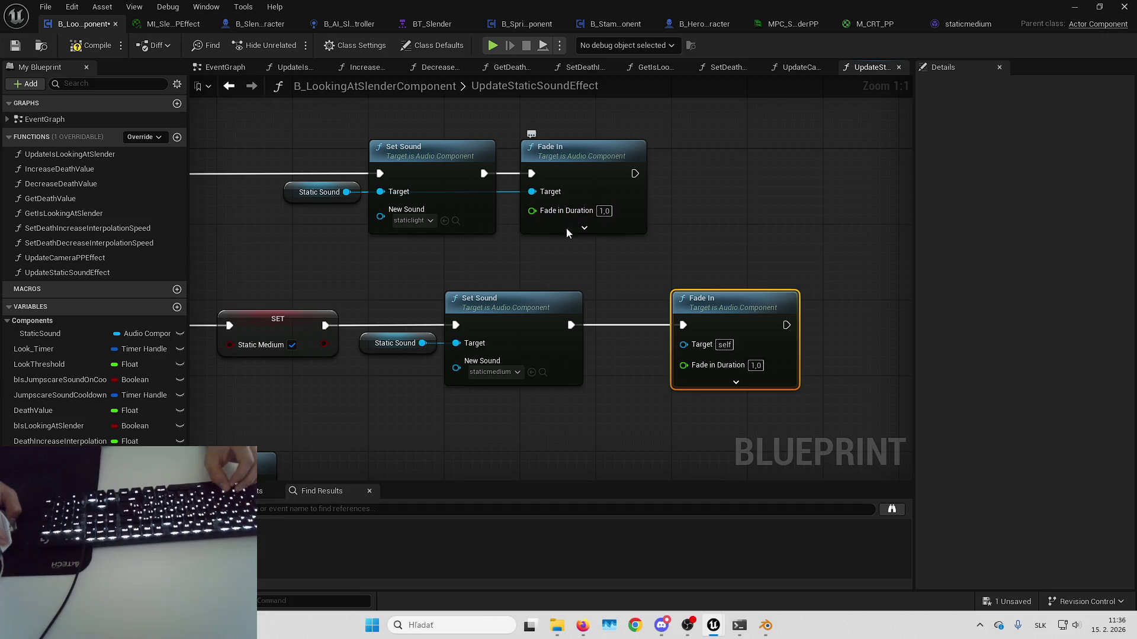
left_click_drag(417, 162, 497, 184)
left_click(594, 285)
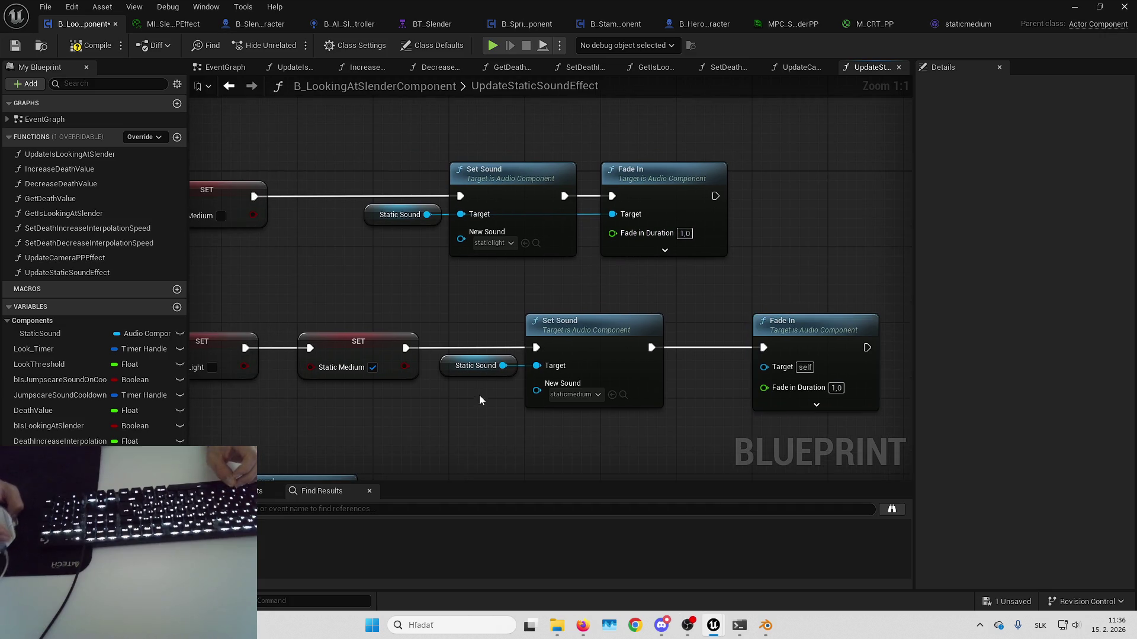
left_click(510, 365)
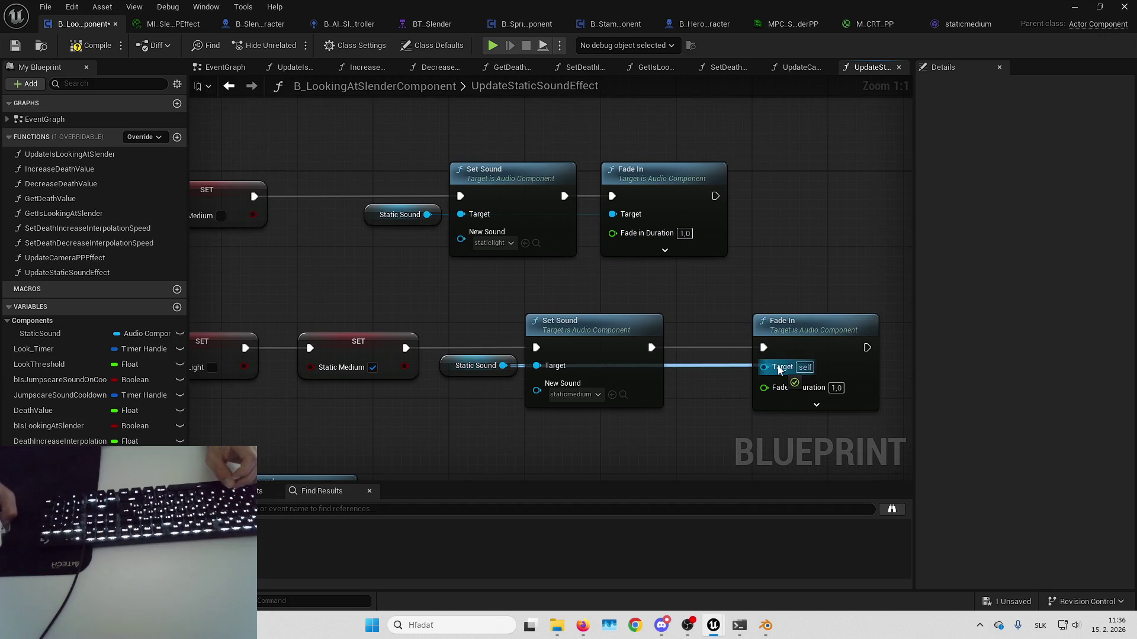
left_click_drag(779, 370, 781, 368)
left_click_drag(618, 265, 528, 225)
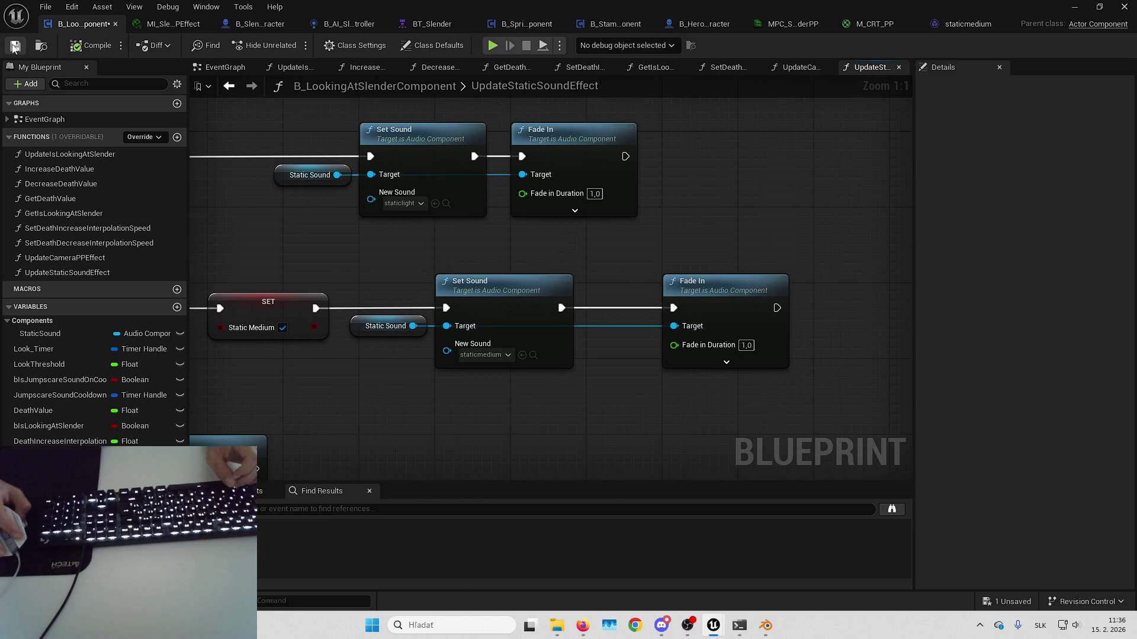
left_click(15, 45)
left_click(1070, 7)
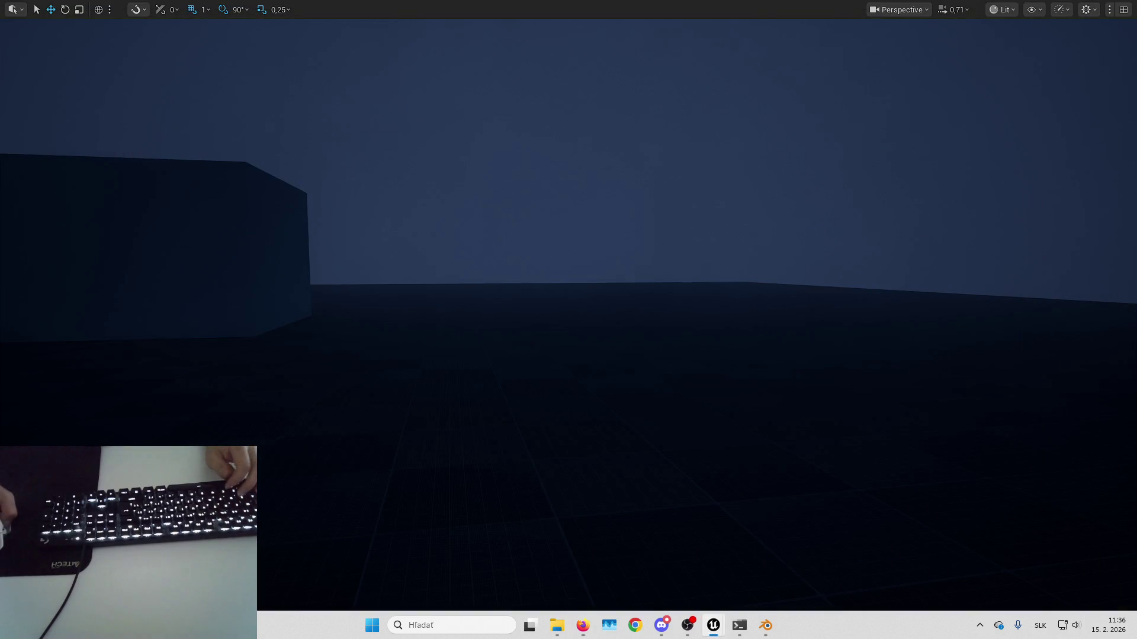
- Playtest the level with Alt+P, then bring the B_LookingAtSlenderComponent blueprint back
key("alt+p")
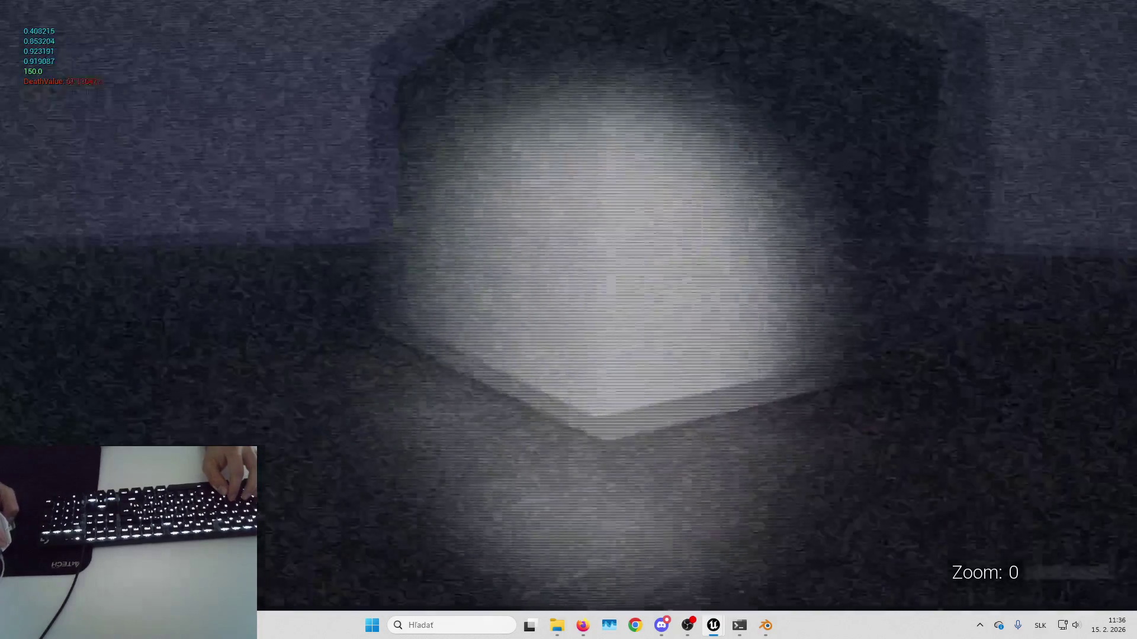
key("Escape")
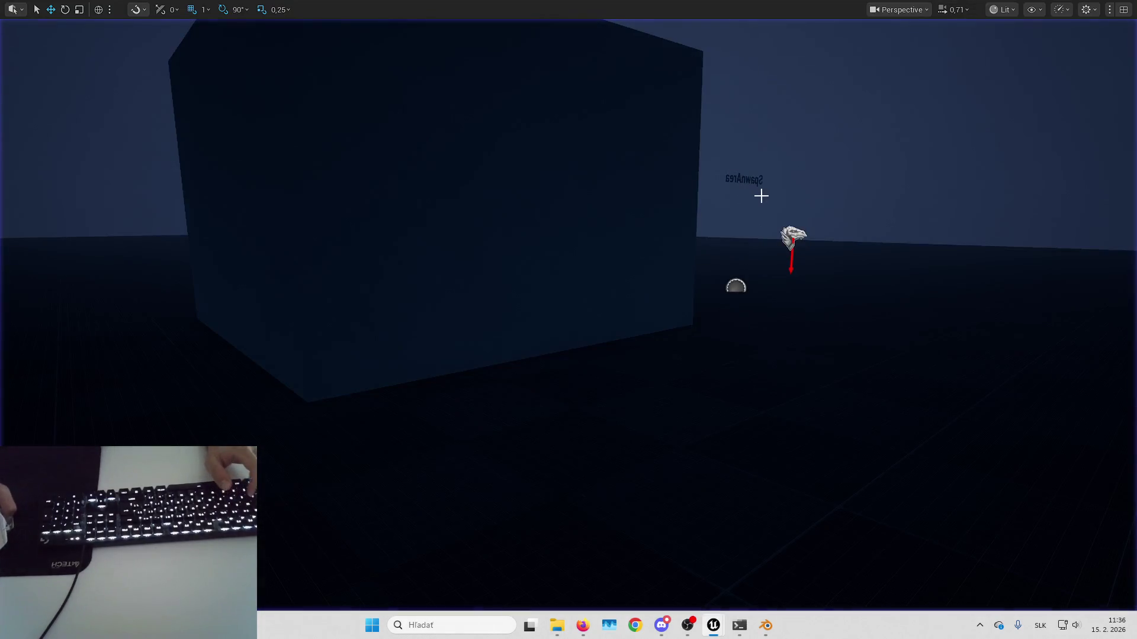
mouse_move(721, 629)
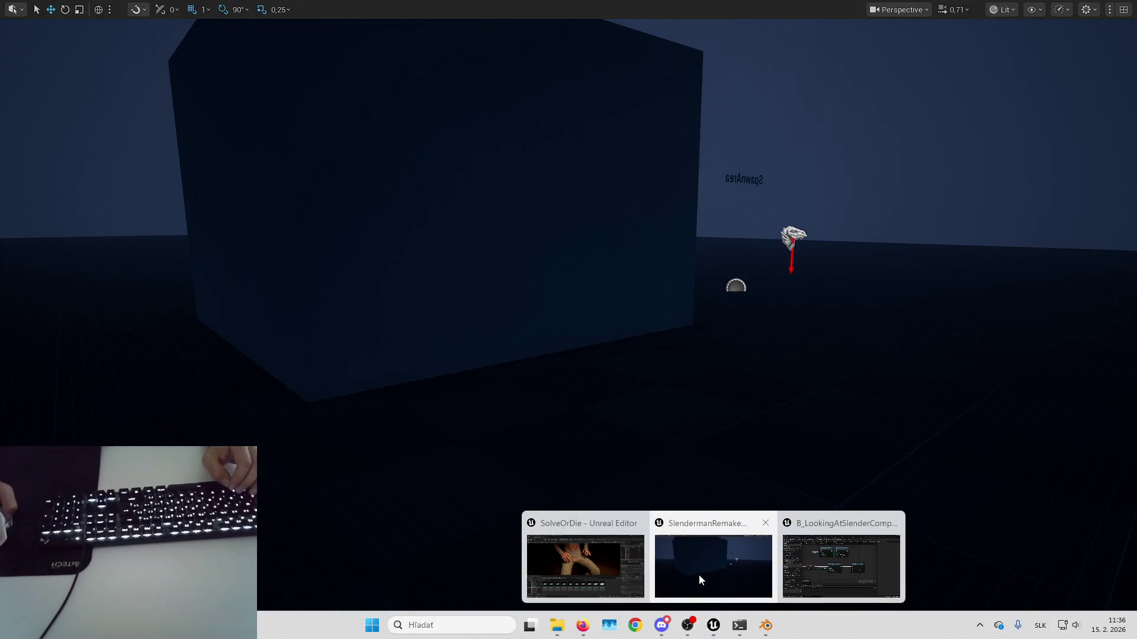
left_click(845, 560)
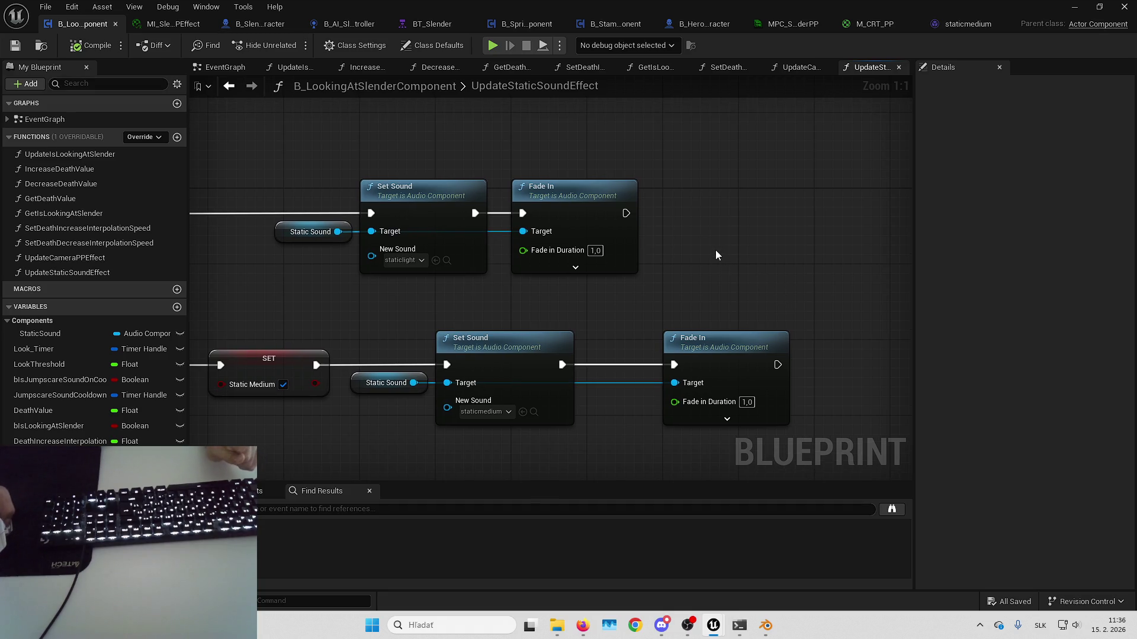
- Look over the sound-effect graph and switch to the EventGraph
left_click_drag(695, 246, 819, 280)
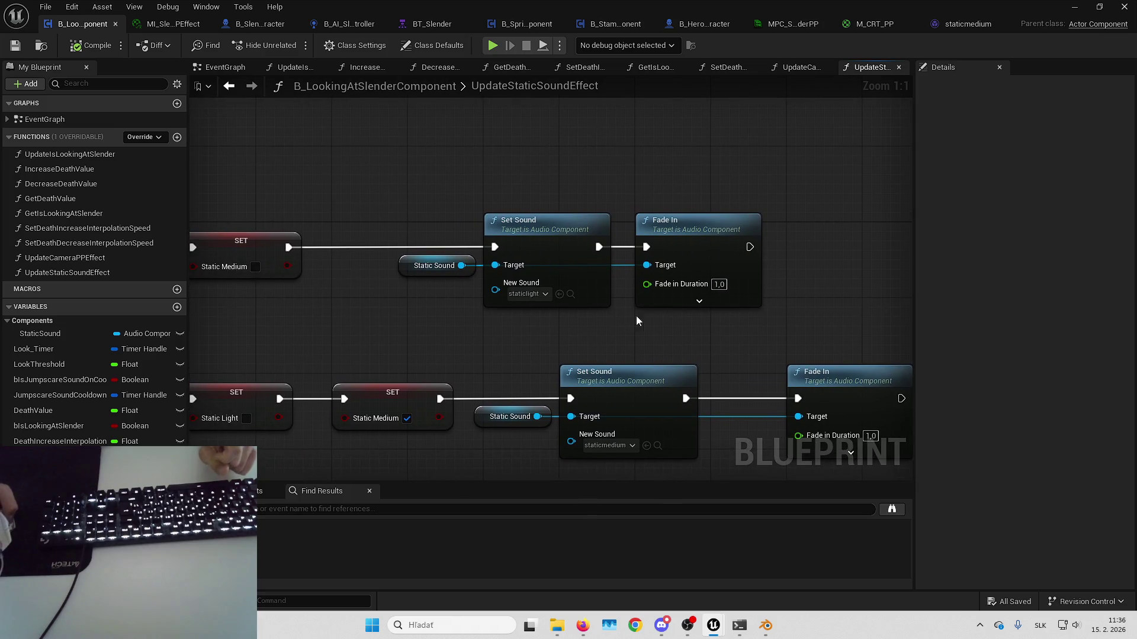
left_click_drag(636, 320, 682, 315)
left_click_drag(594, 115, 653, 122)
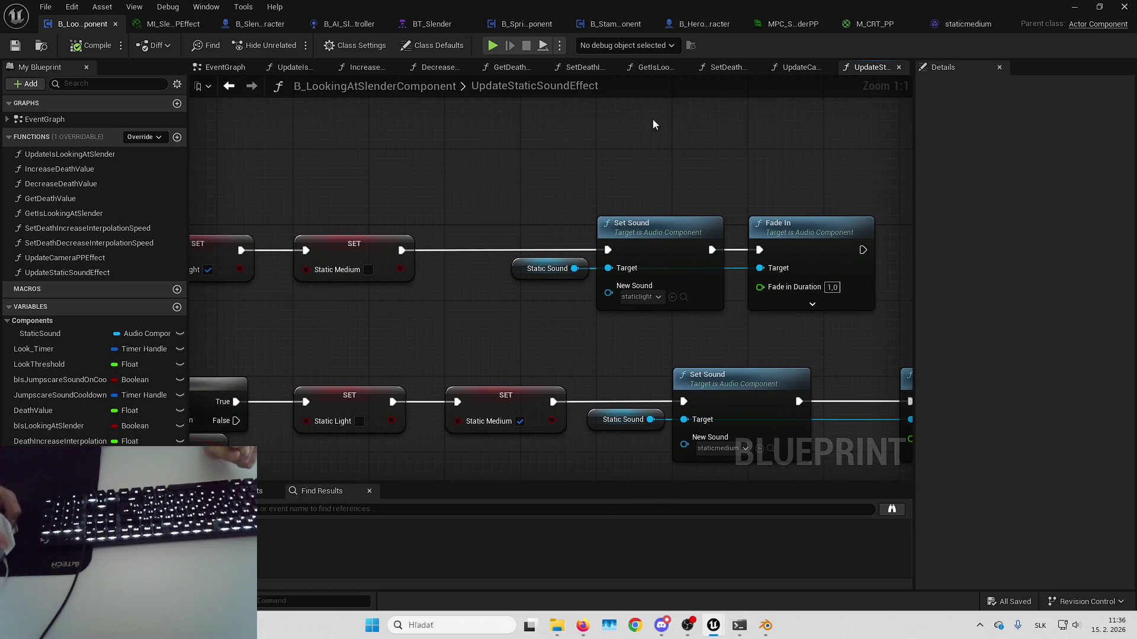
left_click(222, 70)
scroll(769, 379, "down", 5)
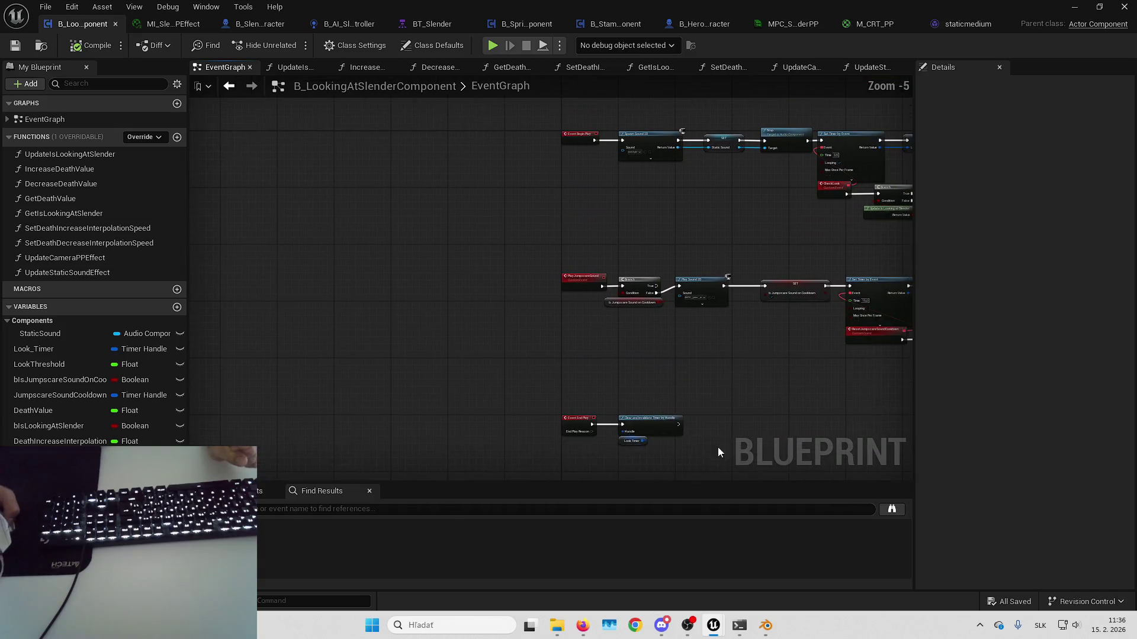
- Rename the StaticSound variable to StaticSoundLight in Details
scroll(580, 330, "up", 5)
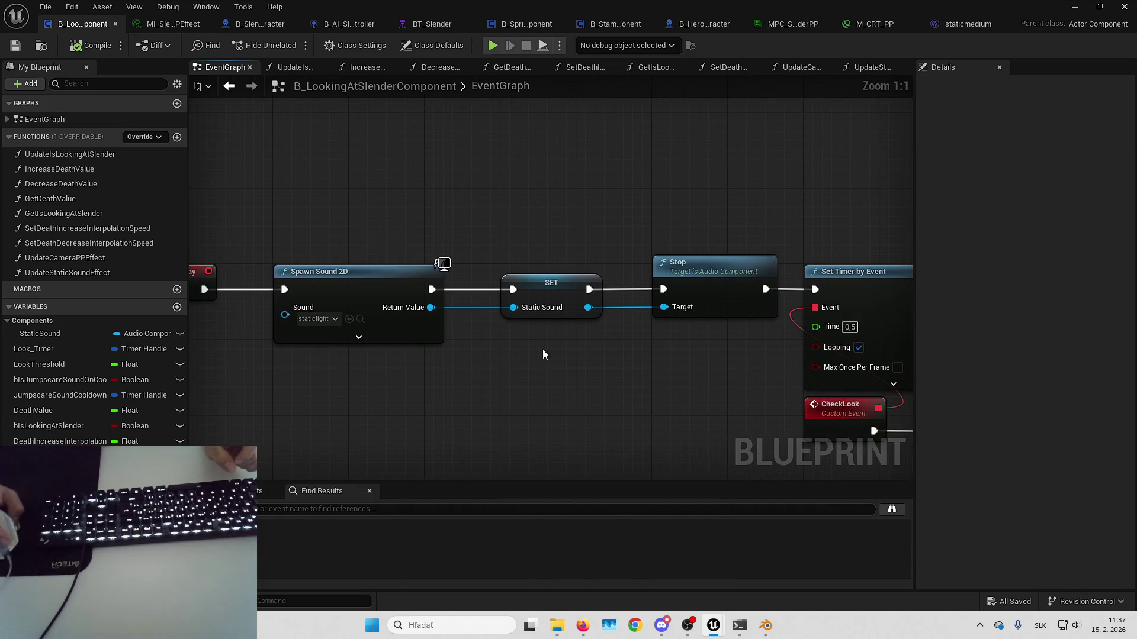
left_click(553, 294)
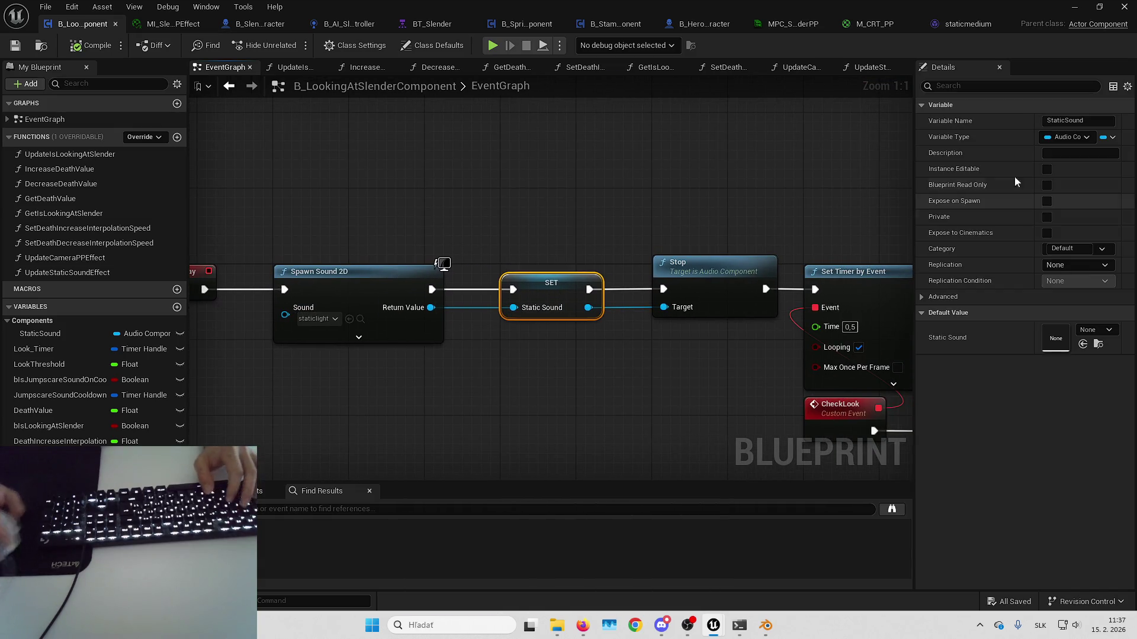
left_click(1096, 122)
type("Light")
key("Return")
- Paste a copy of the Spawn Sound 2D, SET and Stop chain, linked into Set Timer by Event
scroll(531, 151, "down", 4)
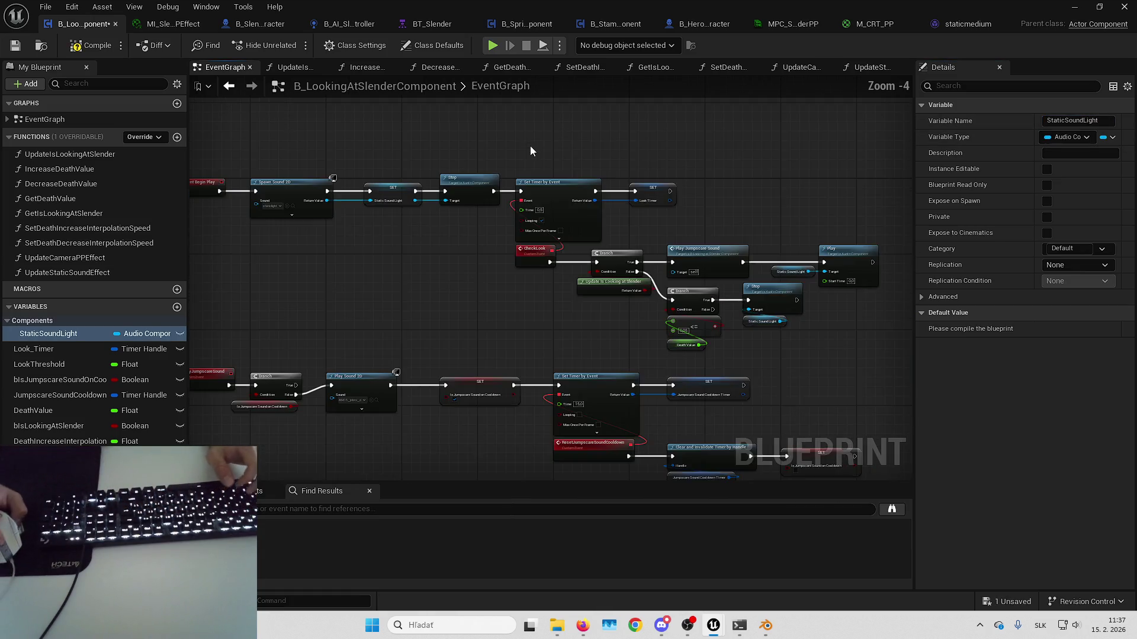
left_click_drag(531, 151, 846, 329)
scroll(347, 167, "up", 5)
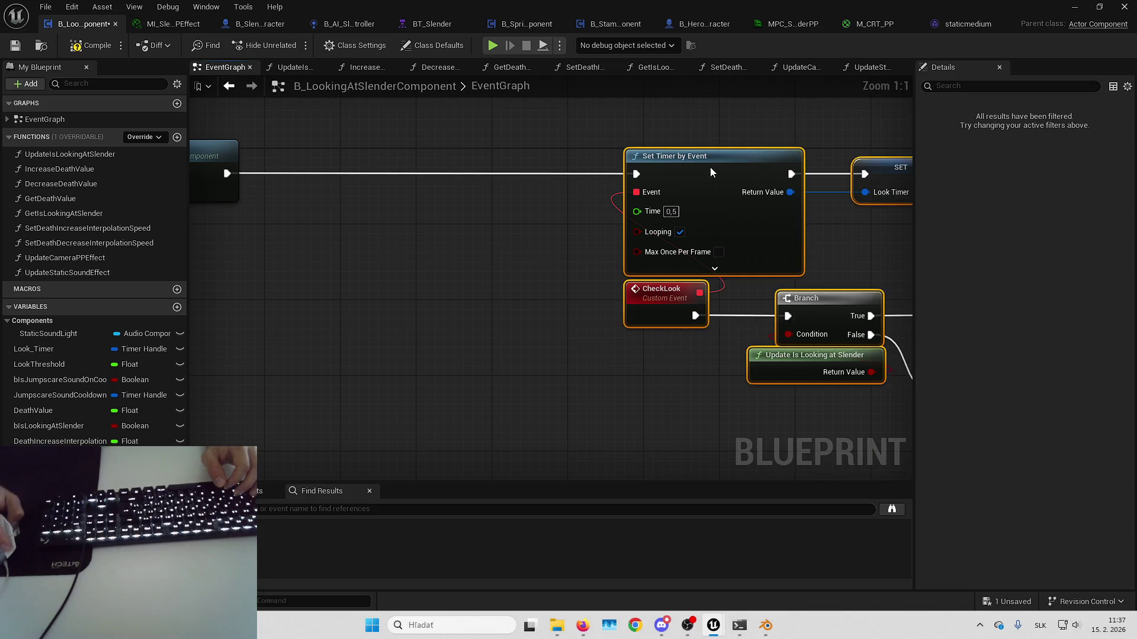
mouse_move(711, 173)
left_mouse_down()
mouse_move(870, 175)
mouse_move(814, 241)
mouse_move(838, 270)
left_mouse_up()
left_click_drag(278, 160, 790, 294)
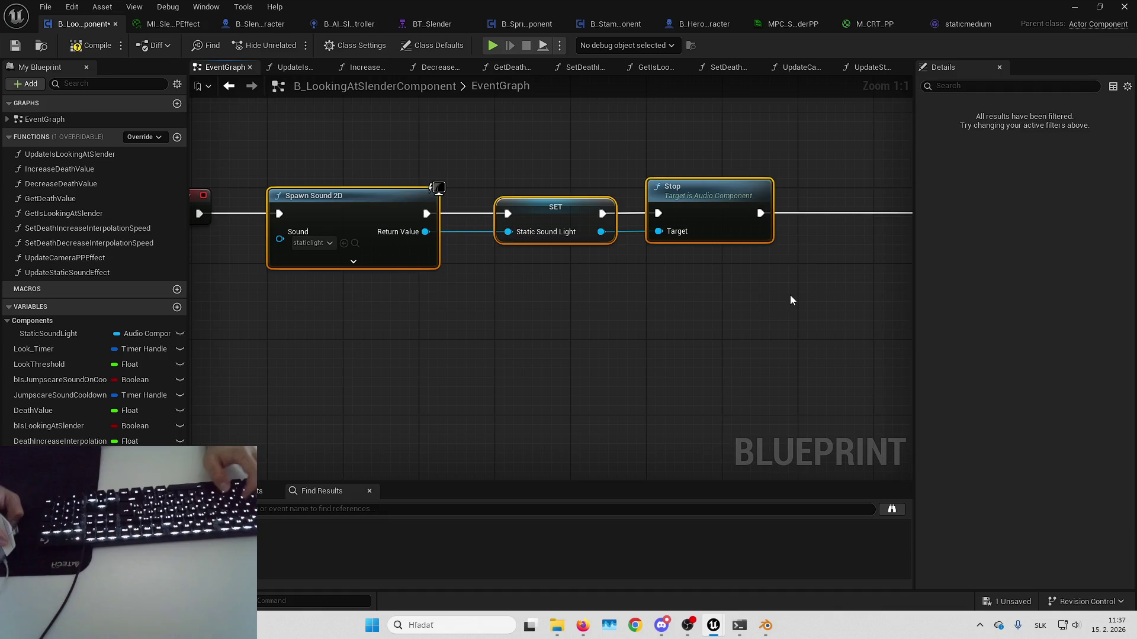
key("ctrl+c")
key("ctrl+v")
mouse_move(477, 313)
left_mouse_down()
mouse_move(460, 314)
mouse_move(574, 222)
left_mouse_up()
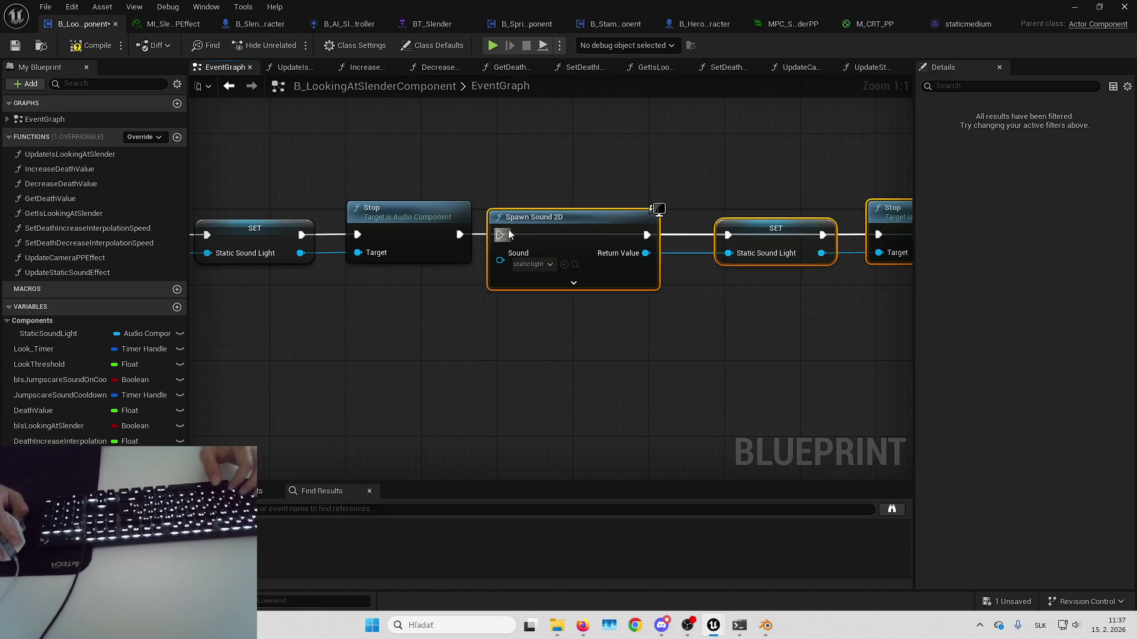
mouse_move(463, 232)
left_mouse_down()
mouse_move(432, 328)
mouse_move(554, 289)
left_mouse_up()
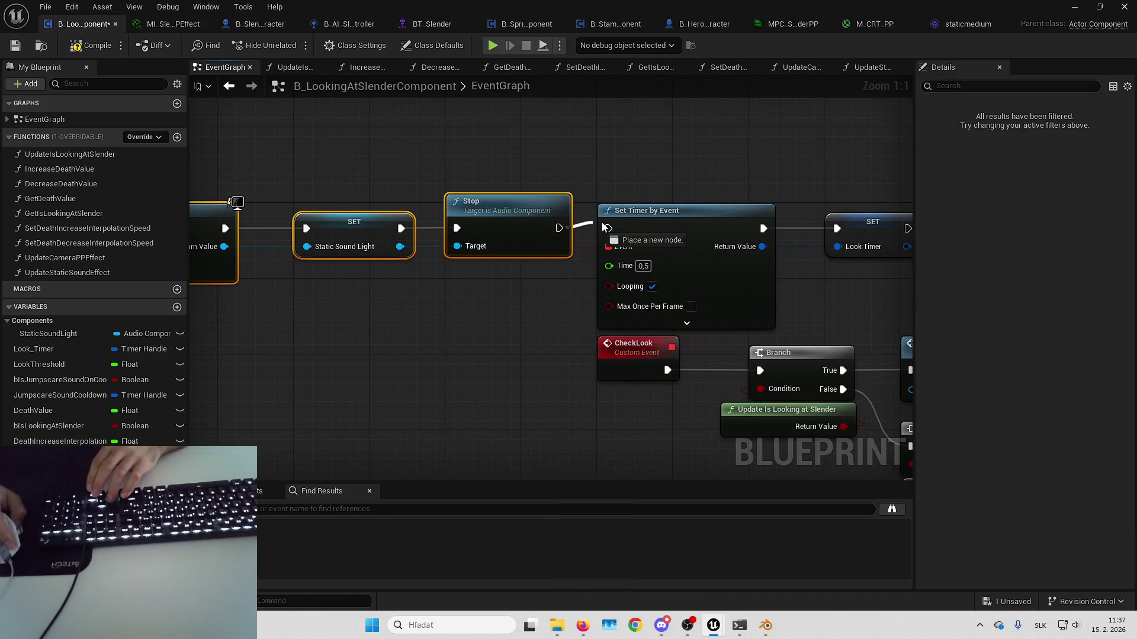
left_click_drag(604, 226, 605, 227)
- Shift the timer group right and position the copied sound chain
scroll(655, 177, "down", 5)
left_click_drag(655, 176, 745, 321)
scroll(612, 226, "up", 4)
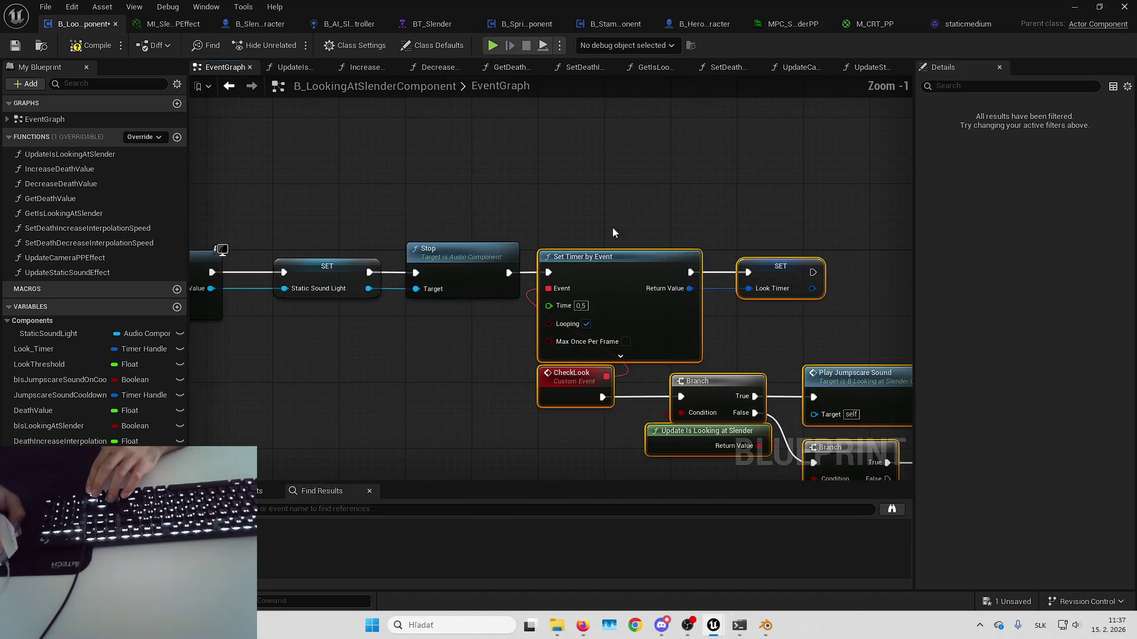
left_click_drag(574, 264, 776, 271)
left_click(586, 186)
left_click_drag(565, 269, 762, 272)
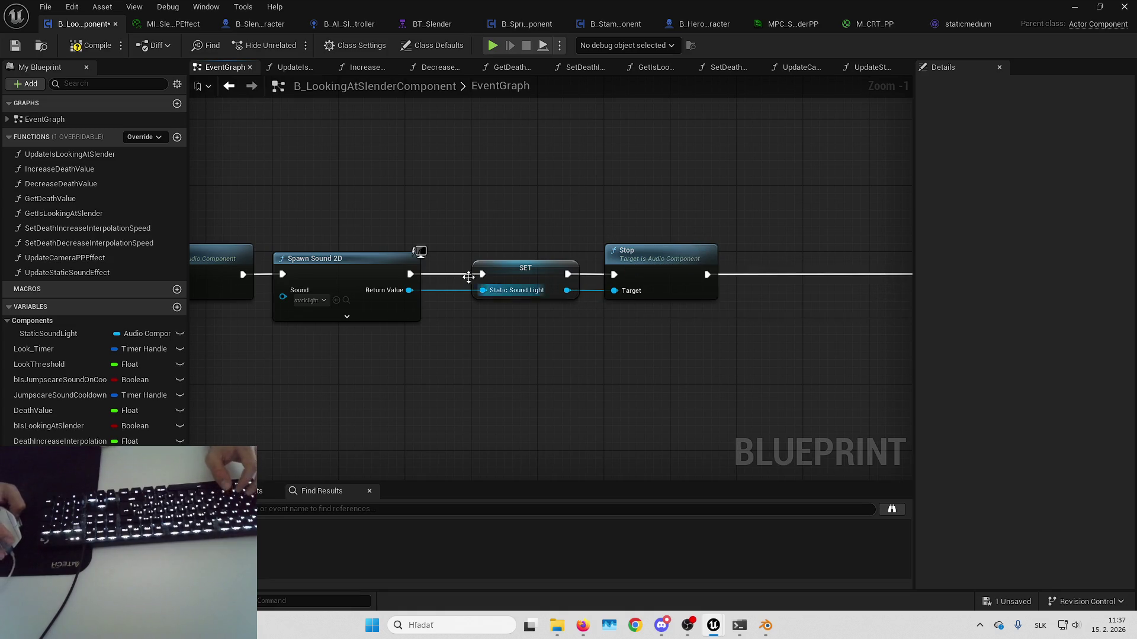
left_click_drag(355, 223, 659, 317)
left_click_drag(346, 272, 412, 275)
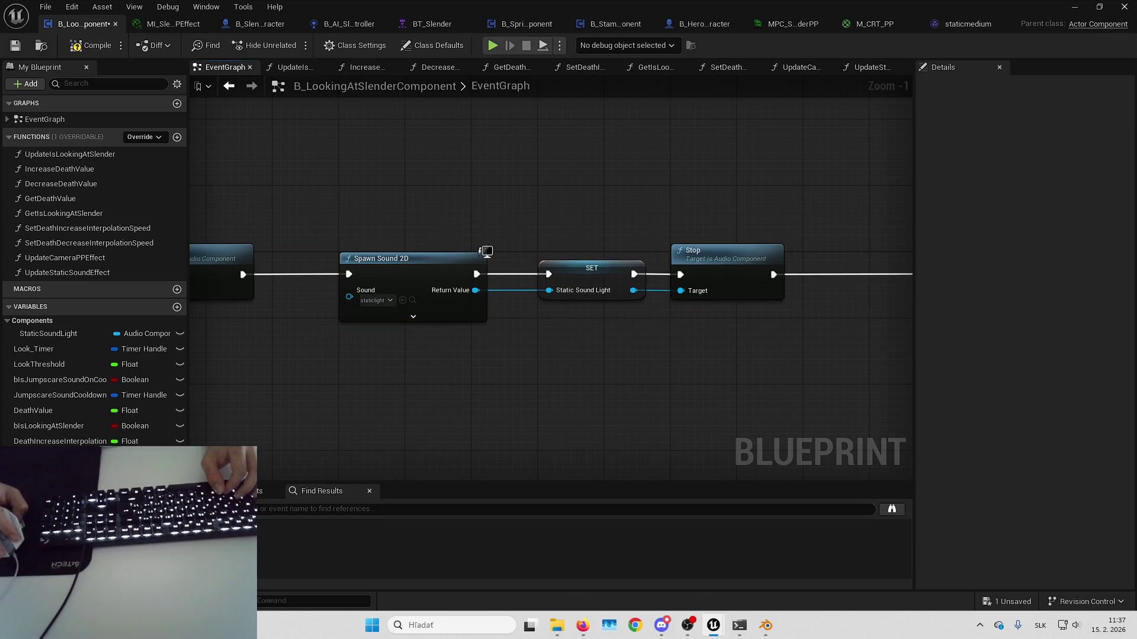
- Spawn staticmedium, store it in new StaticSoundMedium, and feed it to Stop's target
left_click(417, 280)
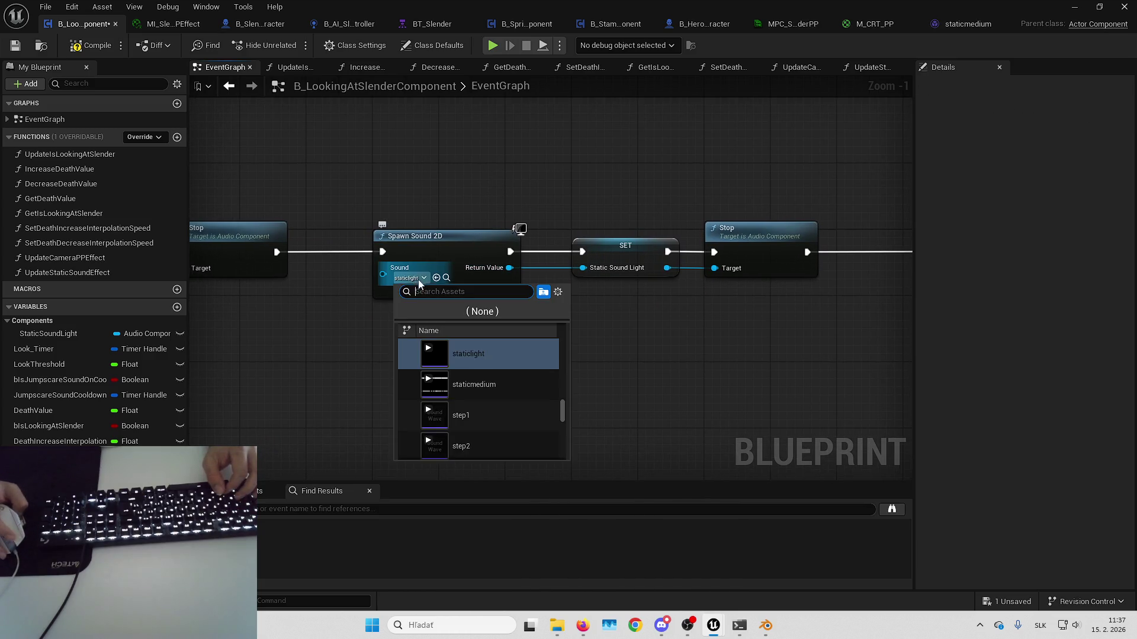
left_click(513, 386)
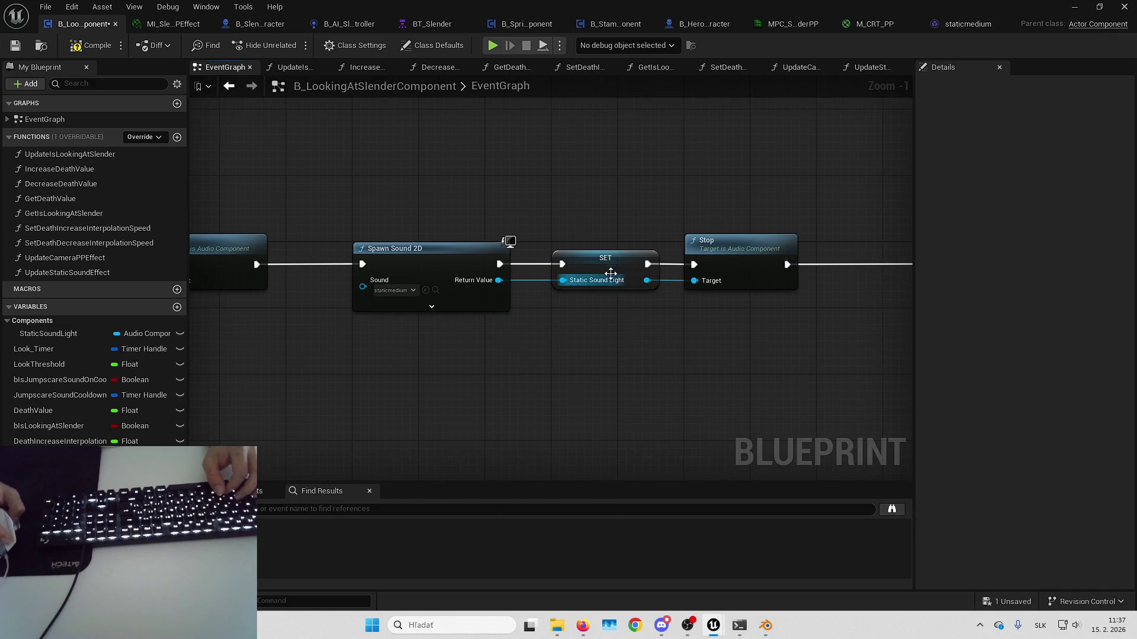
left_click_drag(484, 287, 554, 324)
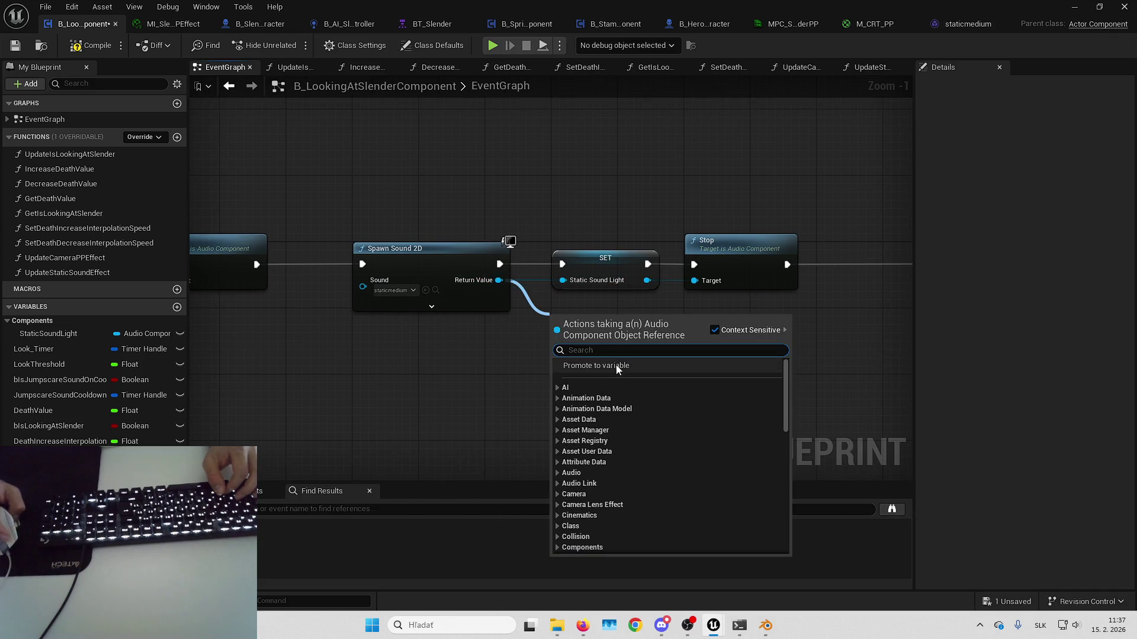
left_click(610, 334)
type("StaticSou")
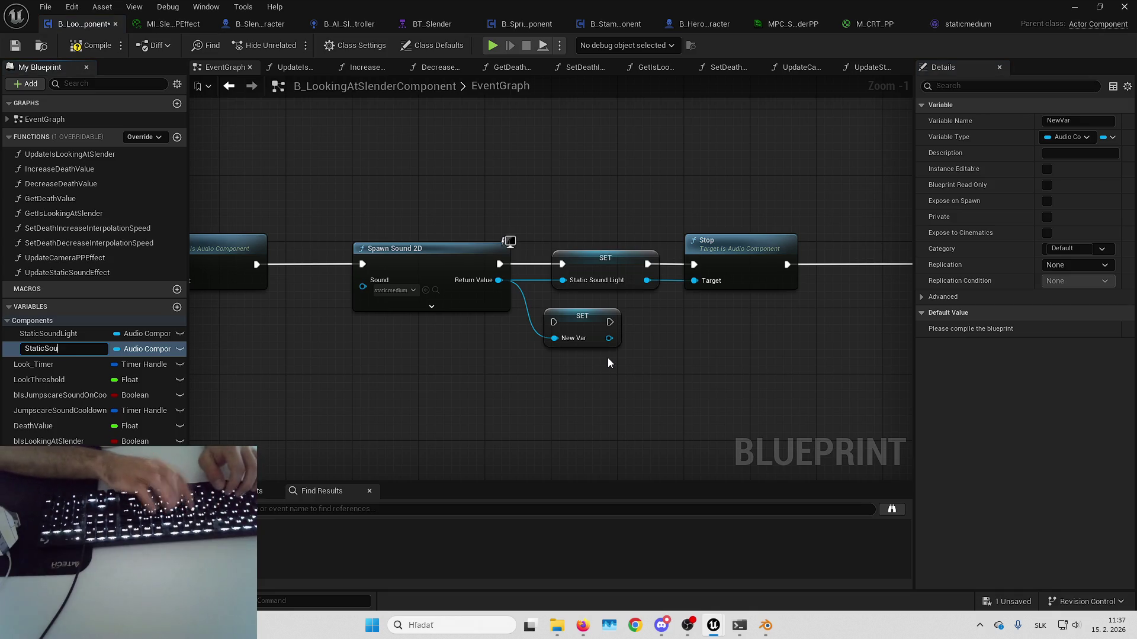
type("ndMedium")
key("Return")
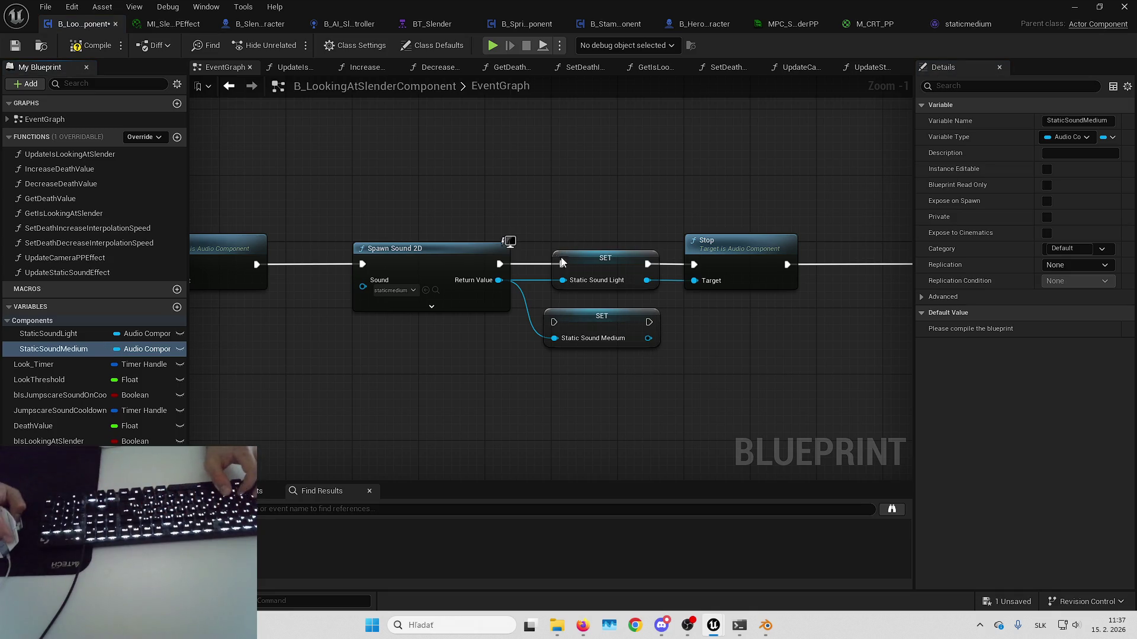
left_click_drag(563, 262, 563, 287)
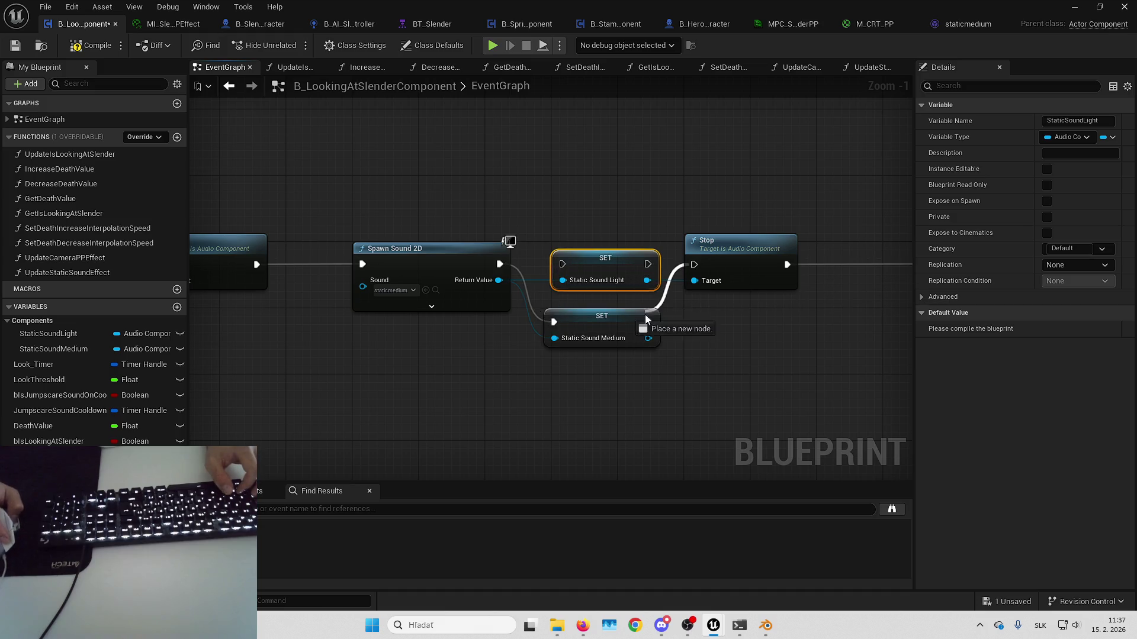
left_click_drag(649, 279, 649, 341)
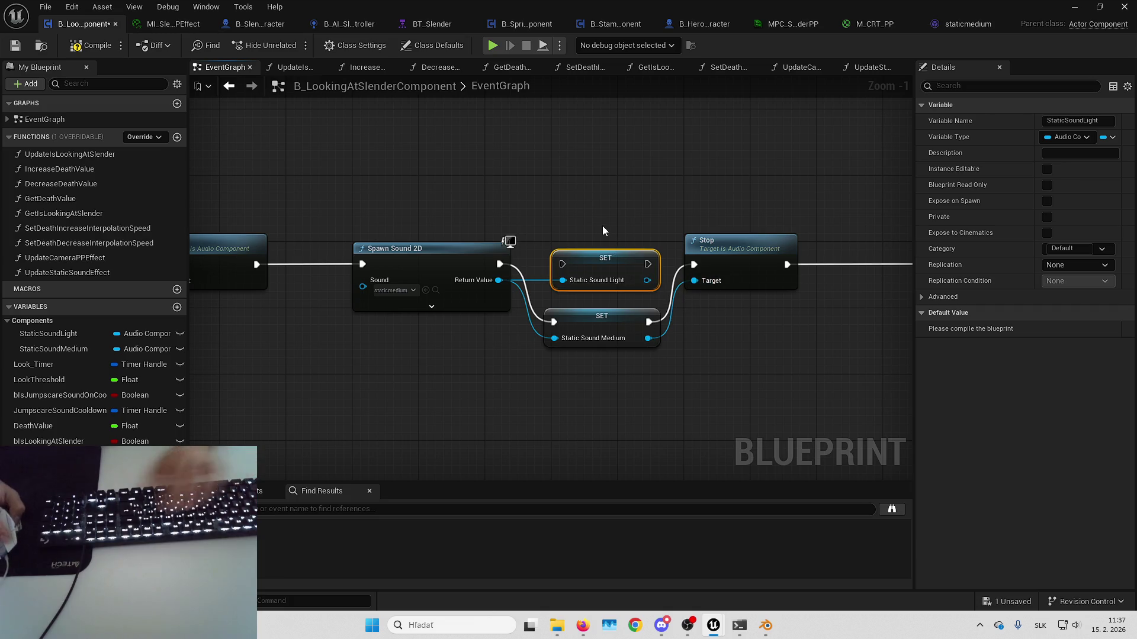
key("Delete")
left_click_drag(591, 324, 595, 268)
left_click(514, 228)
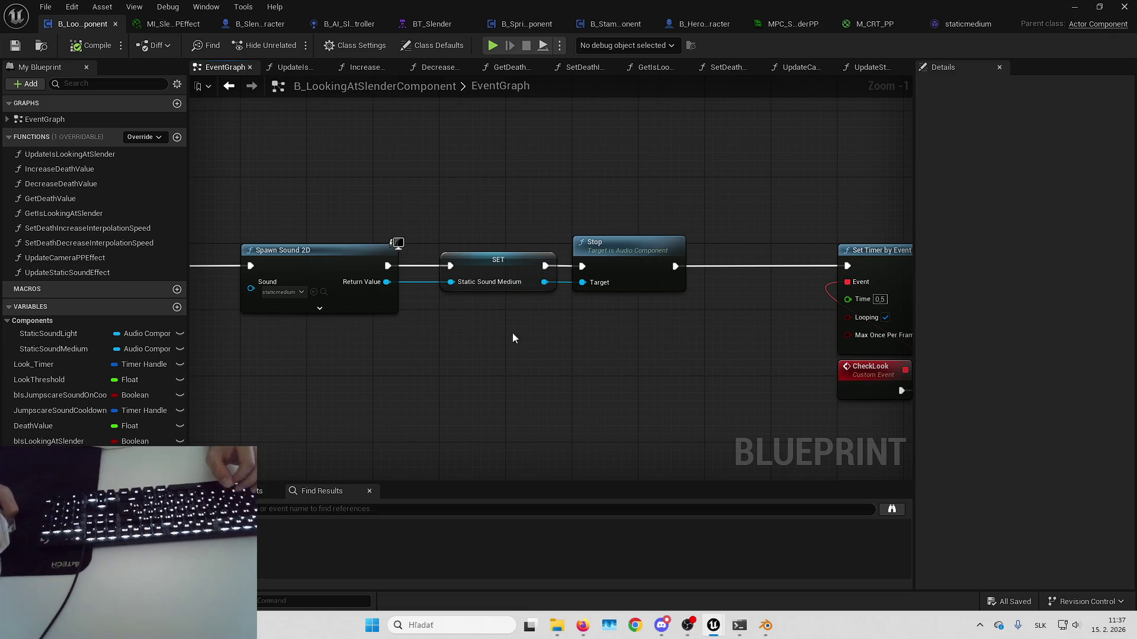
left_click_drag(513, 338, 573, 341)
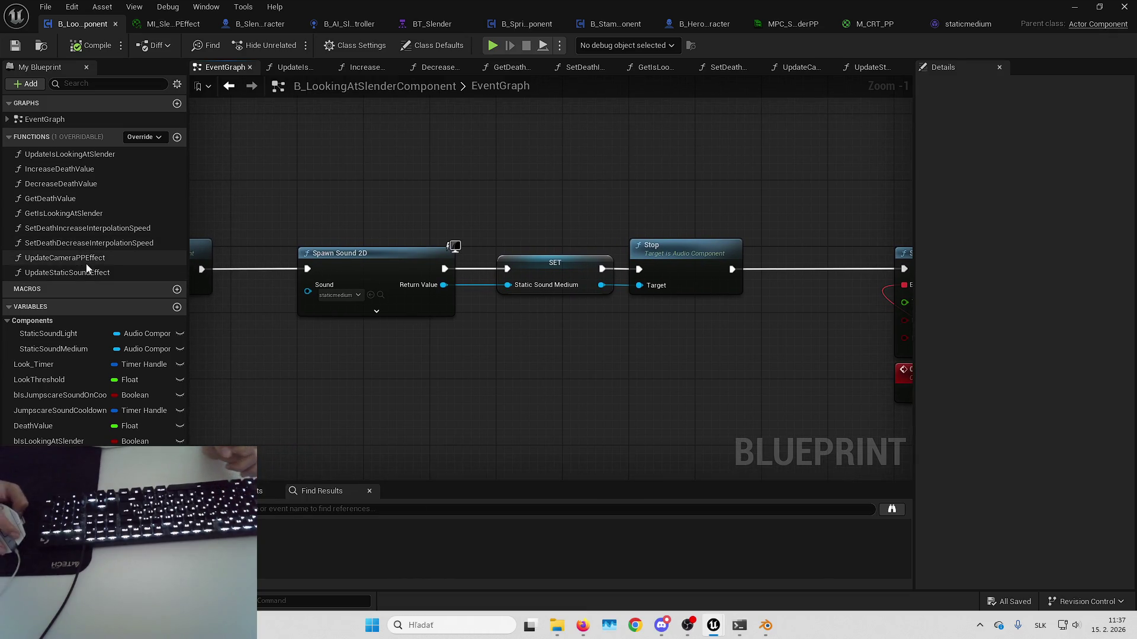
- In UpdateStaticSoundEffect, add a Static Sound Medium getter and delete the redundant Static Sound Light getter and Set Sound nodes
double_click(66, 259)
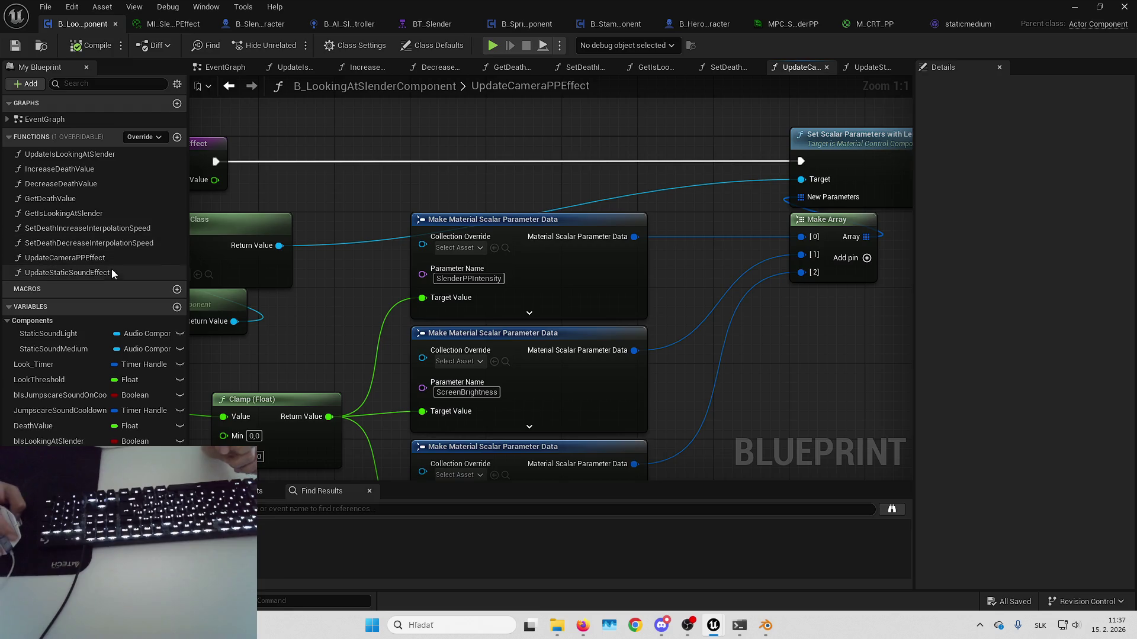
double_click(111, 271)
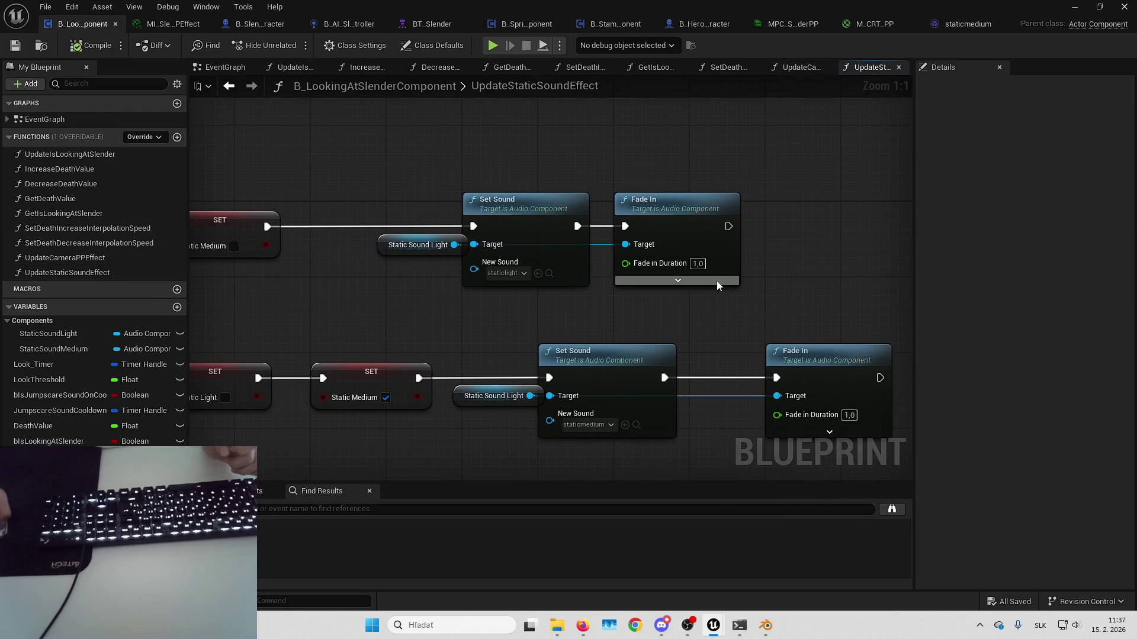
mouse_move(93, 349)
left_mouse_down()
mouse_move(595, 329)
mouse_move(594, 376)
left_mouse_up()
left_click(506, 389)
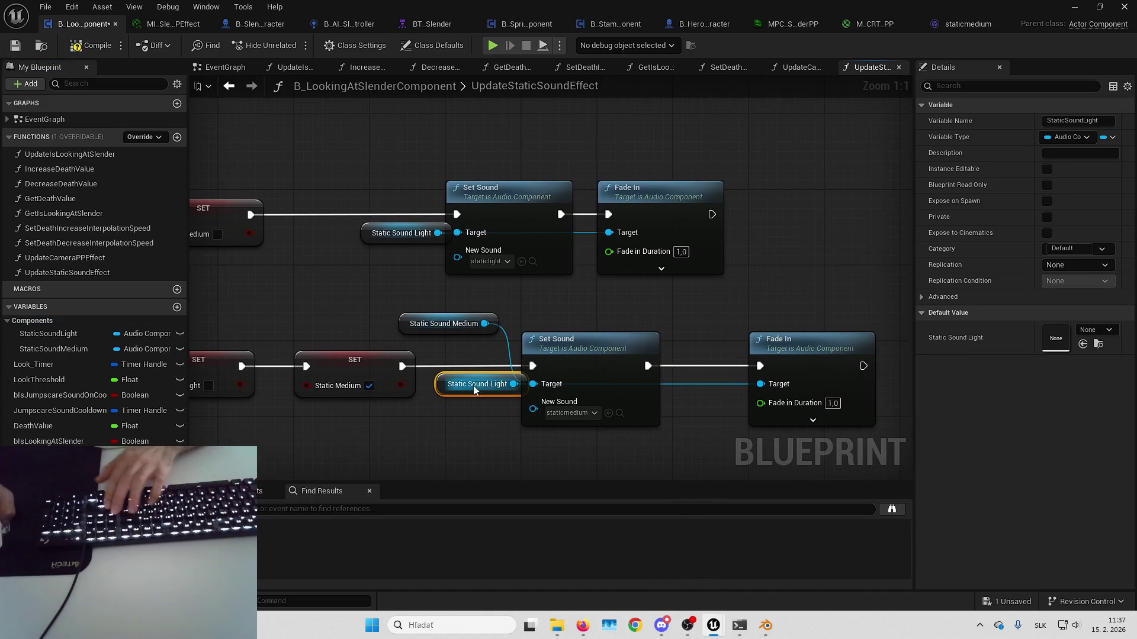
key("Delete")
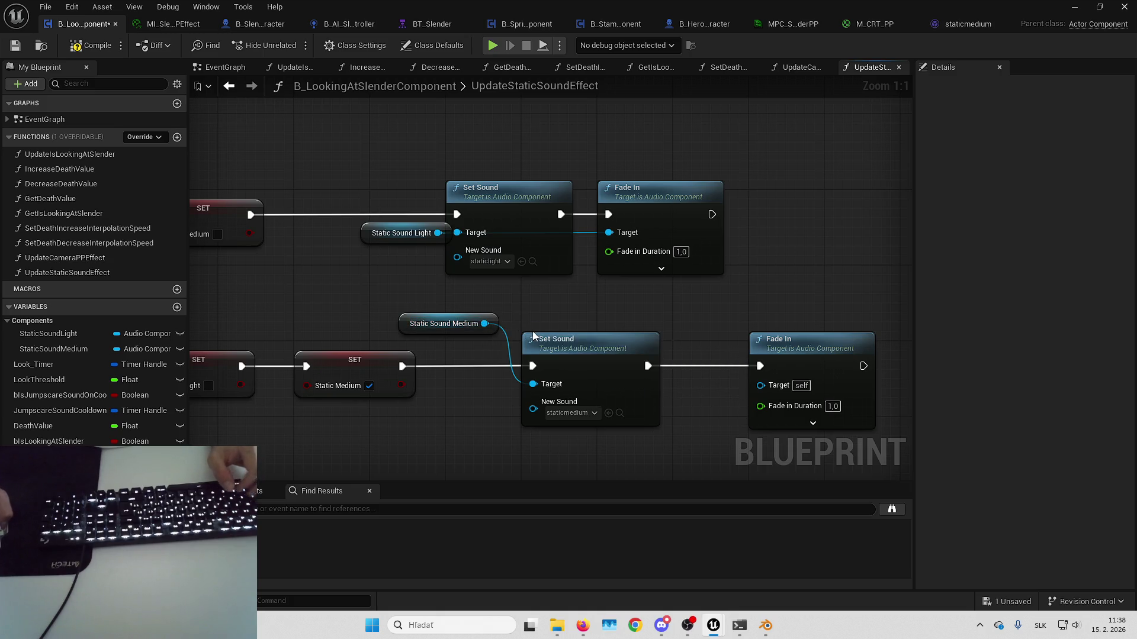
left_click(592, 376)
key("Delete")
left_click(542, 199)
key("Delete")
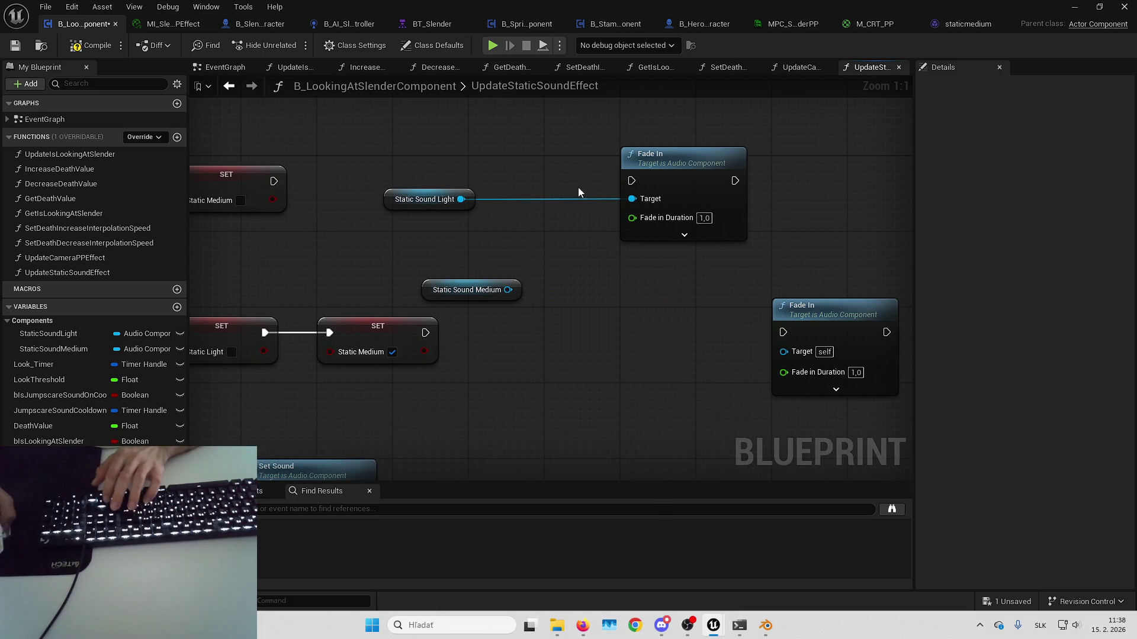
- Wire Static Sound Medium into the lower Fade In target and realign the Fade In nodes
left_click_drag(690, 186, 539, 186)
left_click_drag(425, 200, 394, 204)
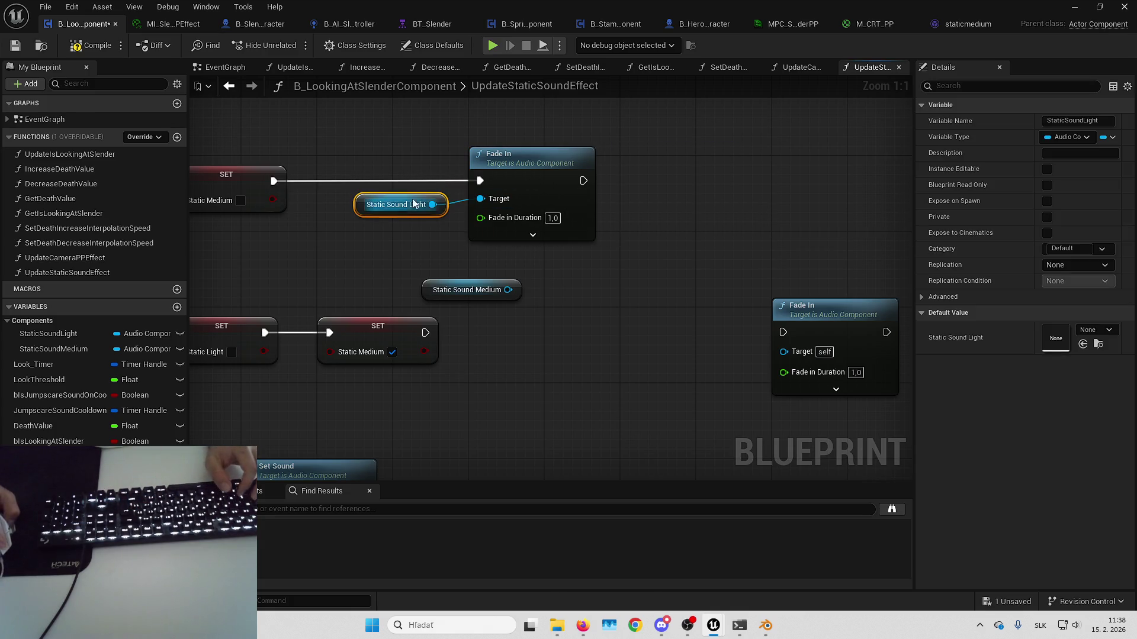
key("q")
left_click_drag(427, 161, 432, 155)
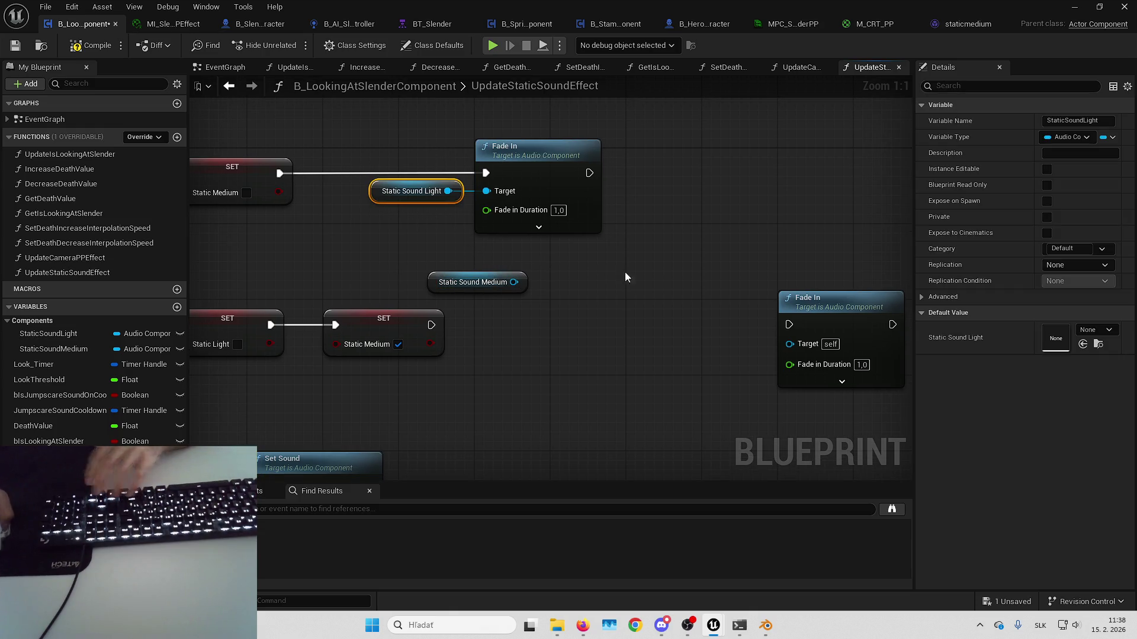
left_click_drag(451, 285, 465, 352)
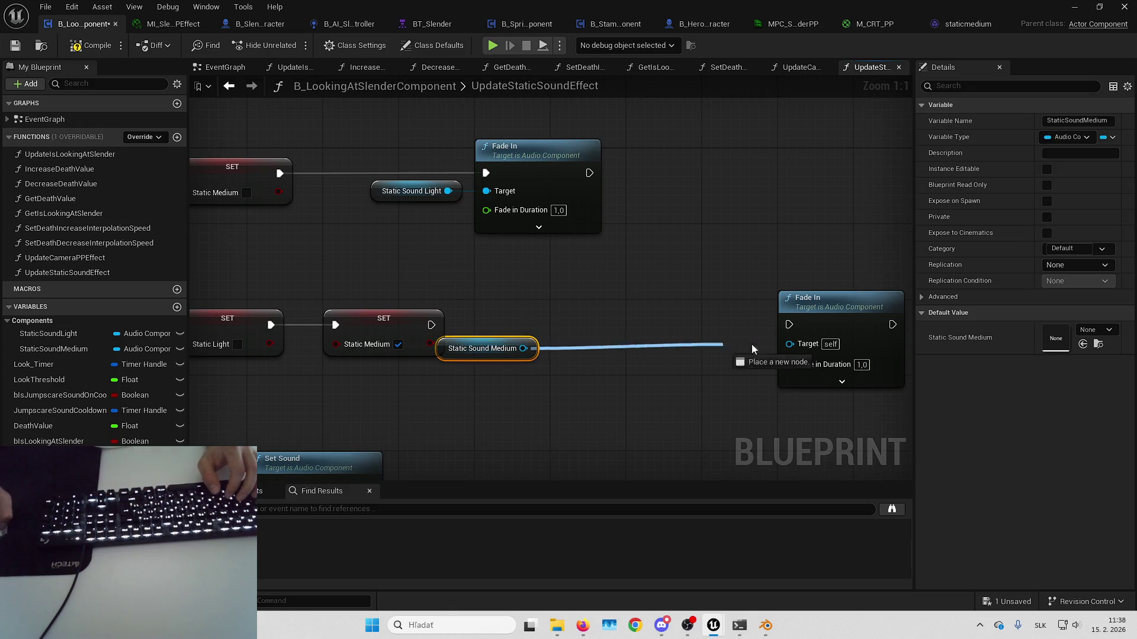
left_click_drag(751, 344, 815, 349)
mouse_move(833, 309)
left_mouse_down()
mouse_move(608, 316)
mouse_move(681, 322)
mouse_move(674, 333)
mouse_move(586, 332)
mouse_move(810, 344)
mouse_move(396, 339)
mouse_move(378, 329)
left_mouse_up()
left_click(482, 348, "ctrl")
- In the lower branch, add a Fade Out on Static Sound Light between SET and Fade In
left_click(361, 195)
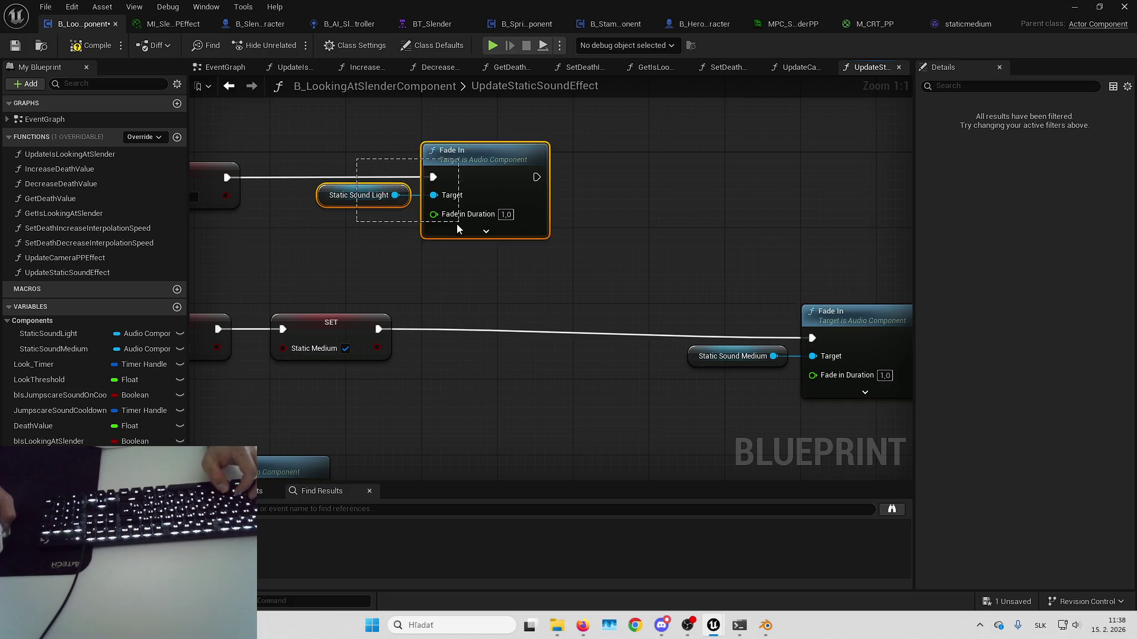
key("ctrl+c")
key("ctrl+v")
left_click_drag(486, 361, 524, 348)
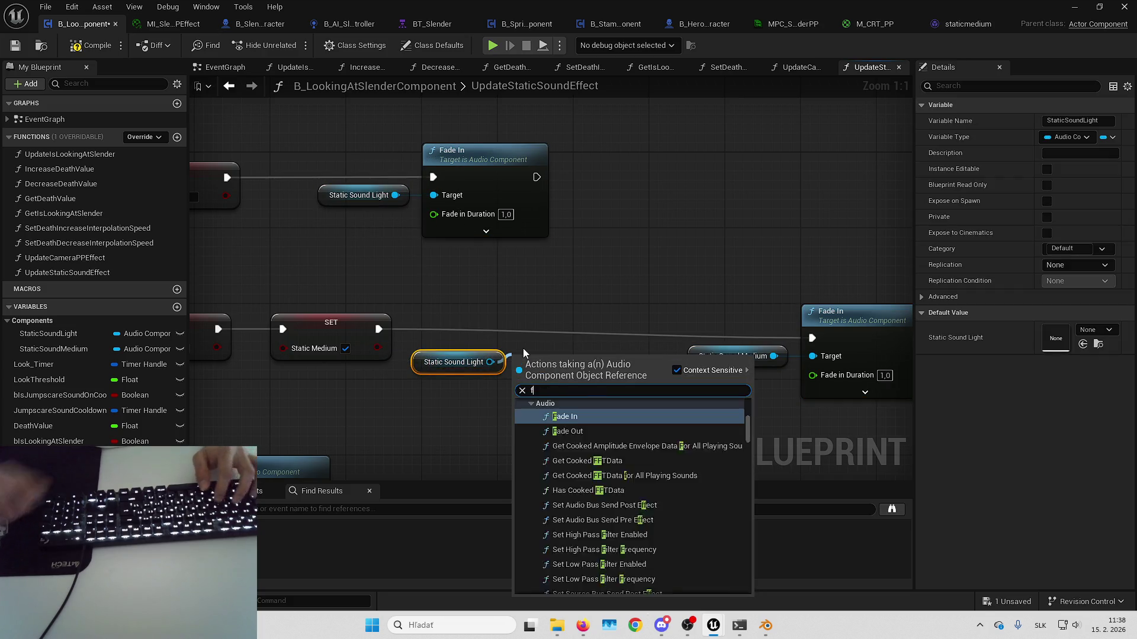
type("fade out")
key("Return")
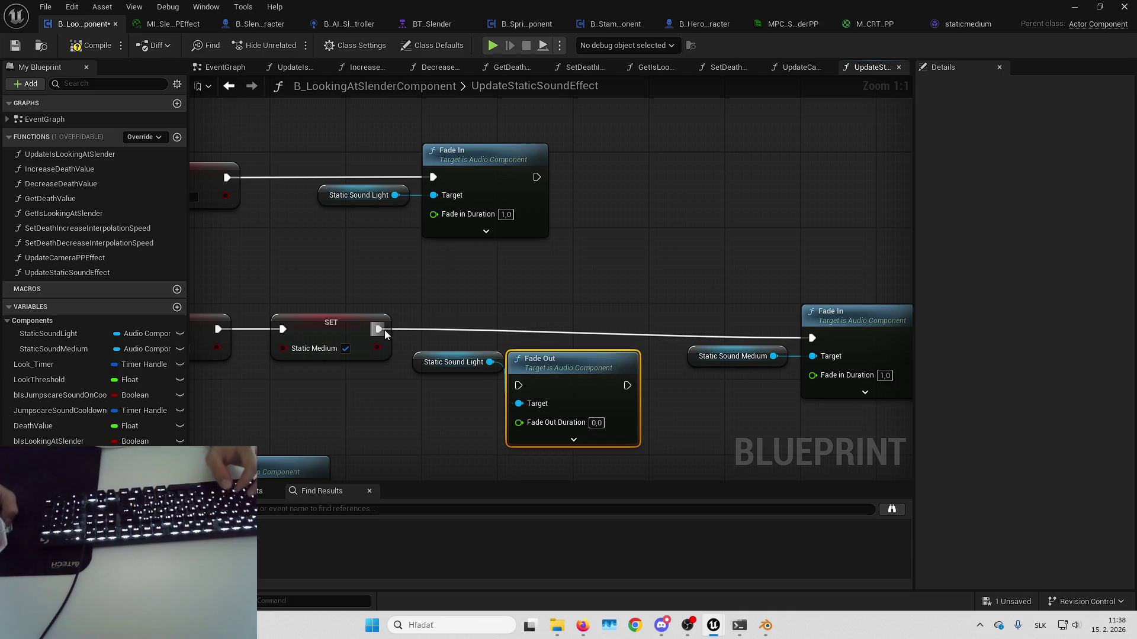
mouse_move(379, 330)
left_mouse_down()
mouse_move(518, 385)
mouse_move(549, 332)
left_mouse_up()
left_click_drag(437, 361, 417, 352)
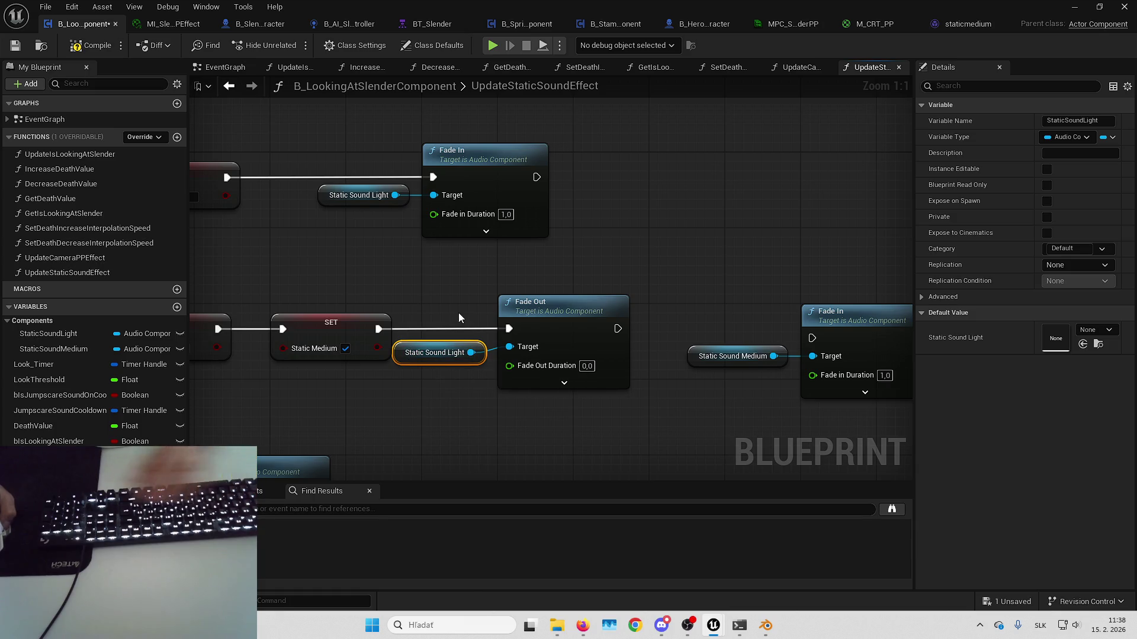
mouse_move(460, 304)
left_mouse_down()
mouse_move(521, 355)
mouse_move(639, 336)
left_mouse_up()
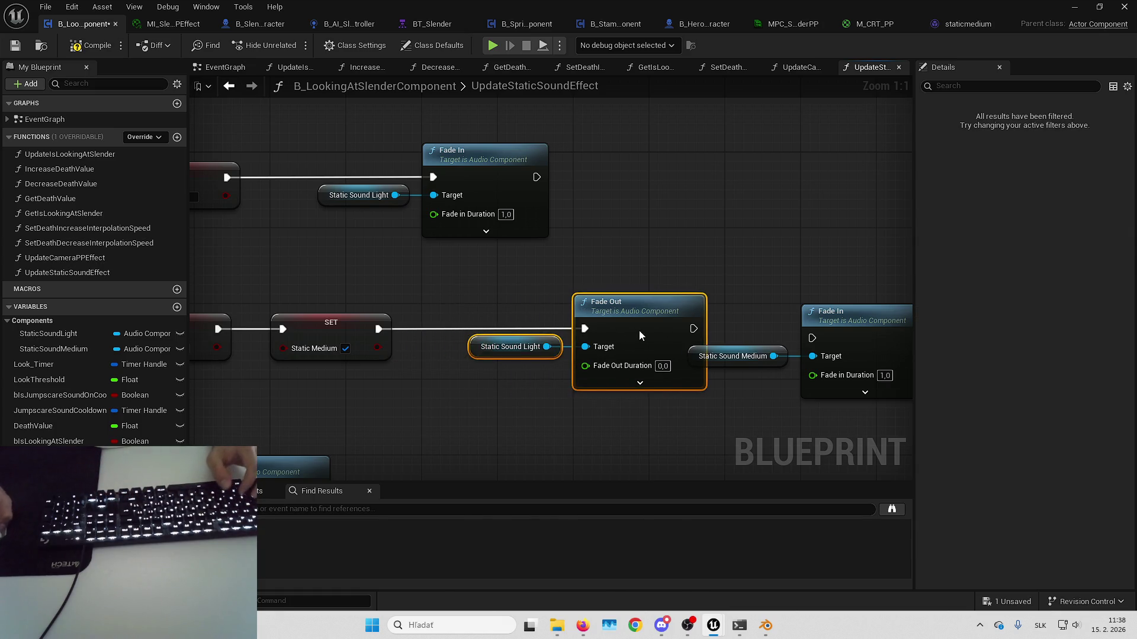
mouse_move(742, 311)
left_mouse_down()
mouse_move(698, 337)
mouse_move(742, 316)
left_mouse_up()
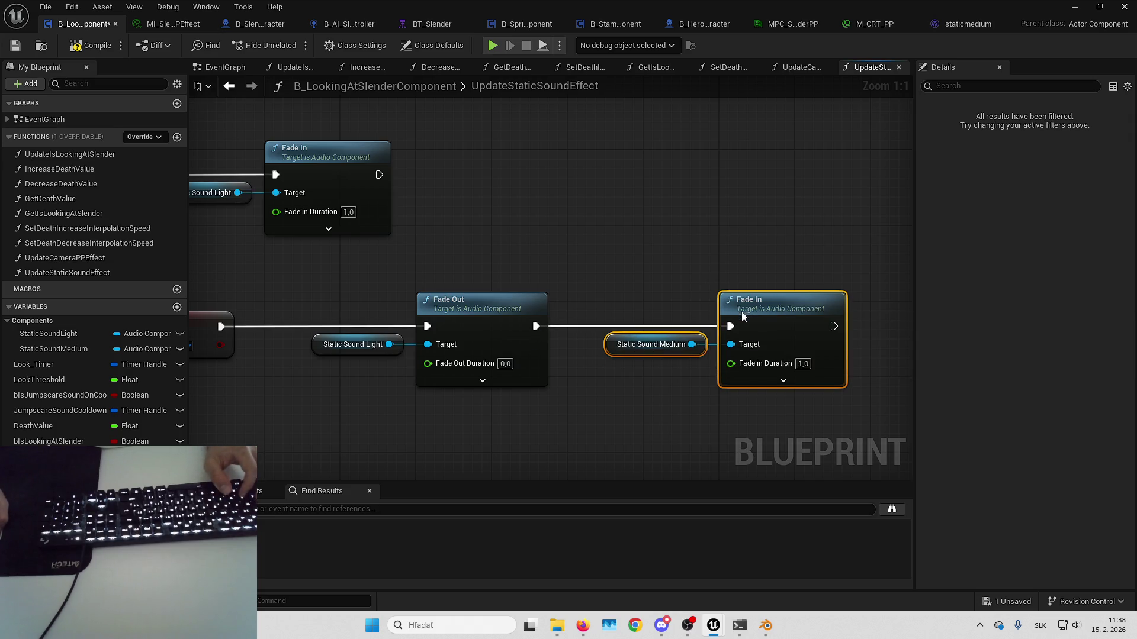
- In the upper branch, add a Fade Out on Static Sound Medium between SET and Fade In
mouse_move(290, 190)
left_mouse_down()
mouse_move(459, 261)
mouse_move(690, 235)
mouse_move(851, 236)
mouse_move(837, 233)
left_mouse_up()
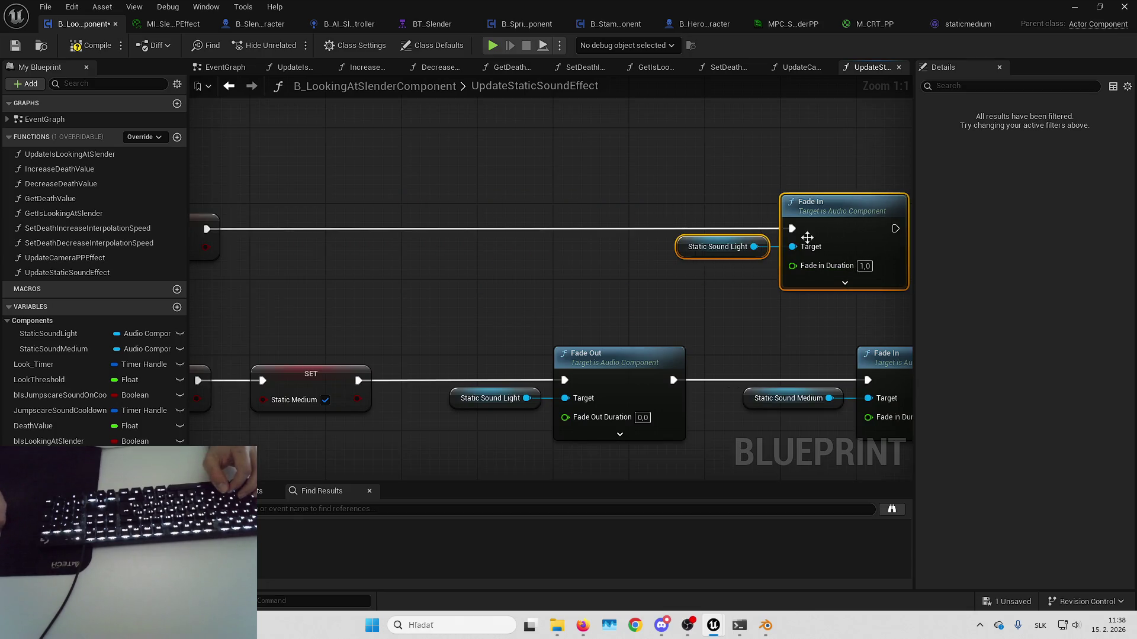
left_click(752, 378)
key("ctrl+c")
key("ctrl+v")
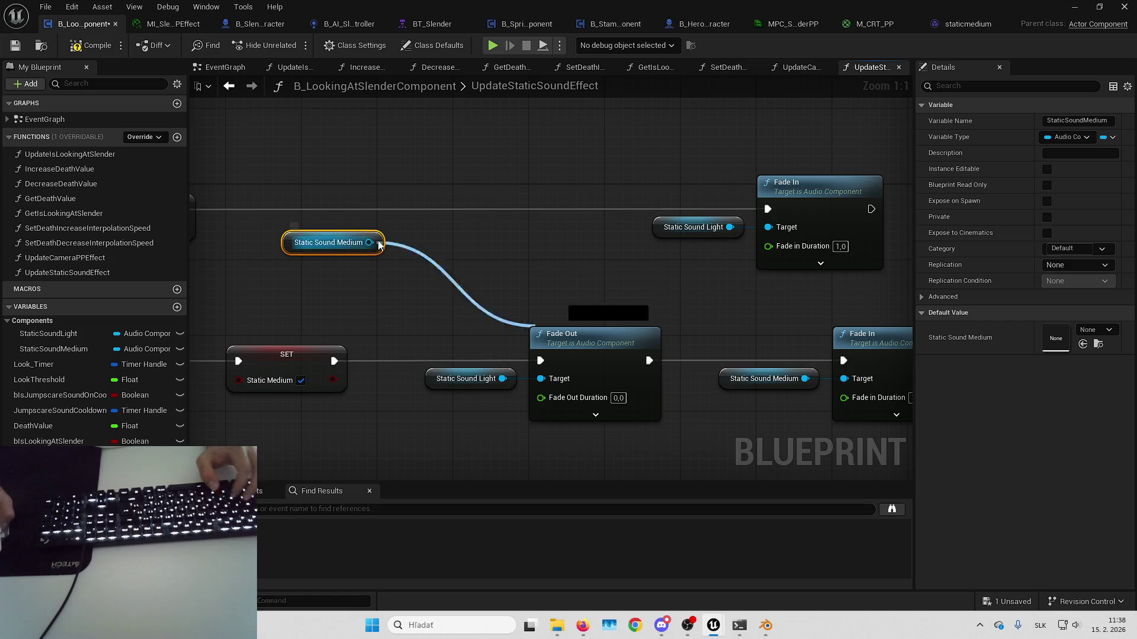
type("fade out")
mouse_move(379, 245)
left_mouse_down()
mouse_move(409, 234)
mouse_move(471, 282)
left_mouse_up()
key("Return")
left_click(450, 257)
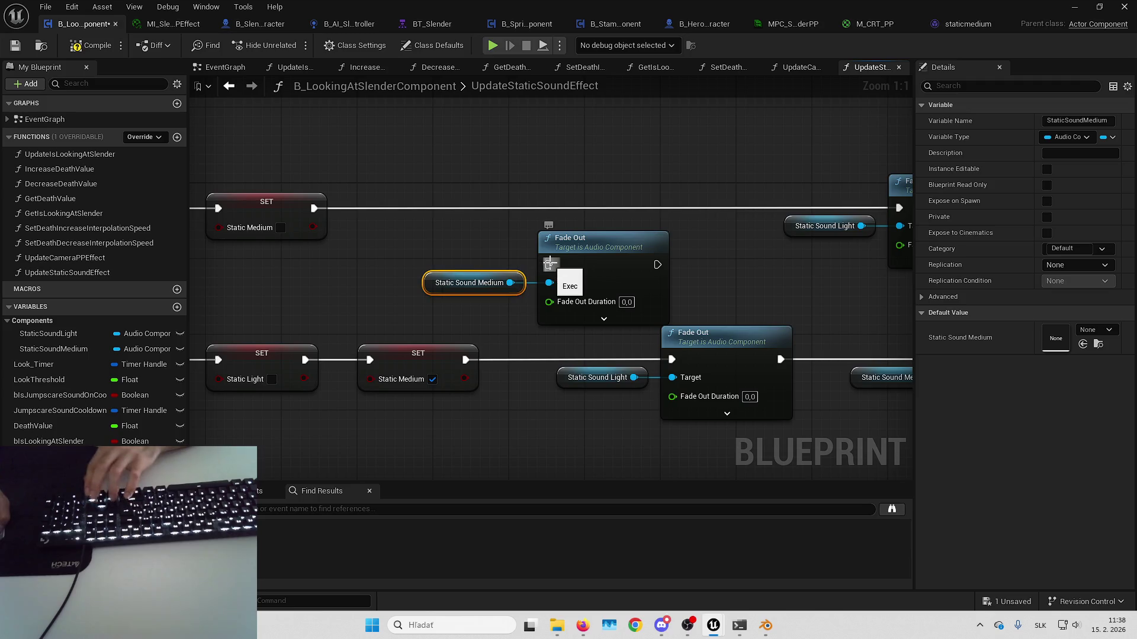
mouse_move(314, 208)
left_mouse_down()
mouse_move(418, 249)
mouse_move(549, 265)
left_mouse_up()
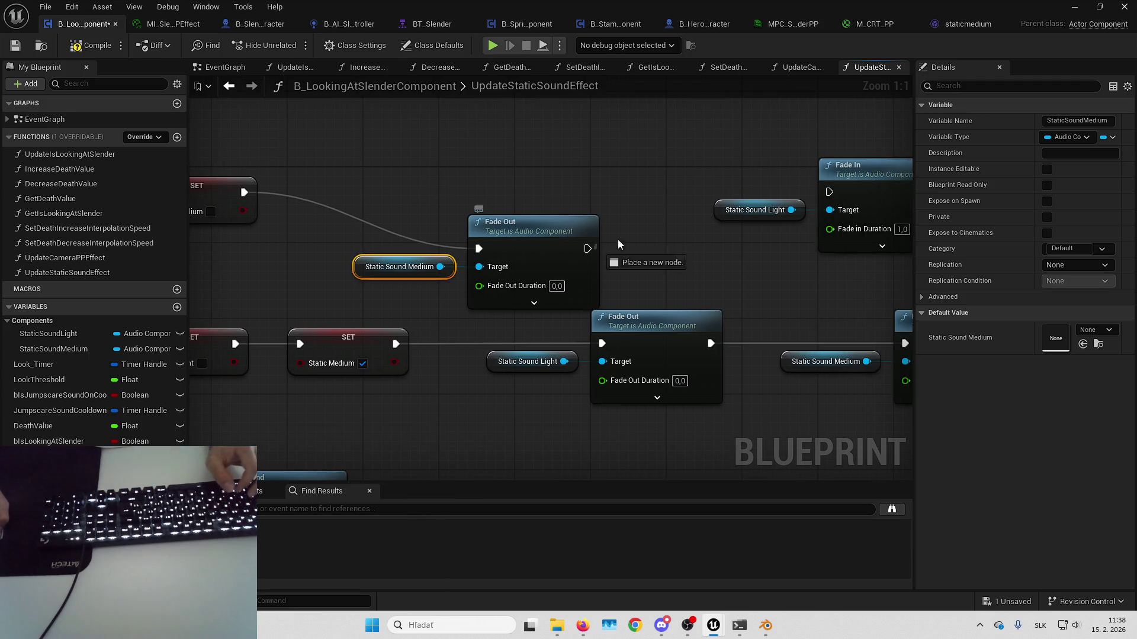
left_click_drag(617, 243, 829, 191)
left_click(470, 234, "ctrl")
left_click_drag(516, 252, 486, 194)
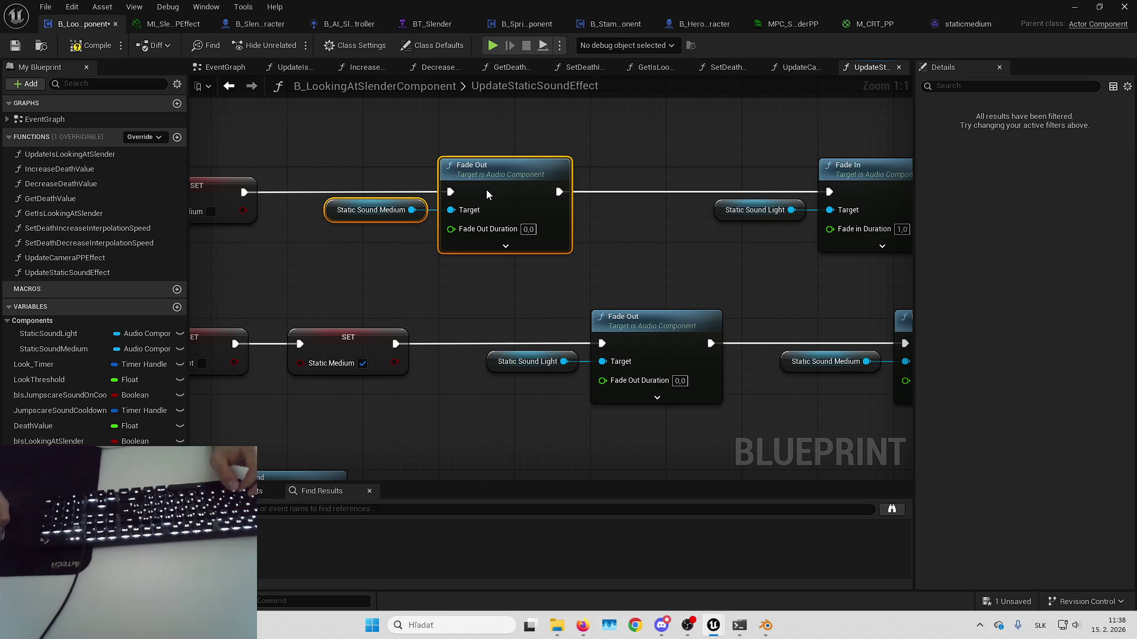
- Set the fade durations to 0,3
left_click(528, 229)
key("ctrl+a")
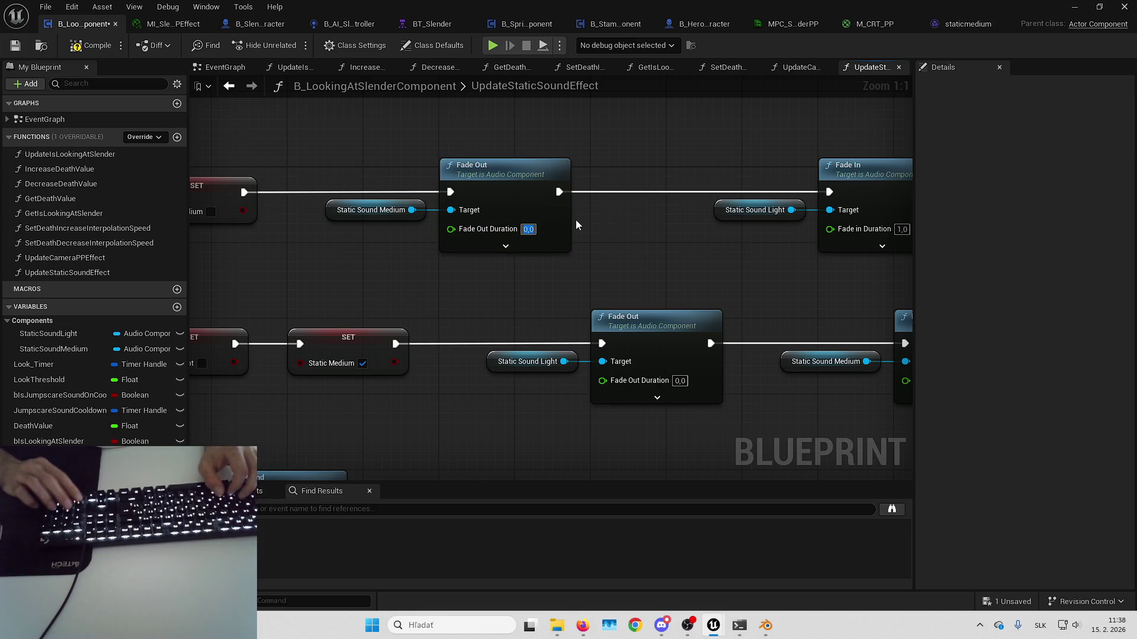
type("0,3")
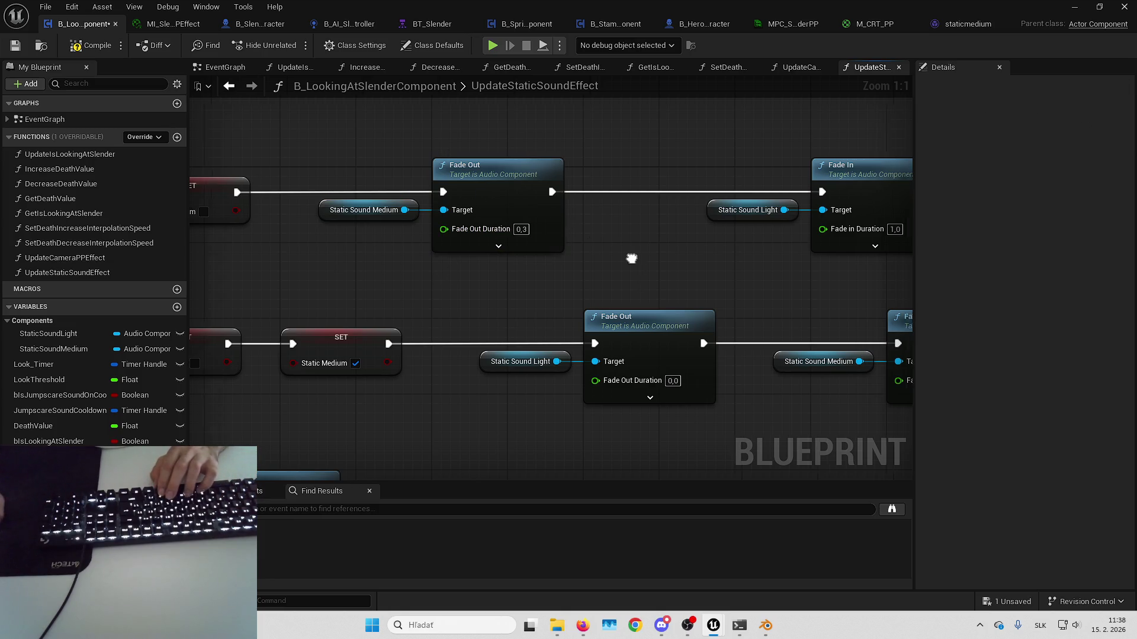
left_click_drag(632, 259, 501, 258)
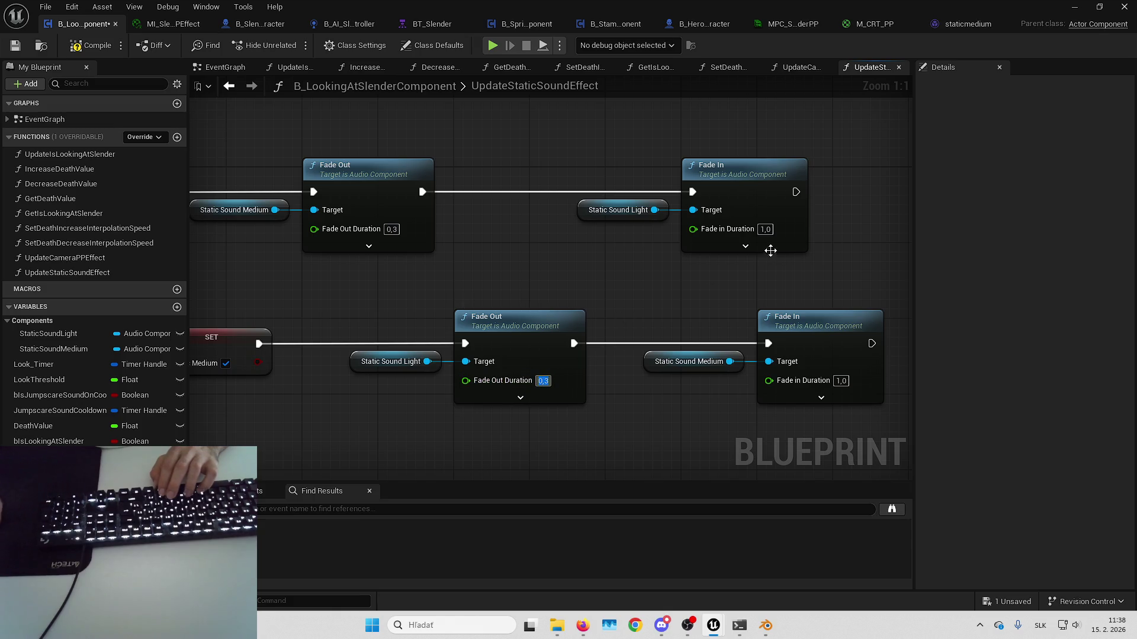
key("Return")
type("0,3")
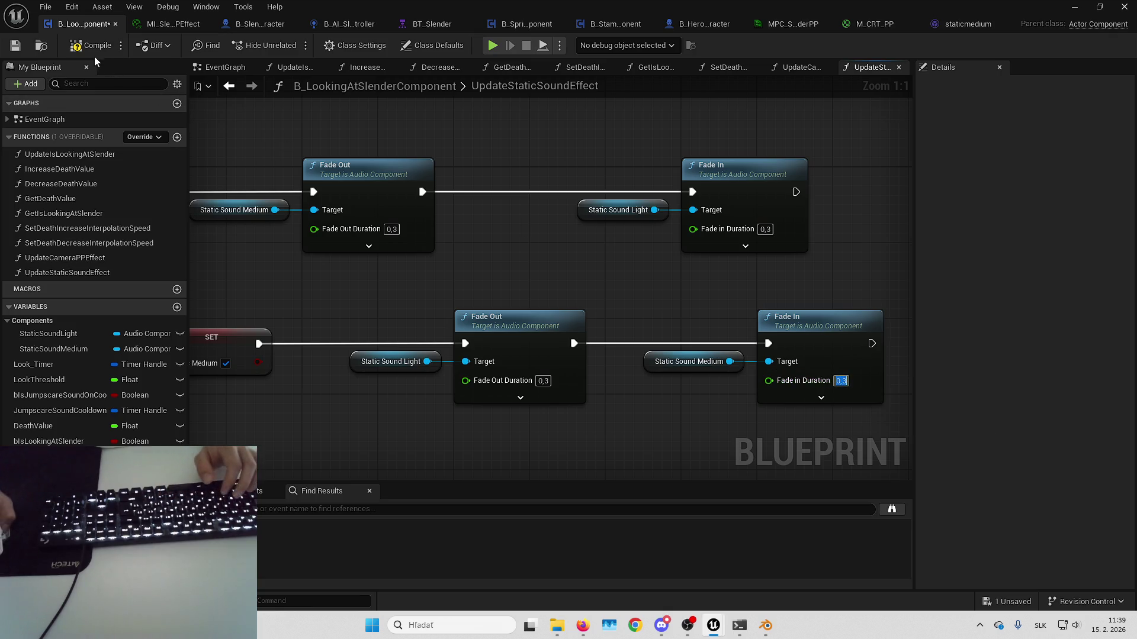
left_click(1077, 6)
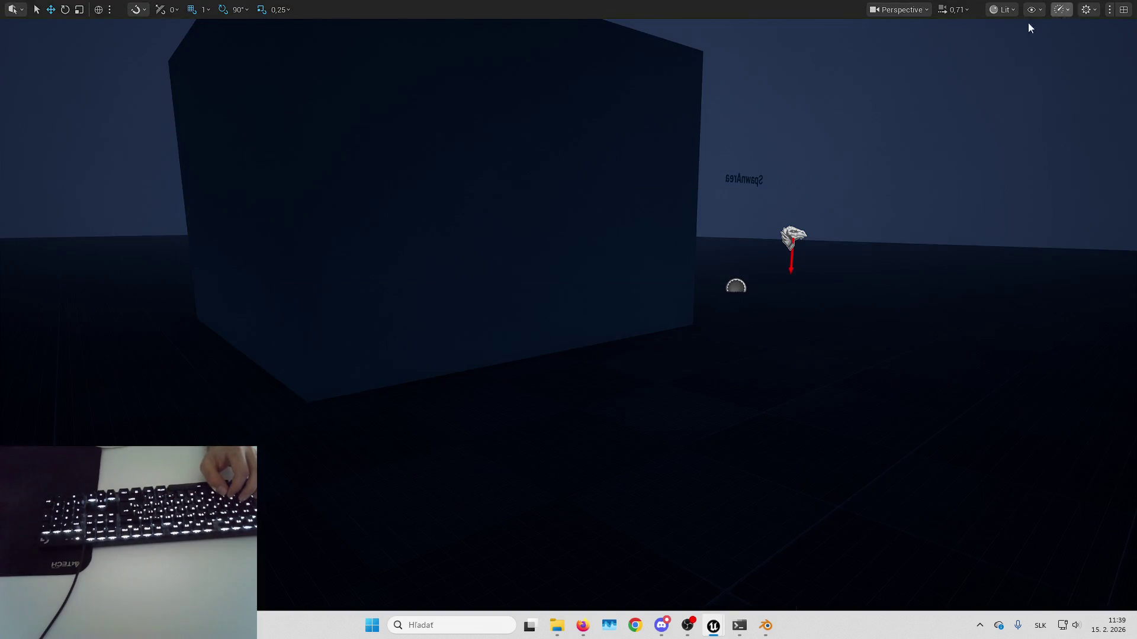
key("alt+p")
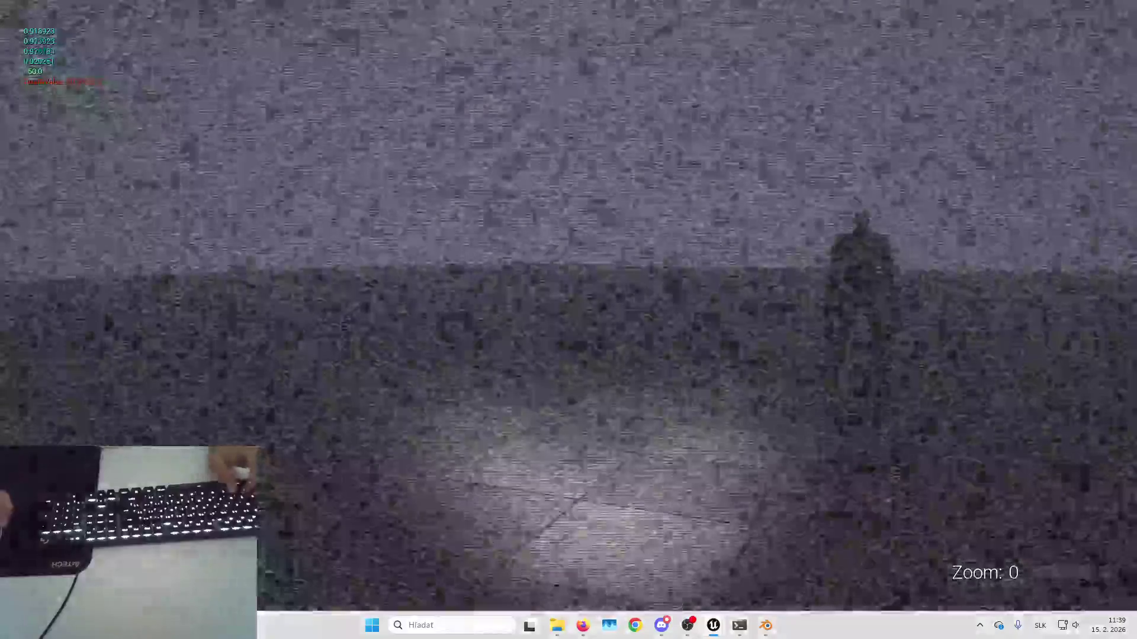
key("Escape")
left_click_drag(381, 275, 476, 287)
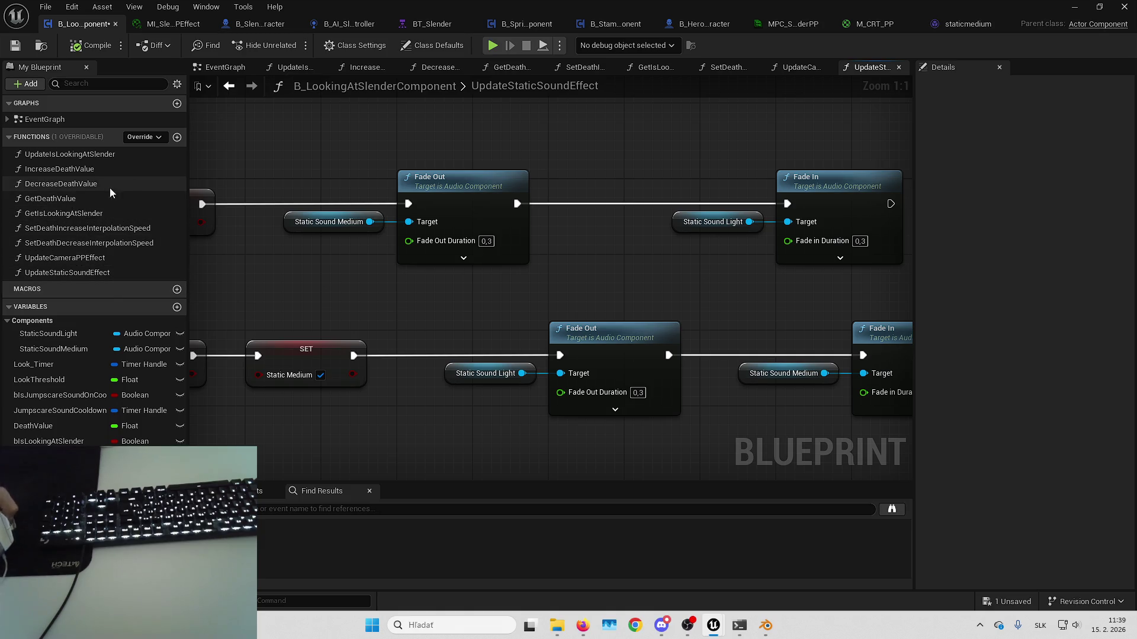
- Open the IncreaseDeathValue function and move Print String right to make room
left_click(225, 67)
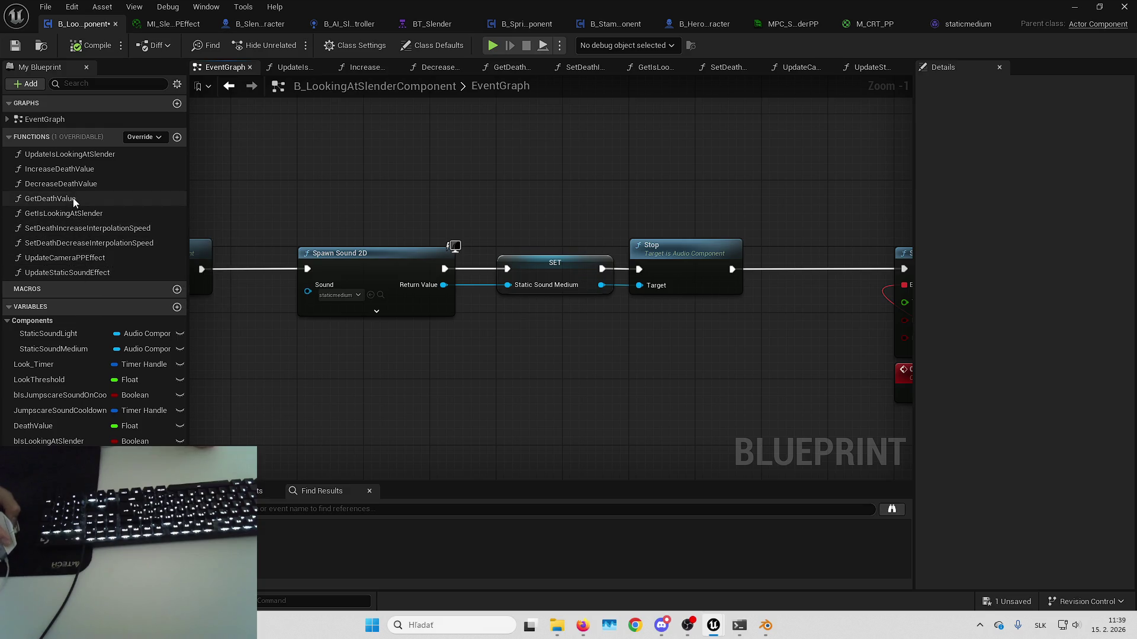
double_click(76, 170)
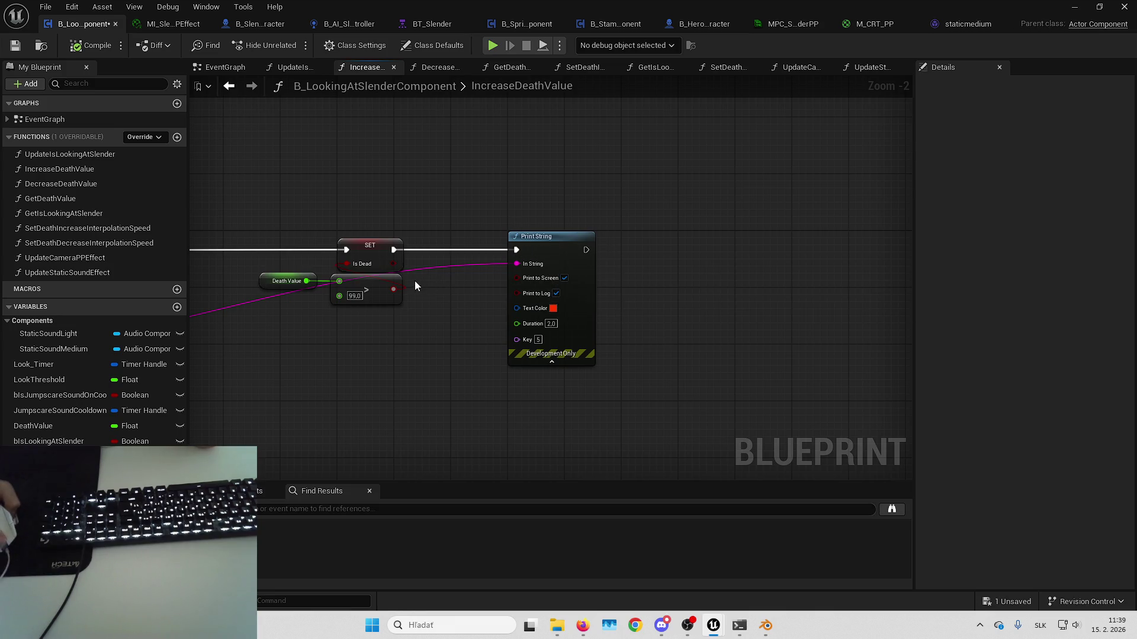
mouse_move(415, 287)
left_mouse_down()
mouse_move(864, 239)
mouse_move(865, 249)
left_mouse_up()
scroll(690, 262, "up", 2)
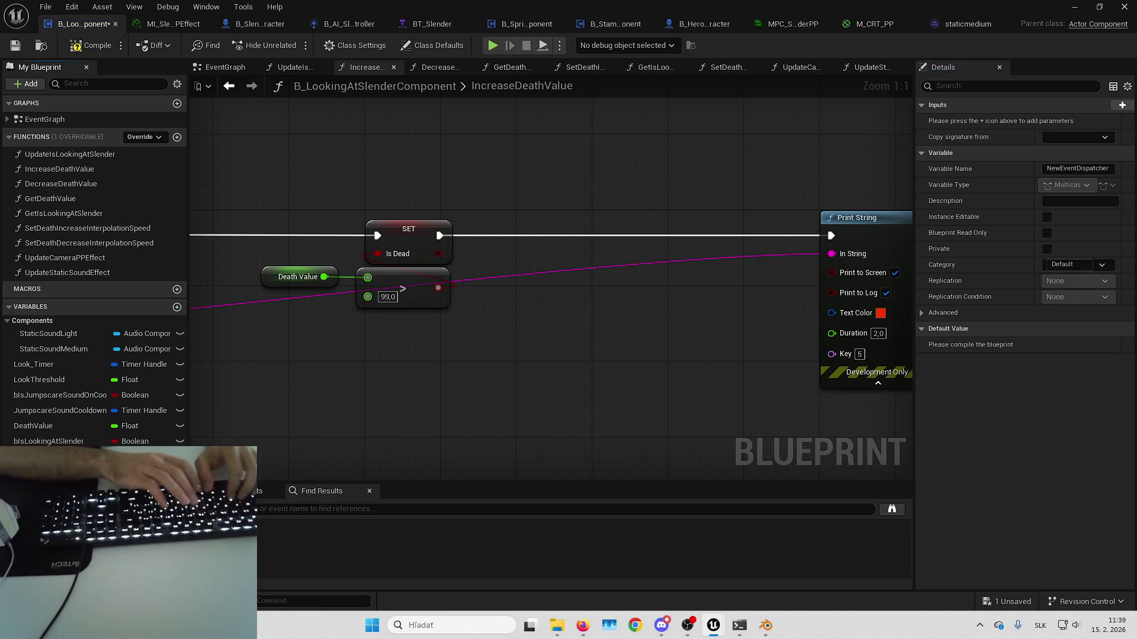
- Add a Call OnDeathStarted dispatcher node wired right after SET Is Dead
key("Return")
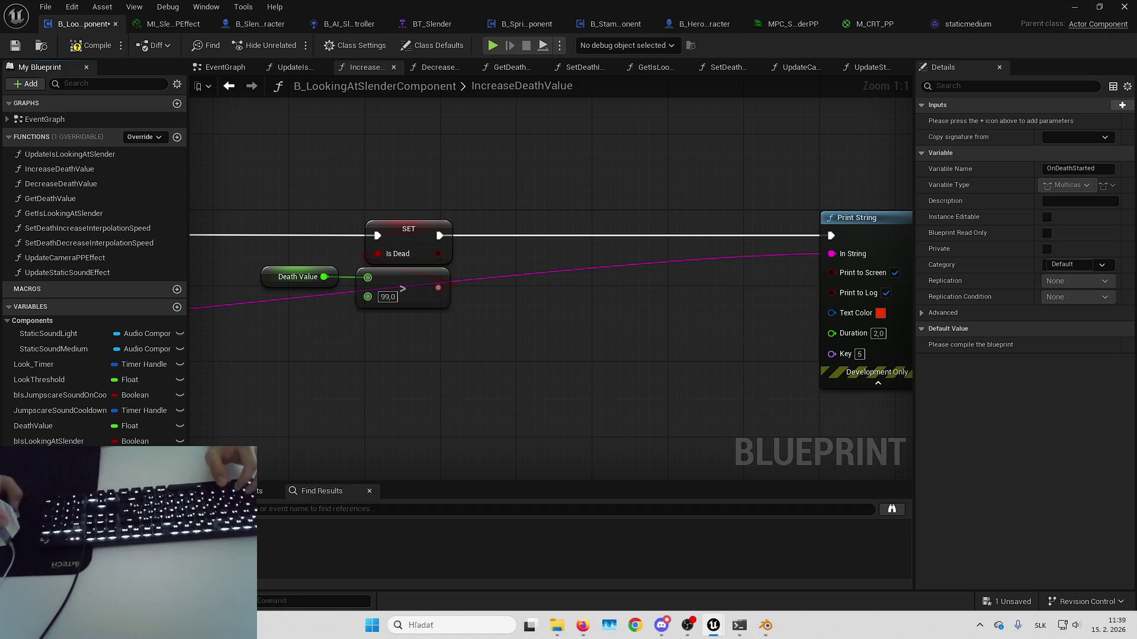
left_click_drag(589, 257, 592, 248)
left_click(610, 248)
left_click_drag(446, 237, 594, 245)
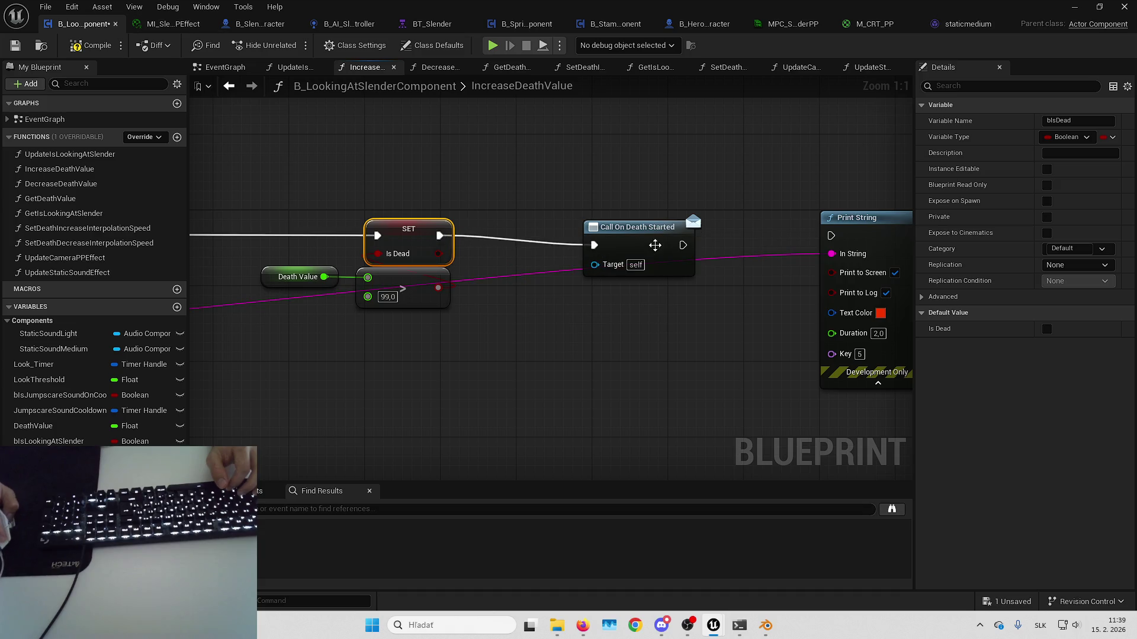
mouse_move(690, 245)
left_mouse_down()
mouse_move(633, 226)
mouse_move(623, 236)
left_mouse_up()
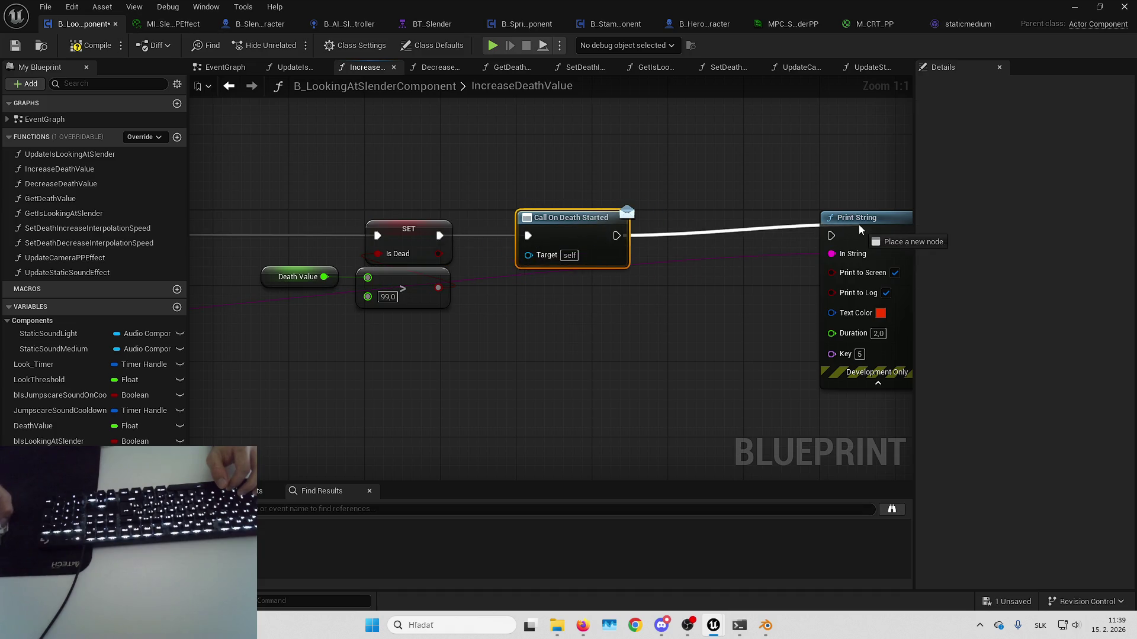
left_click_drag(787, 177, 815, 94)
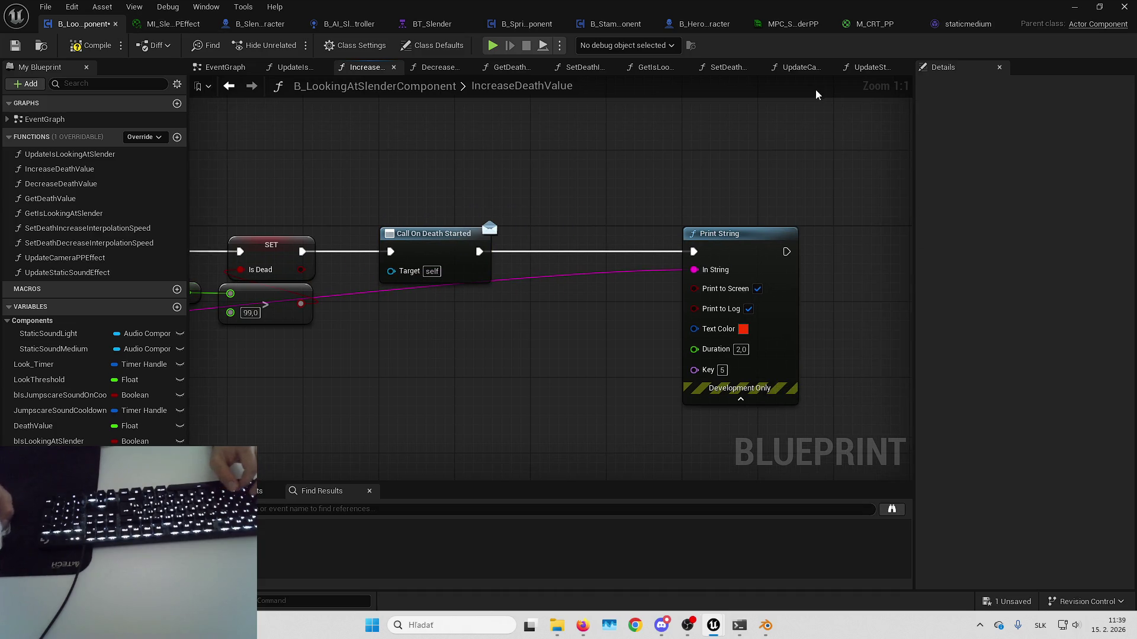
- Delete the Set Sound node and its reference from UpdateStaticSoundEffect, then save the blueprint
left_click(869, 67)
scroll(772, 261, "down", 7)
scroll(570, 218, "up", 2)
scroll(570, 218, "up", 1)
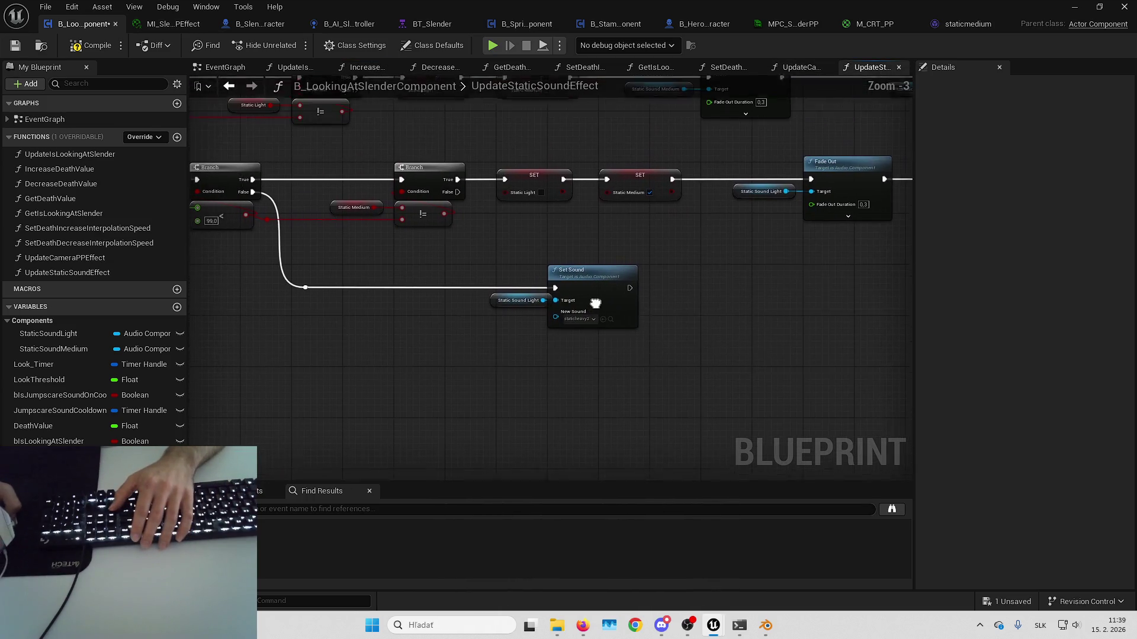
left_click_drag(547, 318, 491, 276)
scroll(651, 379, "up", 1)
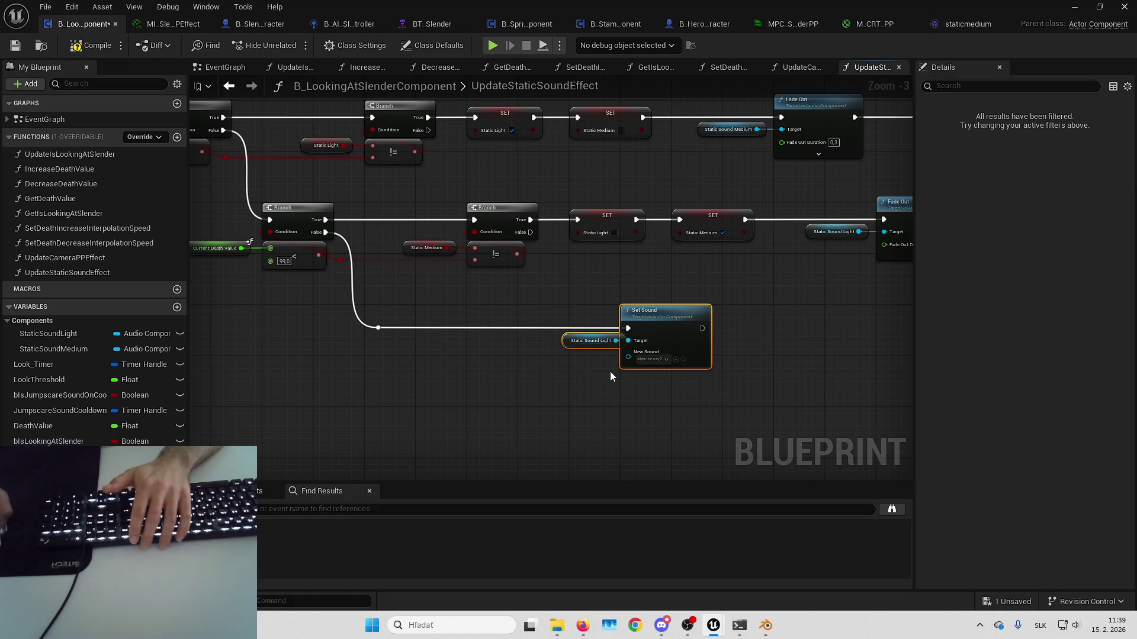
key("Delete")
left_click_drag(395, 312, 456, 404)
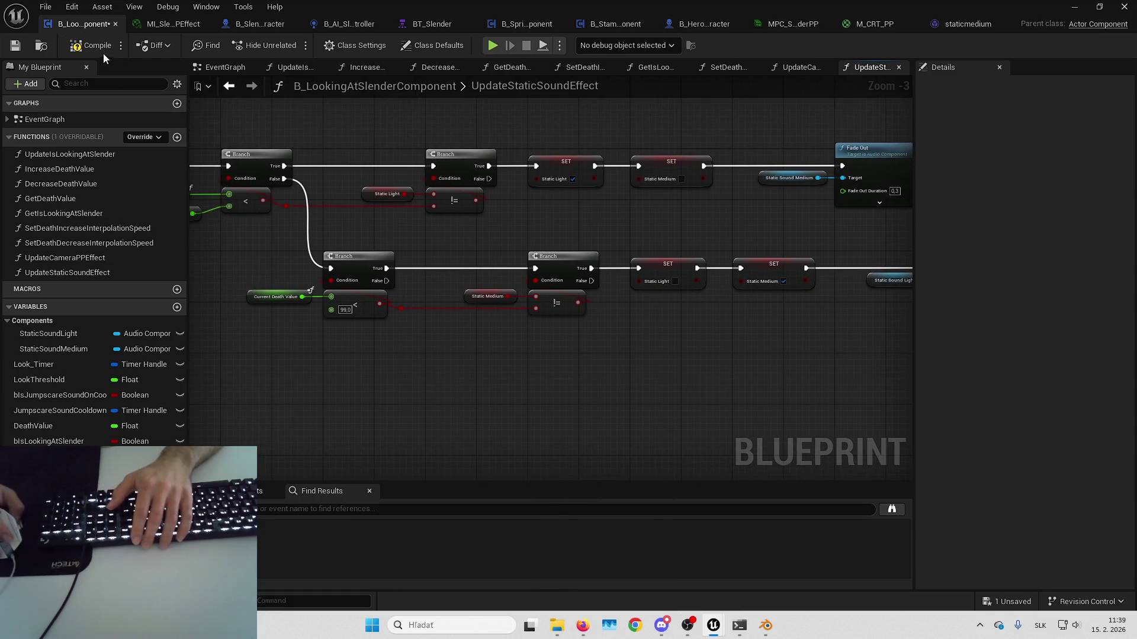
left_click(21, 45)
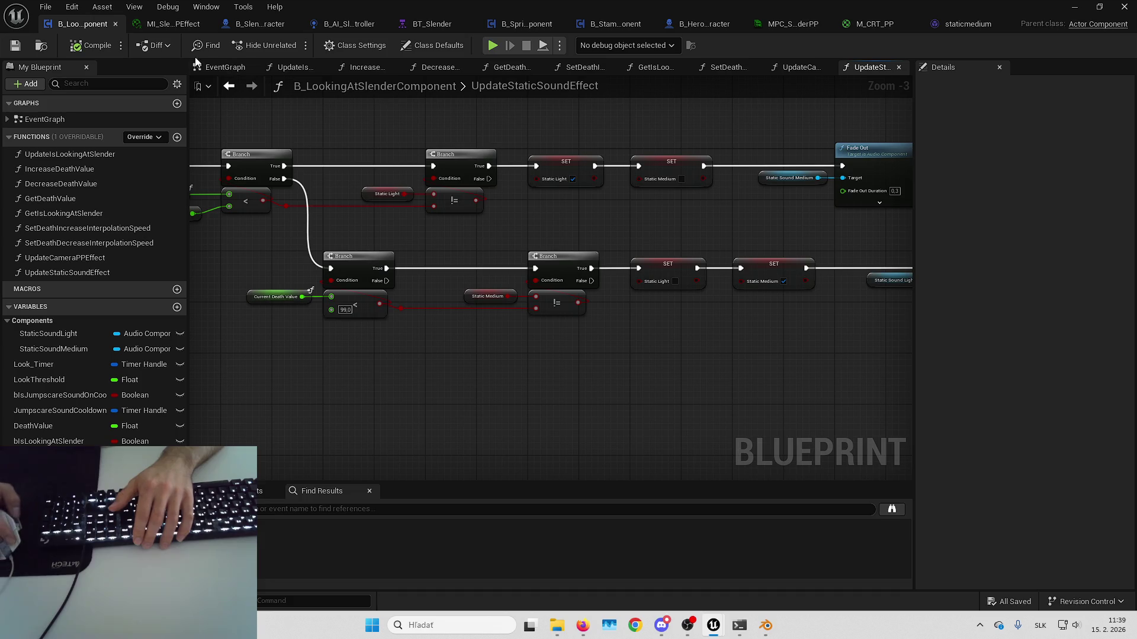
- Move the Set Timer by Event, CheckLook and Branch node group further right in the EventGraph
left_click(222, 67)
scroll(549, 239, "up", 2)
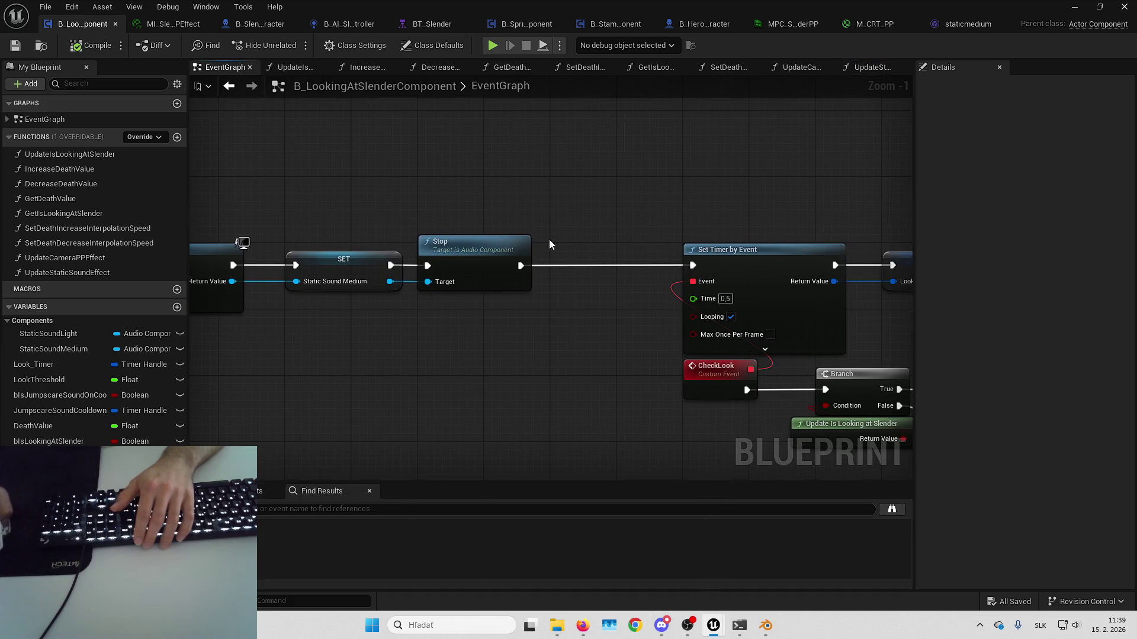
left_click_drag(558, 214, 350, 253)
left_click_drag(494, 238, 334, 219)
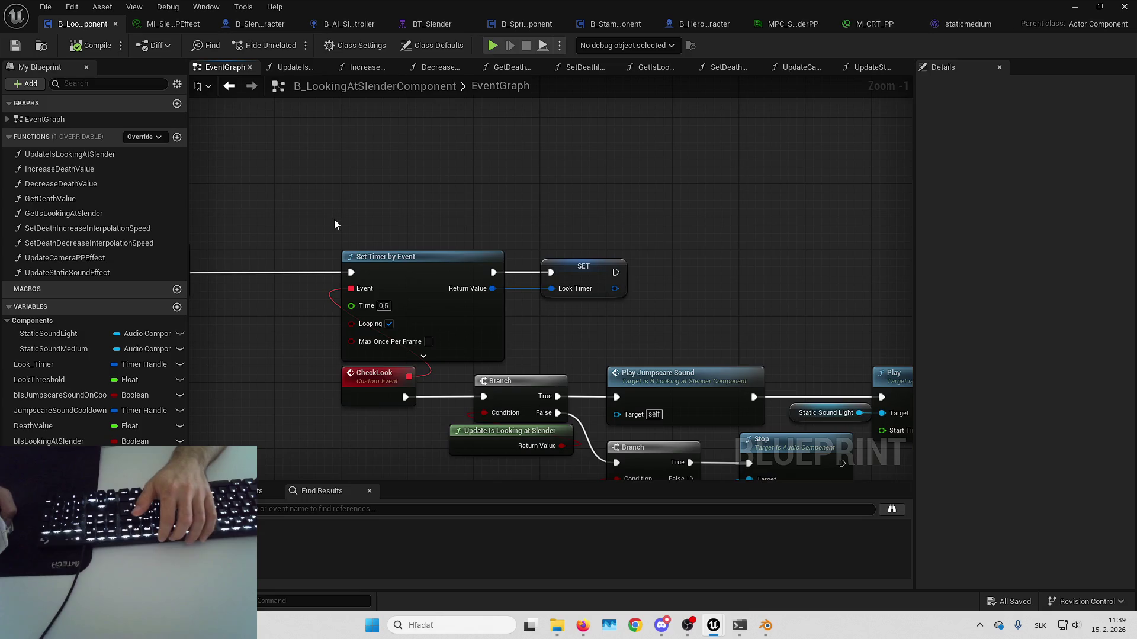
scroll(591, 219, "down", 3)
left_click_drag(515, 231, 834, 431)
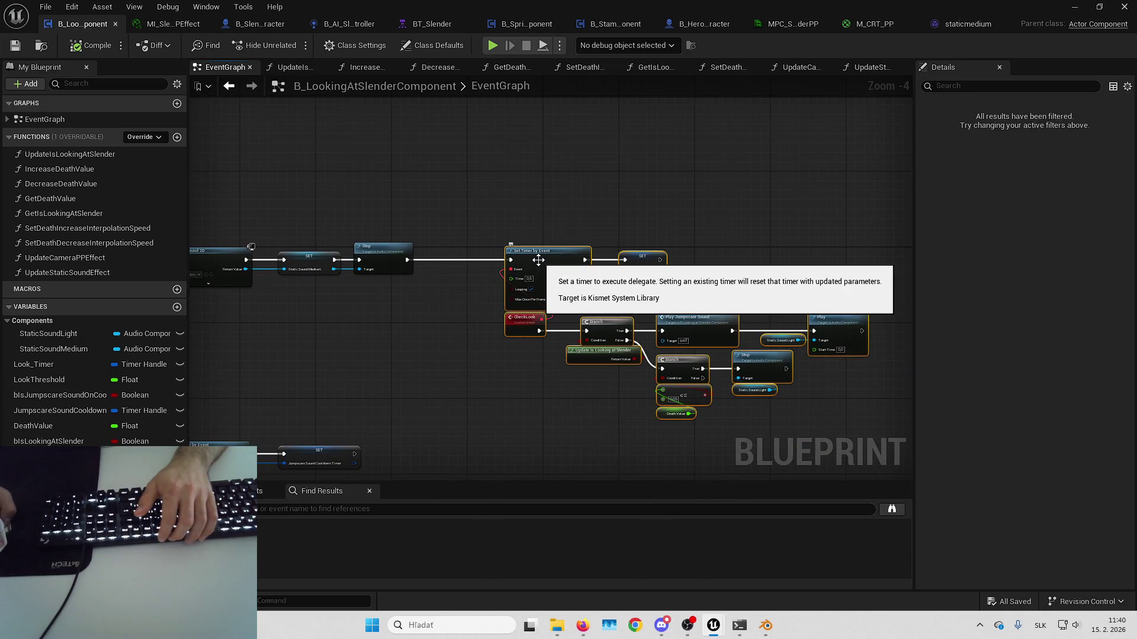
mouse_move(538, 260)
left_mouse_down()
mouse_move(485, 256)
mouse_move(673, 263)
mouse_move(616, 255)
left_mouse_up()
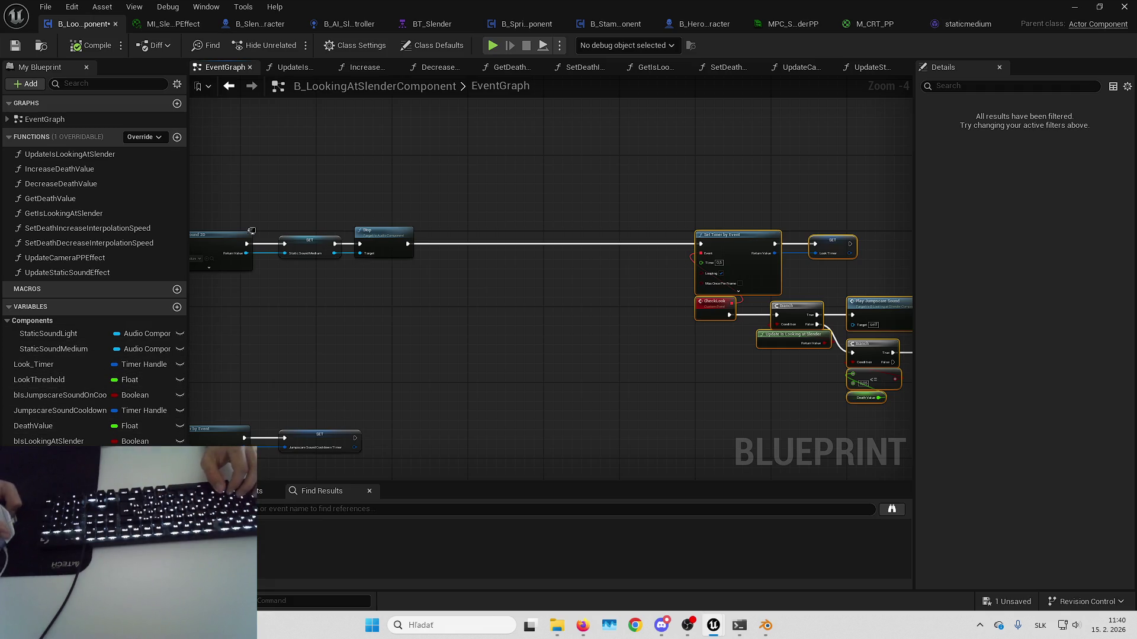
- Add a Bind Event to On Death Started after Stop, plus an OnDeathStarted_Event custom event
key("ctrl+v")
right_click(483, 231)
left_click(515, 300)
scroll(460, 225, "up", 4)
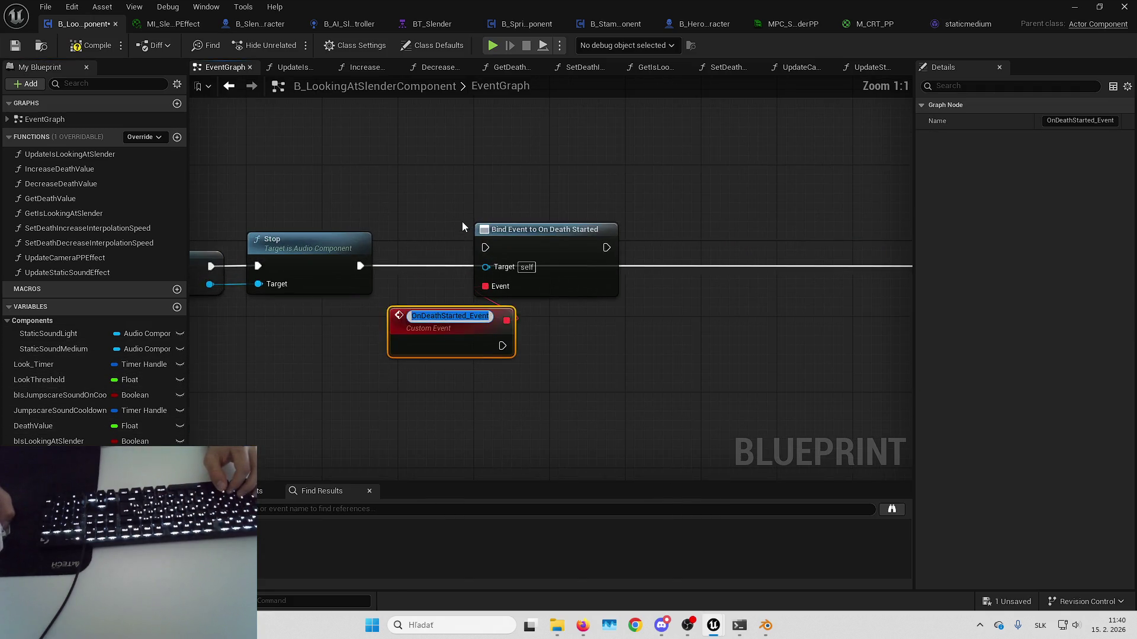
left_click(462, 221)
mouse_move(359, 266)
left_mouse_down()
mouse_move(485, 248)
mouse_move(529, 264)
left_mouse_up()
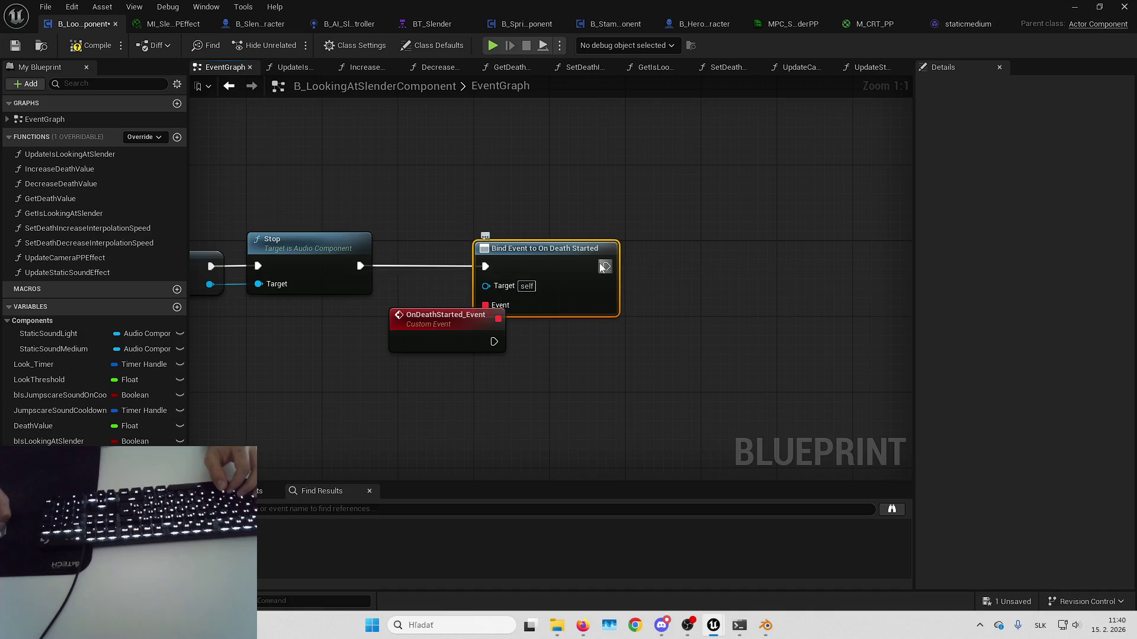
left_click_drag(605, 266, 605, 267)
- Attach a Create Event node to the Bind Event's Event pin and list its bindable functions
left_click_drag(508, 274, 536, 358)
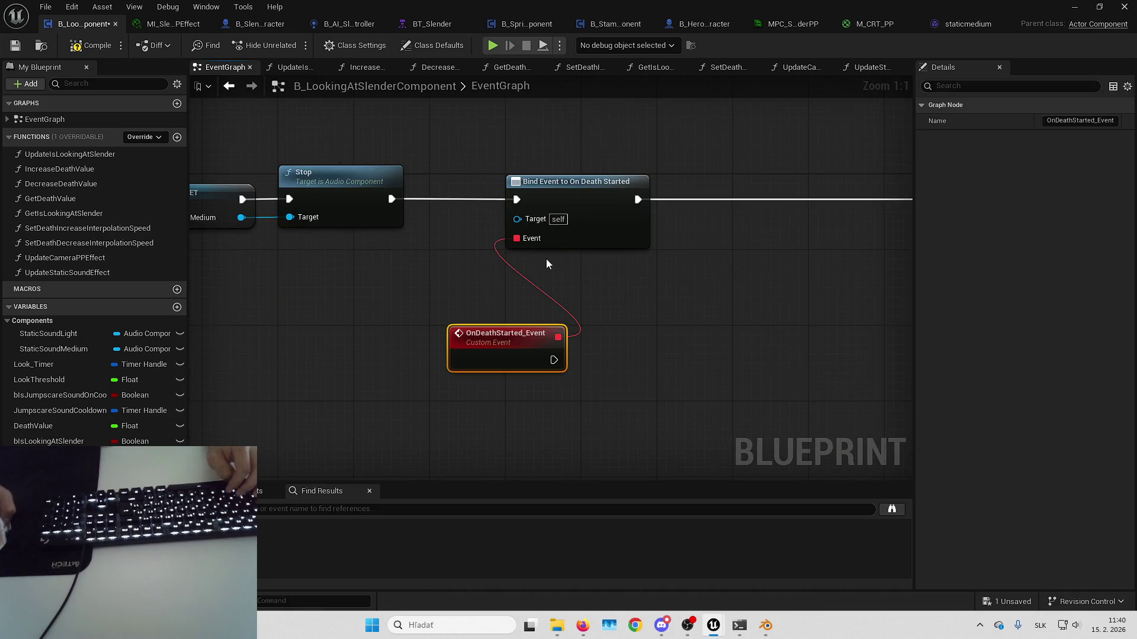
mouse_move(525, 241)
left_mouse_down()
mouse_move(530, 283)
mouse_move(582, 288)
mouse_move(588, 279)
left_mouse_up()
key("Return")
left_click(580, 318)
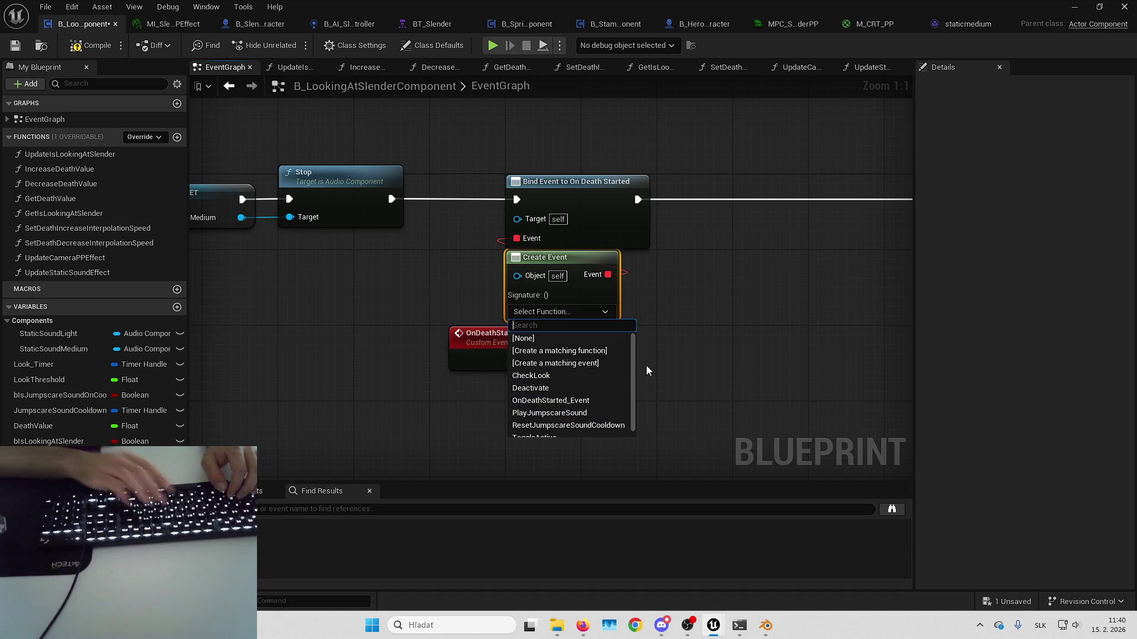
- Bind Create Event to OnDeathStarted_Event and jump to that event node
type("ondea")
left_click(566, 340)
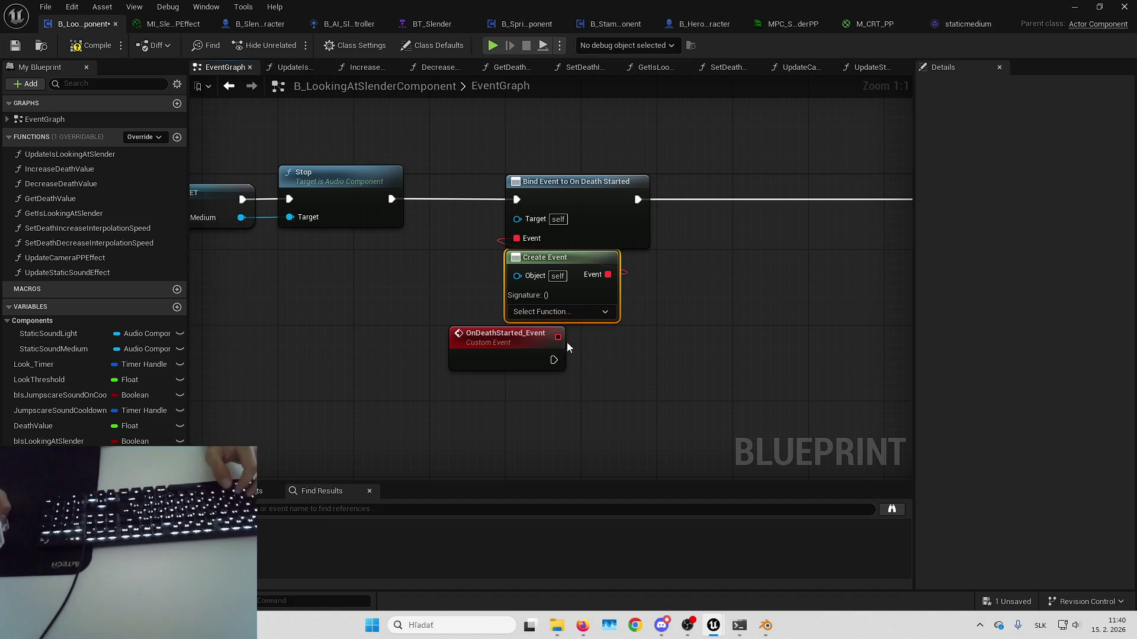
scroll(667, 354, "down", 7)
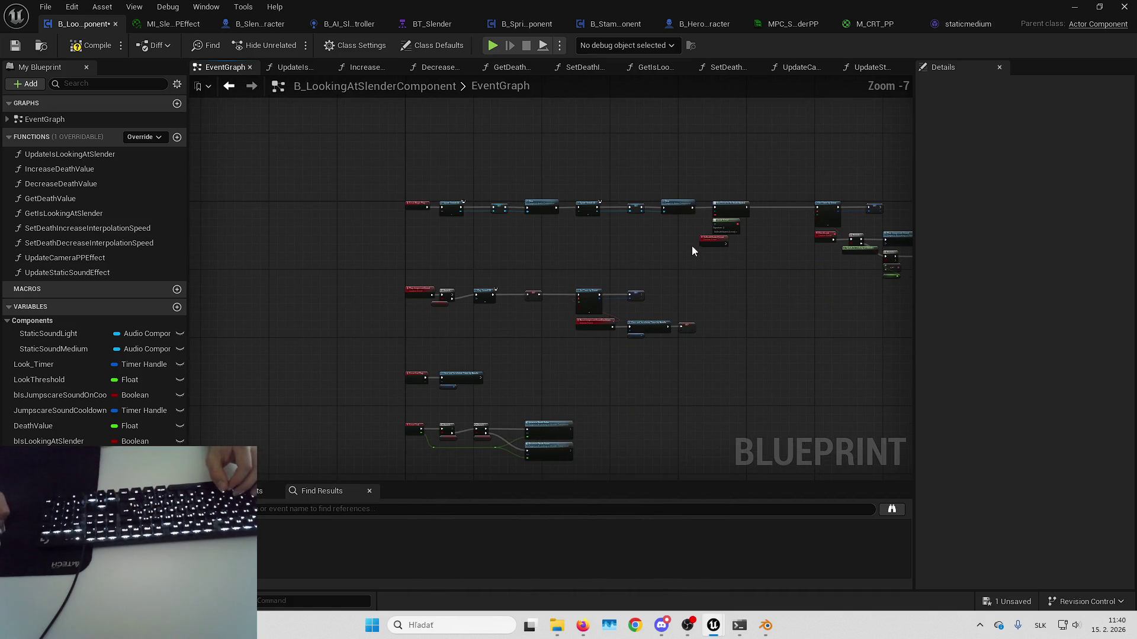
double_click(700, 304)
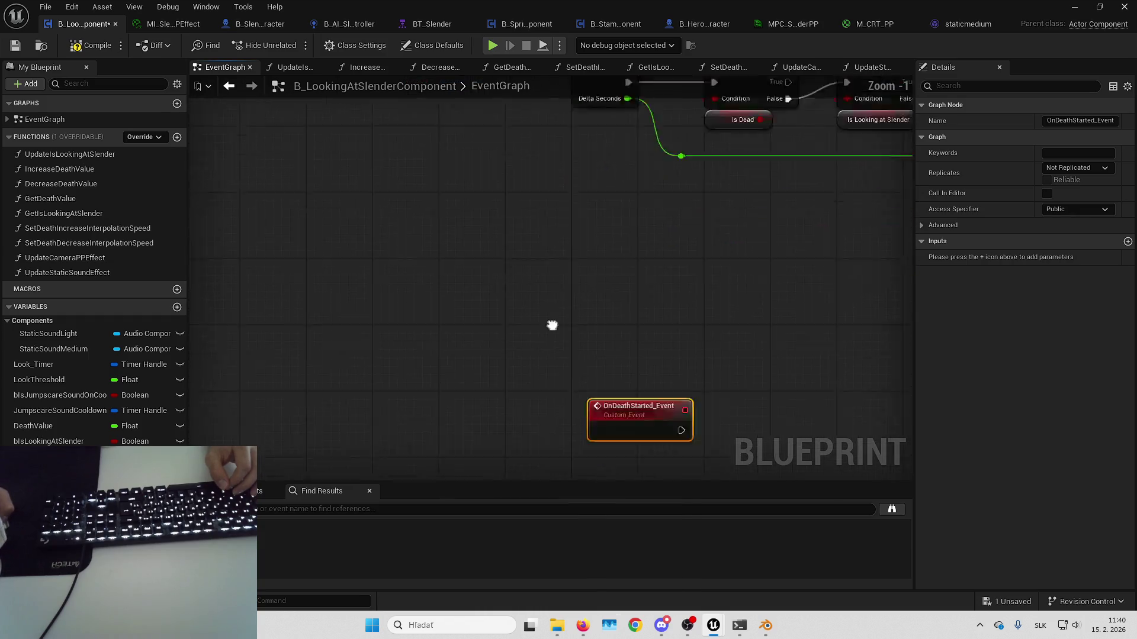
left_click(482, 313)
- Add a Play Sound 2D node driven by OnDeathStarted_Event
right_click(566, 286)
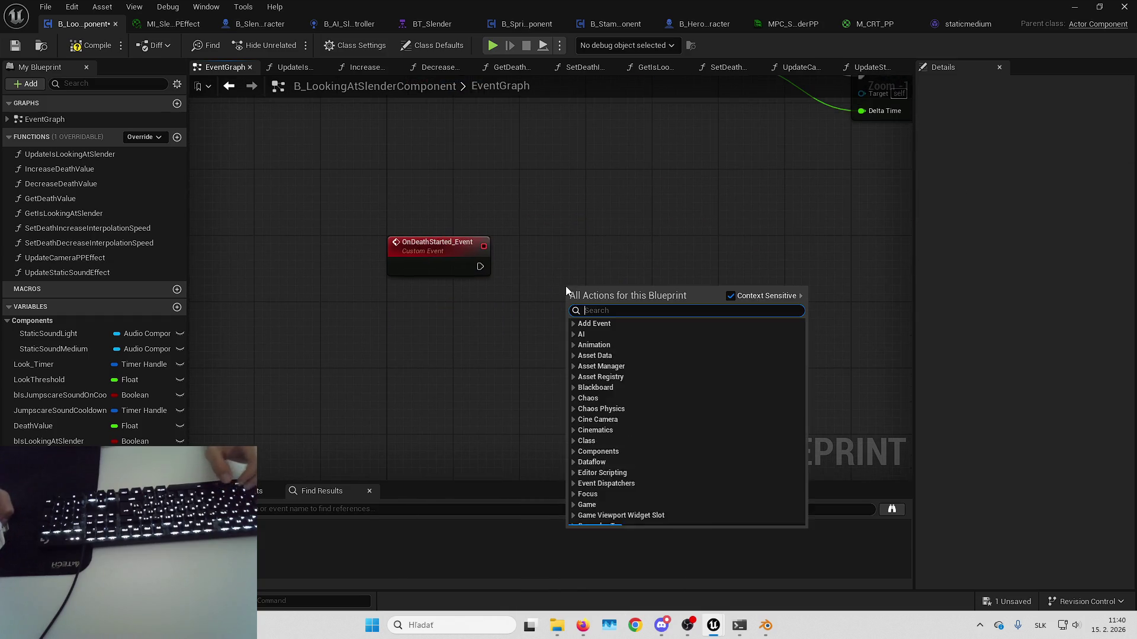
type("playsoun")
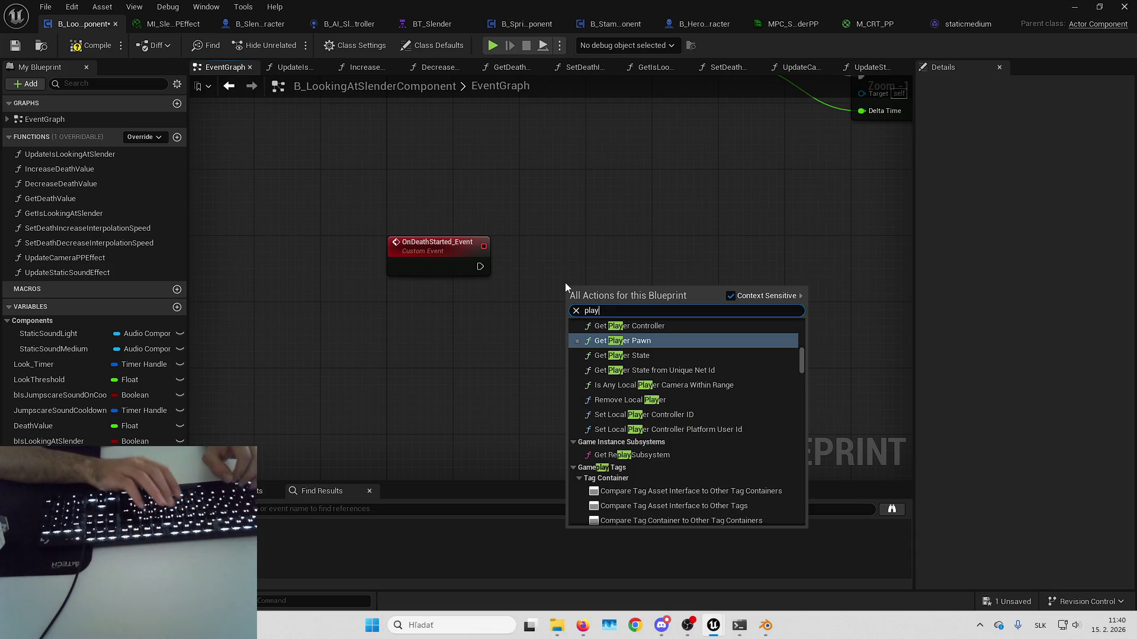
key("Return")
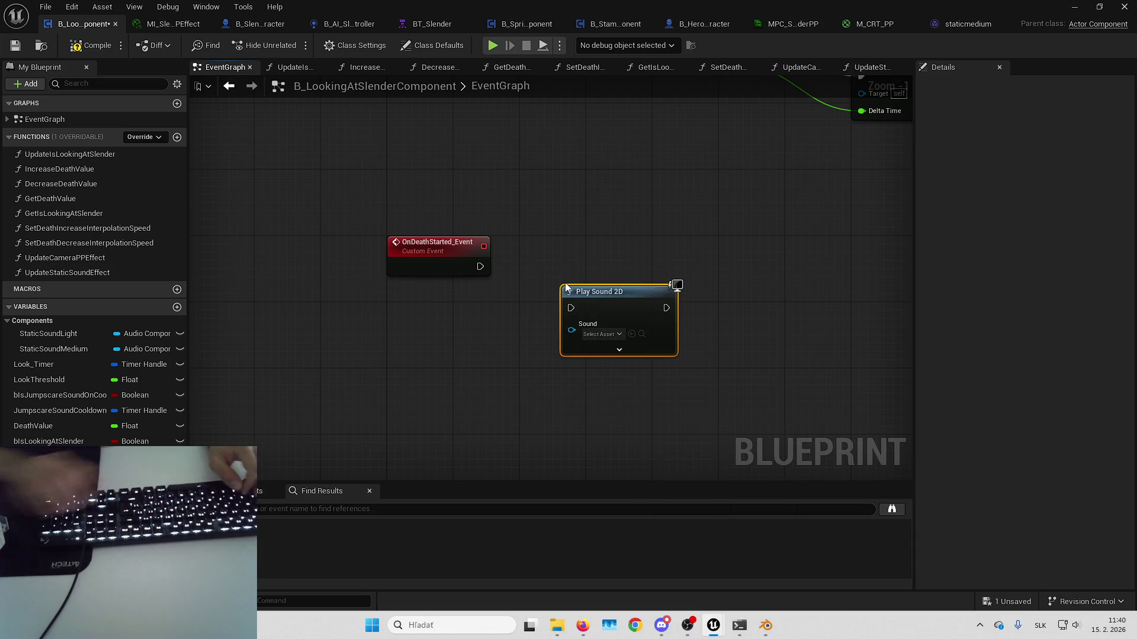
left_click_drag(442, 265, 479, 266)
mouse_move(633, 312)
left_mouse_down()
mouse_move(603, 265)
mouse_move(591, 270)
left_mouse_up()
- Set the Play Sound 2D sound asset to staticheavy2
left_click(551, 293)
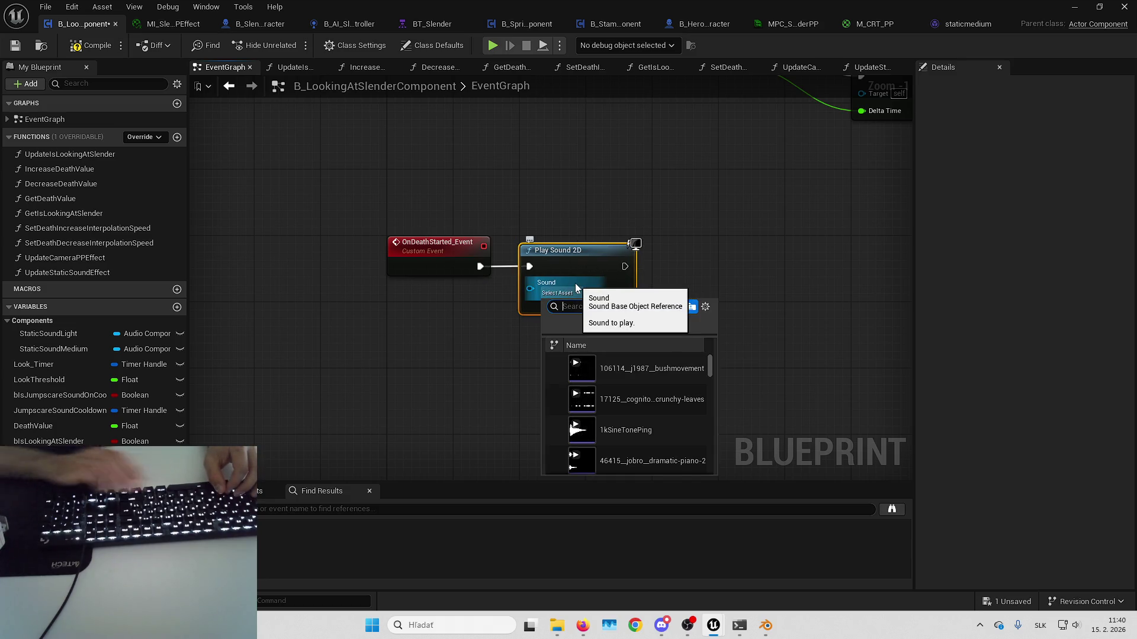
type("stat")
left_click(620, 368)
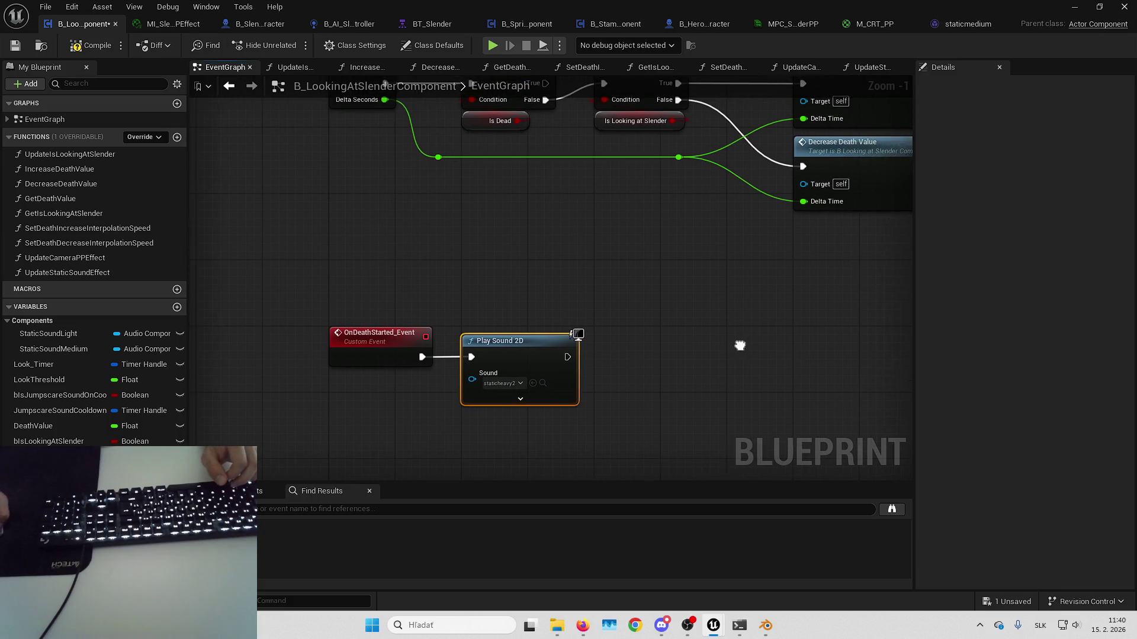
left_click(45, 6)
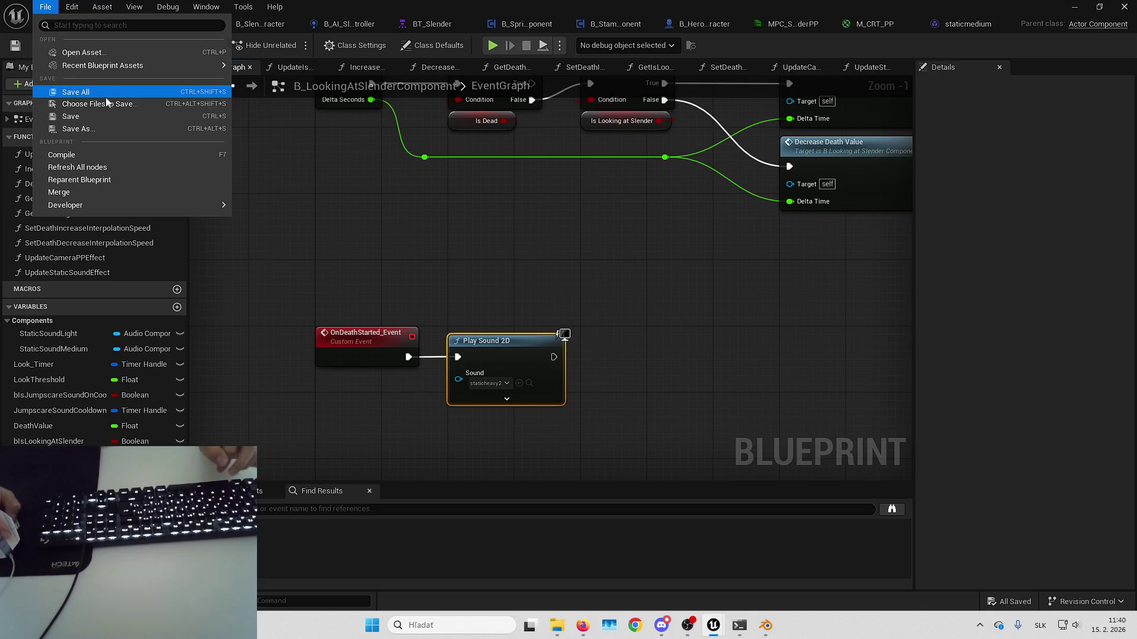
- Save all assets, then run two short play-tests of the level with Alt+P
left_click(74, 92)
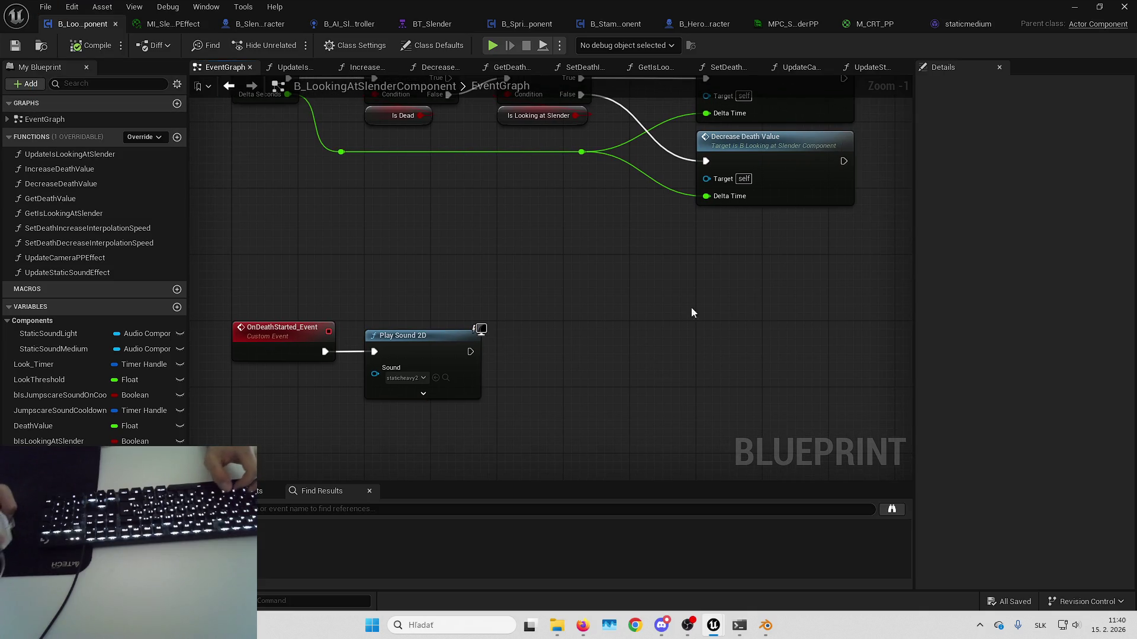
left_click(1073, 7)
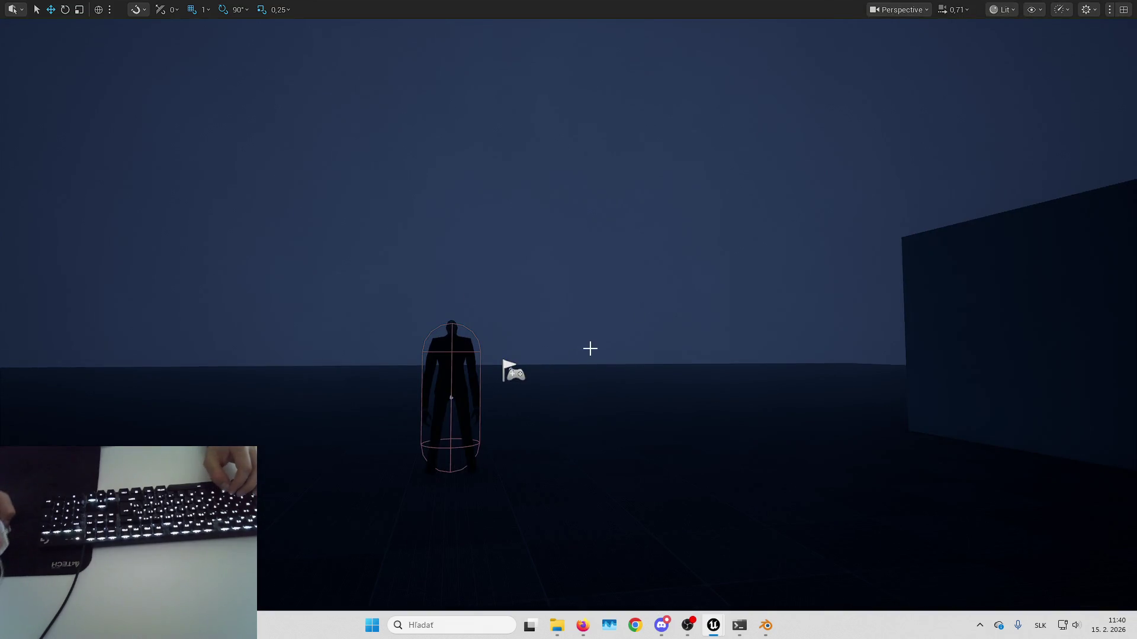
key("alt+p")
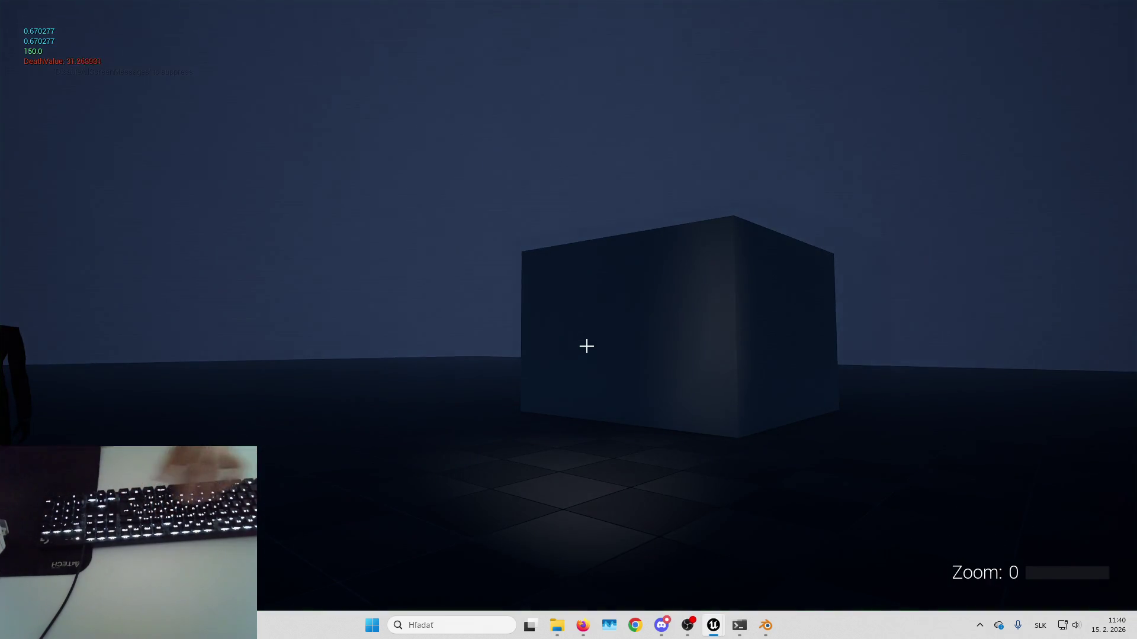
key("Escape")
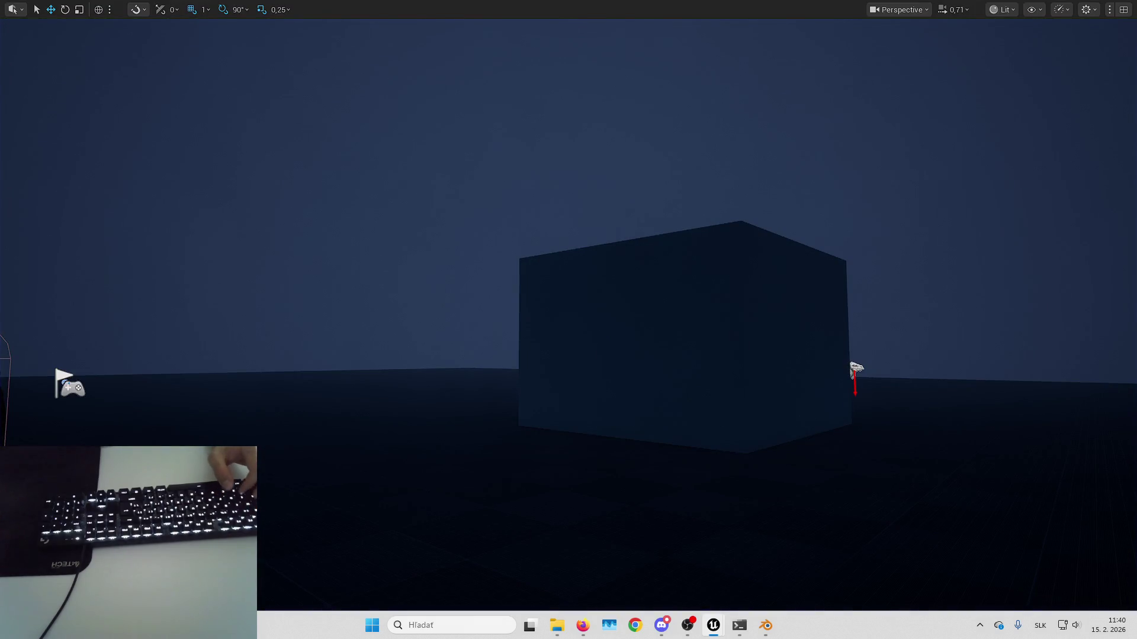
key("alt+p")
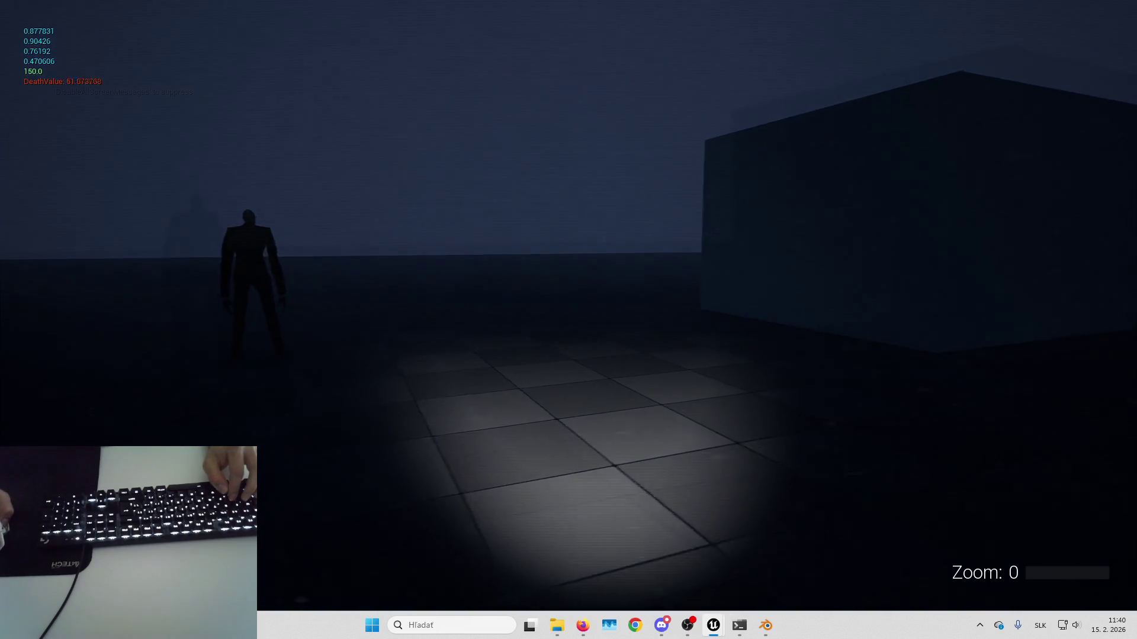
key("Escape")
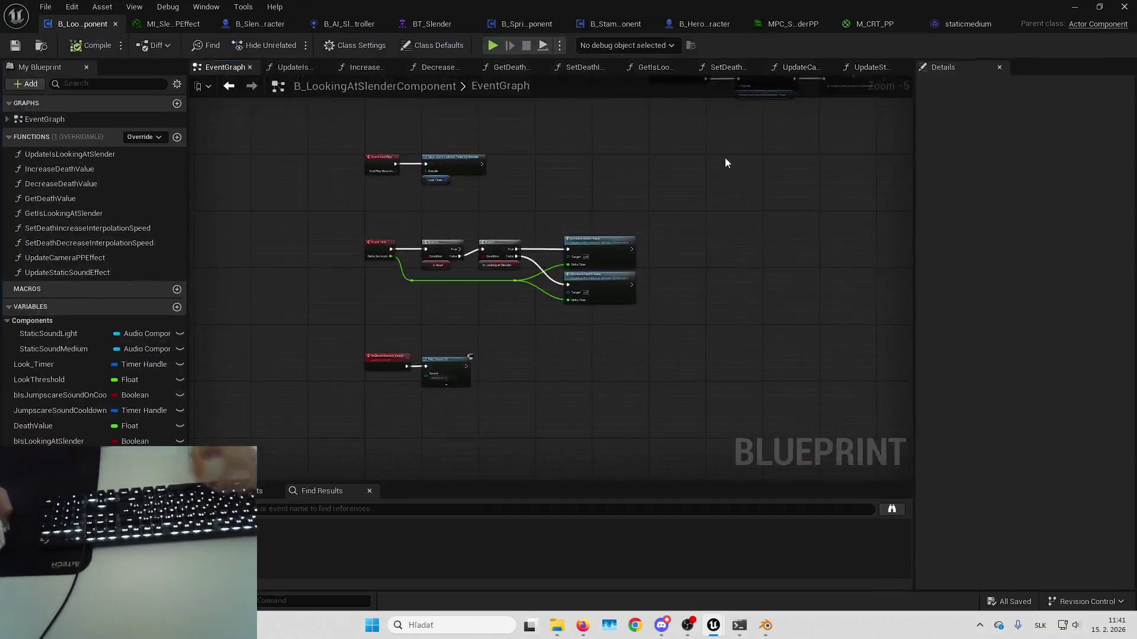
- Review the EventGraph nodes, then open UpdateStaticSoundEffect, UpdateCameraPPEffect and finally IncreaseDeathValue
scroll(624, 419, "up", 4)
scroll(677, 365, "up", 3)
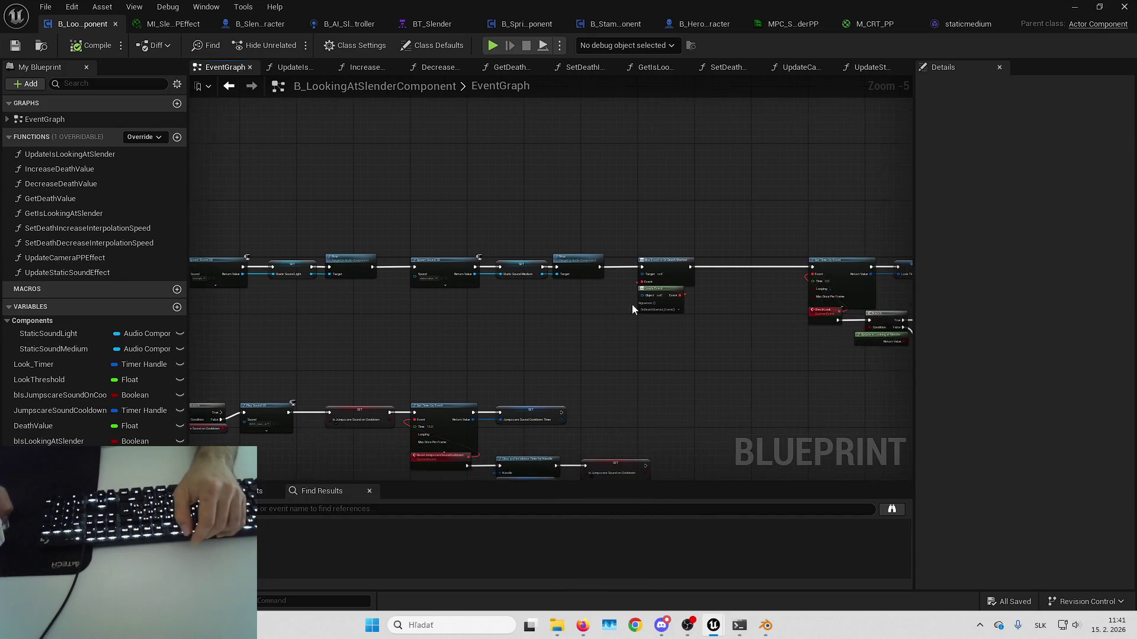
left_click_drag(606, 257, 694, 305)
left_click_drag(495, 376, 581, 243)
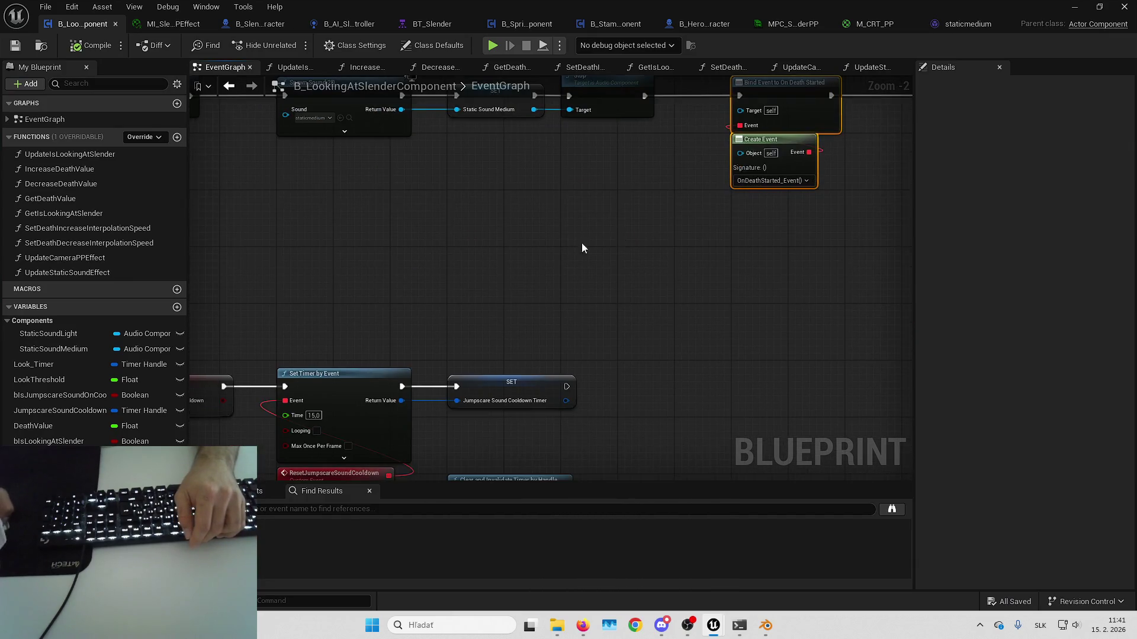
left_click_drag(288, 143, 318, 208)
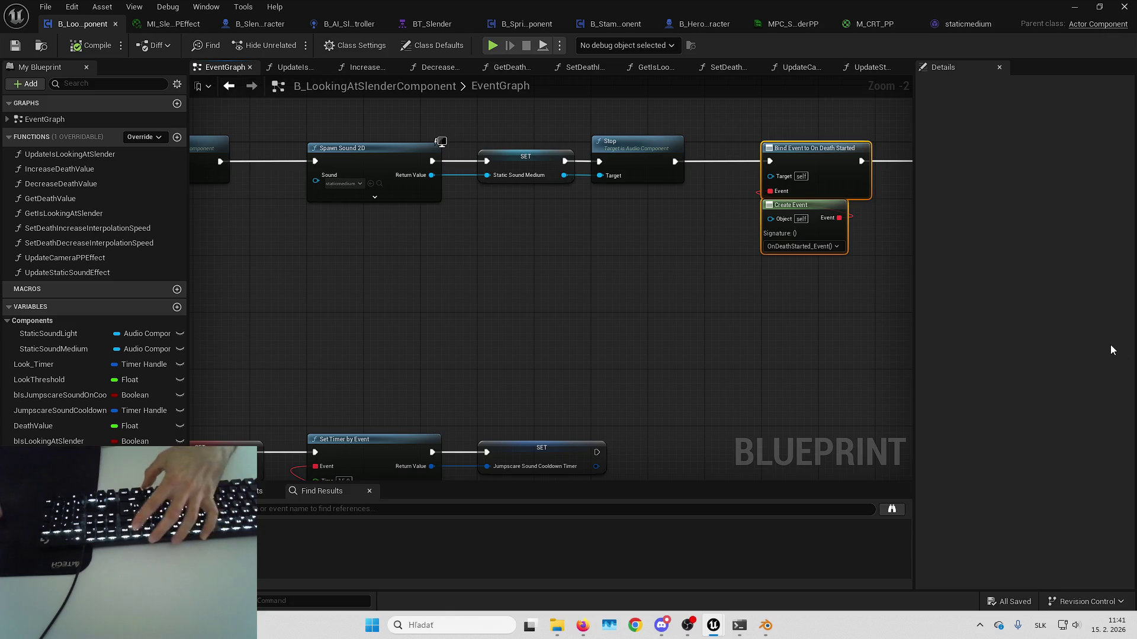
key("XF86AudioLowerVolume")
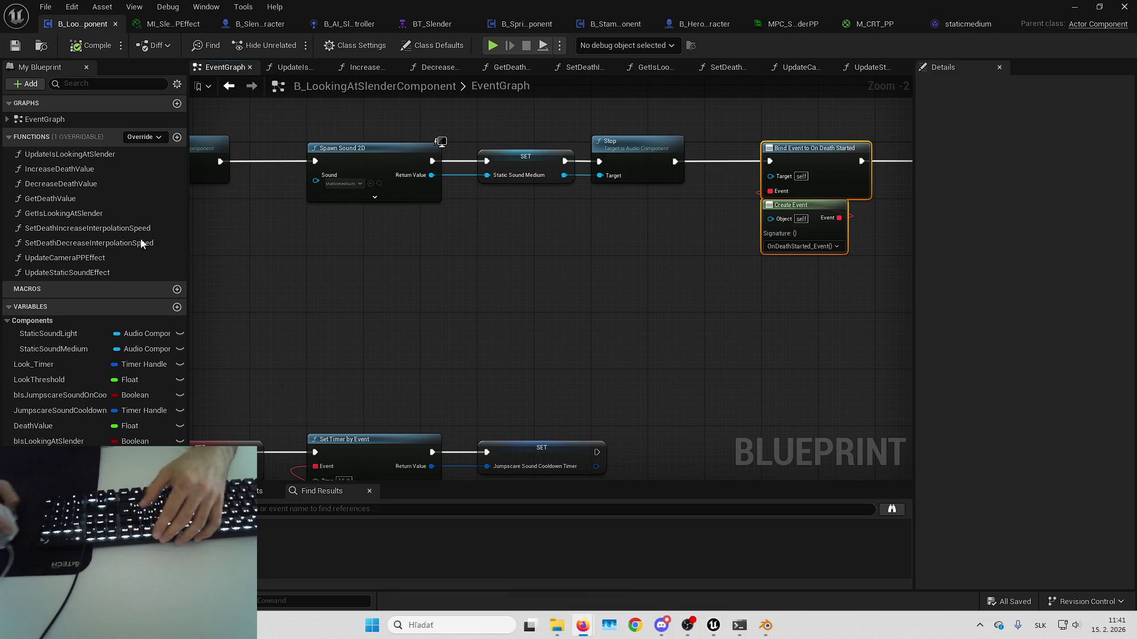
double_click(84, 272)
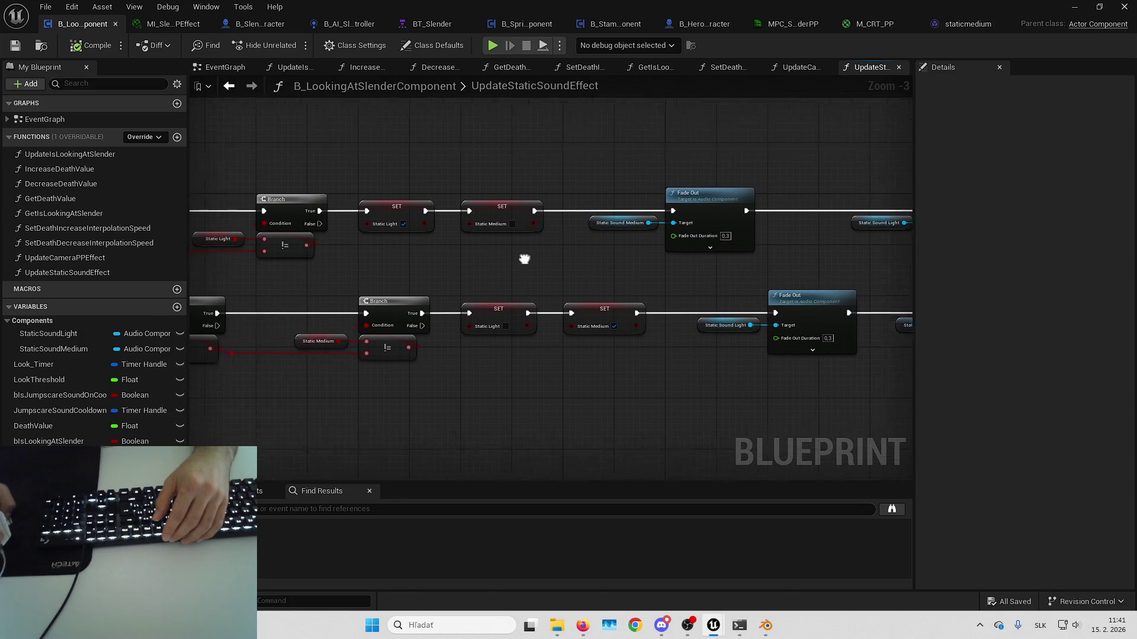
double_click(118, 258)
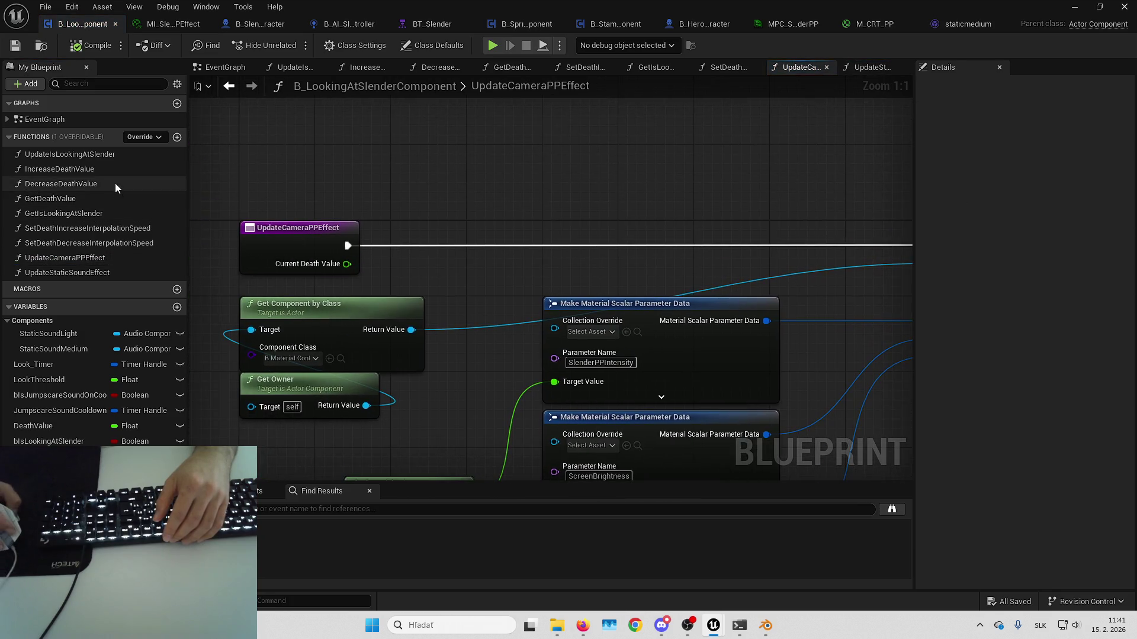
double_click(108, 170)
- Put Call On Death Started behind a Branch fed by the Is Dead set
left_click(429, 258)
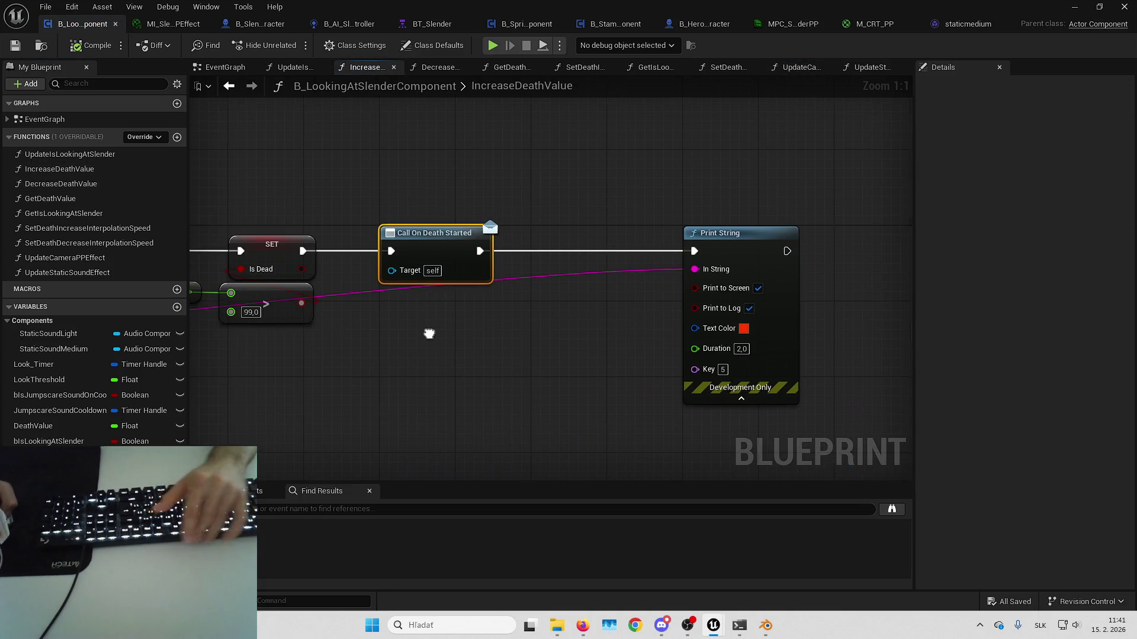
left_click_drag(499, 225, 642, 229)
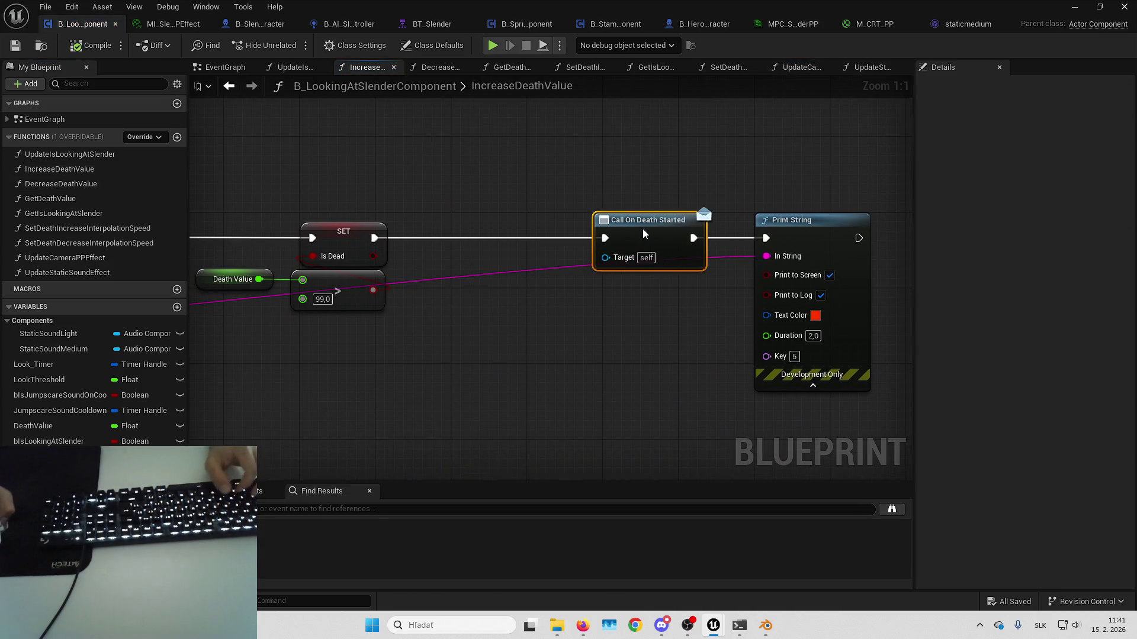
left_click(402, 279)
left_click(385, 220)
mouse_move(415, 220)
left_mouse_down()
mouse_move(484, 220)
mouse_move(369, 244)
left_mouse_up()
mouse_move(546, 238)
left_mouse_down()
mouse_move(650, 238)
mouse_move(605, 238)
left_mouse_up()
- Insert a collapsed Print String between Update Static Sound Effect and SET, save, and minimize the editor
scroll(651, 294, "down", 3)
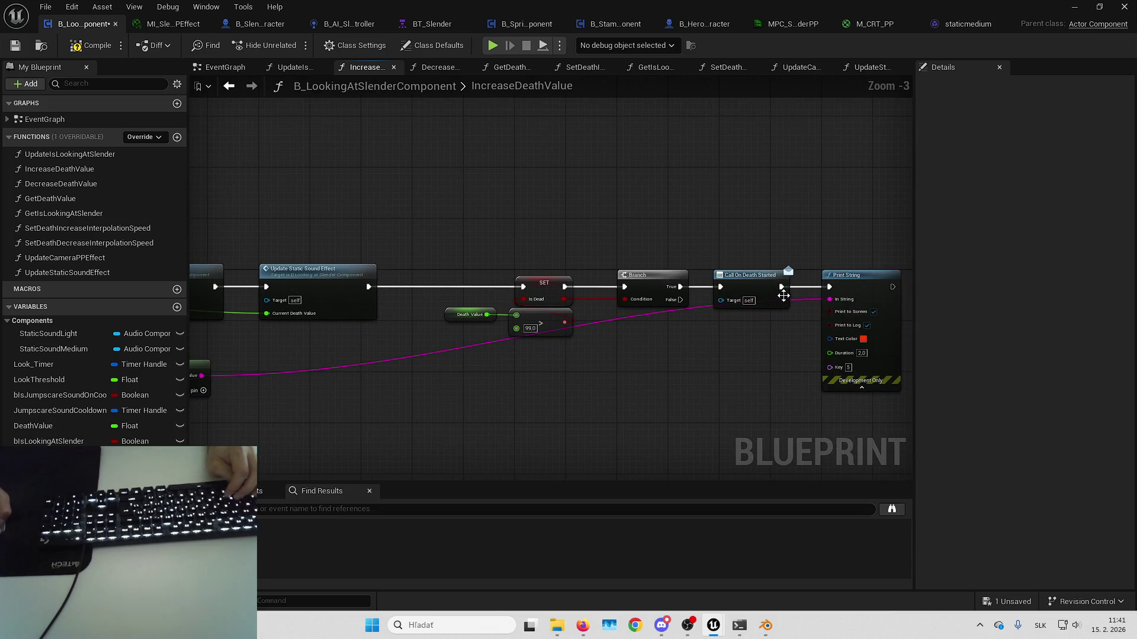
mouse_move(863, 276)
left_mouse_down()
mouse_move(444, 311)
mouse_move(424, 162)
left_mouse_up()
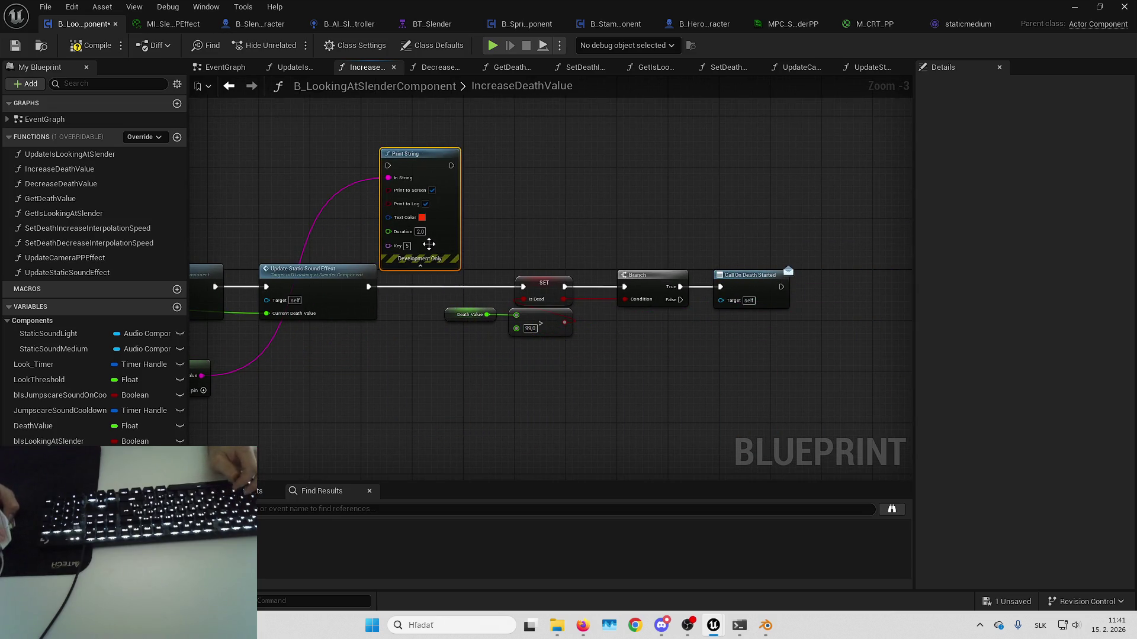
left_click(419, 270)
left_click(374, 287)
mouse_move(379, 280)
left_mouse_down()
mouse_move(392, 193)
mouse_move(427, 170)
mouse_move(536, 299)
mouse_move(523, 287)
left_mouse_up()
left_click_drag(415, 169, 446, 187)
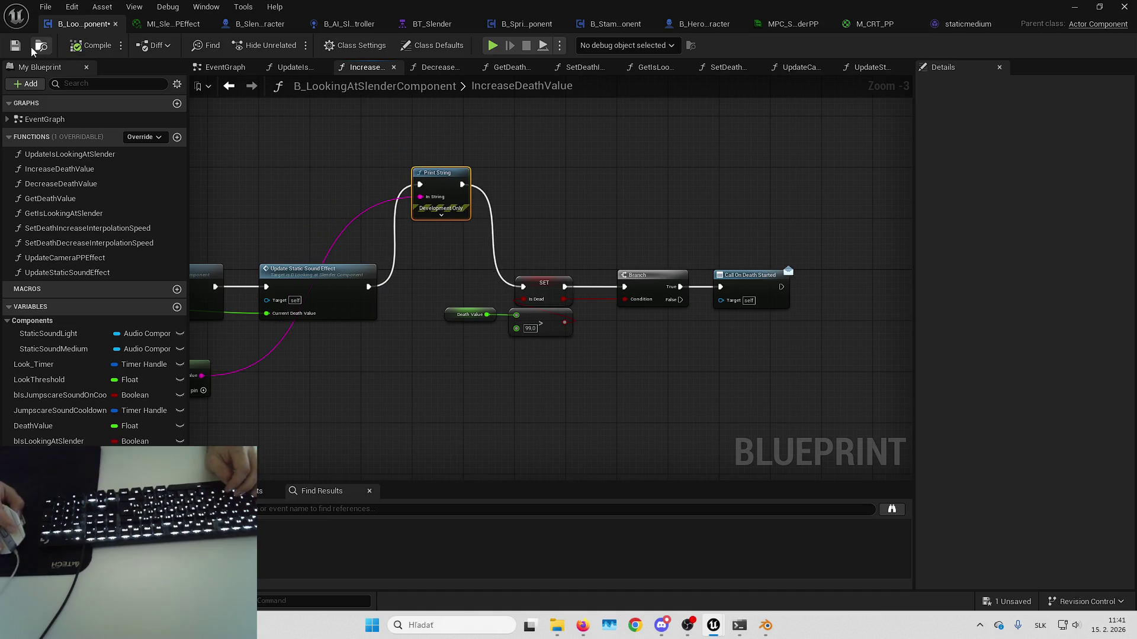
left_click(15, 46)
left_click(1074, 6)
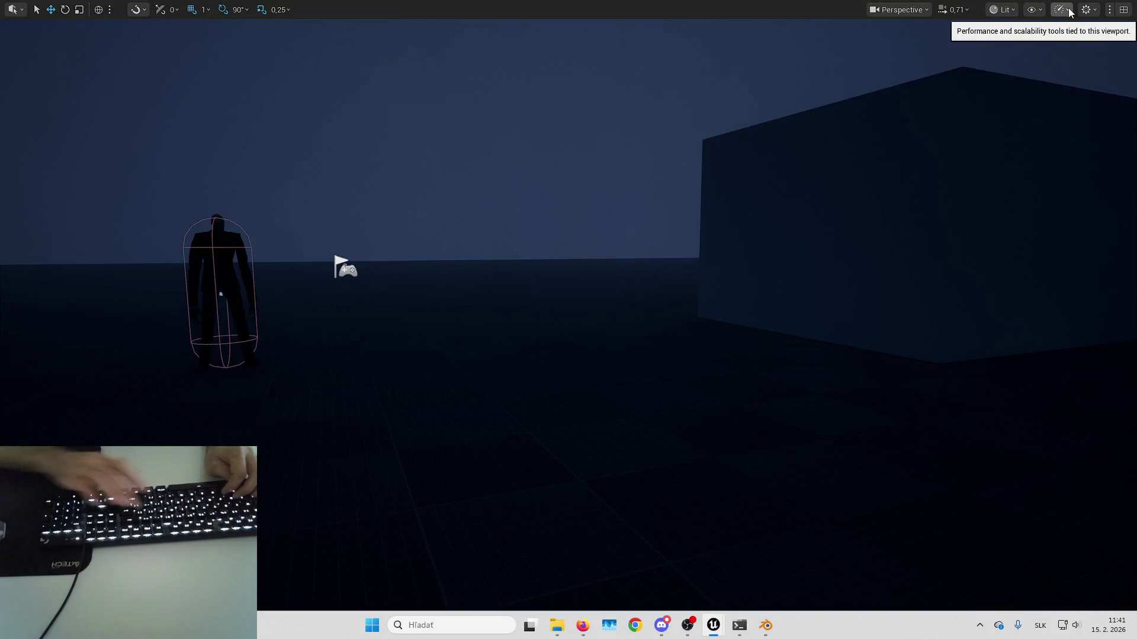
- Play-test the level, stop the session, and exit immersive mode with F11
key("alt+p")
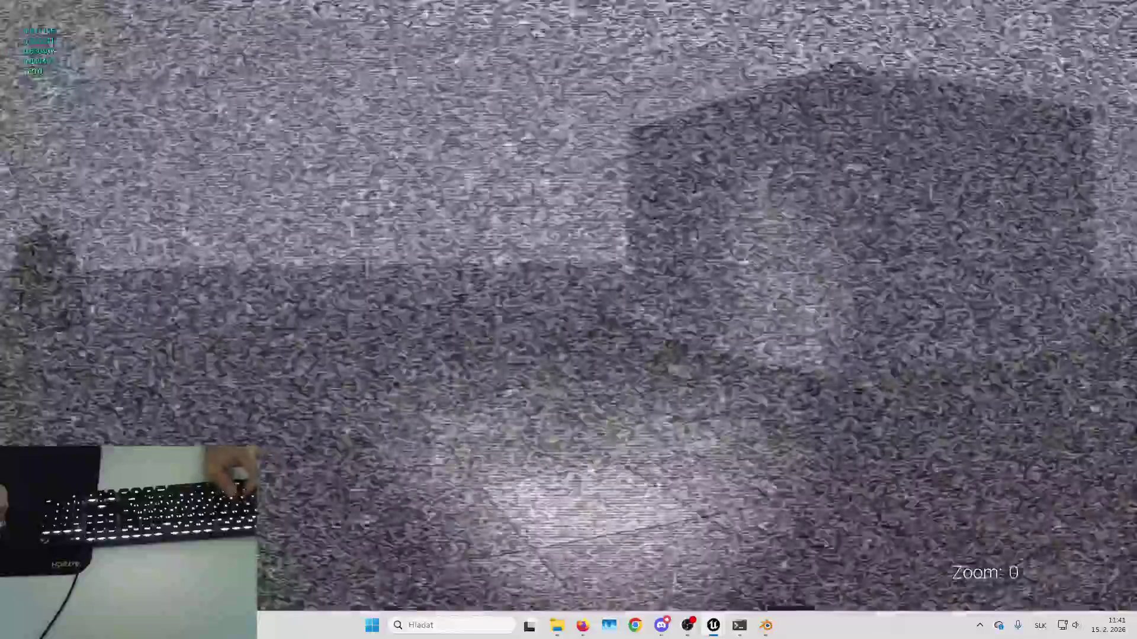
key("Escape")
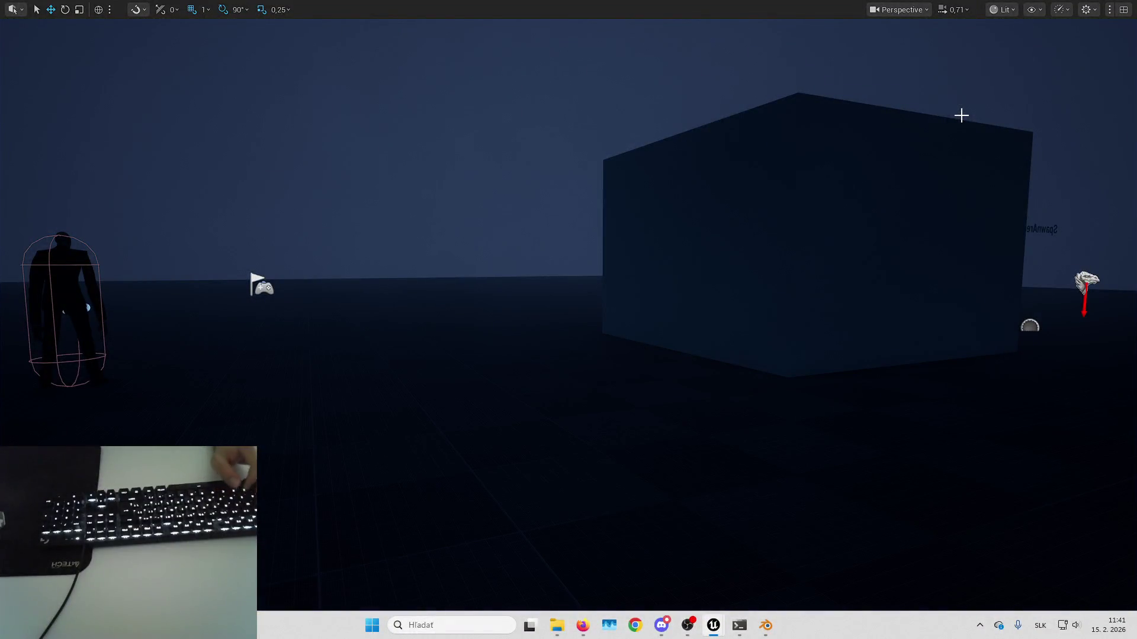
key("F11")
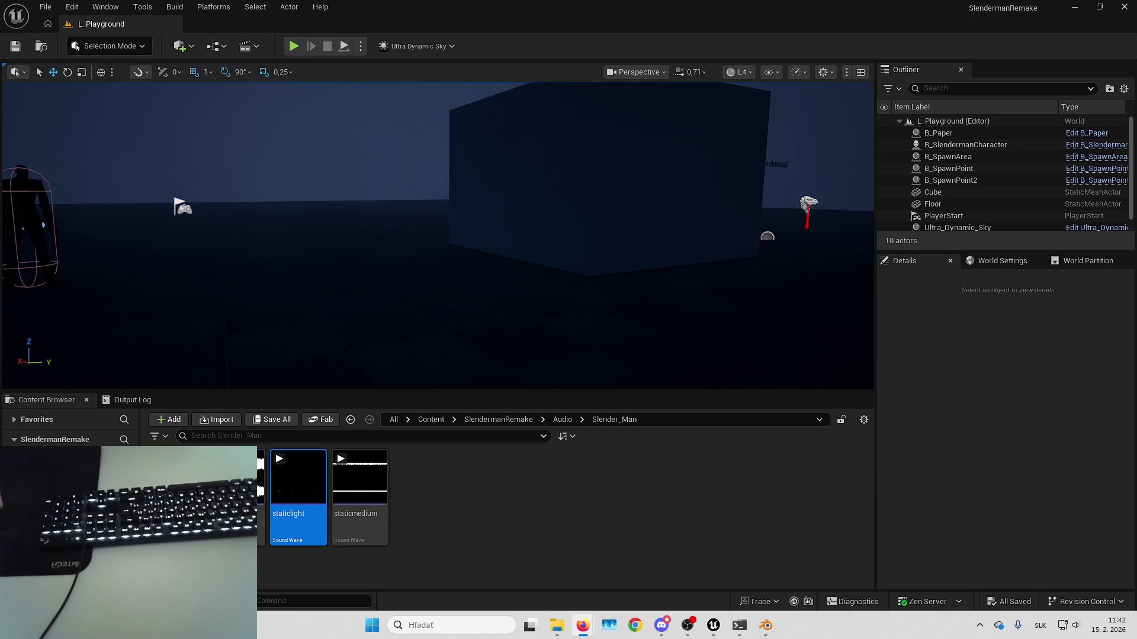
- Return to the B_LookingAtSlender EventGraph and inspect the Update Is Looking at Slender function
mouse_move(713, 622)
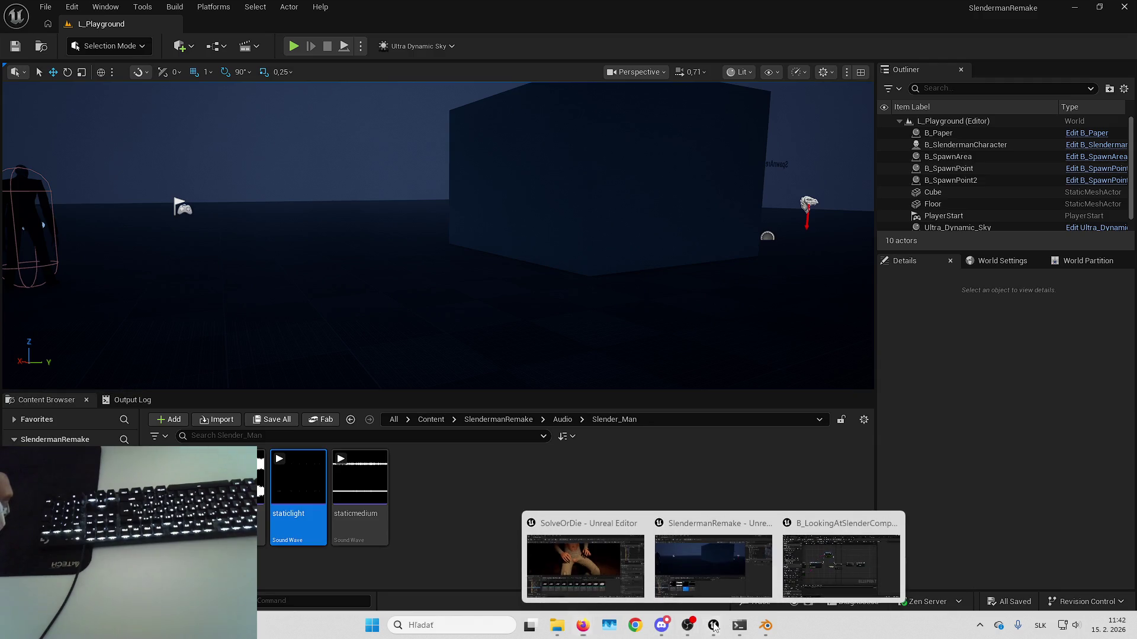
left_click(815, 562)
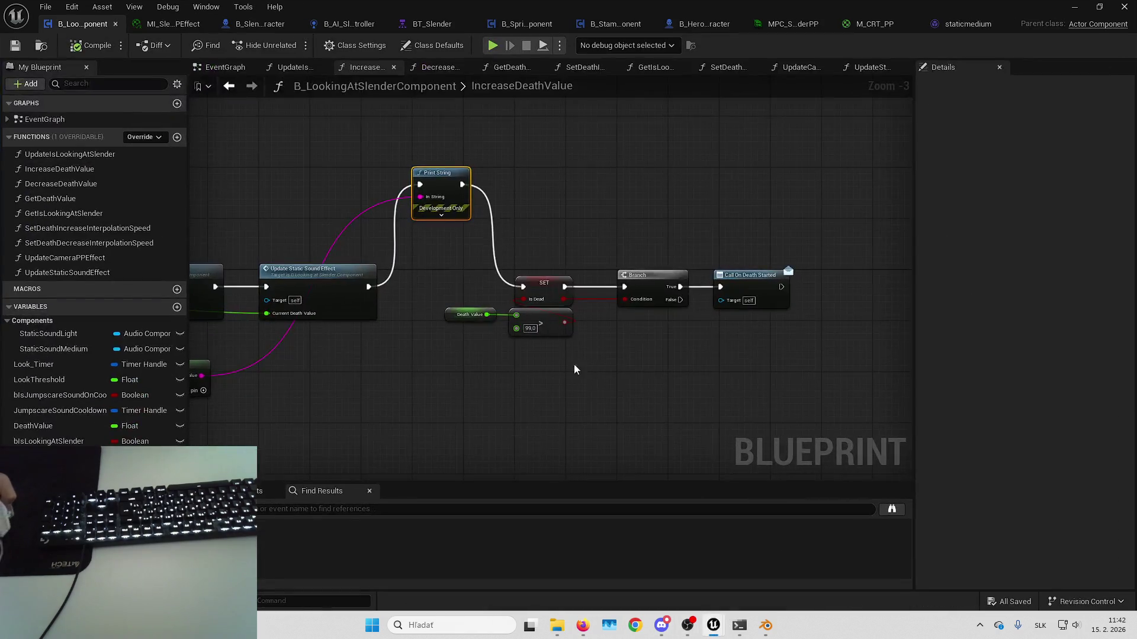
left_click(241, 66)
scroll(722, 236, "down", 4)
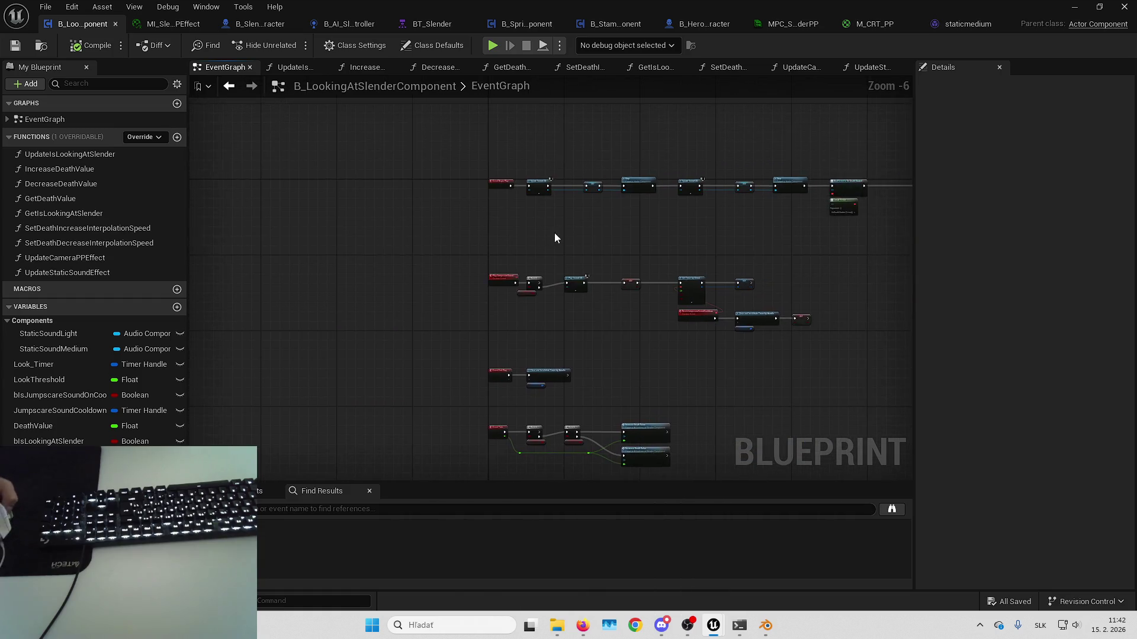
scroll(592, 248, "up", 2)
scroll(538, 335, "down", 2)
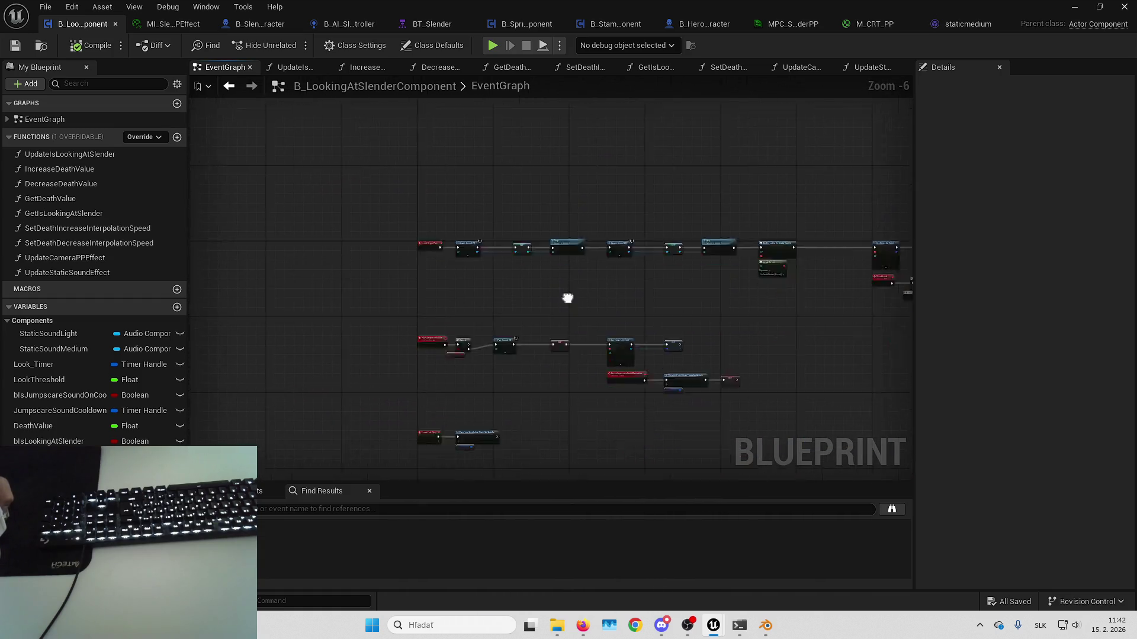
left_click_drag(567, 298, 527, 211)
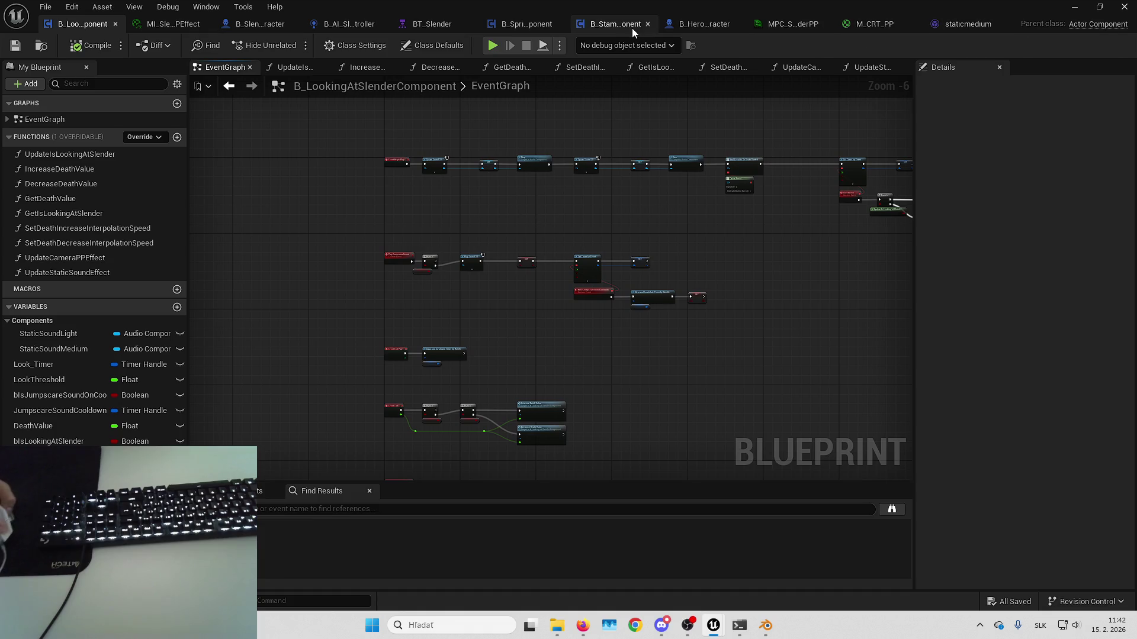
scroll(702, 274, "up", 4)
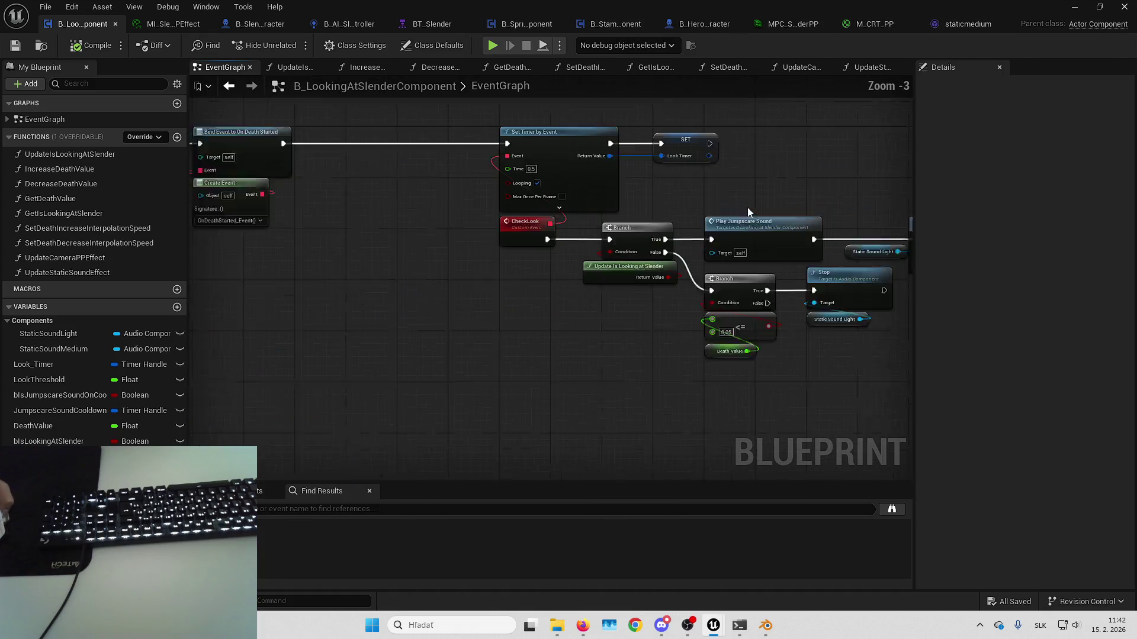
scroll(503, 180, "up", 2)
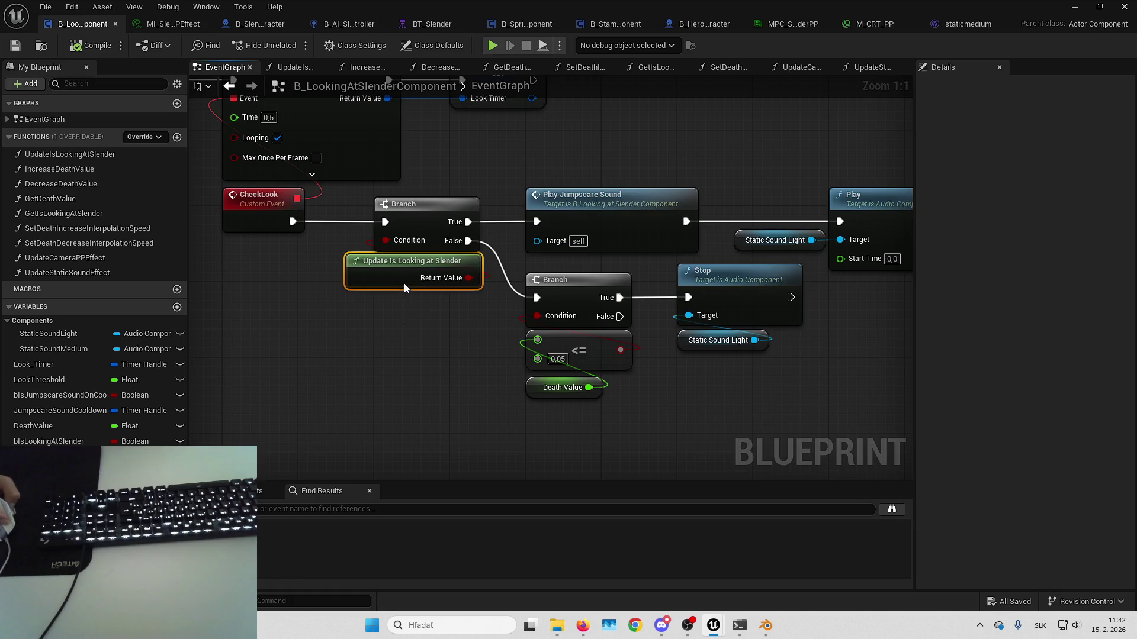
mouse_move(408, 289)
left_mouse_down()
mouse_move(450, 291)
mouse_move(443, 263)
mouse_move(435, 289)
left_mouse_up()
double_click(449, 263)
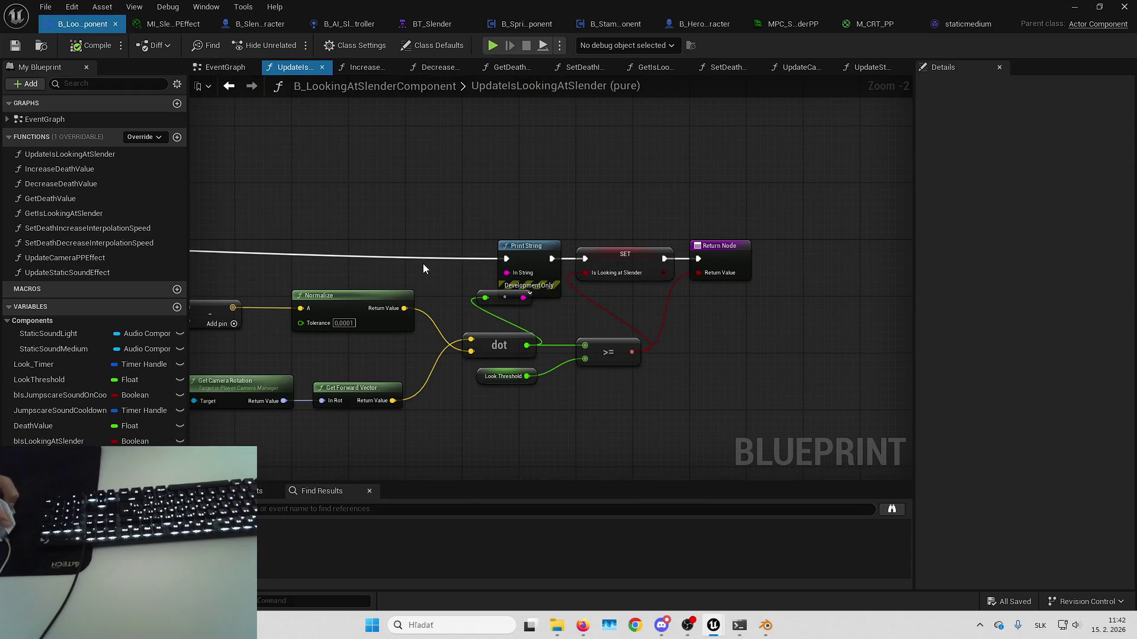
mouse_move(654, 204)
left_mouse_down()
mouse_move(510, 201)
mouse_move(477, 246)
left_mouse_up()
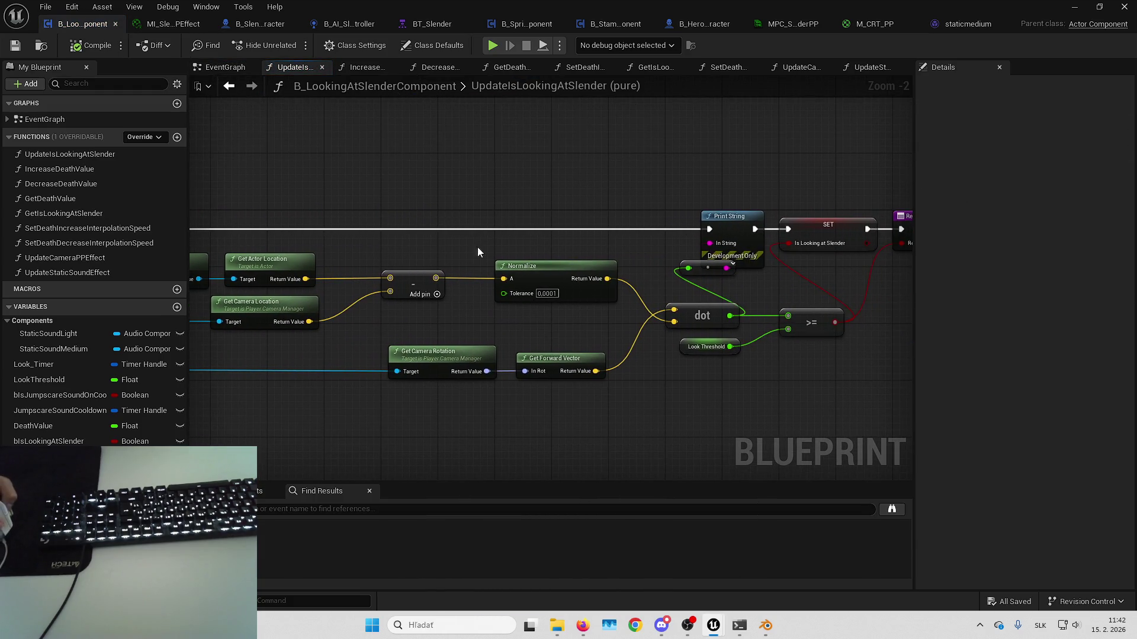
key("alt+Left")
- Select the Branch nodes following CheckLook and shift them right to make room
scroll(681, 207, "down", 5)
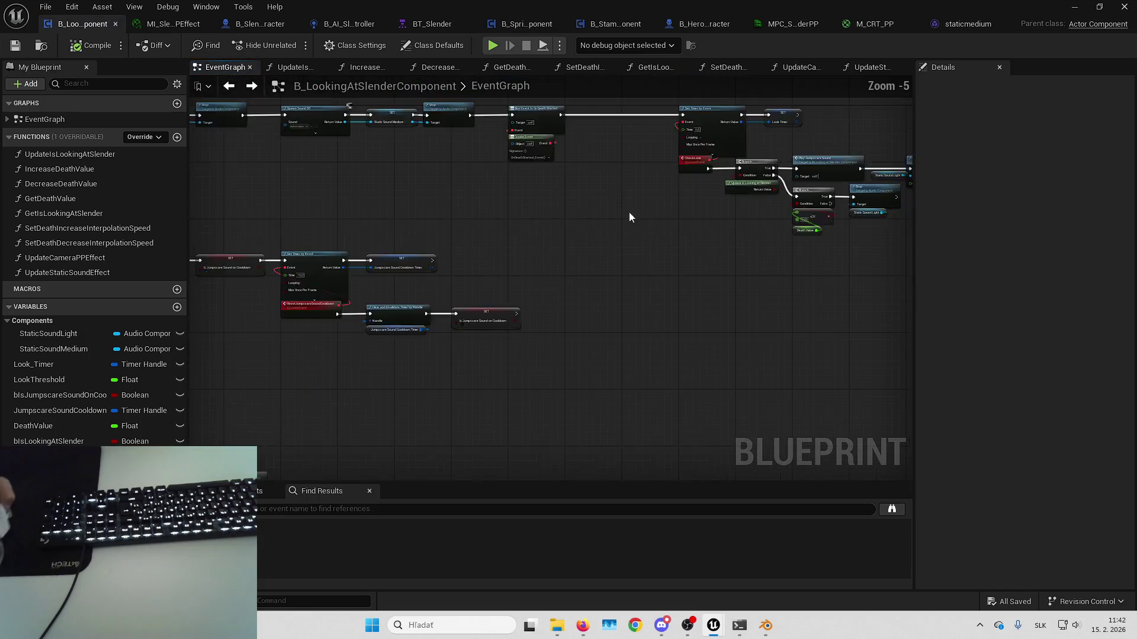
mouse_move(513, 295)
left_mouse_down()
mouse_move(809, 261)
mouse_move(681, 367)
mouse_move(686, 374)
mouse_move(602, 365)
left_mouse_up()
scroll(521, 273, "up", 4)
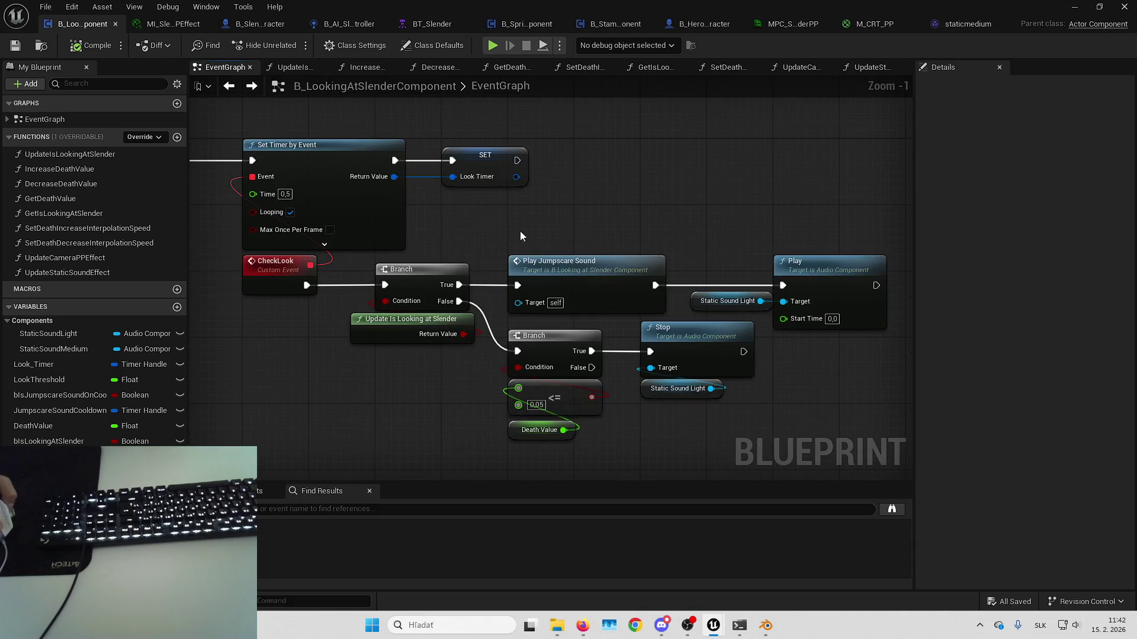
left_click_drag(456, 234, 842, 439)
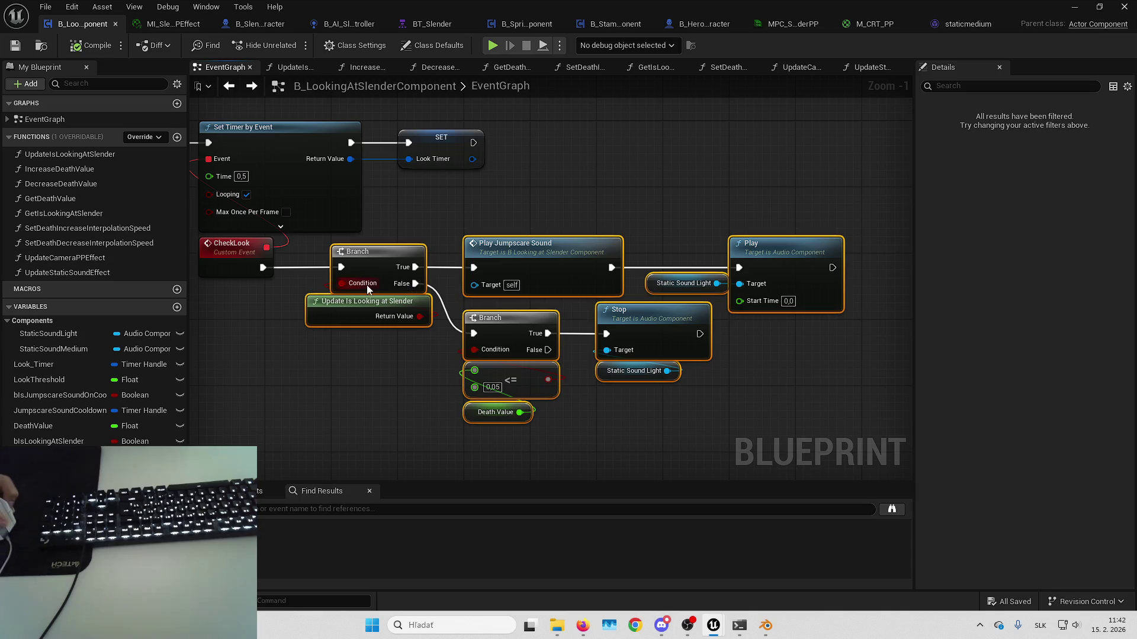
left_click_drag(382, 262, 645, 262)
- Insert a Sequence node after CheckLook, with Then 0 feeding the look-check Branch
left_click(565, 279)
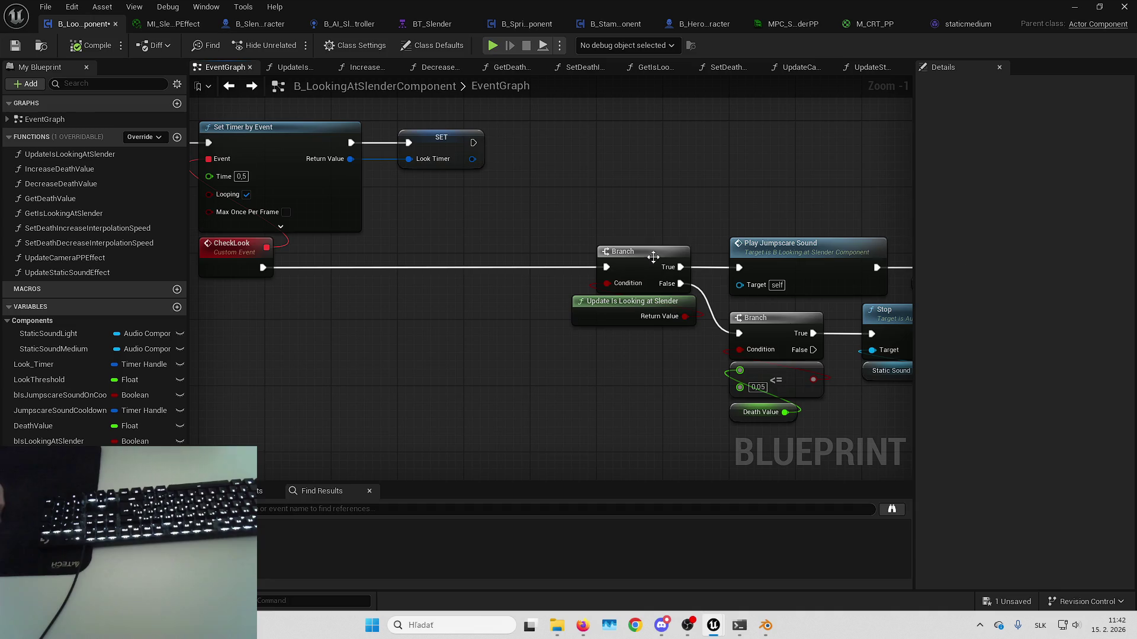
left_click_drag(263, 268, 348, 254)
type("seq")
key("Return")
left_click(478, 307)
mouse_move(482, 300)
left_mouse_down()
mouse_move(417, 259)
mouse_move(425, 228)
left_mouse_up()
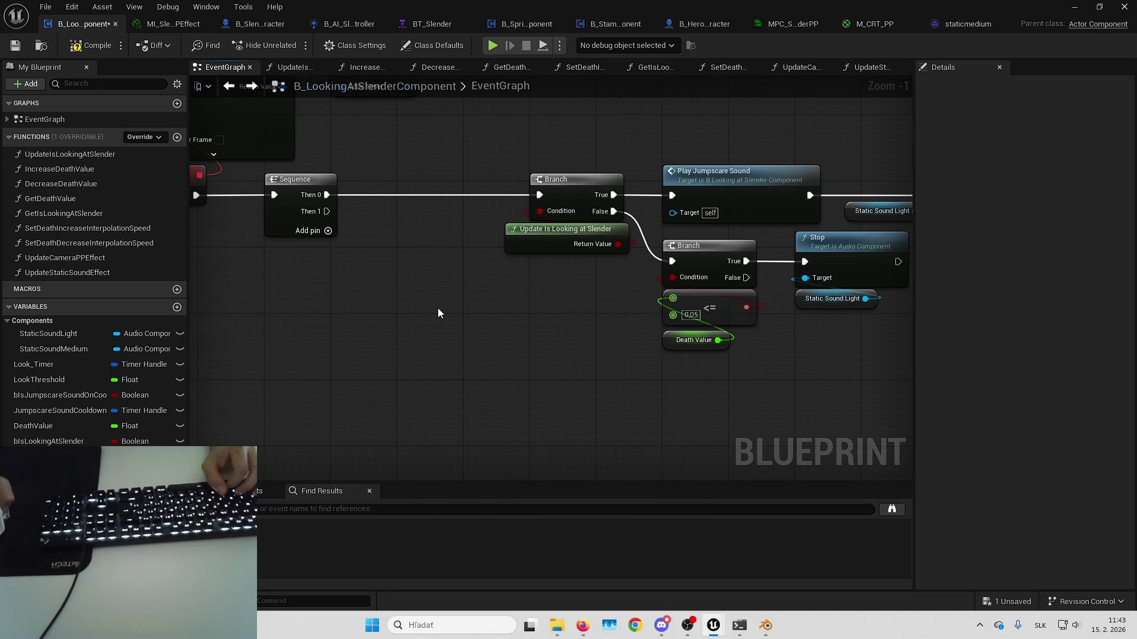
left_click_drag(532, 270, 612, 220)
left_click(624, 193)
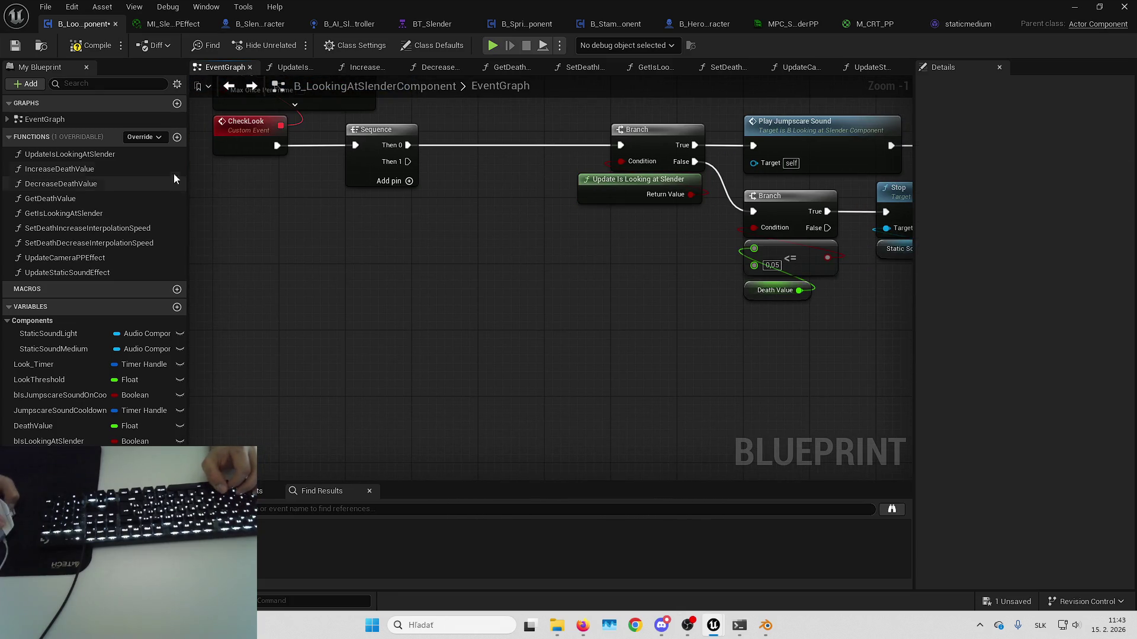
- Create a new function named UpdateDistanceToCharacter
left_click(171, 137)
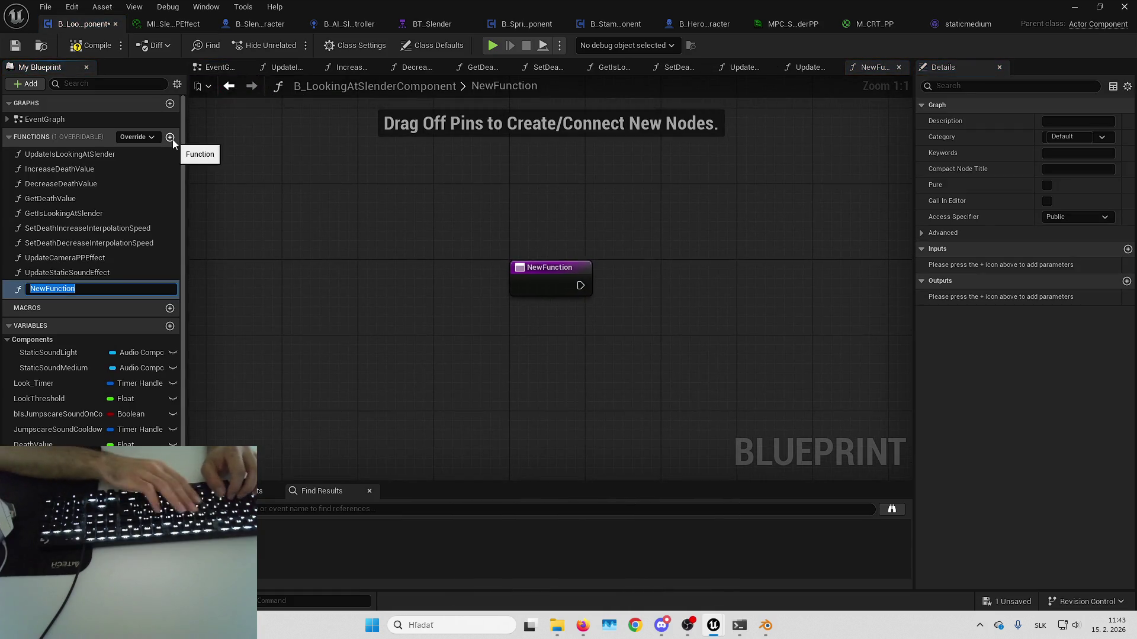
type("Update")
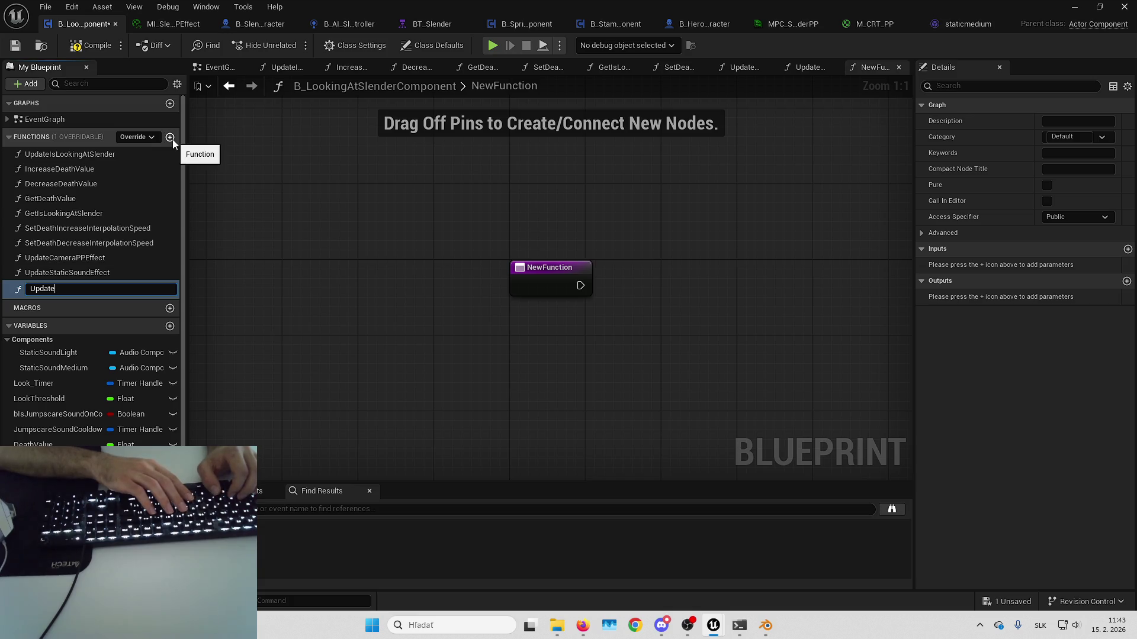
type("Distance")
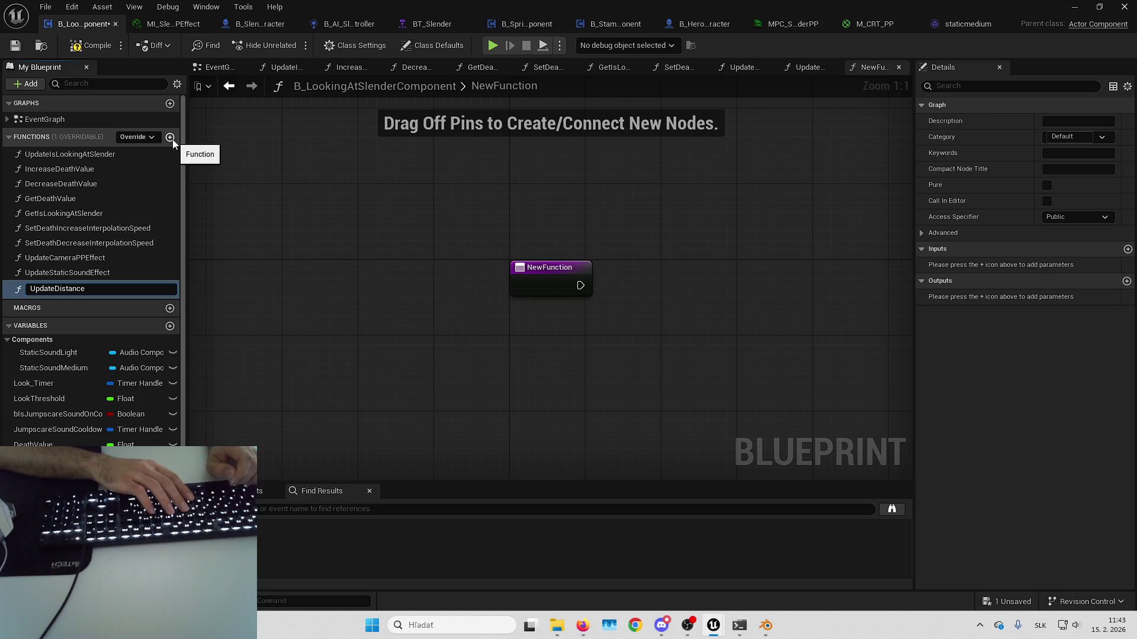
type("ToCharacter")
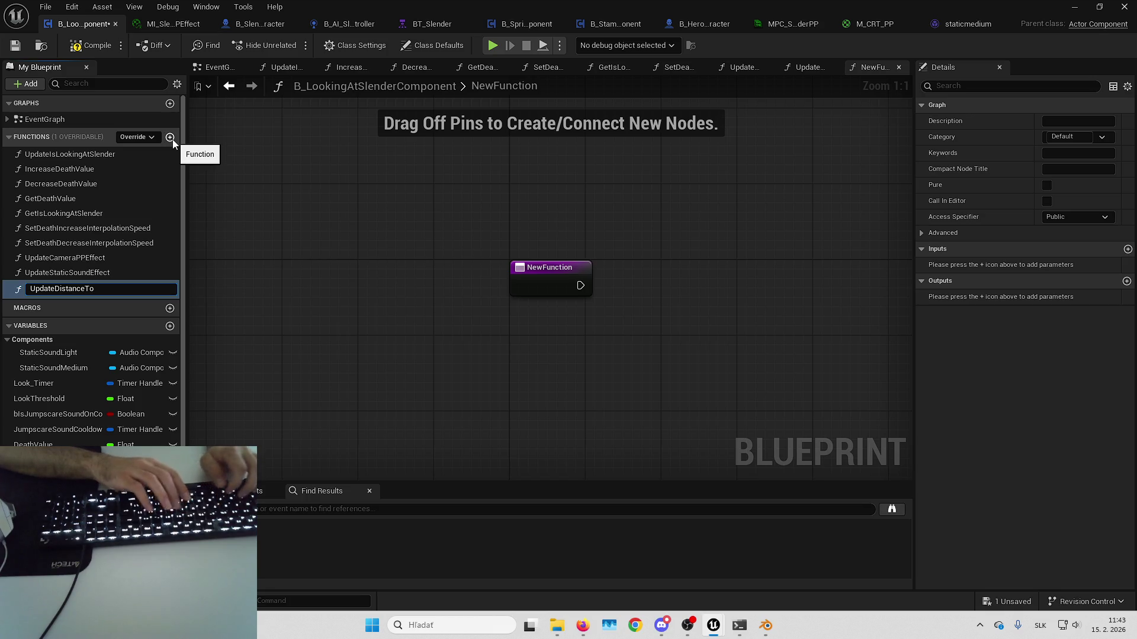
key("Return")
left_click_drag(734, 188, 466, 175)
mouse_move(538, 245)
left_mouse_down()
mouse_move(484, 249)
mouse_move(593, 198)
left_mouse_up()
- Add Get Player Character feeding a Get Distance To node in the function
right_click(439, 314)
type("getdistance")
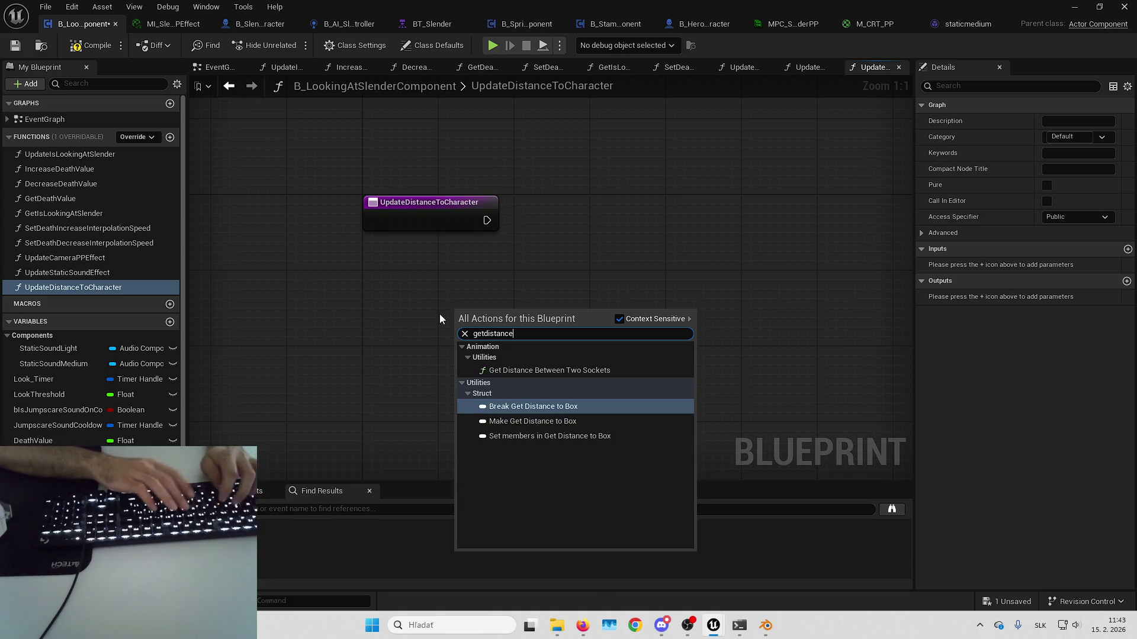
key("Escape")
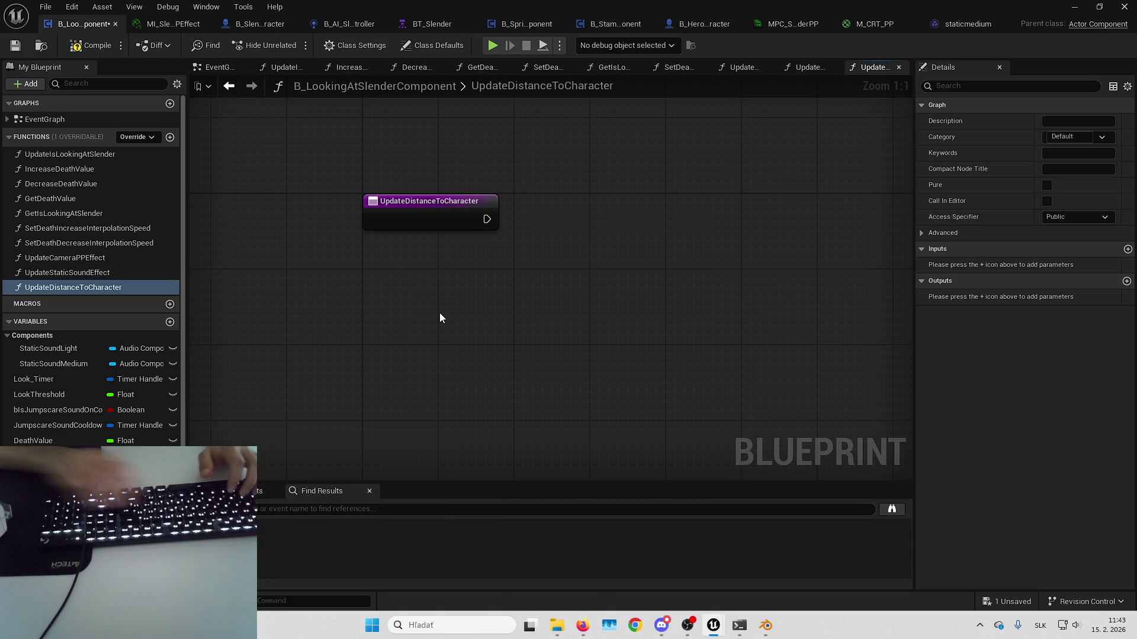
right_click(440, 315)
type("getplayerchar")
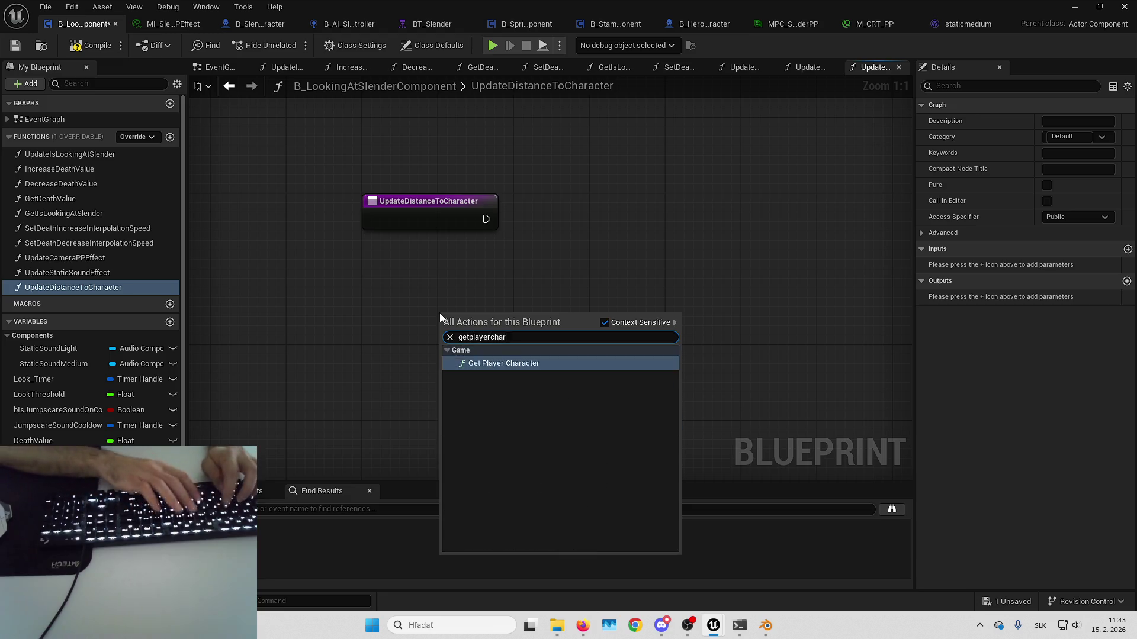
left_click(503, 362)
left_click_drag(509, 303, 617, 282)
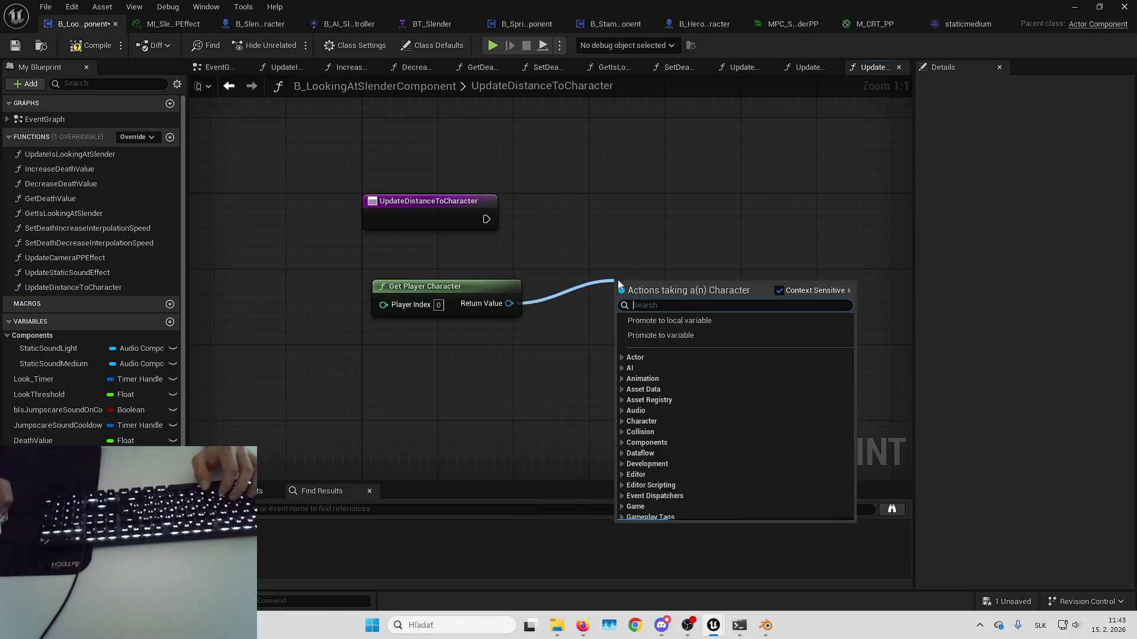
type("get")
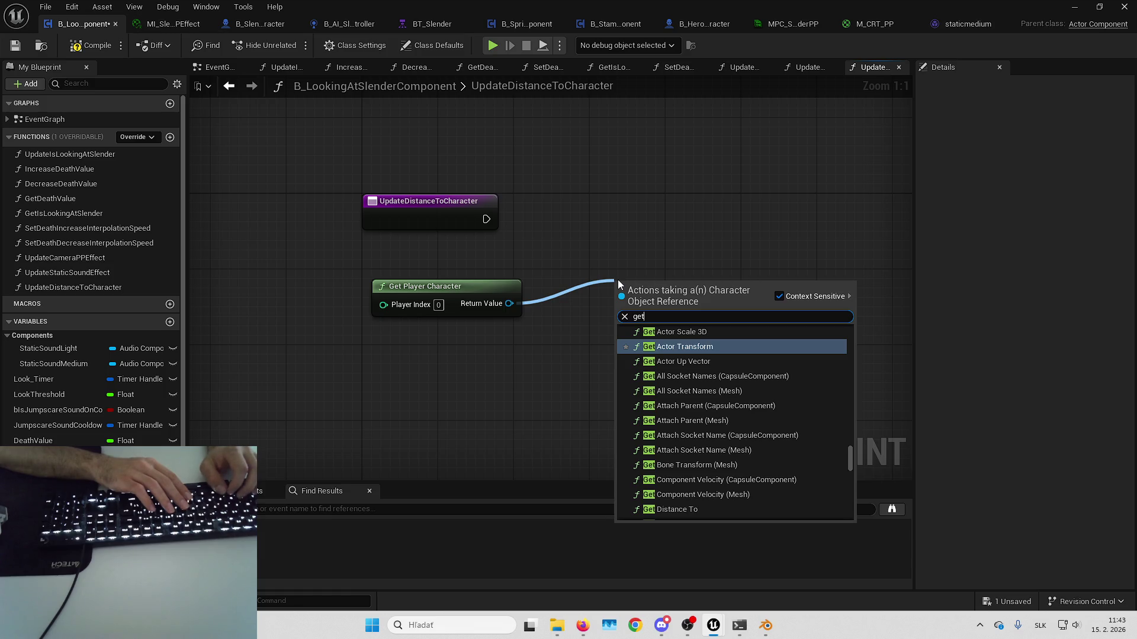
type(" distance")
key("Return")
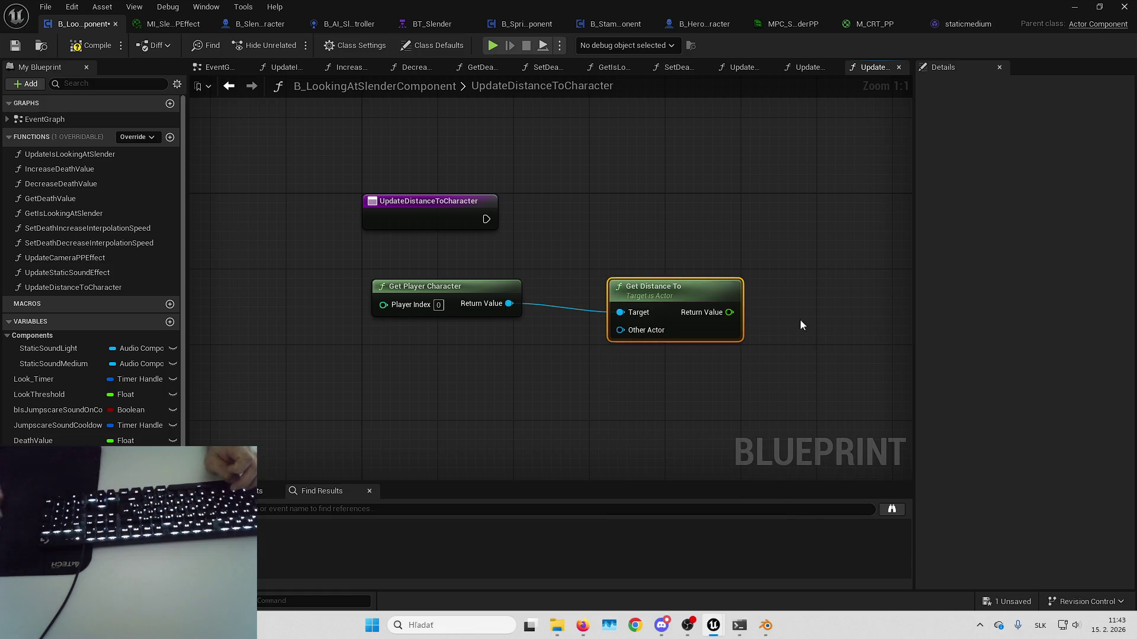
left_click_drag(669, 298, 652, 289)
left_click(643, 264)
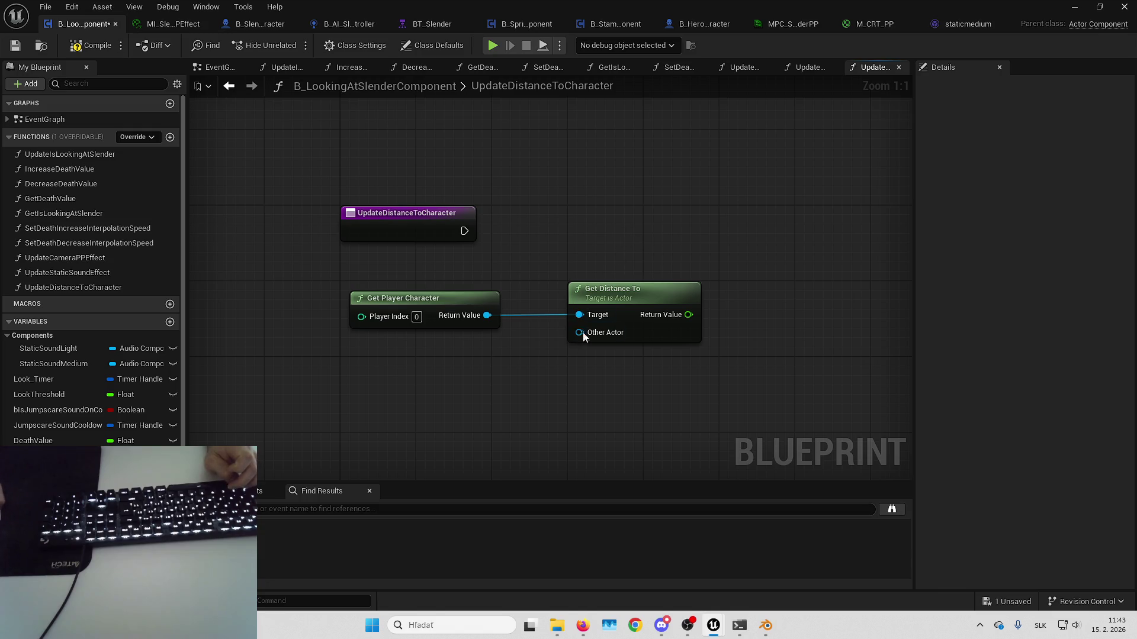
- Wire a Get Owner node into Get Distance To's Other Actor input
left_click_drag(625, 312, 552, 361)
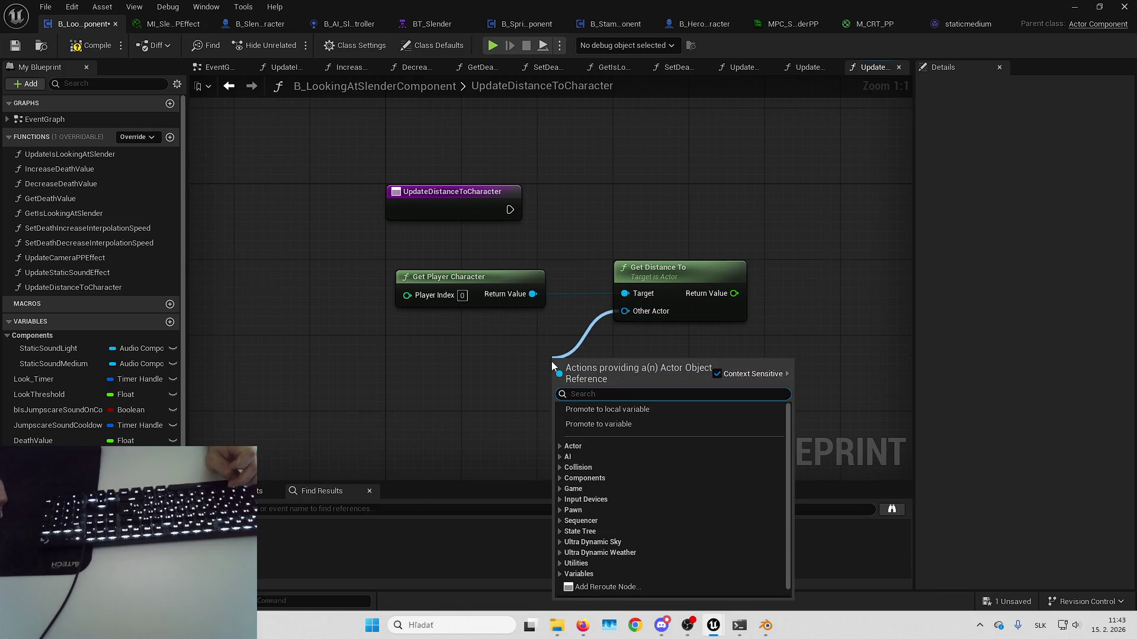
type("get ow")
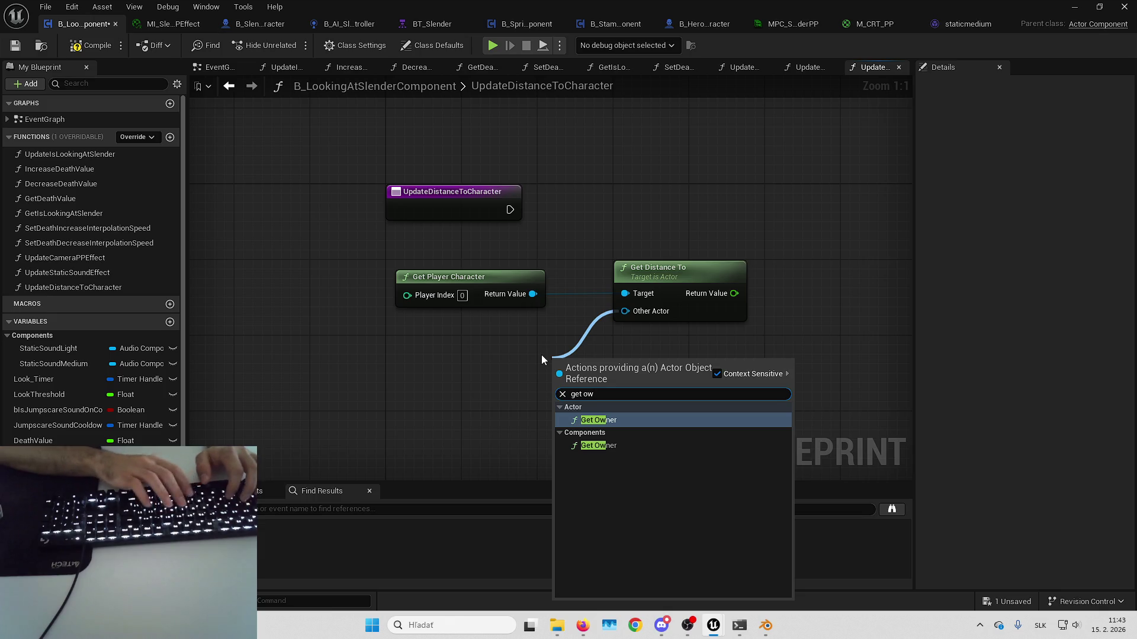
key("Return")
left_click_drag(630, 364, 491, 318)
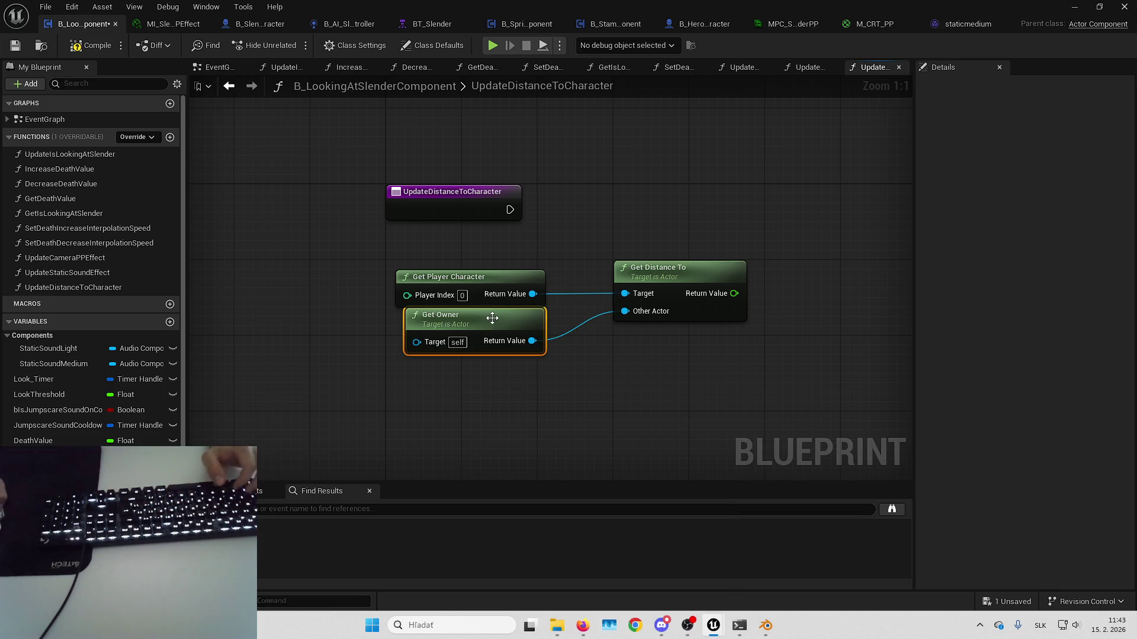
key("Delete")
right_click(488, 353)
key("Escape")
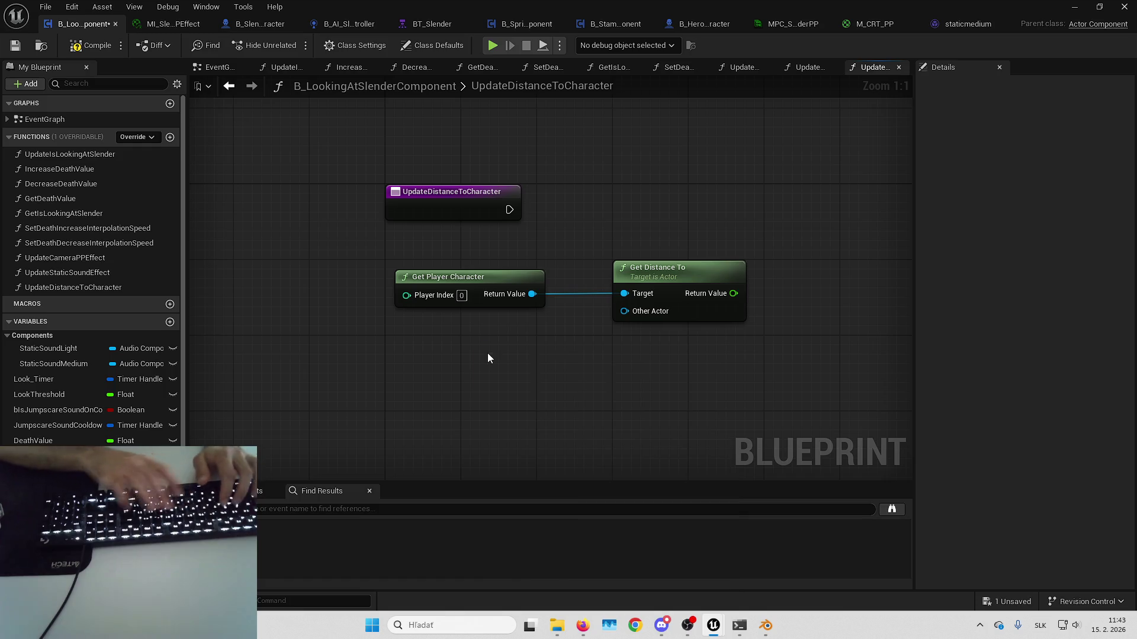
key("ctrl+z")
left_click_drag(608, 378, 624, 317)
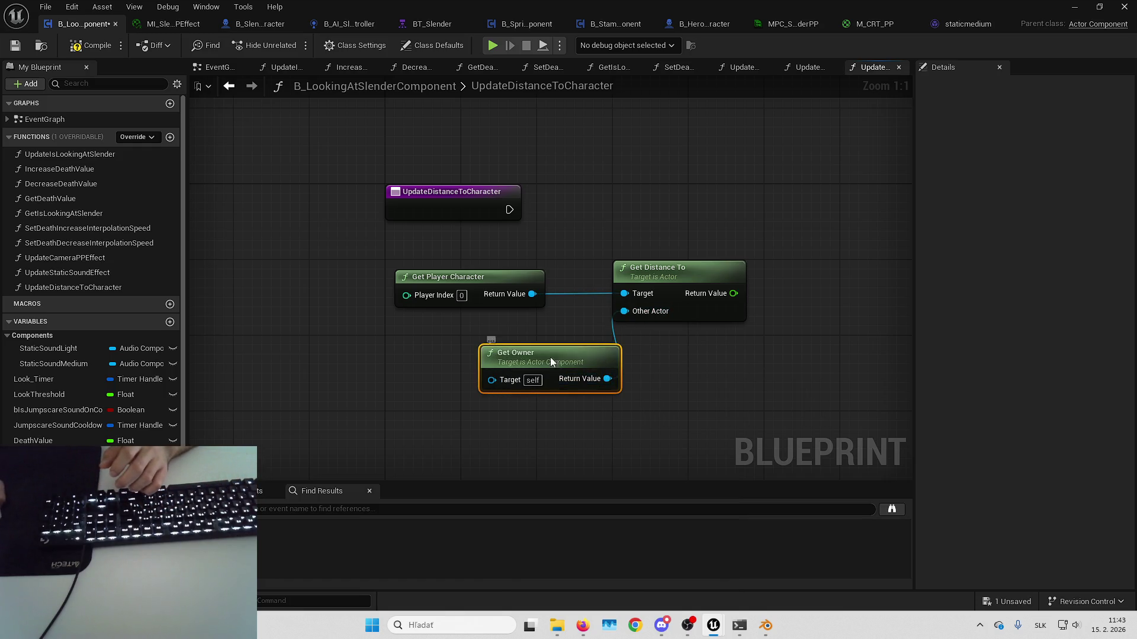
left_click_drag(550, 363, 478, 321)
left_click(638, 379)
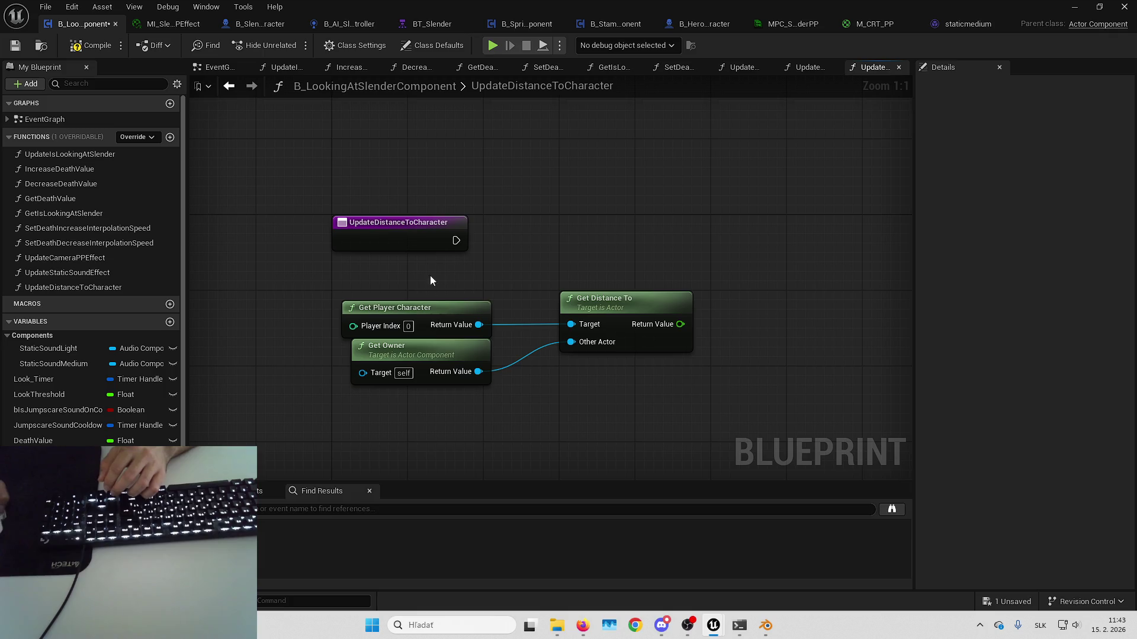
- Arrange the three distance nodes near the function entry and start a wire from the distance result
mouse_move(429, 276)
left_mouse_down()
mouse_move(421, 310)
mouse_move(468, 310)
left_mouse_up()
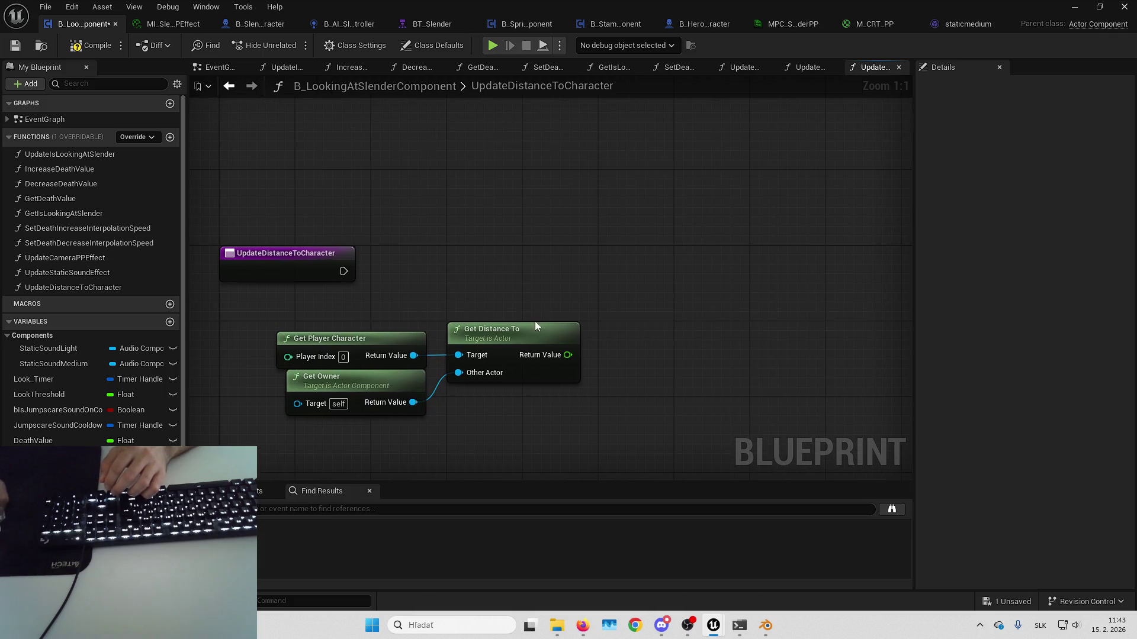
left_click_drag(570, 251, 702, 334)
left_click_drag(691, 267, 616, 262)
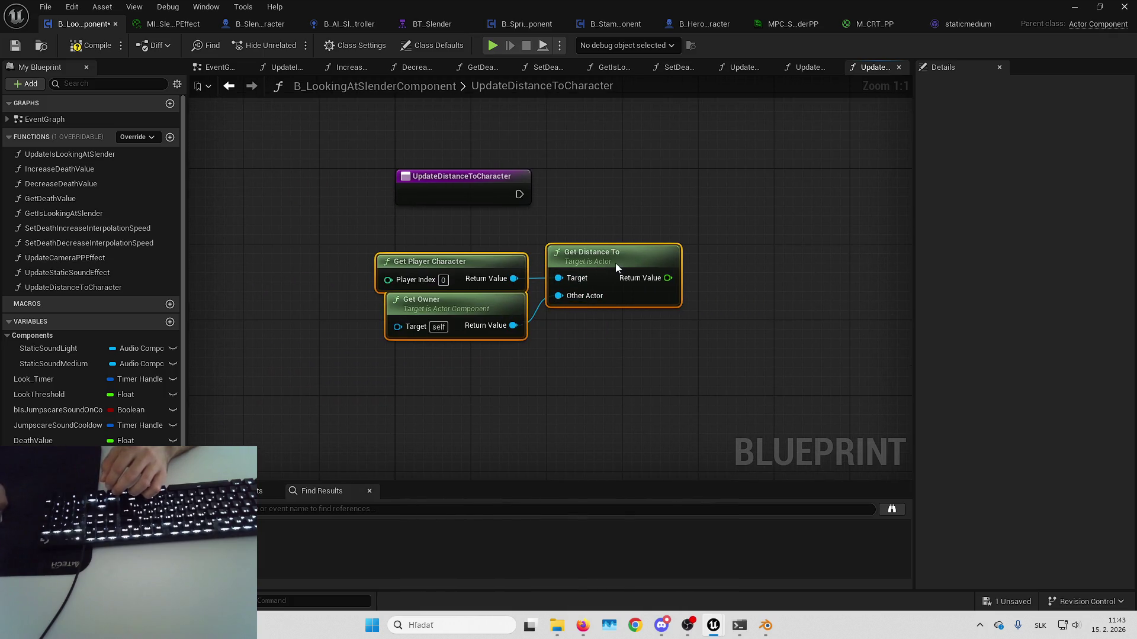
left_click(462, 302)
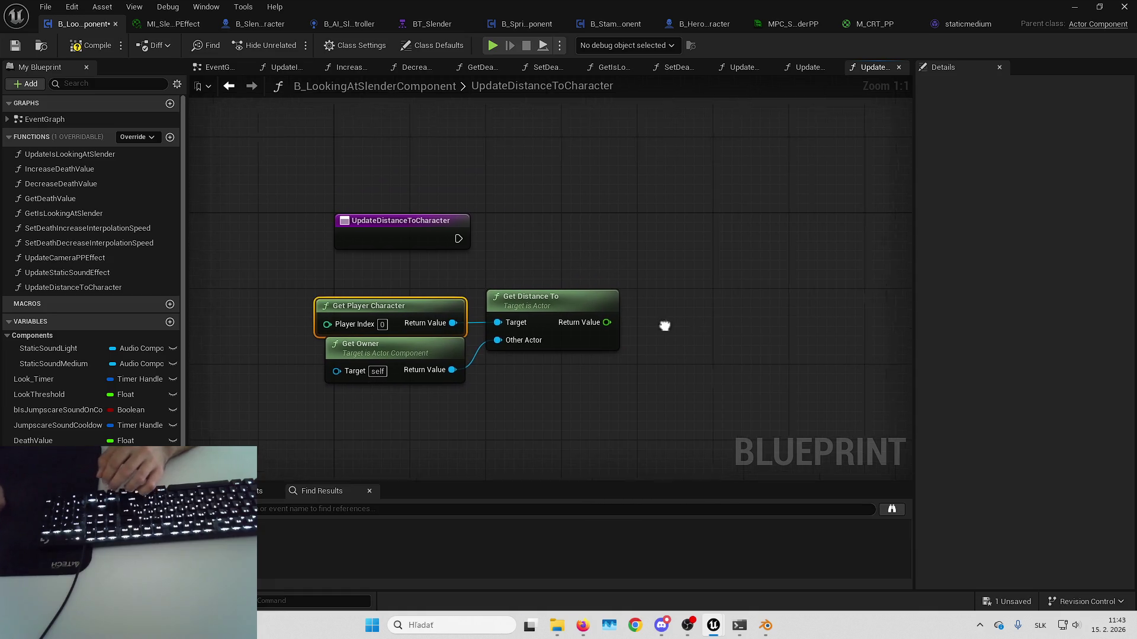
mouse_move(504, 303)
left_mouse_down()
mouse_move(588, 297)
mouse_move(544, 361)
left_mouse_up()
- Add a less-than check on the distance and promote its second input to a Distance Threshold variable
type("<")
key("Return")
left_click(619, 321)
left_click(601, 414)
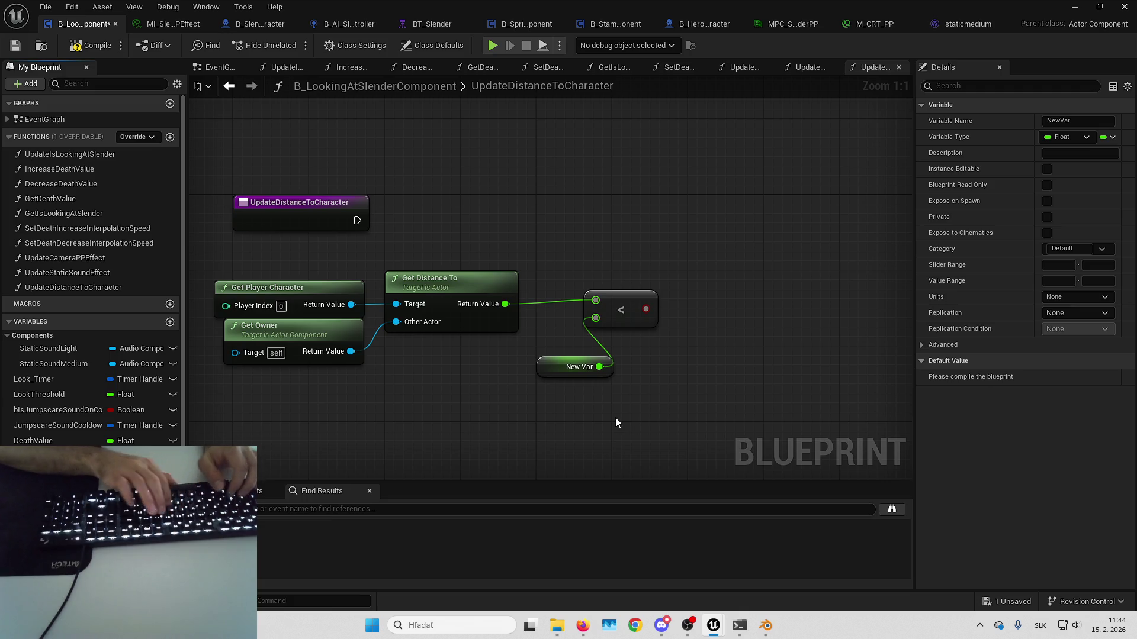
key("Return")
- Arrange the comparison and Distance Threshold nodes, then add a Branch driven by the comparison result
left_click_drag(627, 298, 599, 303)
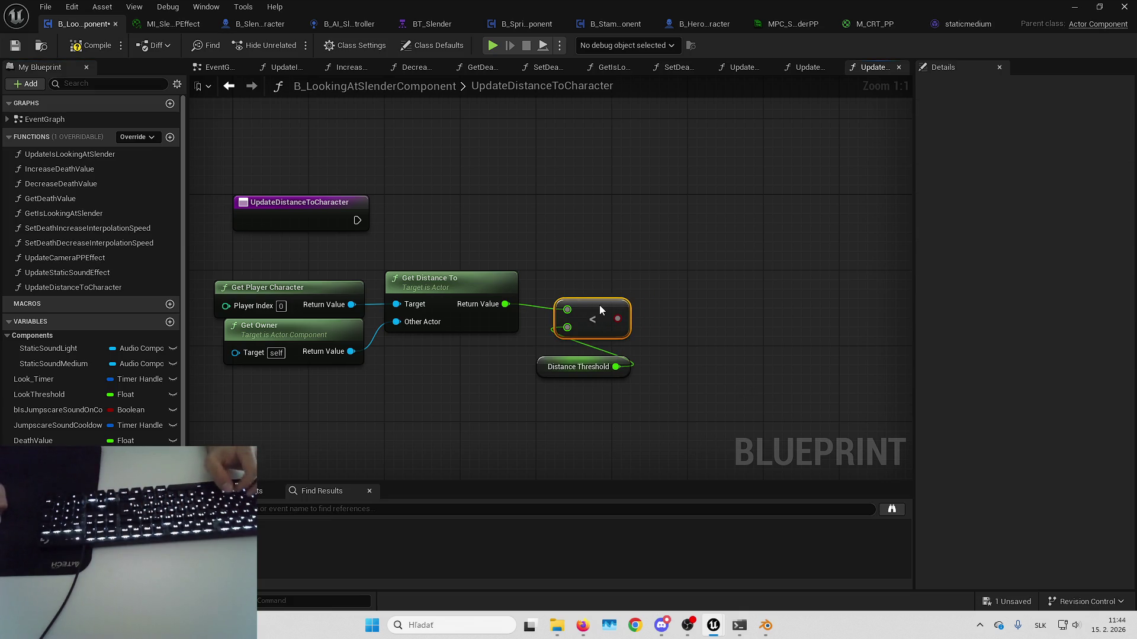
left_click(581, 249)
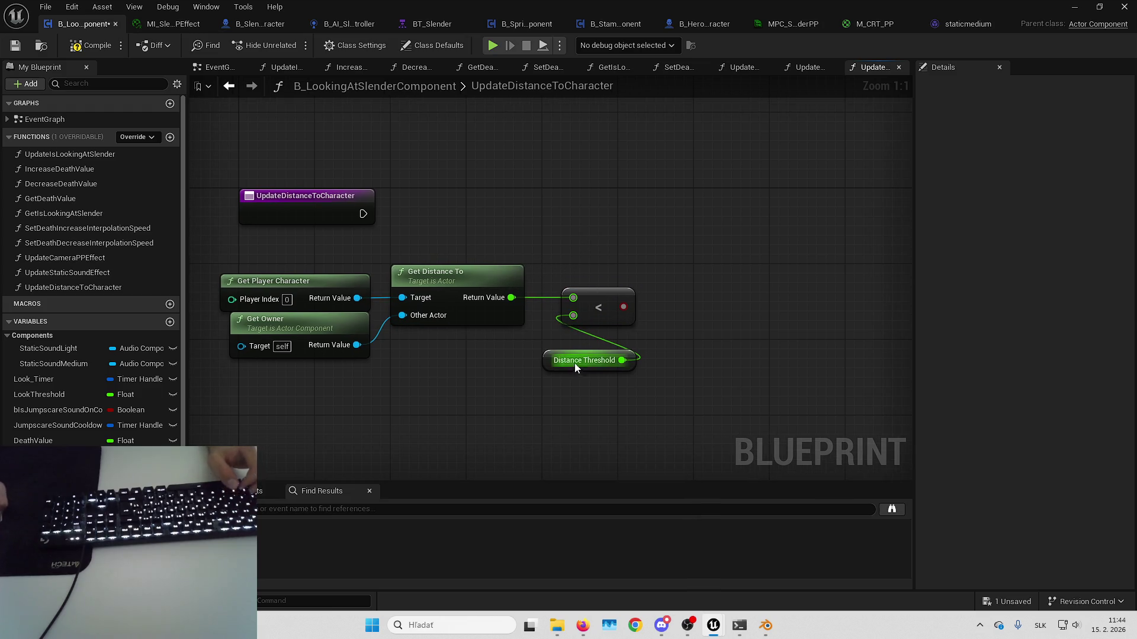
left_click_drag(575, 363, 467, 342)
left_click(624, 342)
mouse_move(596, 329)
left_mouse_down()
mouse_move(616, 237)
mouse_move(336, 237)
left_mouse_up()
left_click_drag(664, 232, 721, 223)
left_click_drag(644, 229, 641, 232)
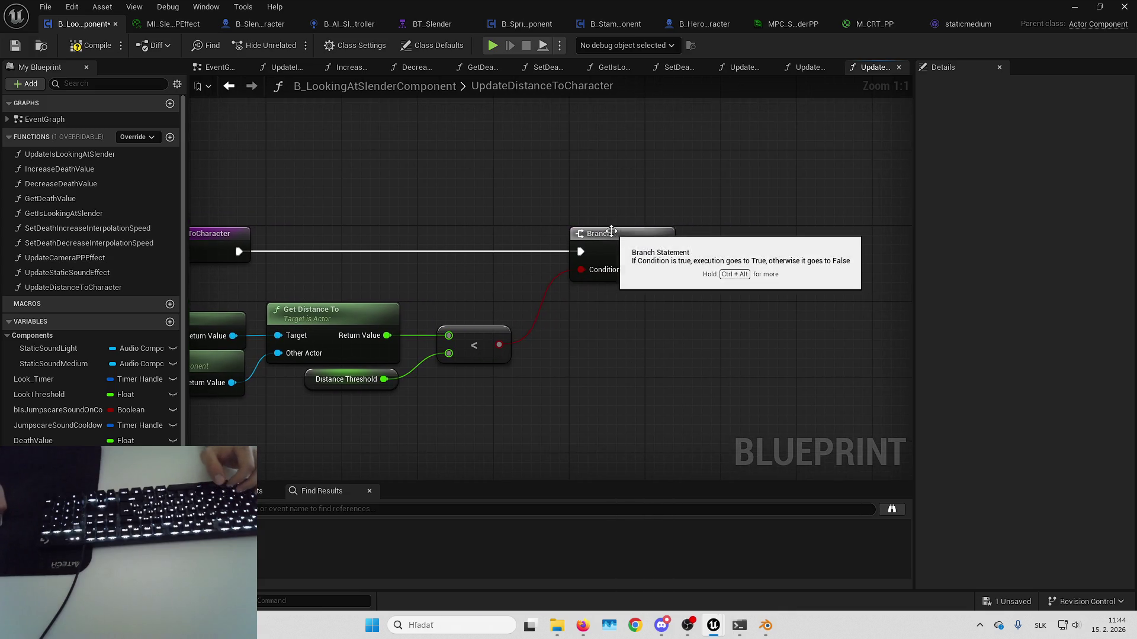
- Duplicate the bIsDead boolean to create the new bIsCloseToSlender variable
double_click(120, 154)
key("alt+Left")
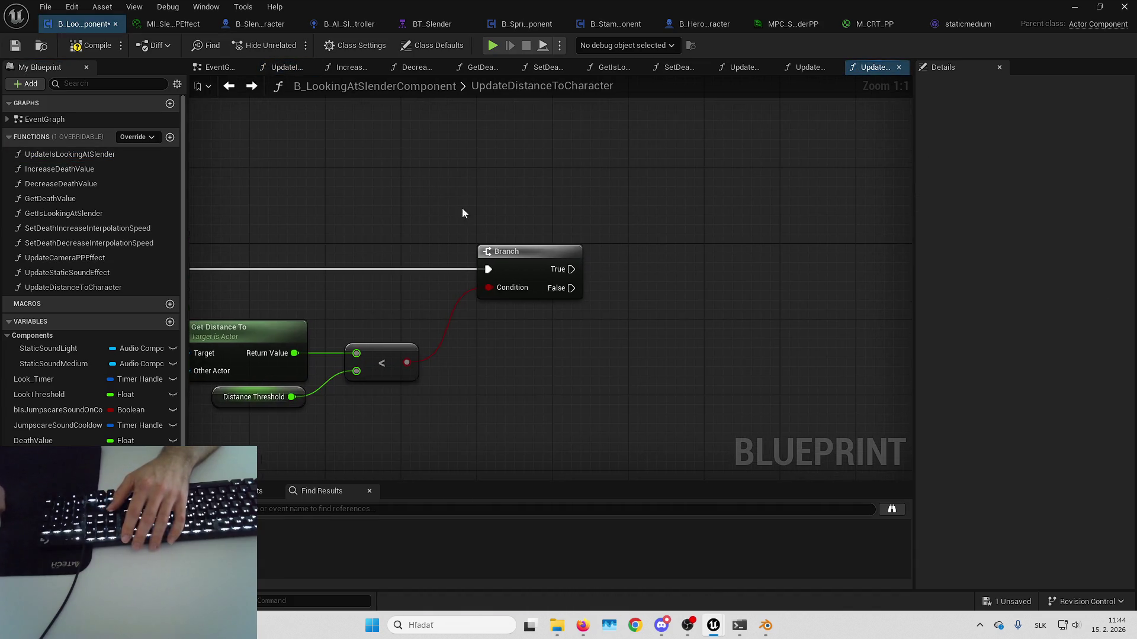
key("alt+Right")
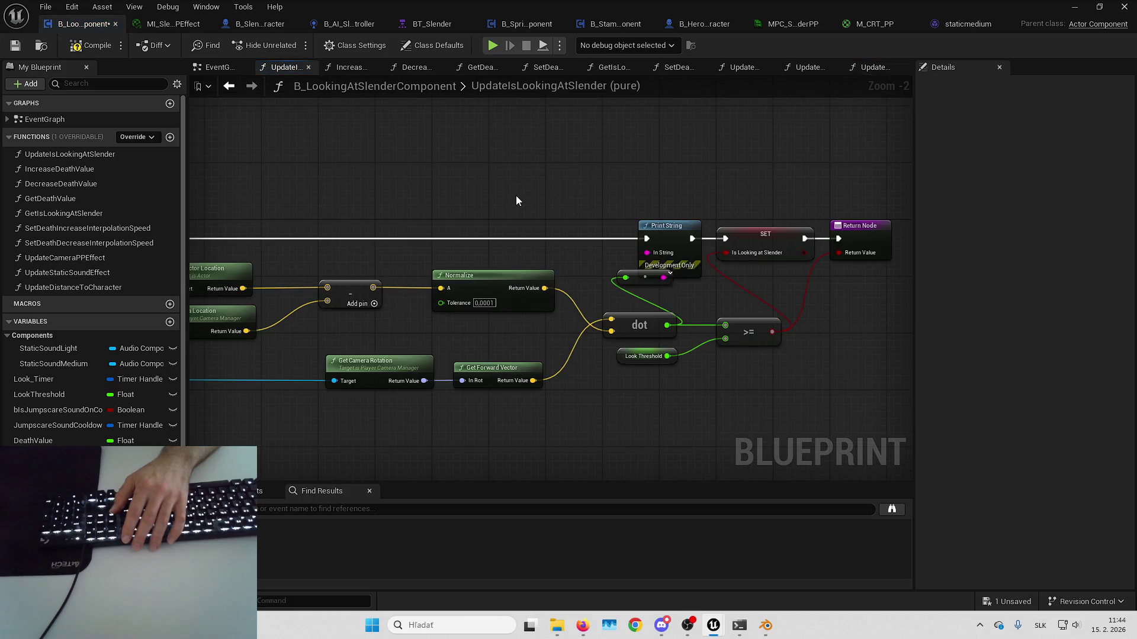
key("alt+Left")
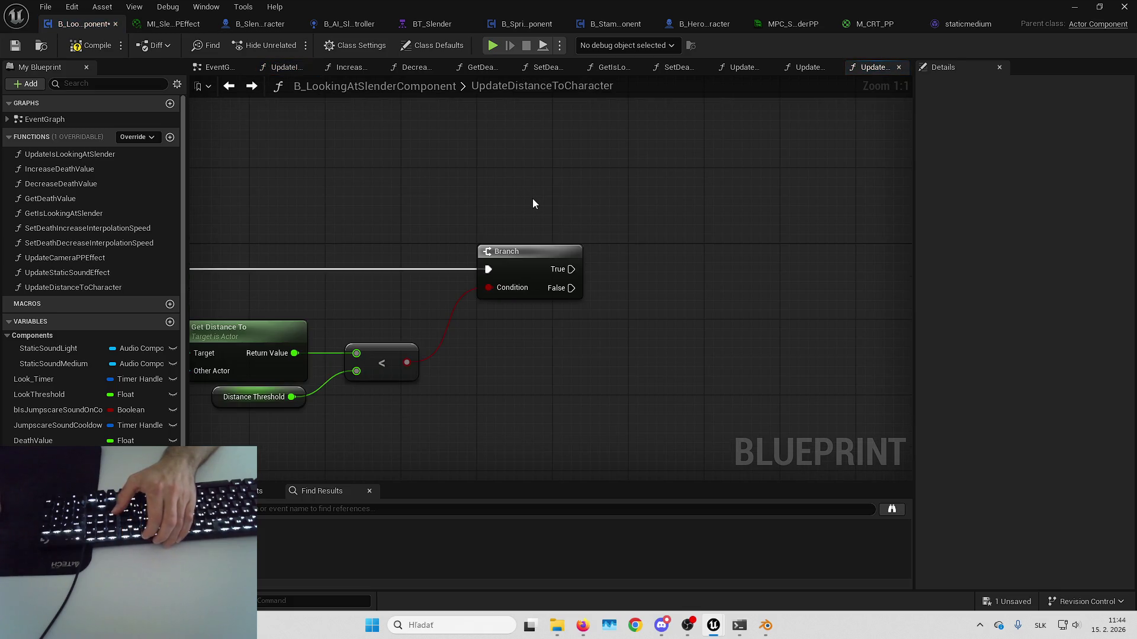
left_click(48, 456)
key("ctrl+w")
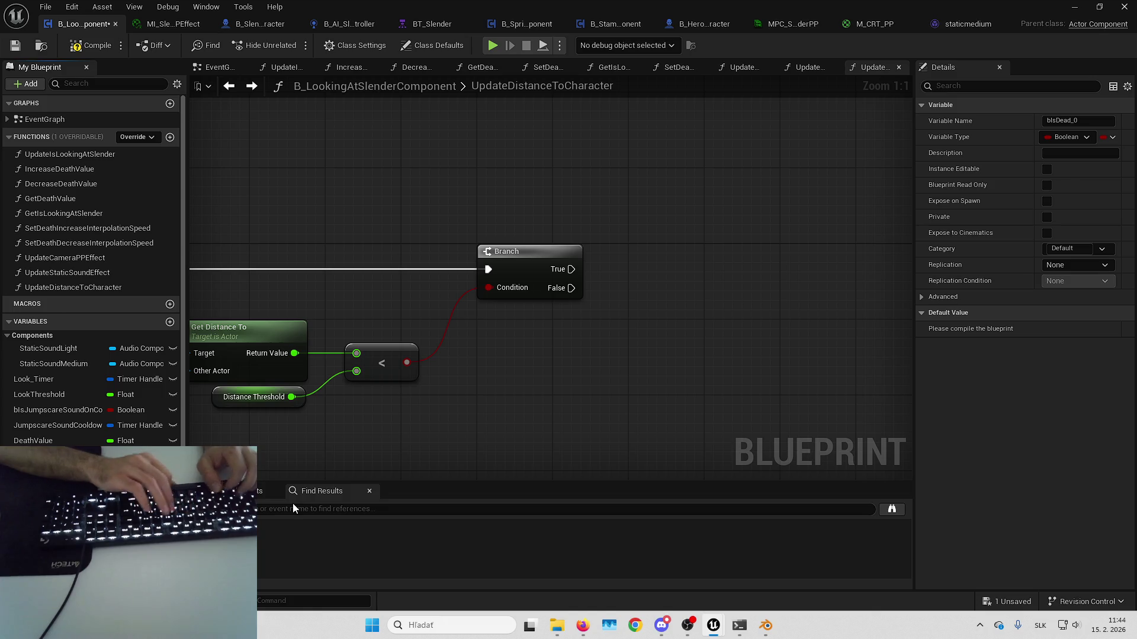
- Undo the Branch and Return Node changes, ending back in the EventGraph
key("ctrl+z")
key("ctrl+z")
key("ctrl+z")
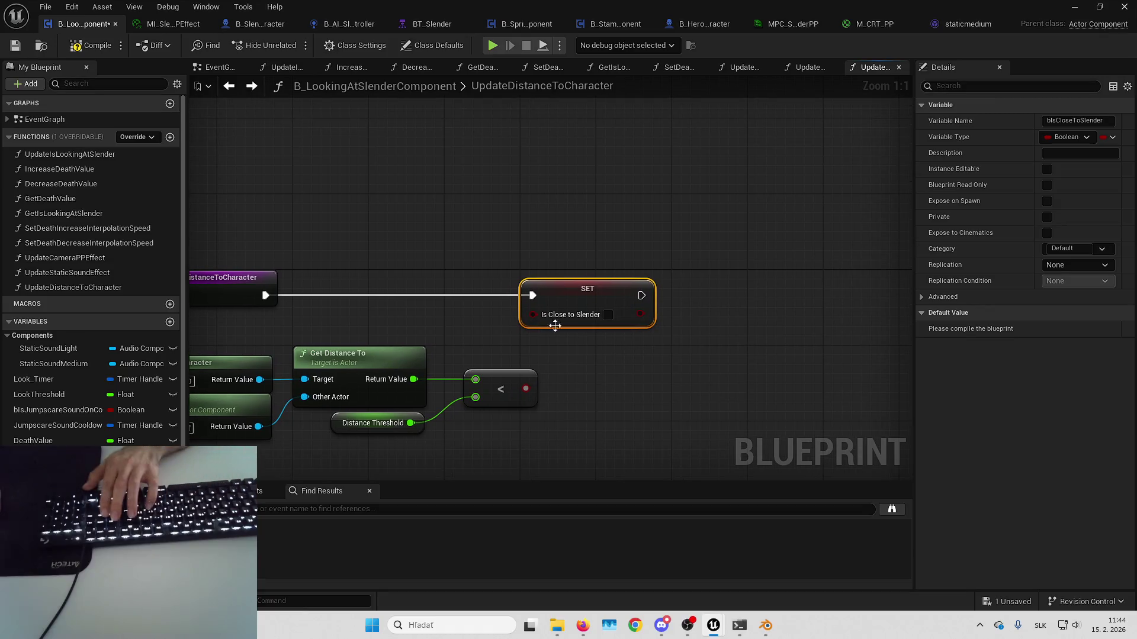
key("ctrl+z")
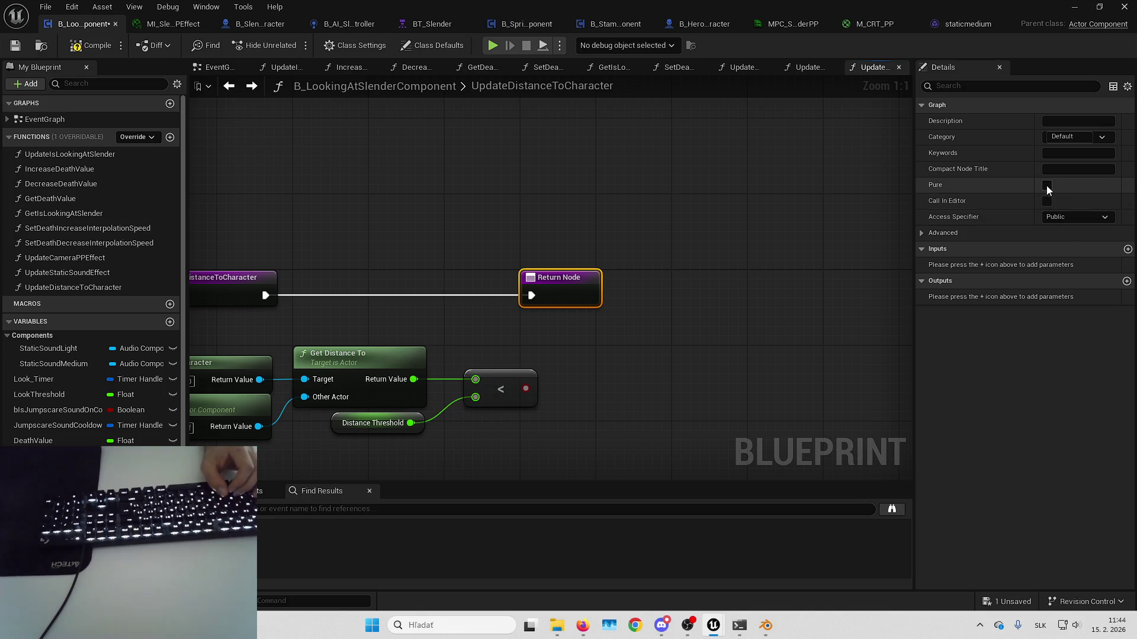
key("ctrl+z")
key("ctrl+z")
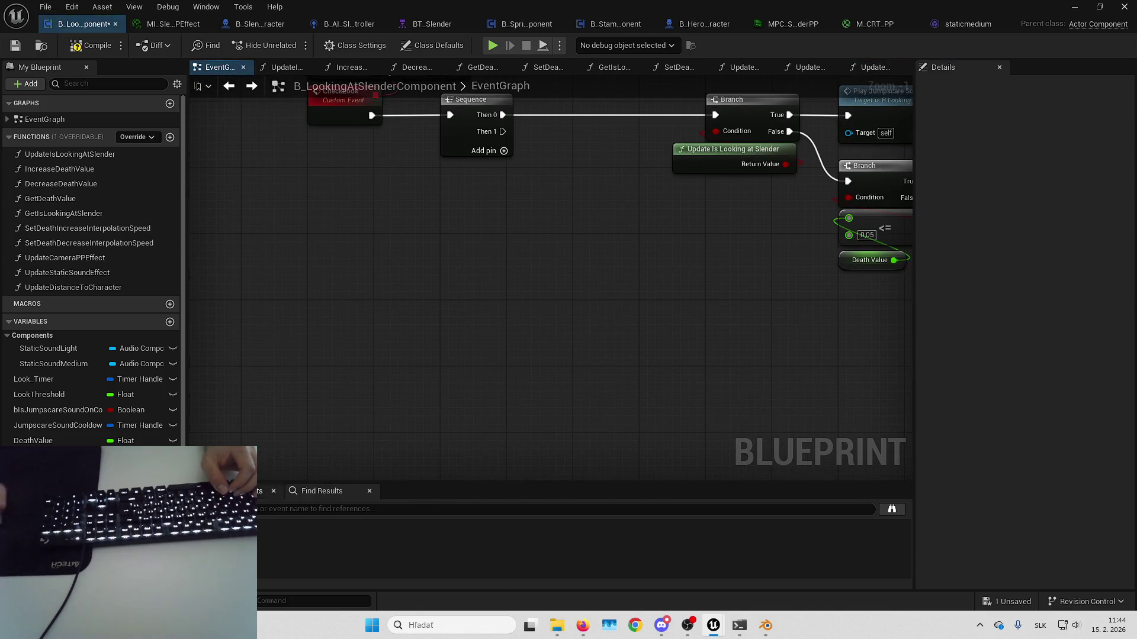
key("ctrl+z")
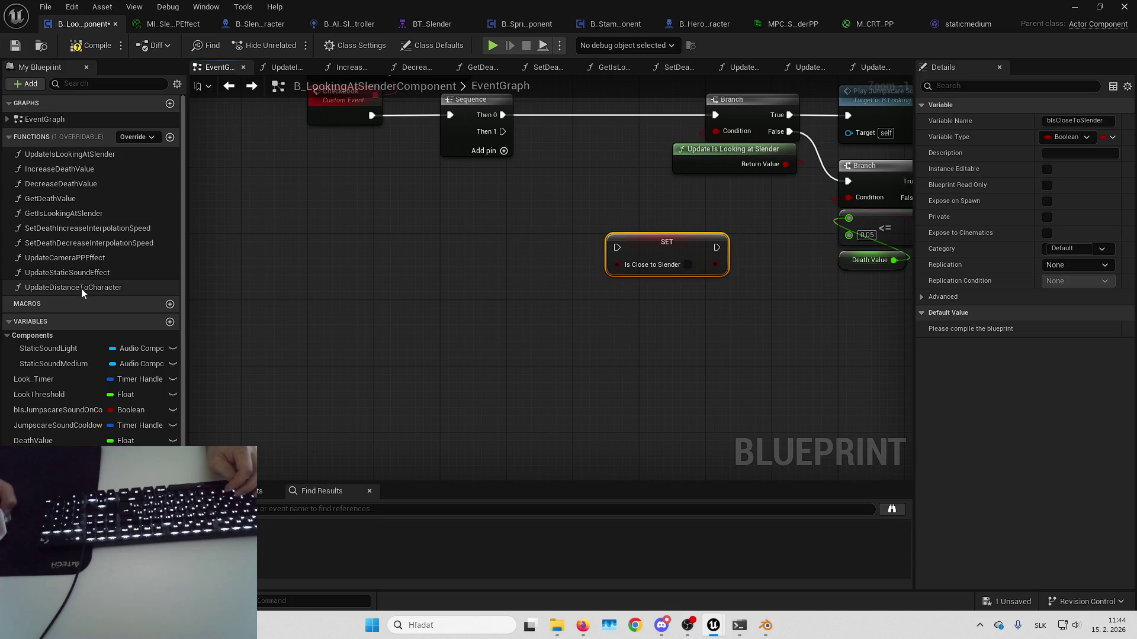
- On Sequence Then 1, set Is Close to Slender from Update Distance to Character, feeding a Branch
left_click_drag(81, 289, 550, 220)
left_click_drag(497, 294, 479, 336)
left_click_drag(549, 337, 600, 327)
left_click_drag(464, 188, 578, 305)
left_click_drag(469, 336, 585, 353)
left_click_drag(521, 299, 631, 380)
mouse_move(623, 301)
left_mouse_down()
mouse_move(592, 301)
mouse_move(655, 322)
mouse_move(660, 308)
mouse_move(716, 300)
left_mouse_up()
mouse_move(598, 269)
left_mouse_down()
mouse_move(599, 339)
mouse_move(579, 253)
left_mouse_up()
- On Then 0, set Is Looking at Slender from Update Is Looking at Slender before the first Branch
double_click(567, 248)
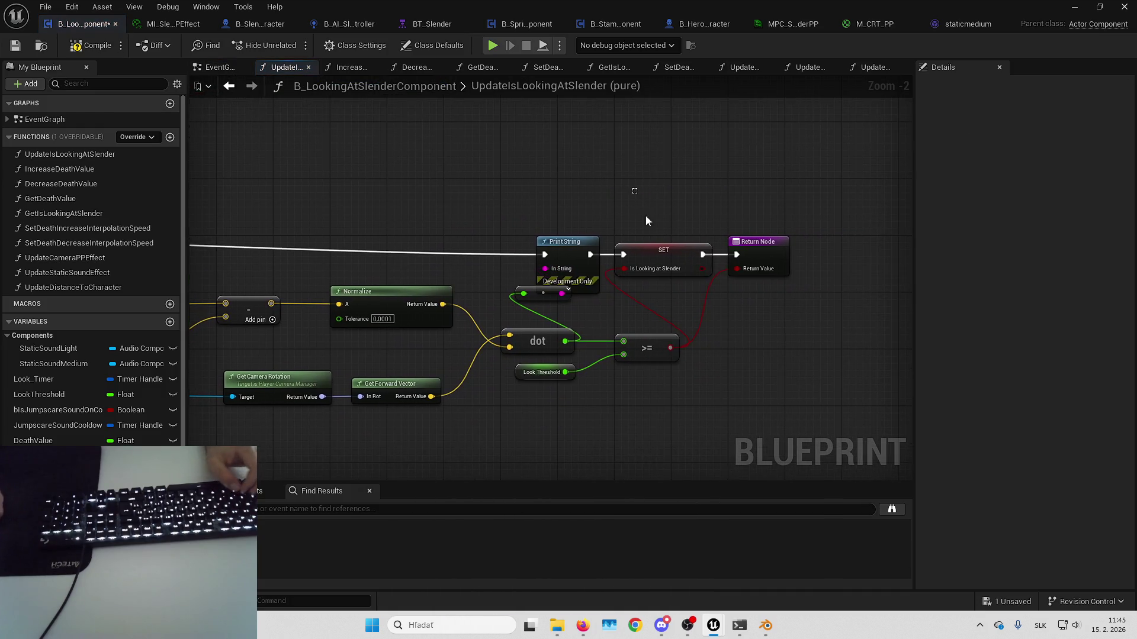
key("alt+Left")
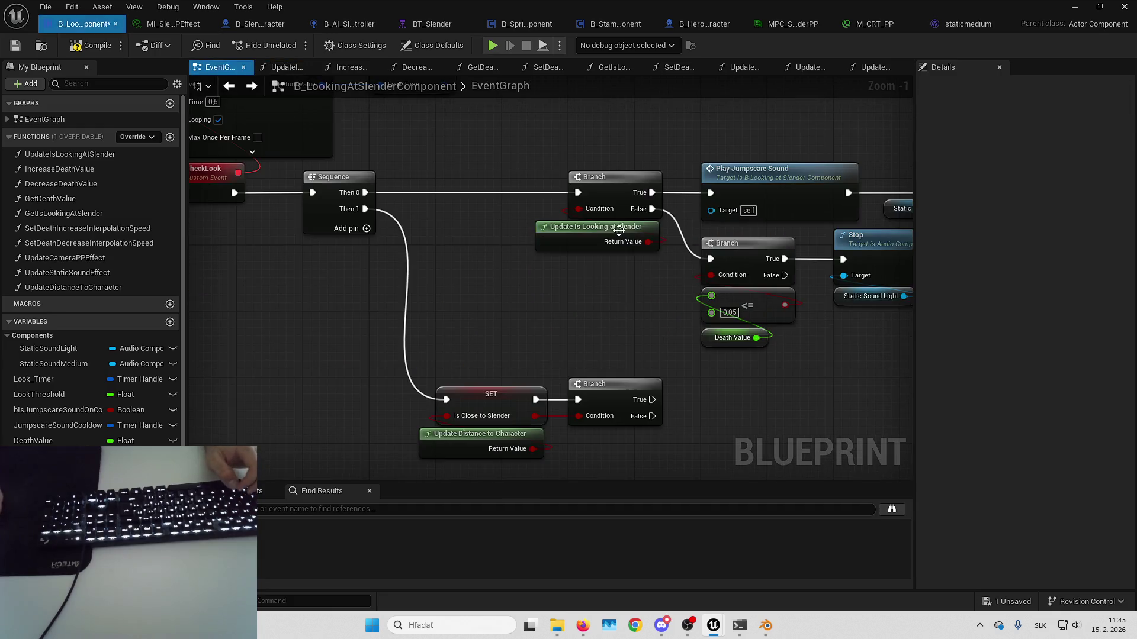
key("ctrl+v")
mouse_move(527, 266)
left_mouse_down()
mouse_move(463, 189)
mouse_move(347, 196)
left_mouse_up()
mouse_move(599, 239)
left_mouse_down()
mouse_move(498, 240)
mouse_move(428, 213)
left_mouse_up()
left_click_drag(494, 240, 485, 240)
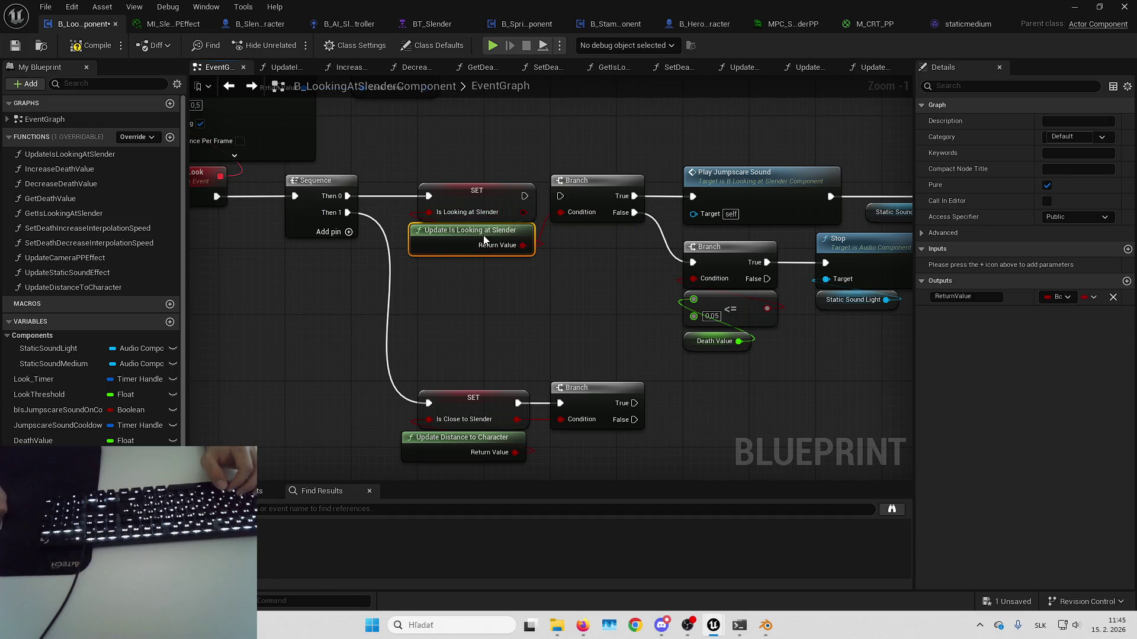
left_click_drag(524, 196, 560, 195)
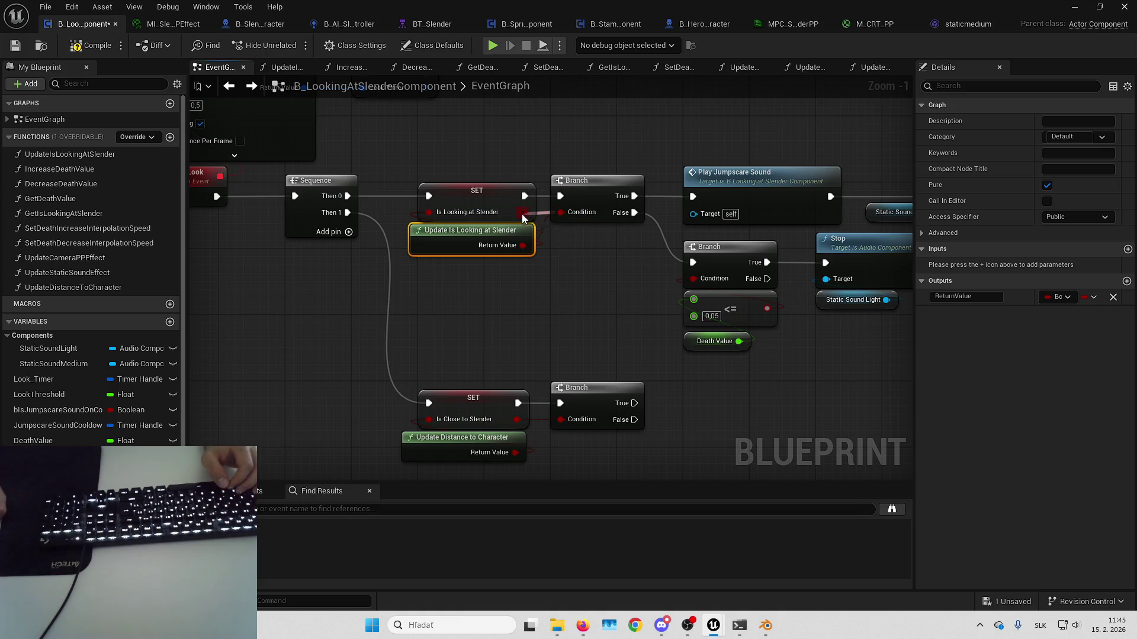
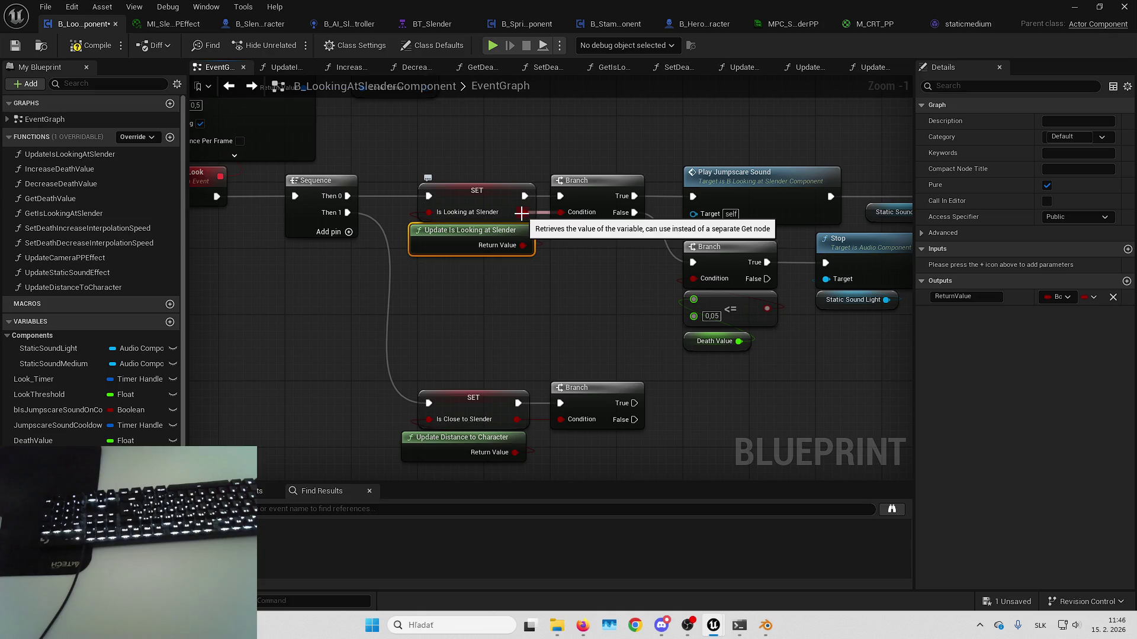
- Drag the Is Close to Slender SET and Branch nodes further down the EventGraph
left_click(624, 332)
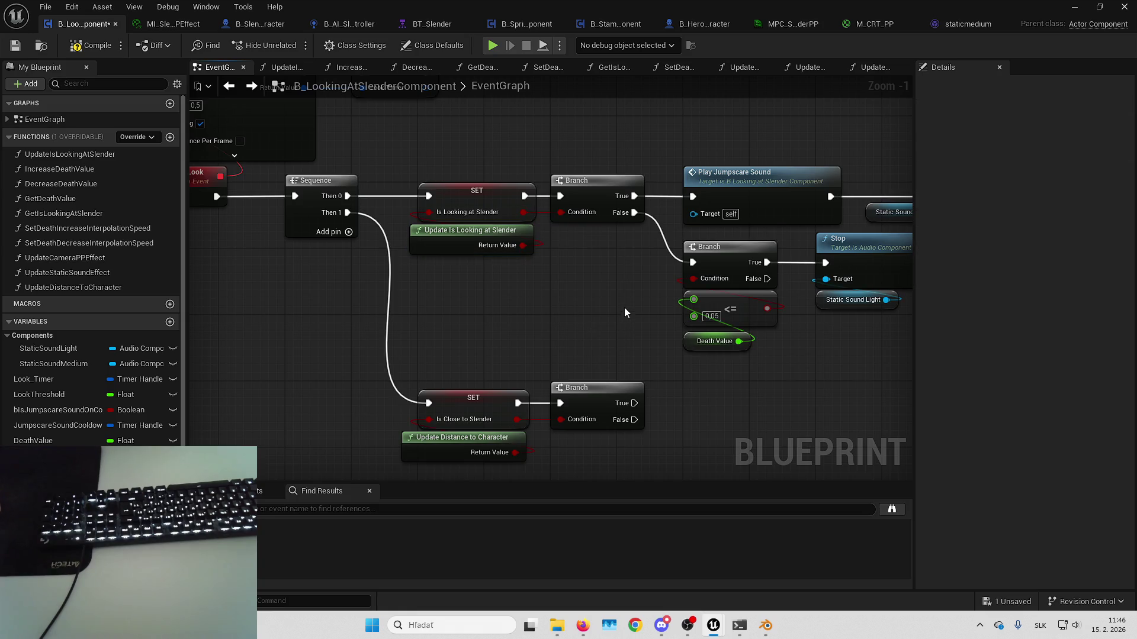
mouse_move(626, 307)
left_mouse_down()
mouse_move(579, 256)
mouse_move(590, 287)
mouse_move(591, 252)
left_mouse_up()
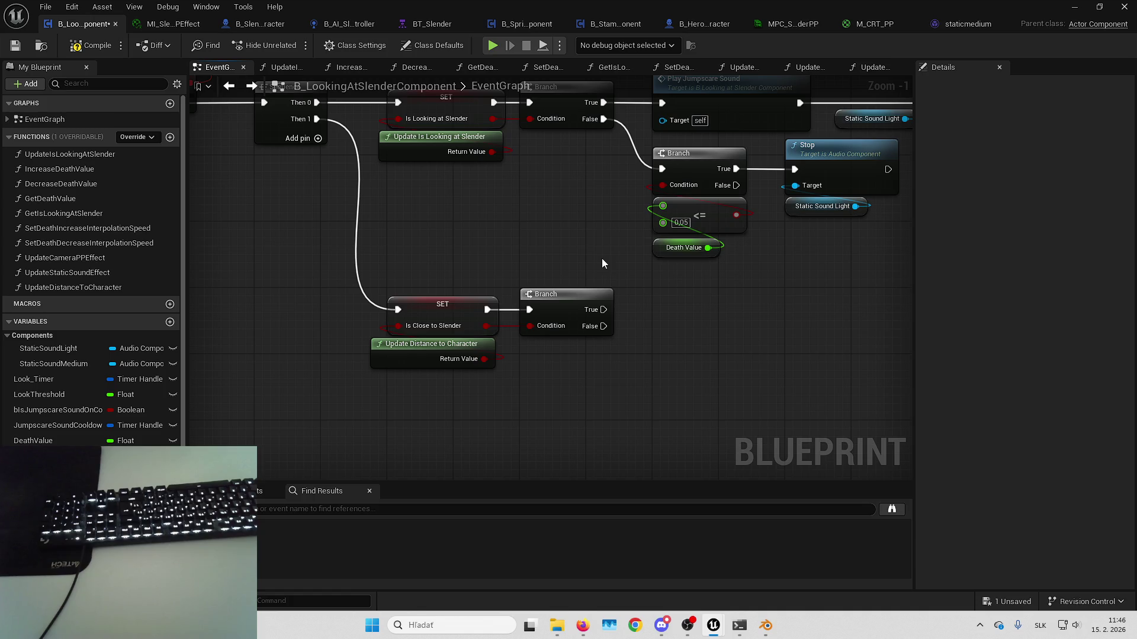
mouse_move(478, 236)
left_mouse_down()
mouse_move(474, 200)
mouse_move(505, 242)
mouse_move(567, 178)
mouse_move(598, 329)
left_mouse_up()
mouse_move(599, 328)
left_mouse_down()
mouse_move(610, 385)
mouse_move(672, 397)
mouse_move(593, 373)
mouse_move(279, 386)
mouse_move(594, 357)
left_mouse_up()
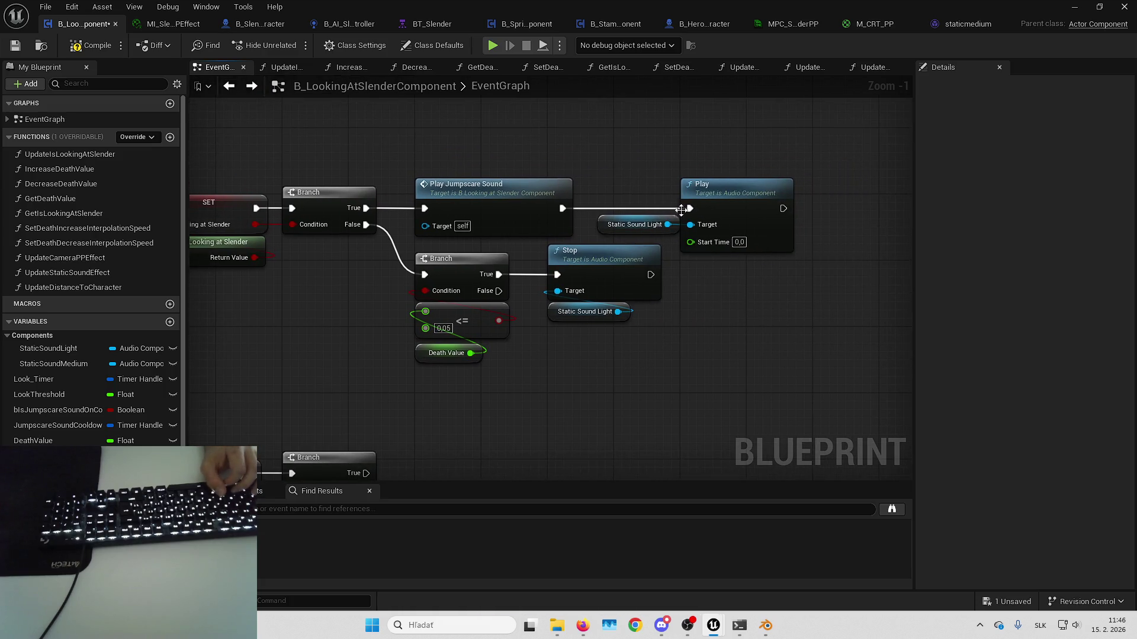
- Marquee-select the jumpscare and static sound nodes together, then the Is Close to Slender SET node
left_click(634, 225)
left_click_drag(635, 189, 728, 183)
left_click(588, 211)
left_click_drag(589, 211, 688, 154)
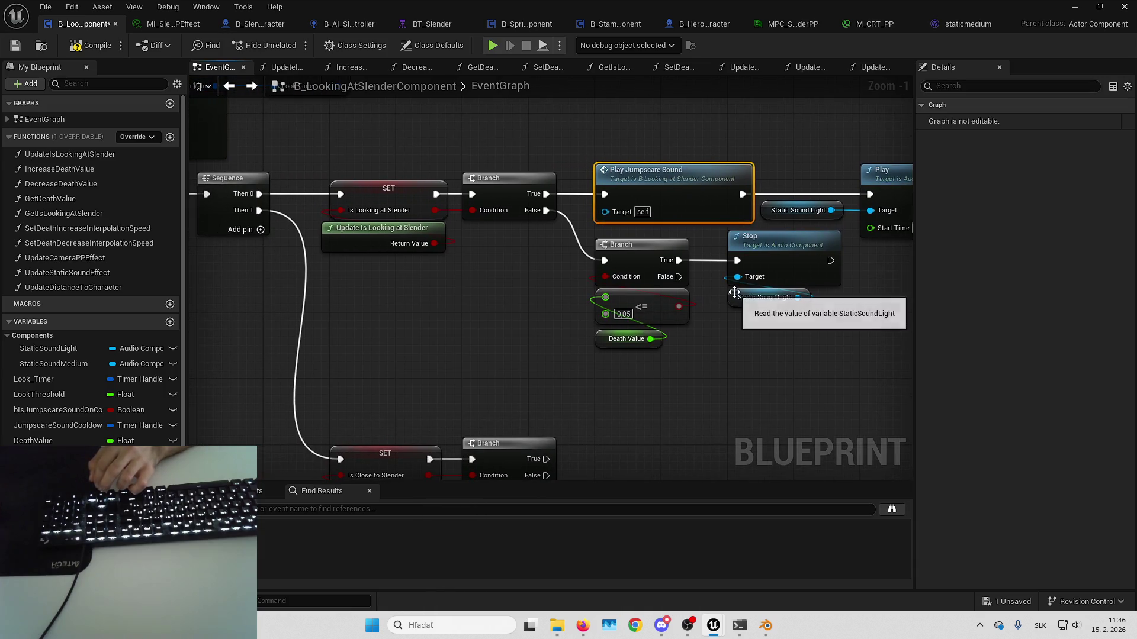
mouse_move(829, 373)
left_mouse_down()
mouse_move(723, 376)
mouse_move(764, 284)
mouse_move(776, 336)
left_mouse_up()
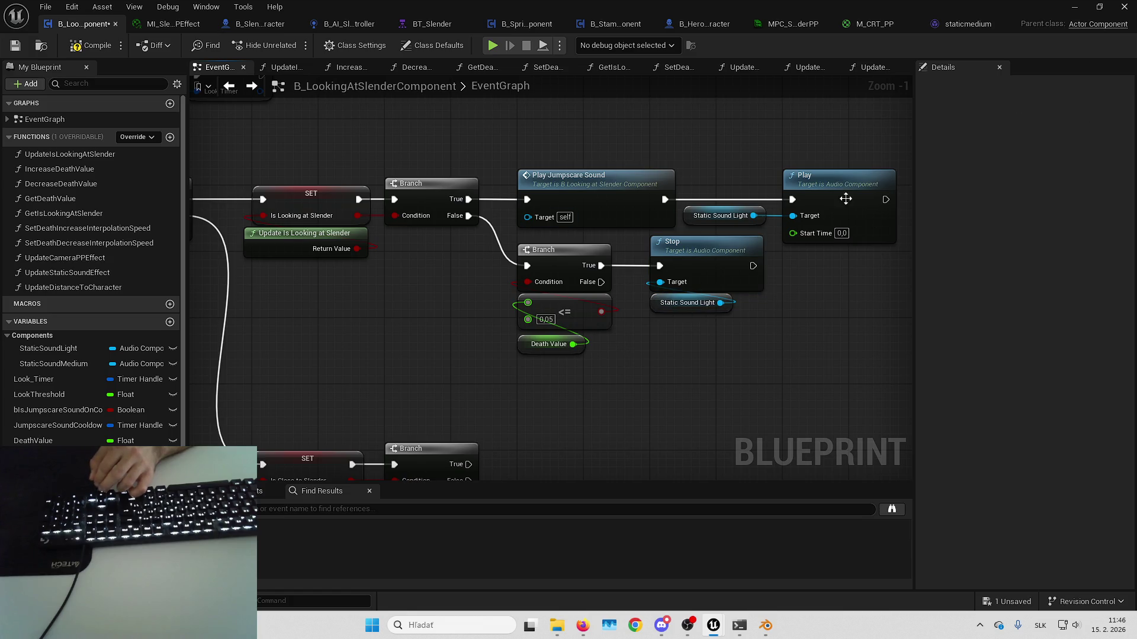
left_click_drag(694, 380, 726, 368)
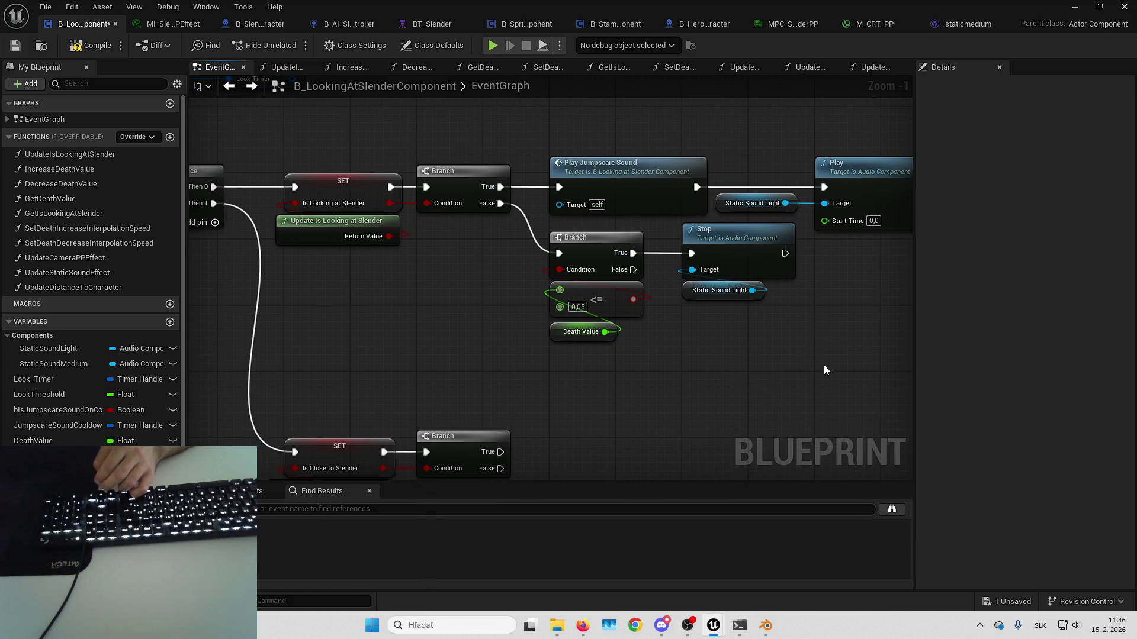
left_click_drag(824, 370, 757, 363)
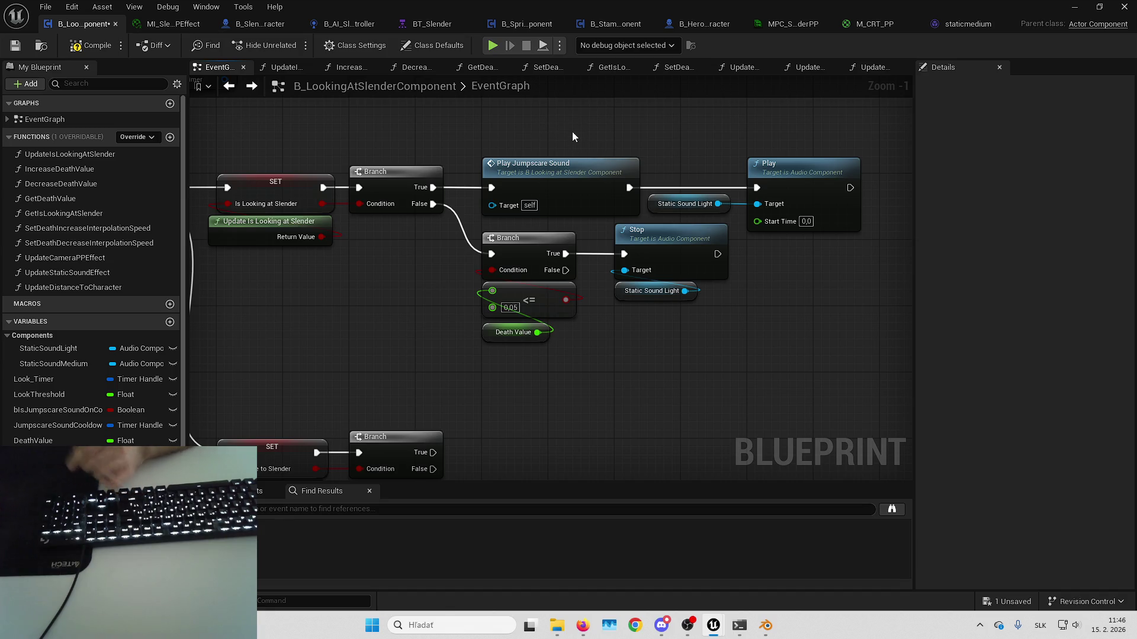
left_click_drag(582, 153, 525, 148)
mouse_move(460, 135)
left_mouse_down()
mouse_move(766, 361)
mouse_move(716, 382)
left_mouse_up()
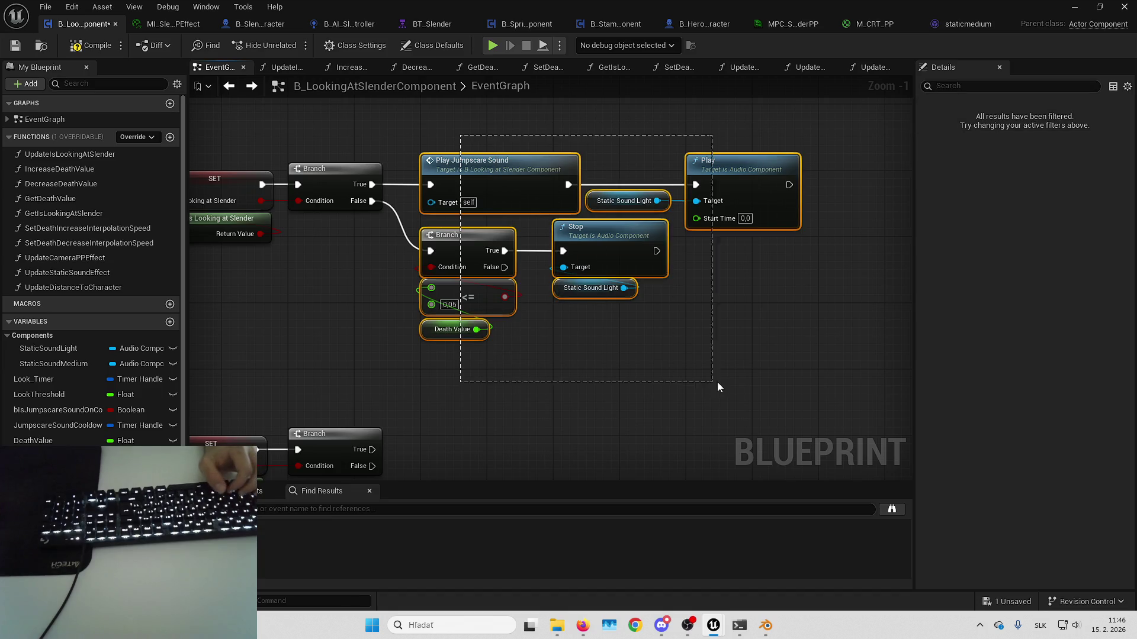
mouse_move(520, 358)
left_mouse_down()
mouse_move(595, 221)
mouse_move(736, 214)
left_mouse_up()
left_click_drag(379, 243, 408, 387)
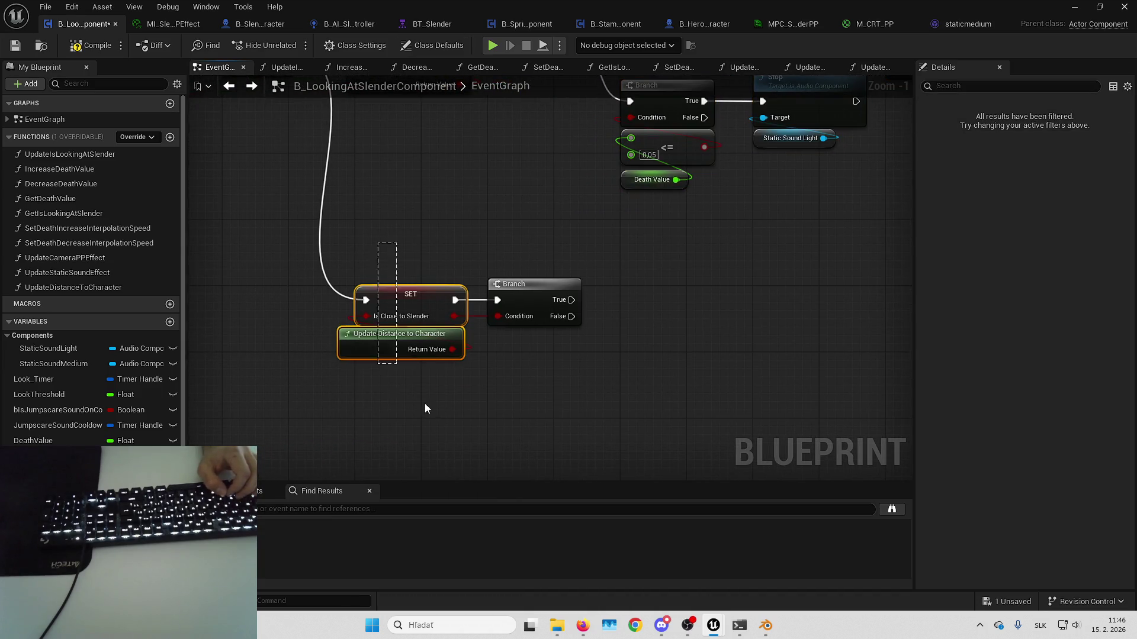
- Move the Is Looking at Slender branch and Death Value nodes right to make room
left_click(698, 383)
scroll(651, 302, "down", 6)
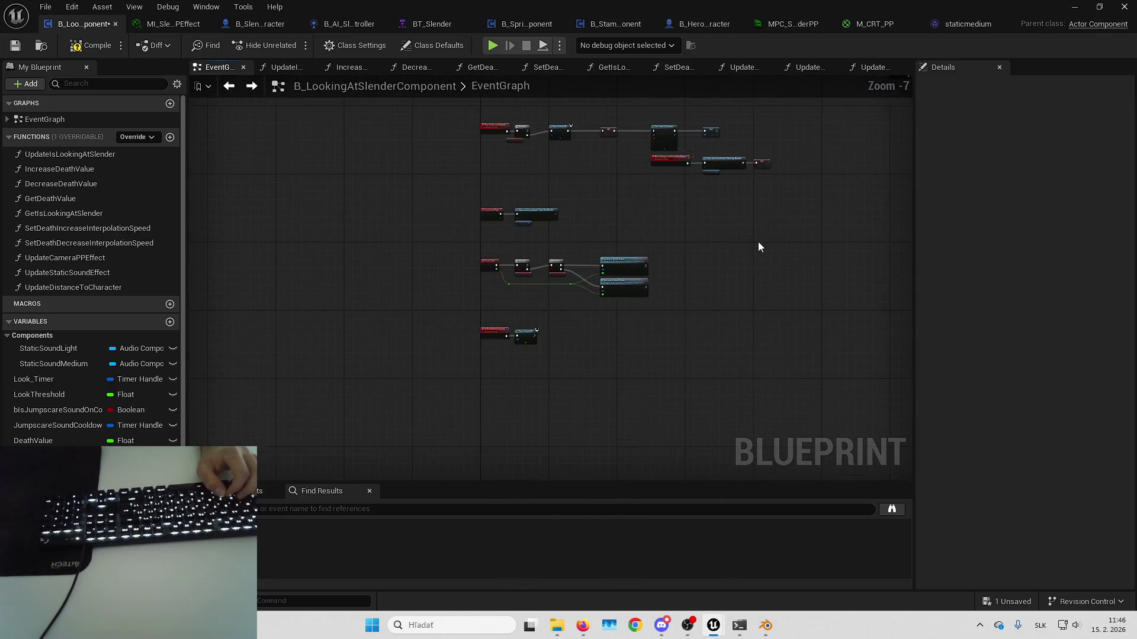
scroll(618, 318, "up", 4)
left_click_drag(618, 318, 492, 240)
left_click_drag(420, 210, 614, 381)
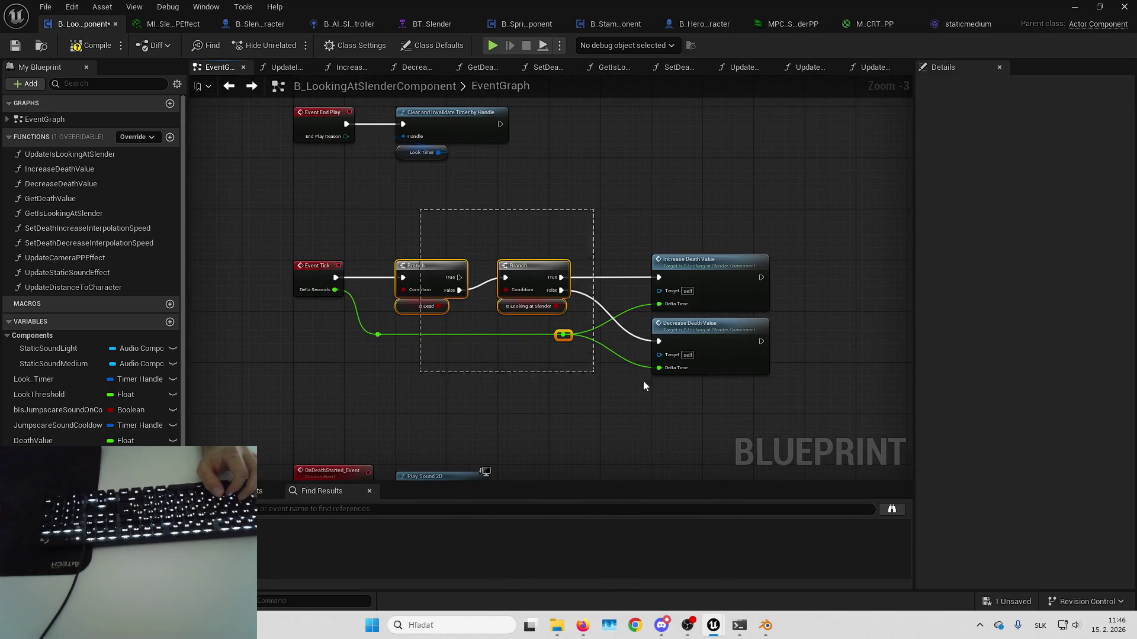
scroll(444, 246, "up", 3)
mouse_move(524, 252)
left_mouse_down()
mouse_move(730, 401)
mouse_move(770, 414)
left_mouse_up()
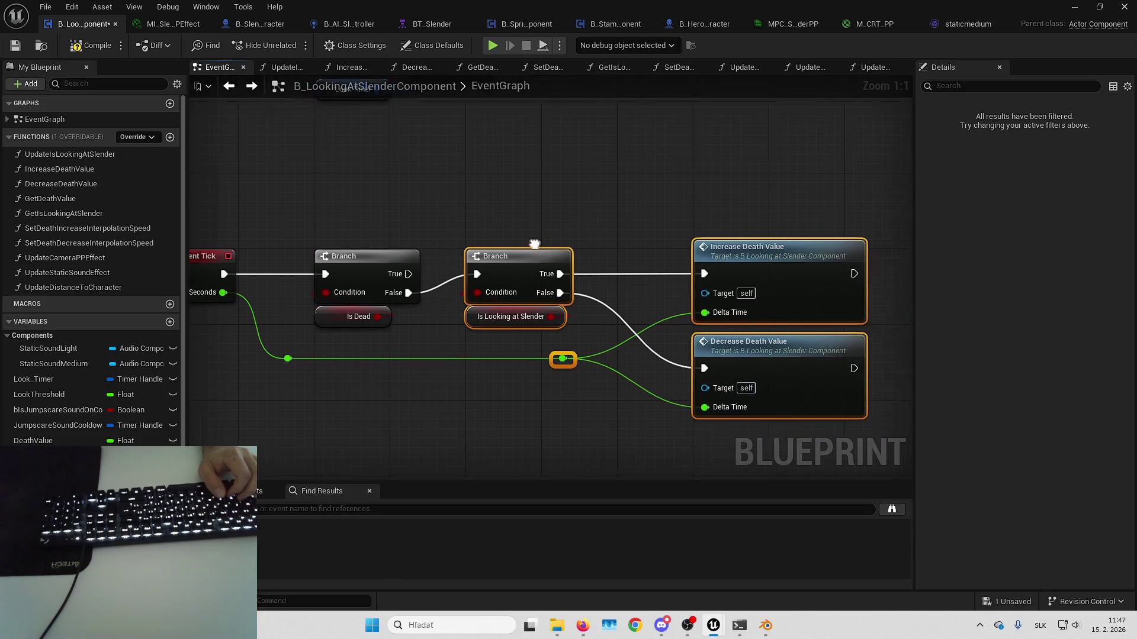
left_click_drag(497, 264, 715, 260)
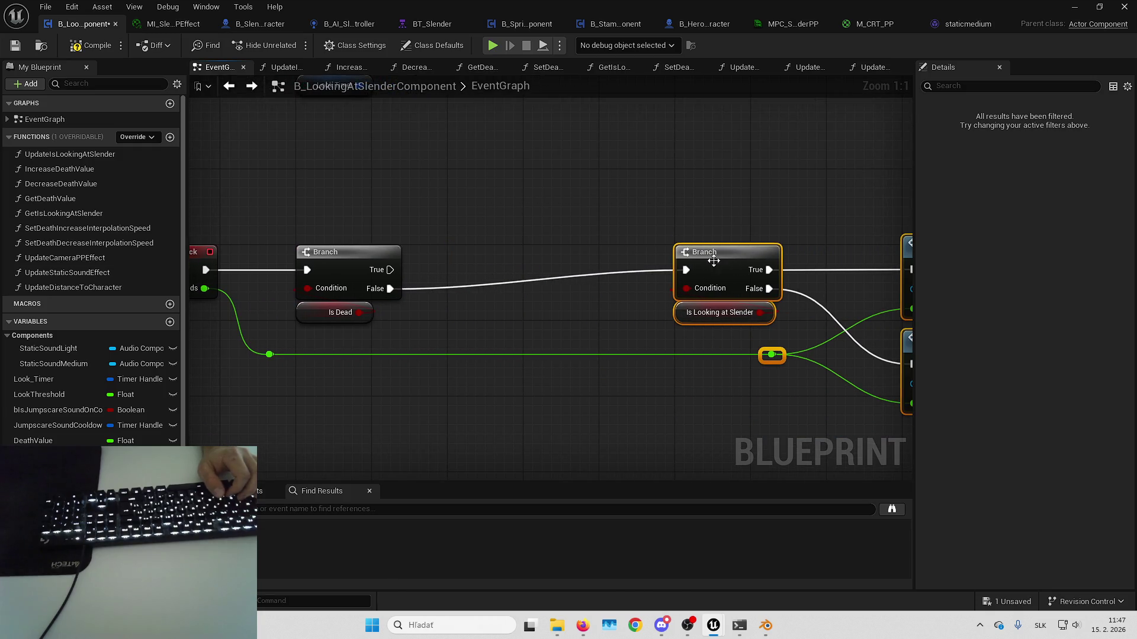
- Add a Sequence node on the Is Dead branch's False output and save the blueprint
left_click_drag(390, 288, 478, 265)
type("seq")
key("Return")
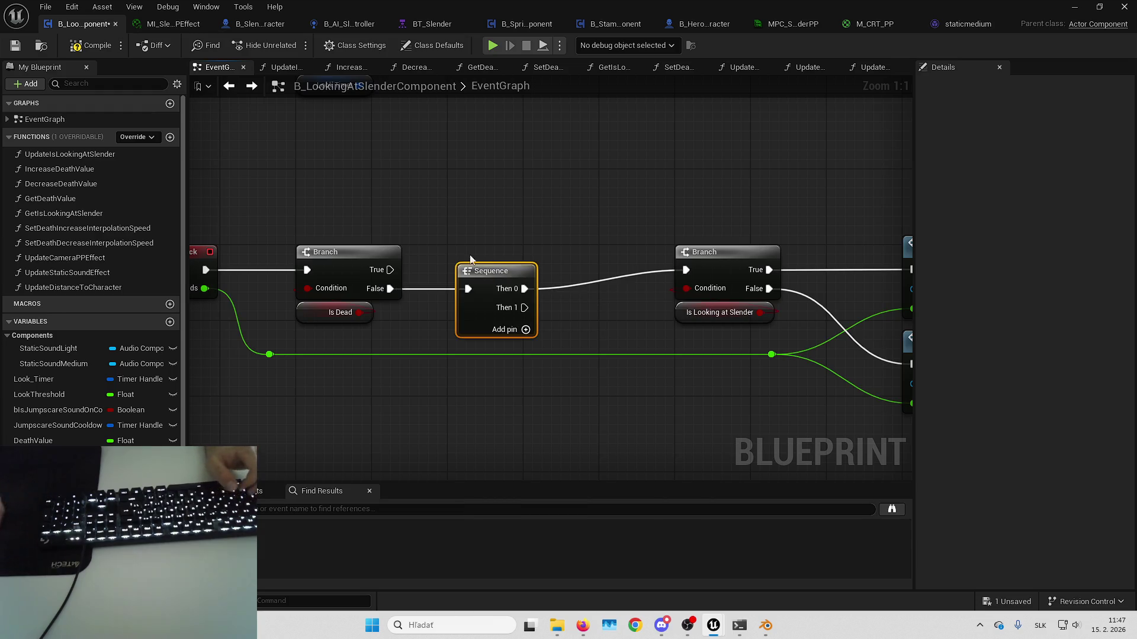
key("q")
left_click_drag(622, 235, 442, 195)
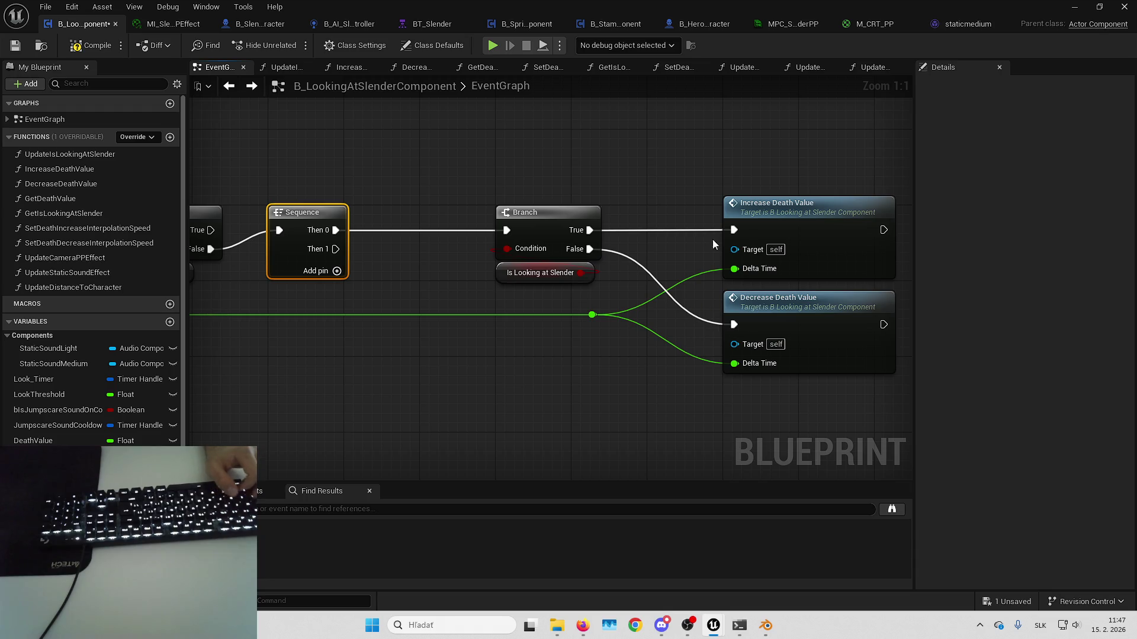
left_click_drag(519, 367, 605, 318)
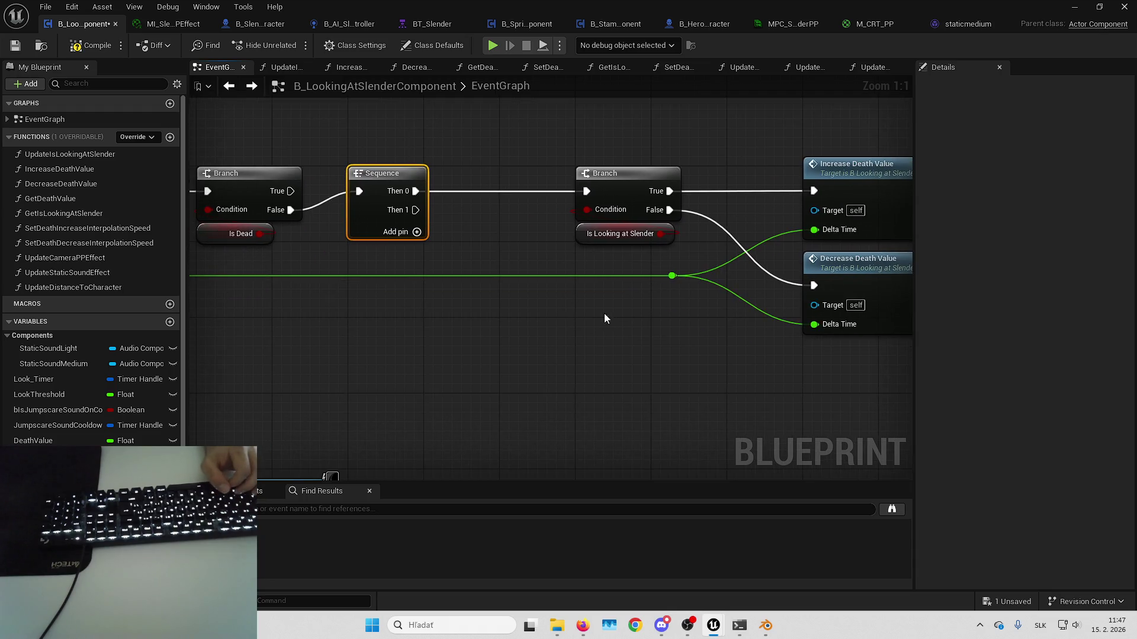
left_click(547, 280)
left_click_drag(543, 294, 614, 301)
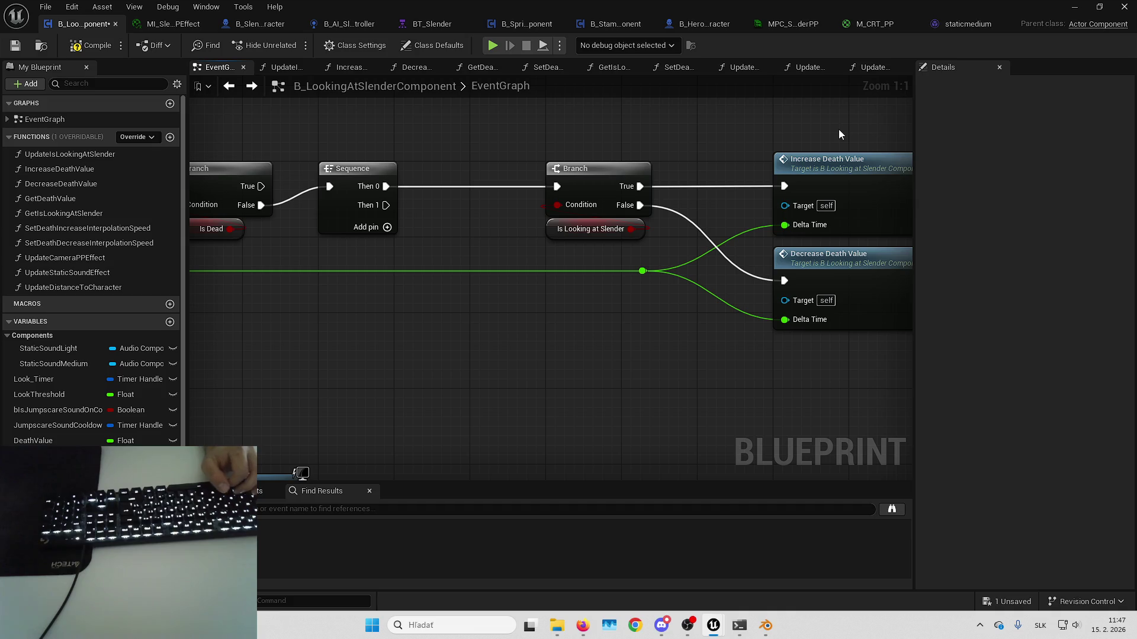
left_click(1007, 602)
key("Return")
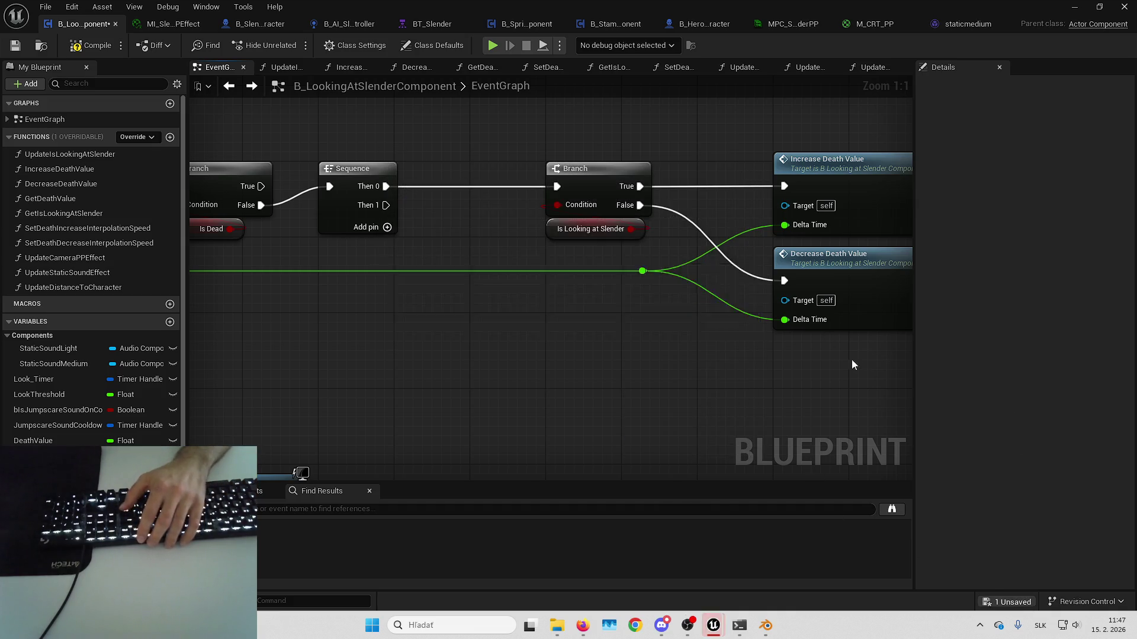
- Add Increase Death Value and a Branch on Is Close to Slender, running Increase when True
left_click_drag(70, 167, 403, 305)
left_click_drag(554, 333, 575, 328)
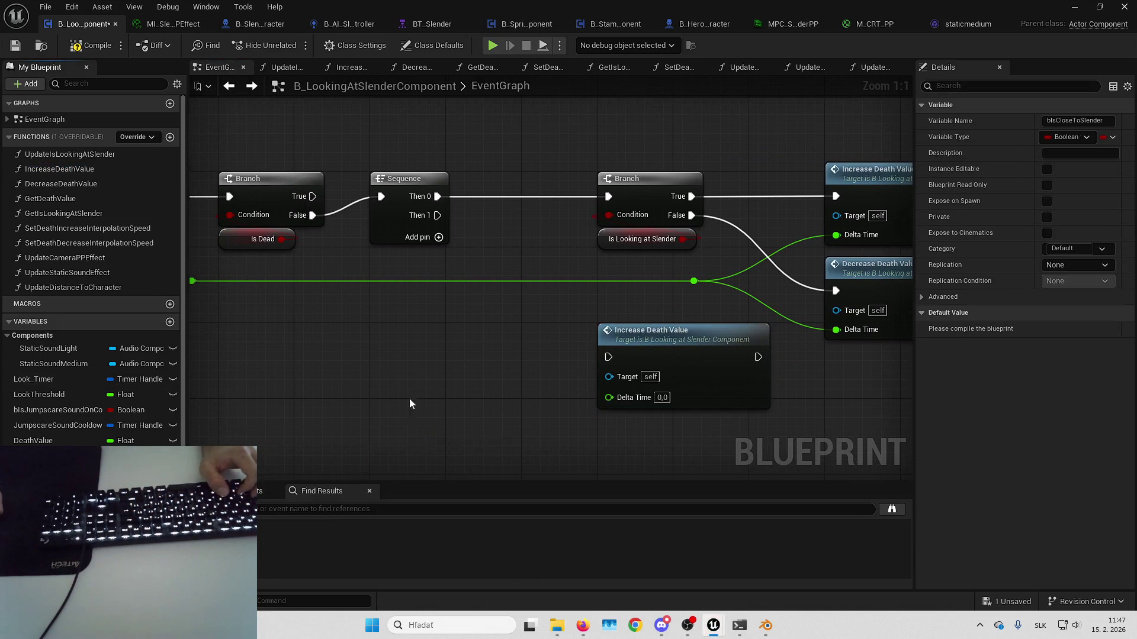
left_click_drag(485, 409, 478, 370)
left_click_drag(437, 215, 477, 341)
mouse_move(559, 338)
left_mouse_down()
mouse_move(574, 355)
mouse_move(608, 357)
left_mouse_up()
- Paste a Decrease Death Value copy below Increase and run it on the Branch's False path
key("ctrl+c")
key("ctrl+v")
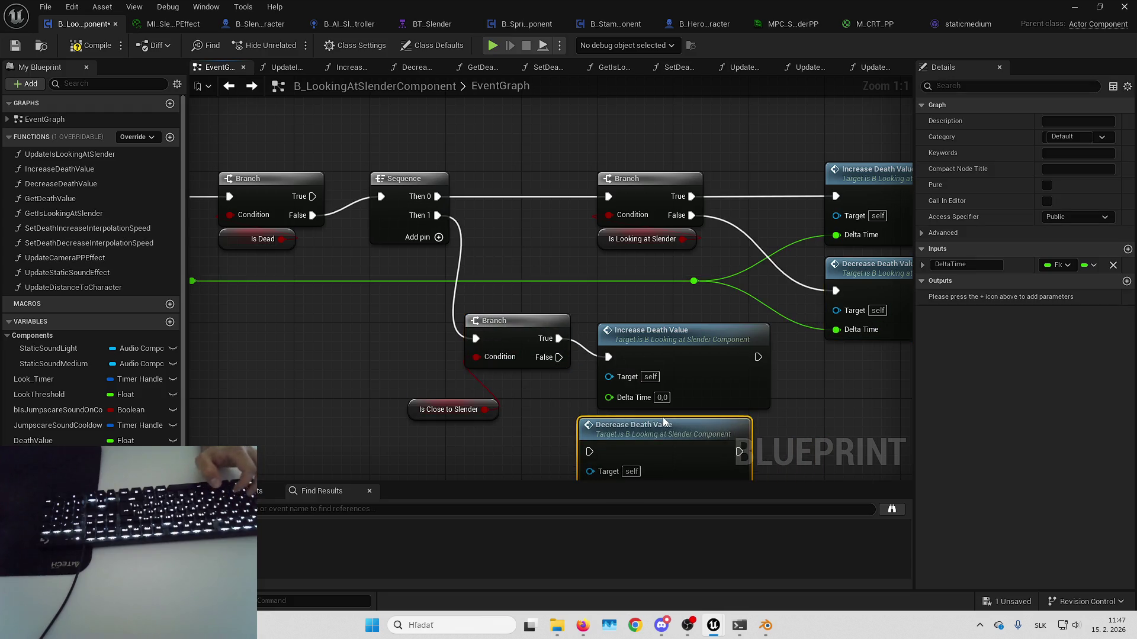
left_click_drag(657, 418, 676, 416)
mouse_move(535, 295)
left_mouse_down()
mouse_move(592, 310)
mouse_move(591, 385)
left_mouse_up()
mouse_move(483, 370)
left_mouse_down()
mouse_move(531, 415)
mouse_move(589, 427)
mouse_move(594, 416)
left_mouse_up()
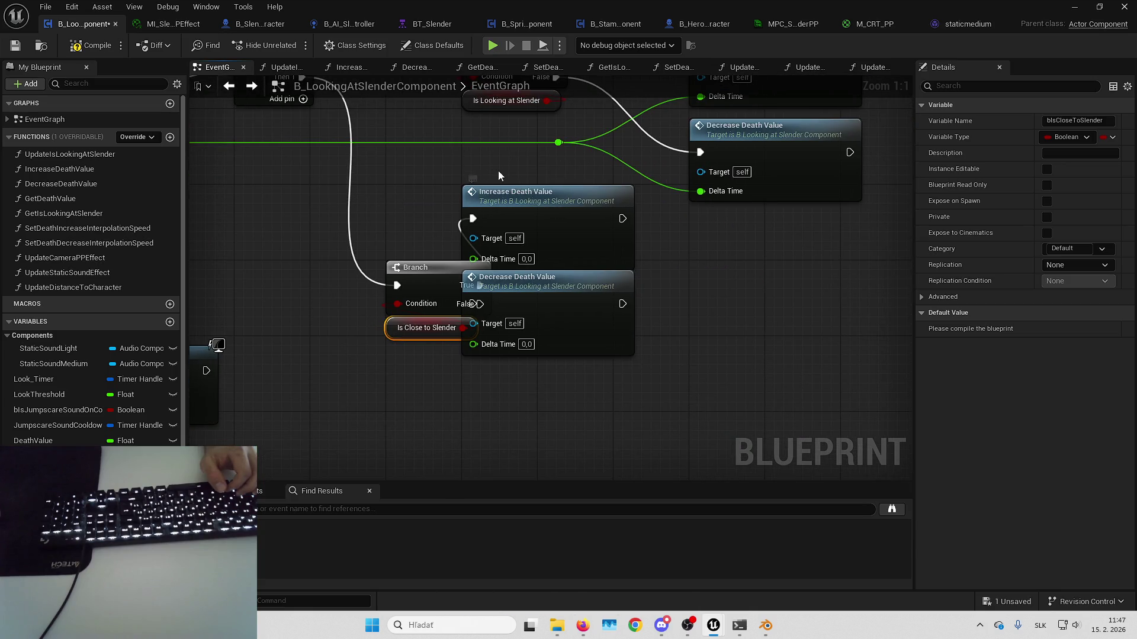
mouse_move(572, 237)
left_mouse_down()
mouse_move(677, 296)
mouse_move(798, 303)
left_mouse_up()
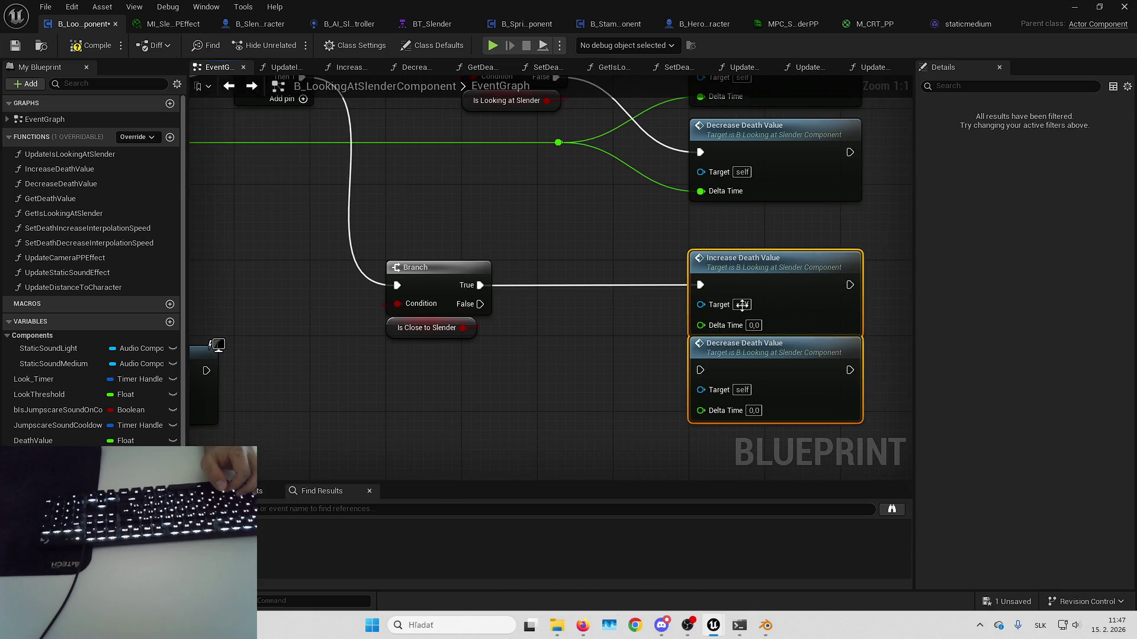
left_click_drag(692, 373, 485, 308)
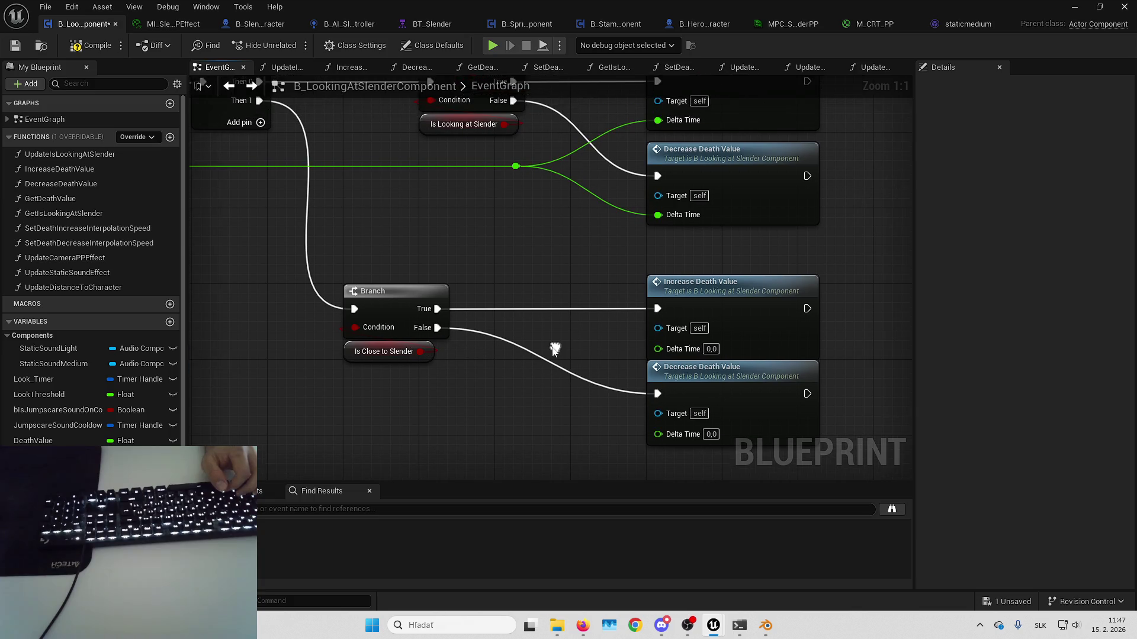
left_click(476, 305)
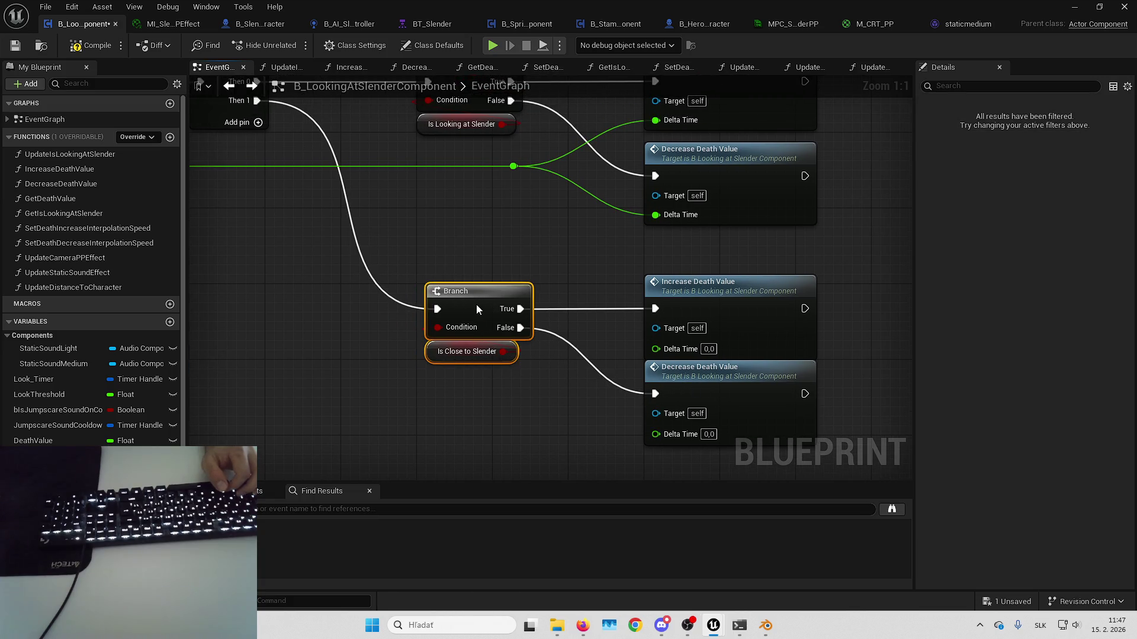
- Route Delta Time through a reroute point into both new Increase and Decrease Death Value nodes
mouse_move(533, 171)
left_mouse_down()
mouse_move(586, 177)
mouse_move(717, 358)
mouse_move(204, 157)
left_mouse_up()
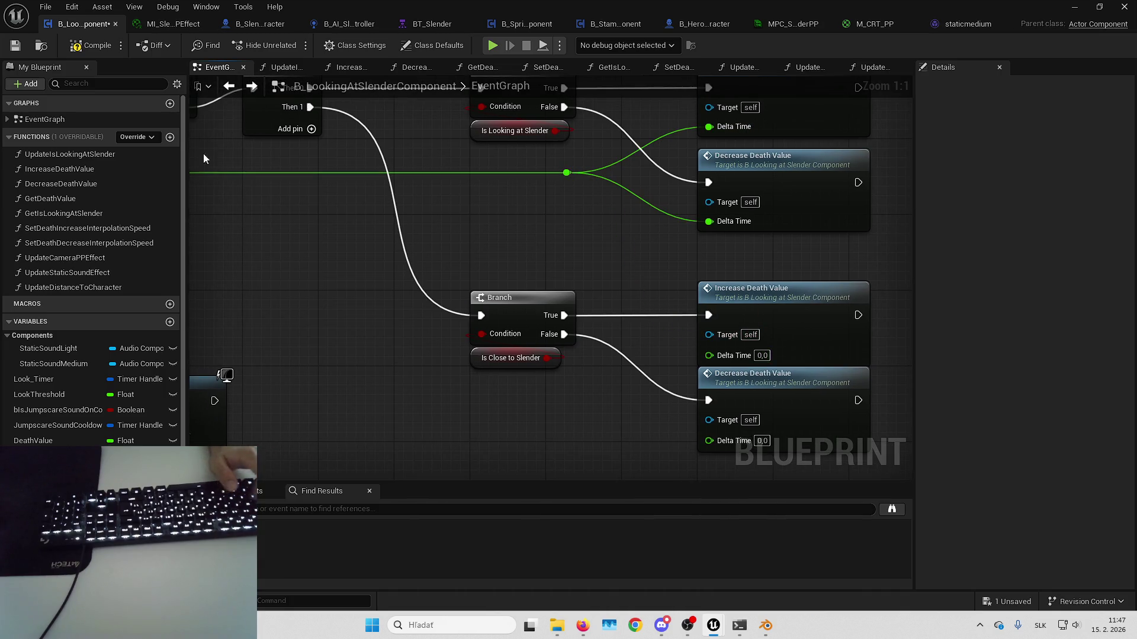
double_click(311, 173)
left_click(566, 172, "ctrl")
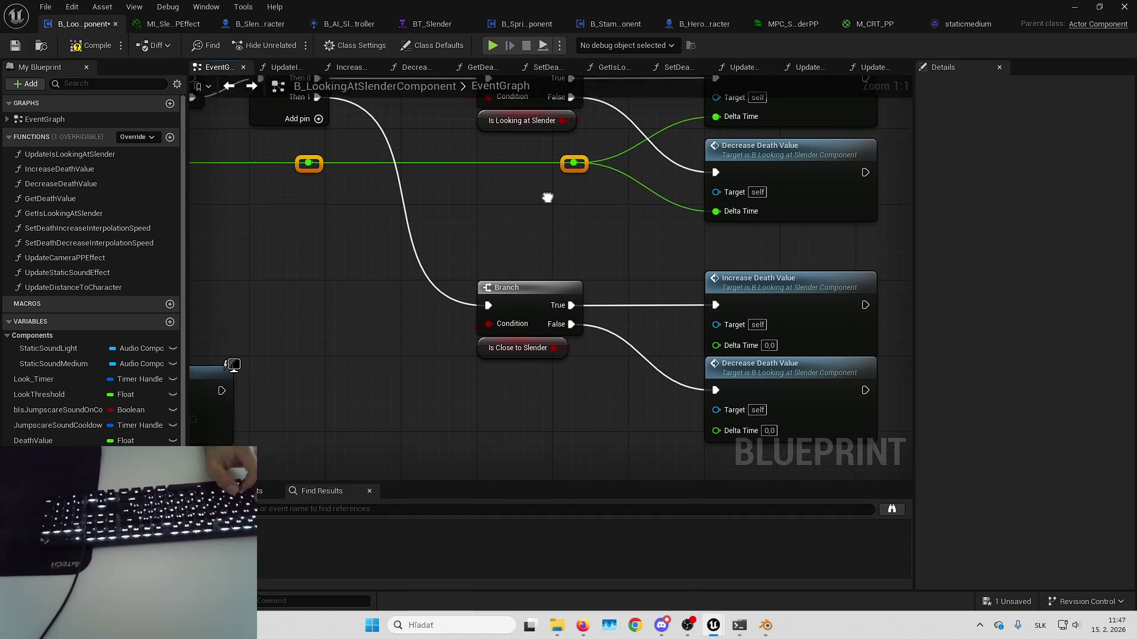
mouse_move(320, 135)
left_mouse_down()
mouse_move(495, 369)
mouse_move(507, 365)
mouse_move(492, 369)
left_mouse_up()
mouse_move(492, 368)
left_mouse_down()
mouse_move(710, 337)
mouse_move(729, 313)
left_mouse_up()
mouse_move(493, 370)
left_mouse_down()
mouse_move(744, 410)
mouse_move(729, 400)
left_mouse_up()
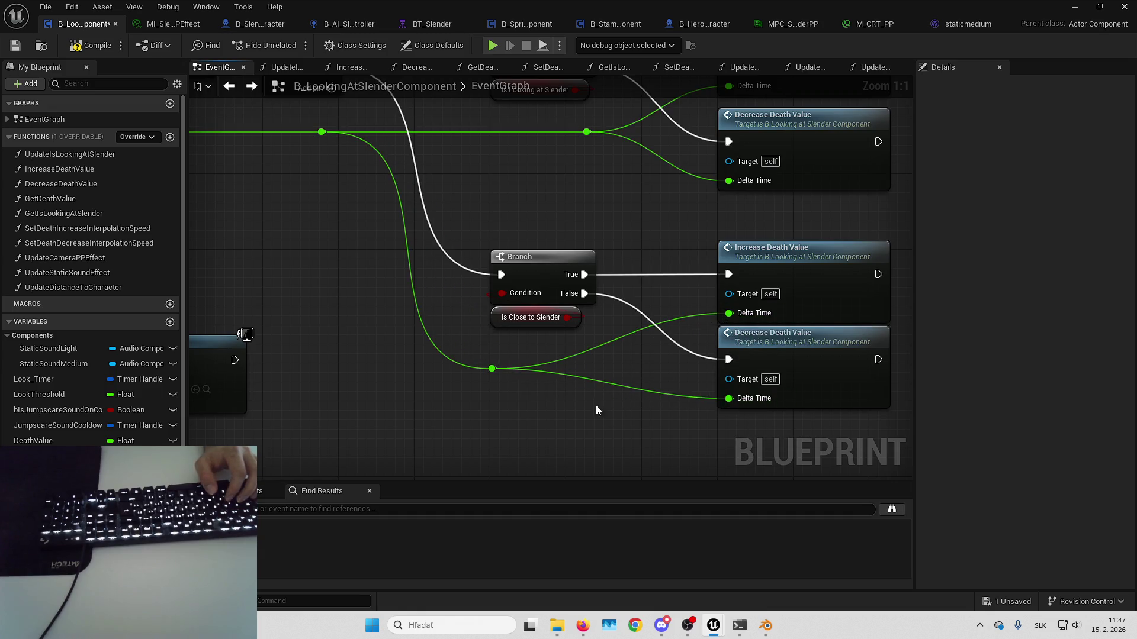
- Compile the blueprint, tidy the reroute point, and bring the level editor forward
left_click(74, 47)
left_click_drag(374, 385, 383, 386)
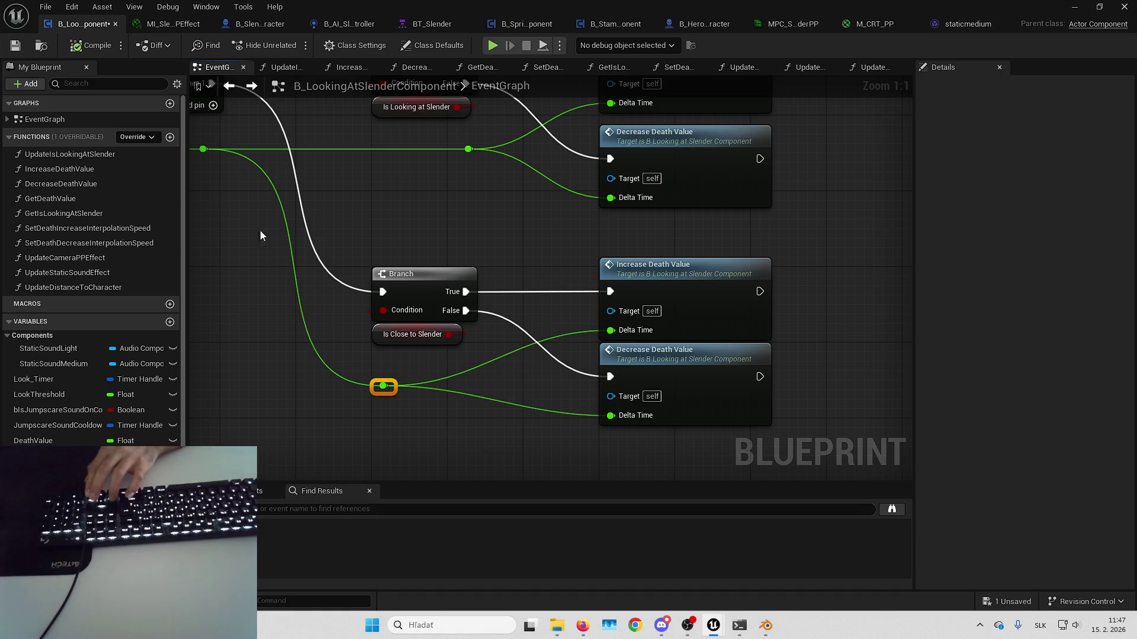
left_click(1097, 6)
left_click(957, 64)
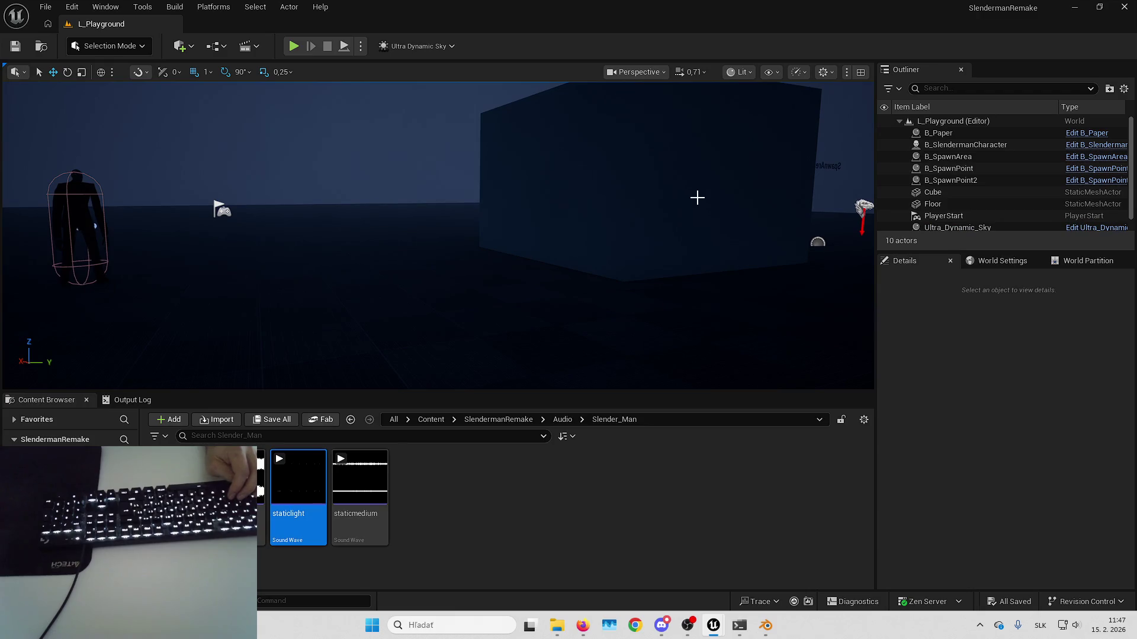
- Run a quick full-screen playtest of the level, stop it, and return to the Blueprint editor
key("alt+Tab")
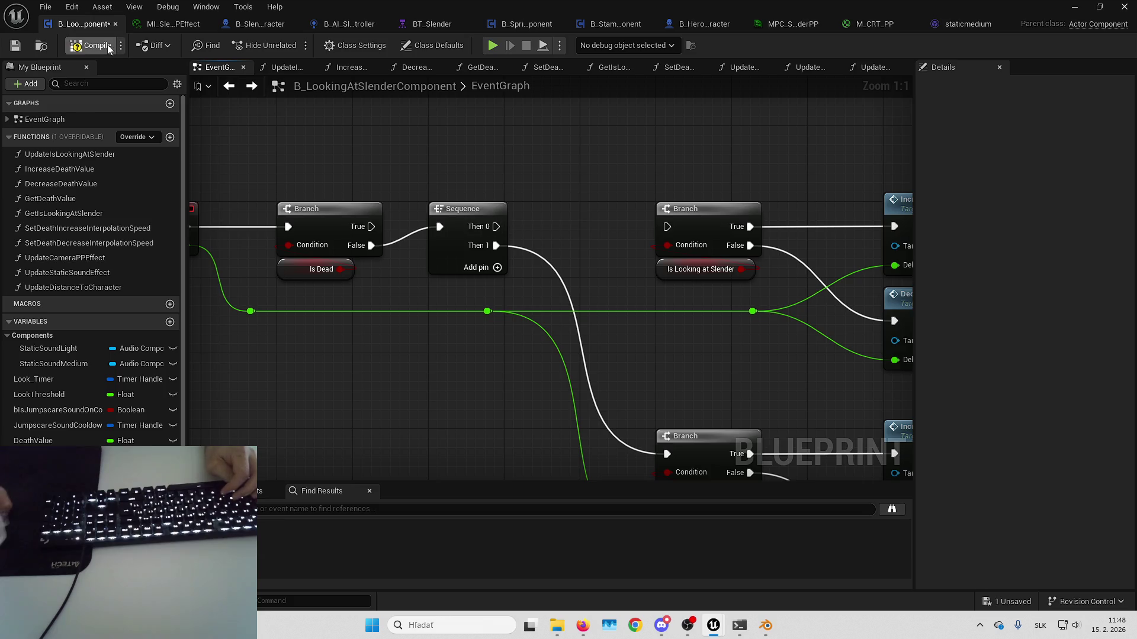
left_click(1072, 7)
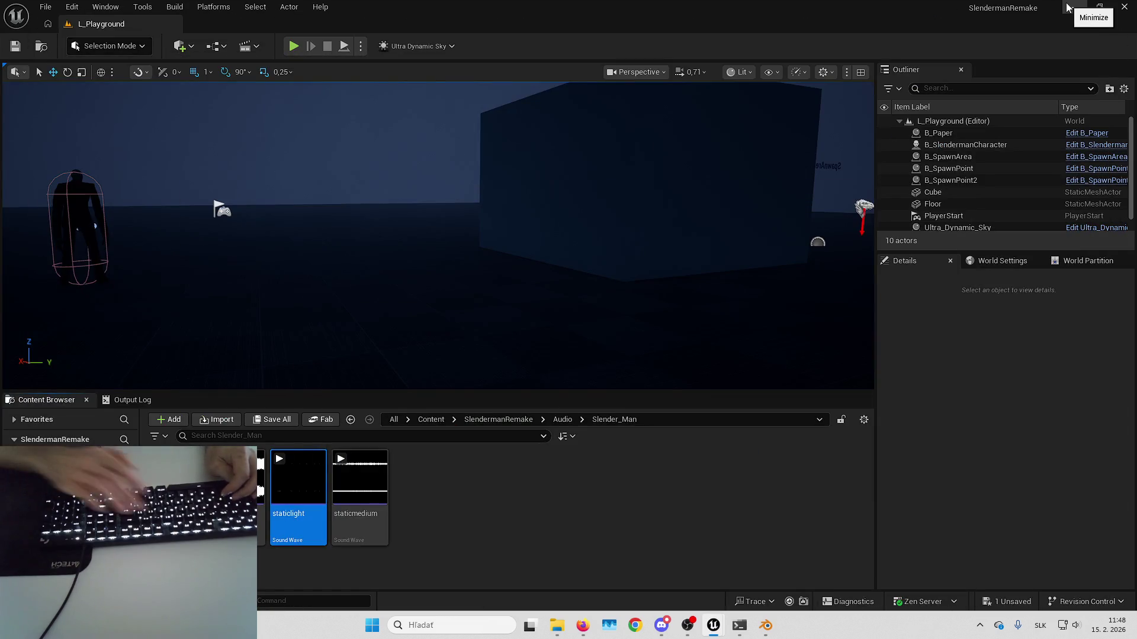
left_click(541, 186)
key("F11")
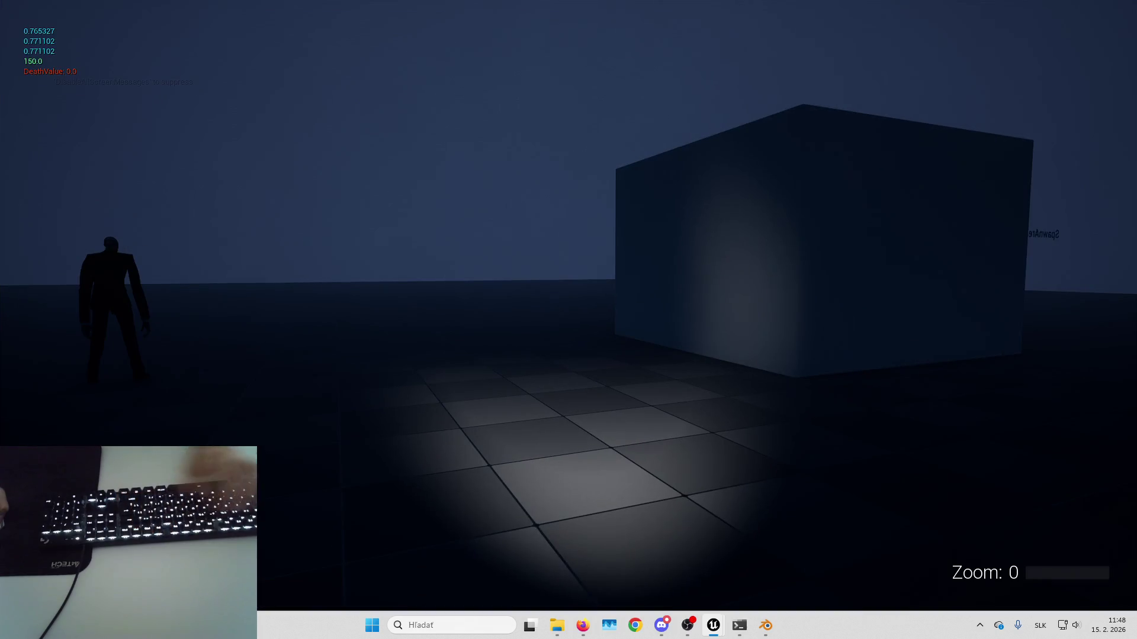
key("Escape")
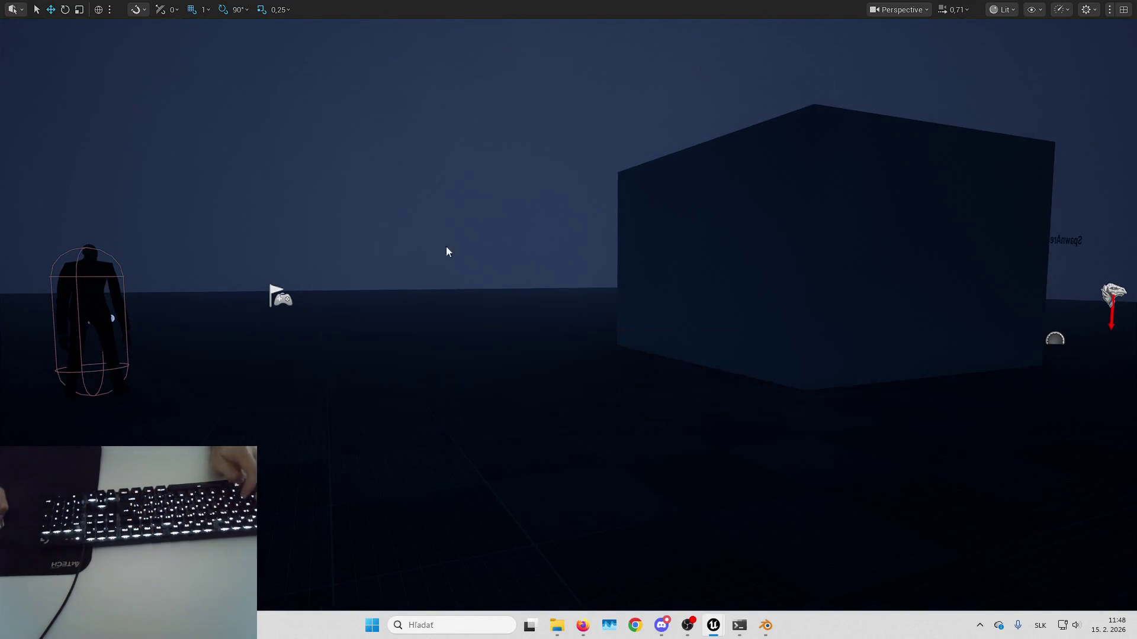
key("alt+Tab")
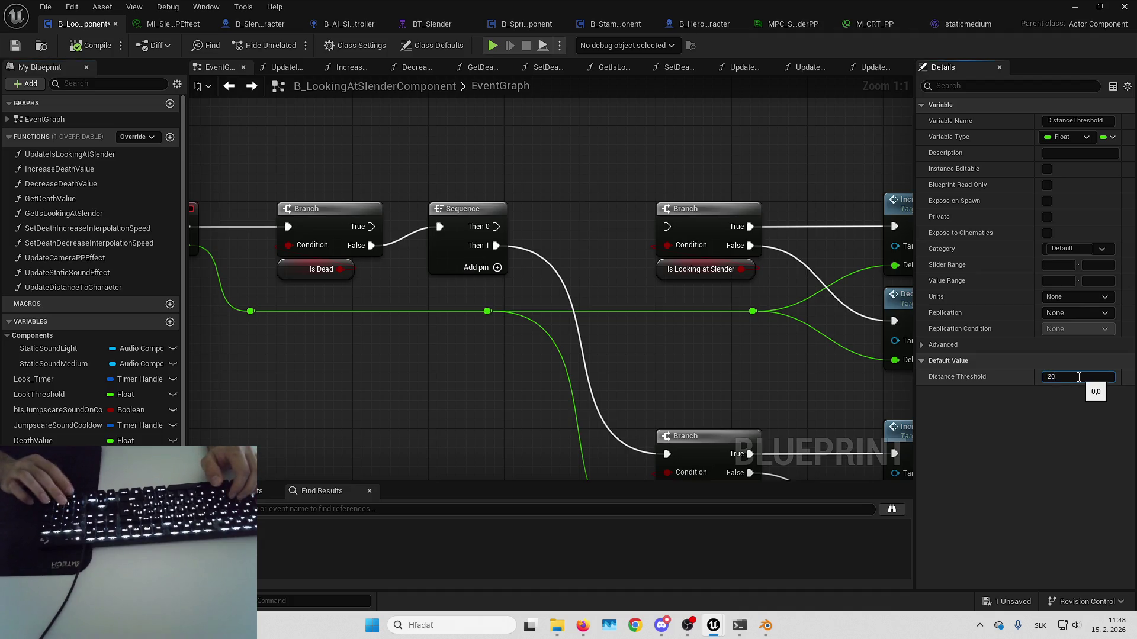
- Commit the new Distance Threshold default and save the component
key("Return")
key("ctrl+shift+s")
key("Return")
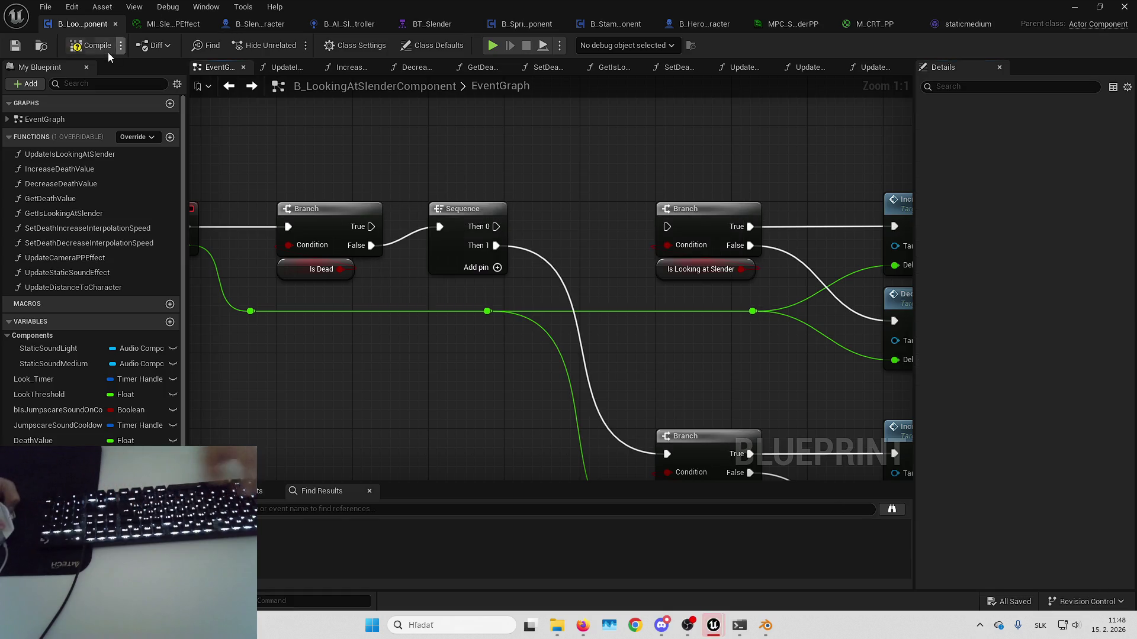
- Playtest the level, walking right up to Slenderman, then stop
left_click(1074, 7)
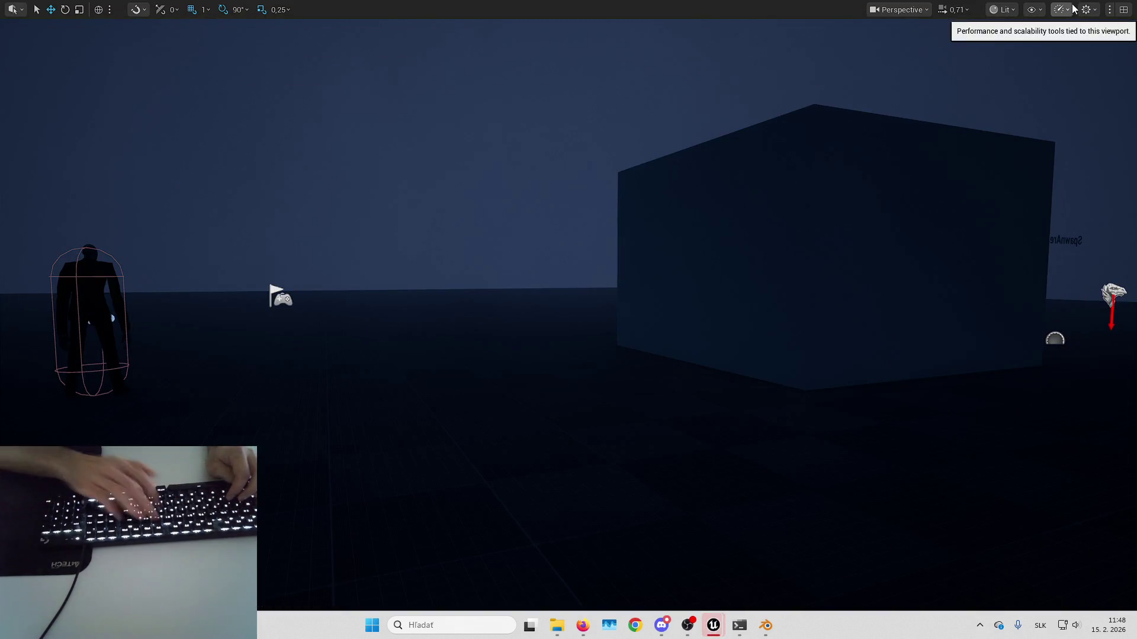
key("alt+p")
key("w")
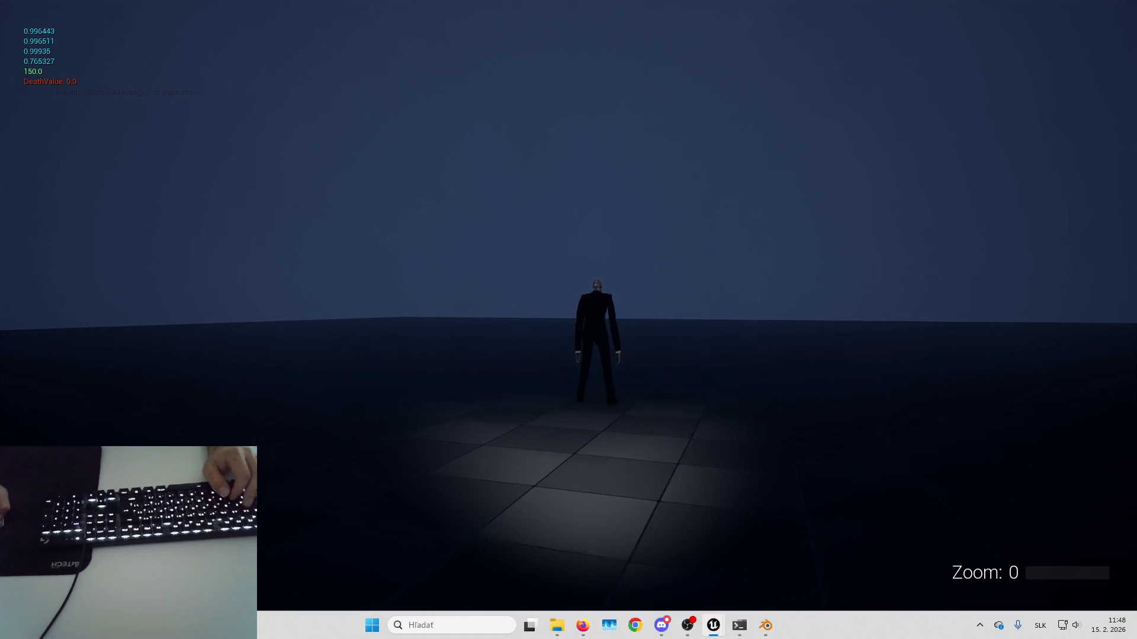
key("w")
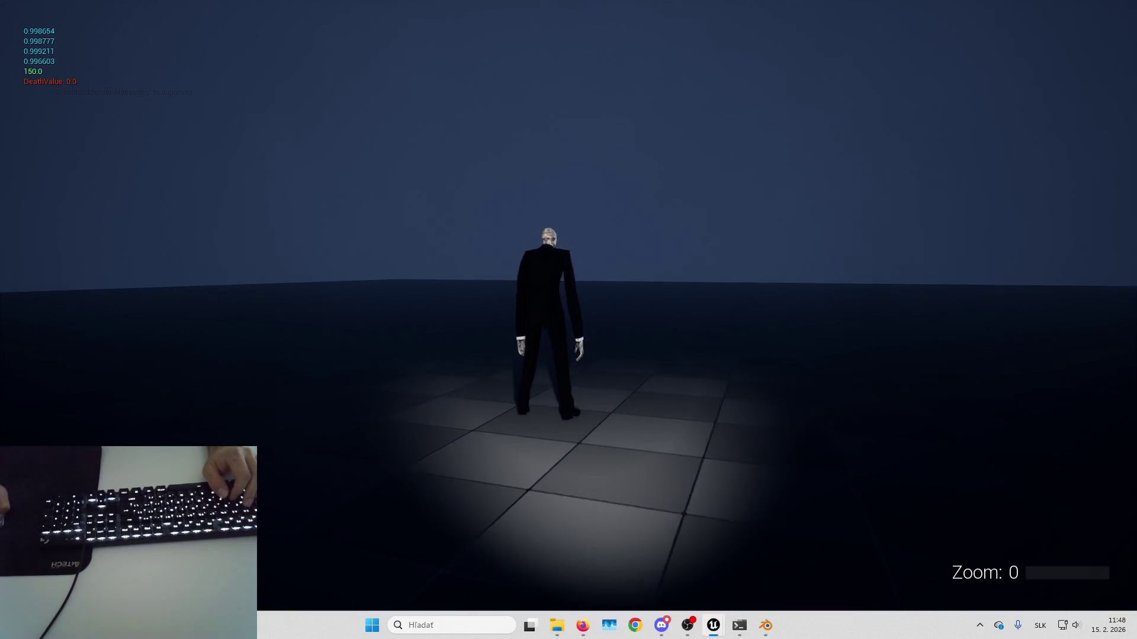
key("w")
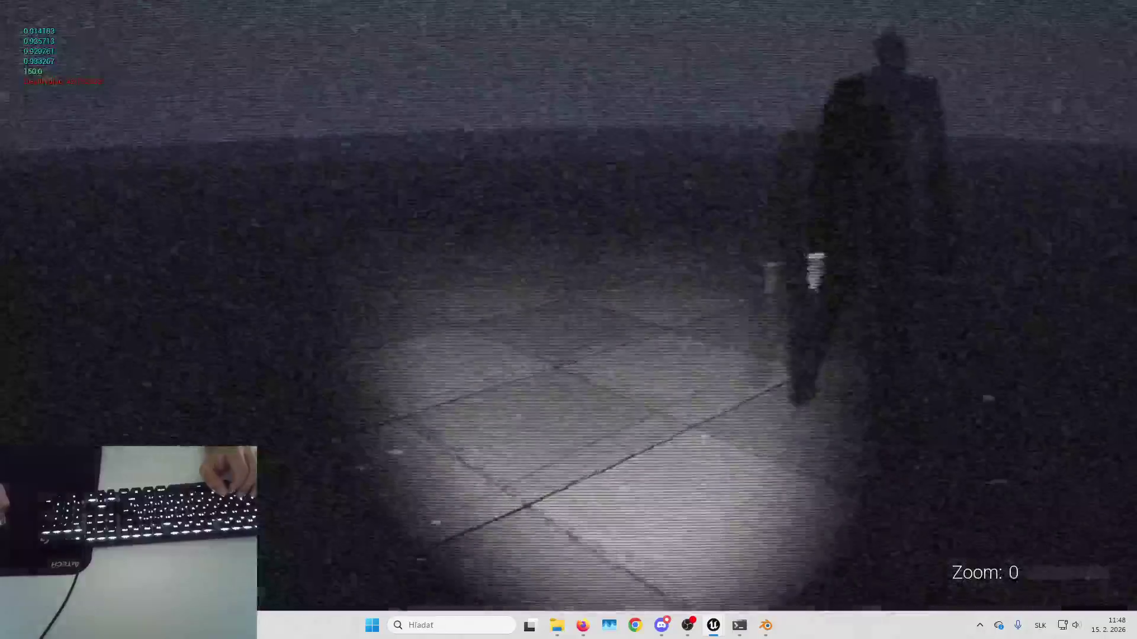
key("Escape")
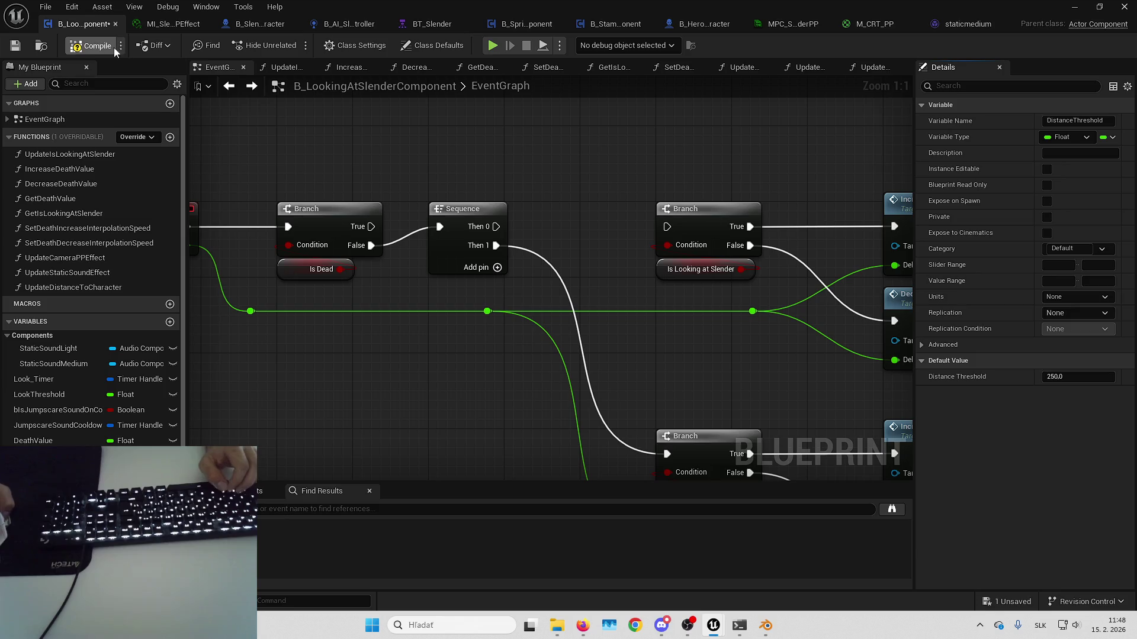
- Set DistanceThreshold's default to 250 and save the Blueprint
left_click_drag(496, 226, 675, 229)
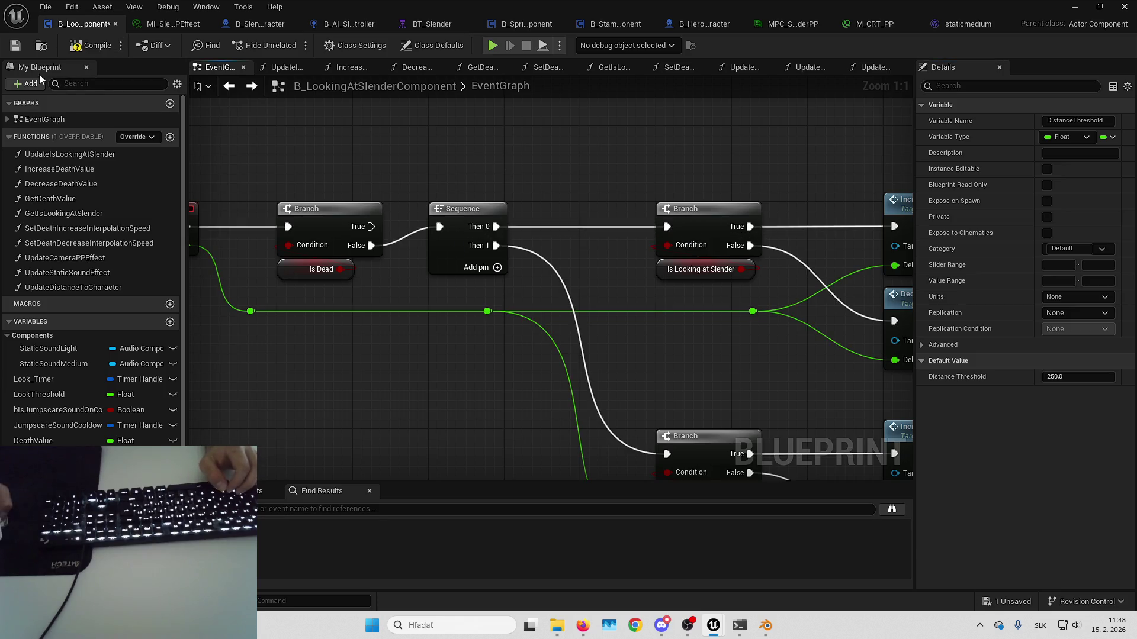
key("ctrl+s")
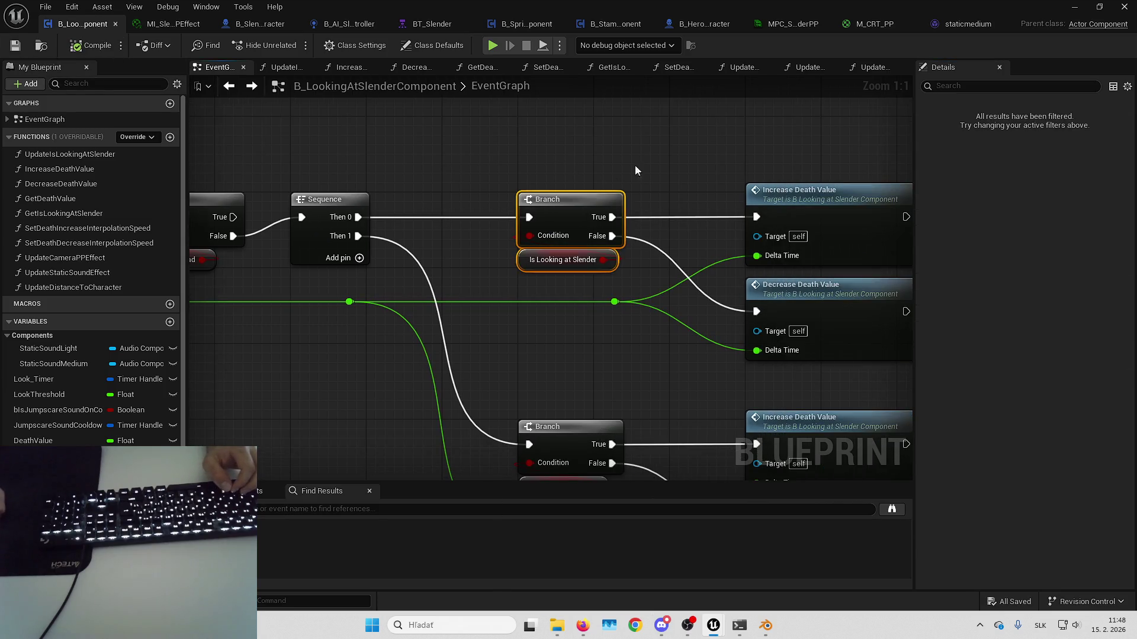
left_click_drag(565, 347, 527, 163)
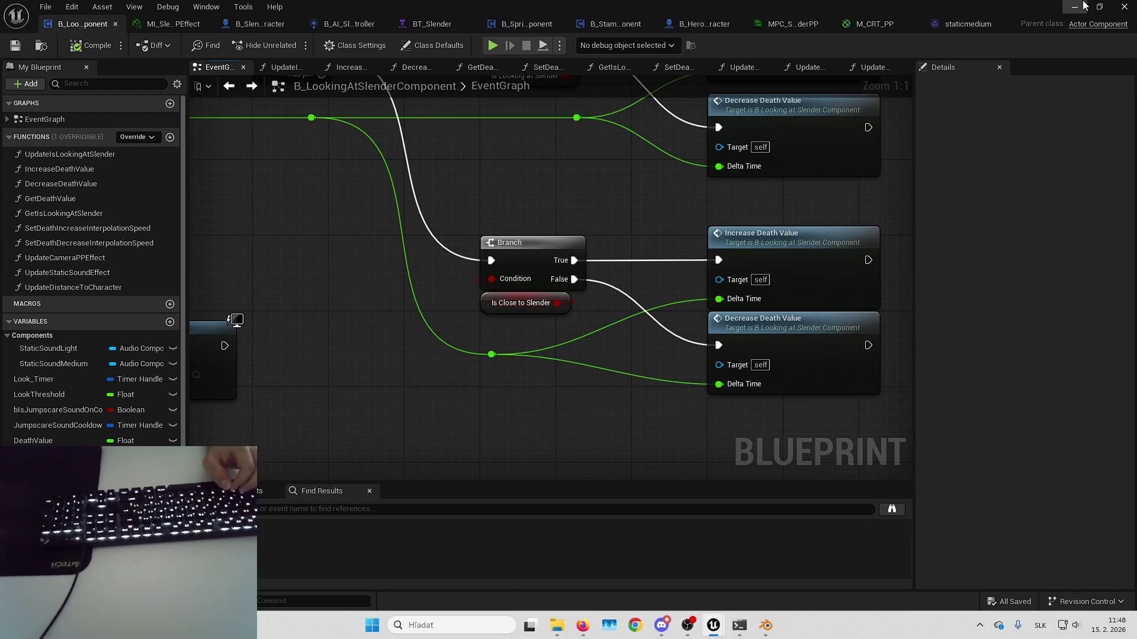
- Playtest again backing away from Slenderman, then pick Slenderman's component as debug target
left_click(1074, 7)
key("alt+p")
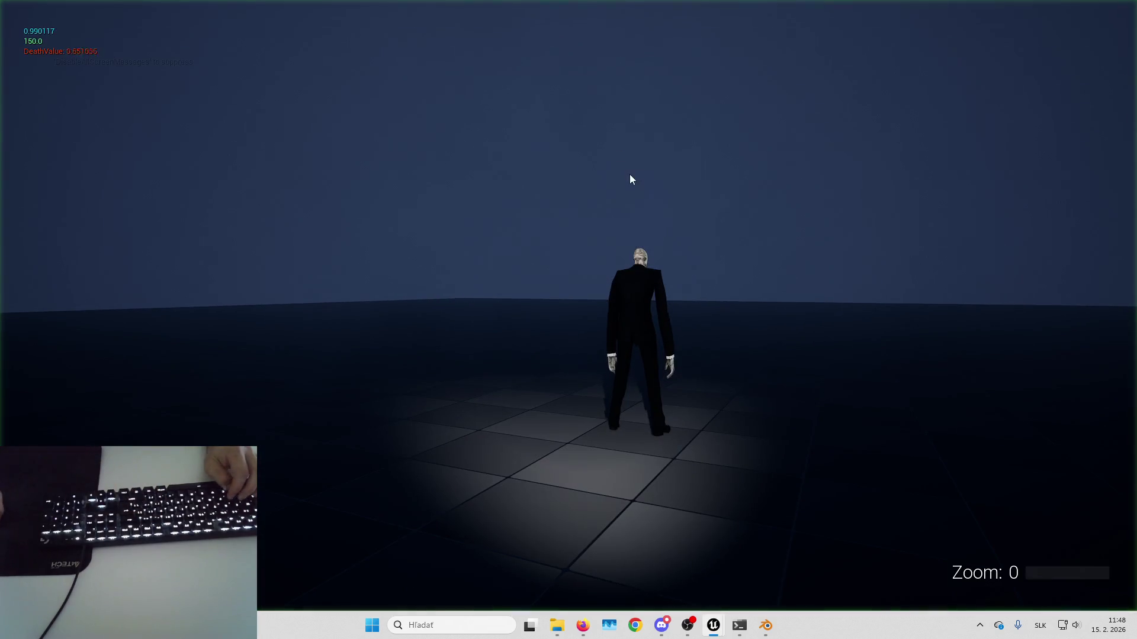
key("s")
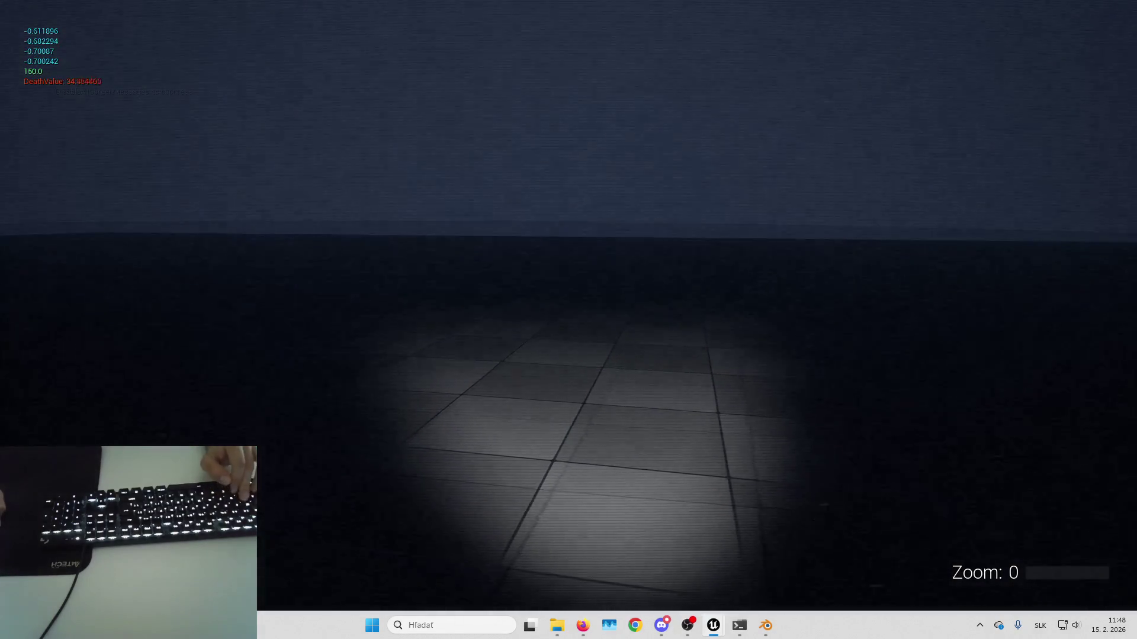
key("alt+Tab")
left_click_drag(479, 266, 417, 329)
left_click(625, 45)
- Watch Slenderman's component execute live, then stop the simulation
left_click(645, 76)
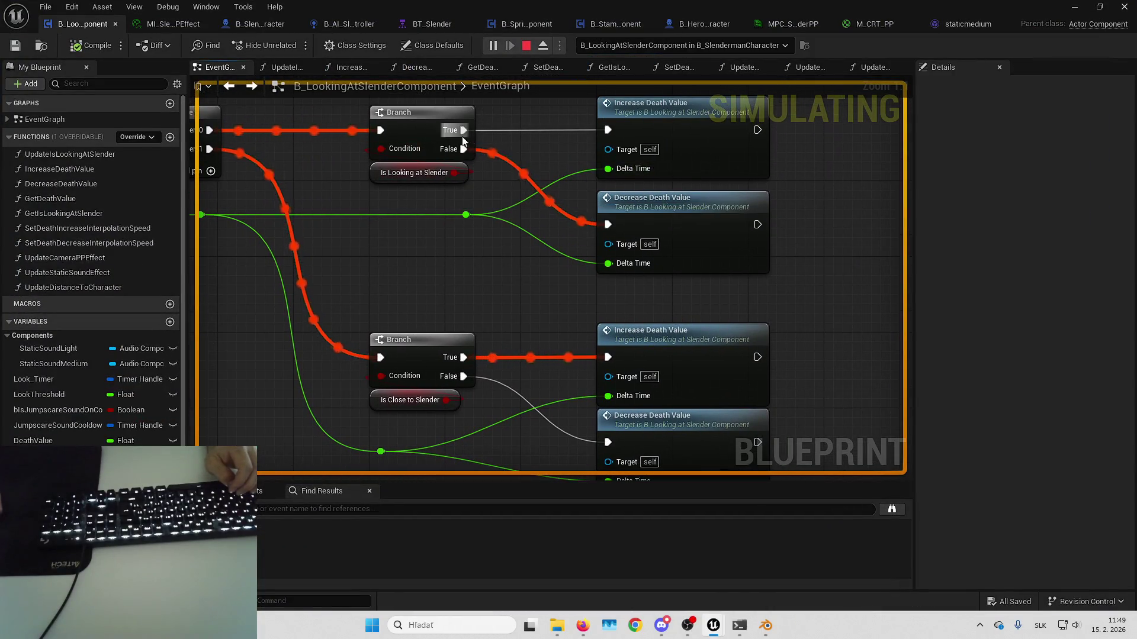
left_click_drag(845, 219, 868, 209)
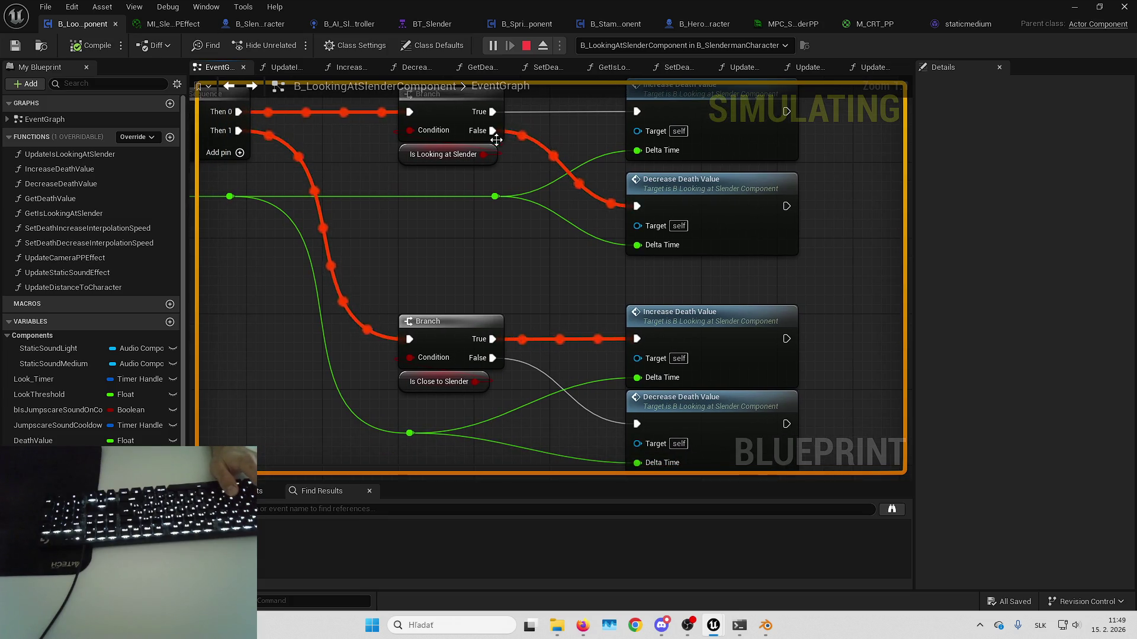
key("Escape")
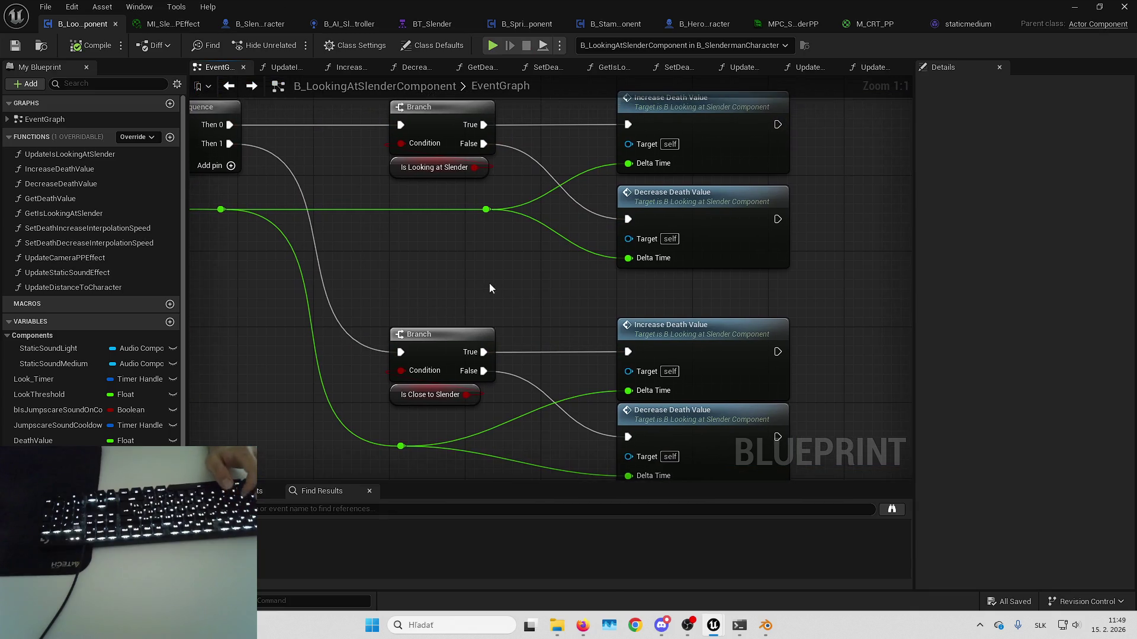
- Duplicate the lower Branch and Is Close to Slender pair and place it beside Decrease Death Value
left_click_drag(459, 411, 438, 361)
key("ctrl+c")
key("ctrl+v")
left_click_drag(486, 268, 523, 258)
left_click_drag(708, 291, 626, 304)
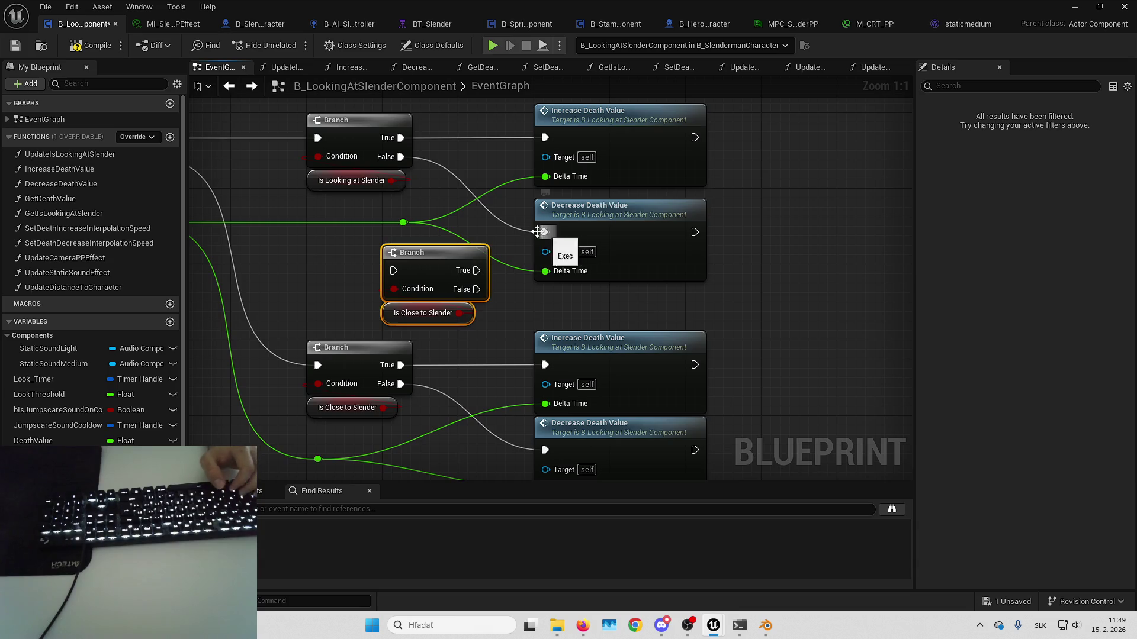
mouse_move(581, 220)
left_mouse_down()
mouse_move(747, 220)
mouse_move(730, 220)
left_mouse_up()
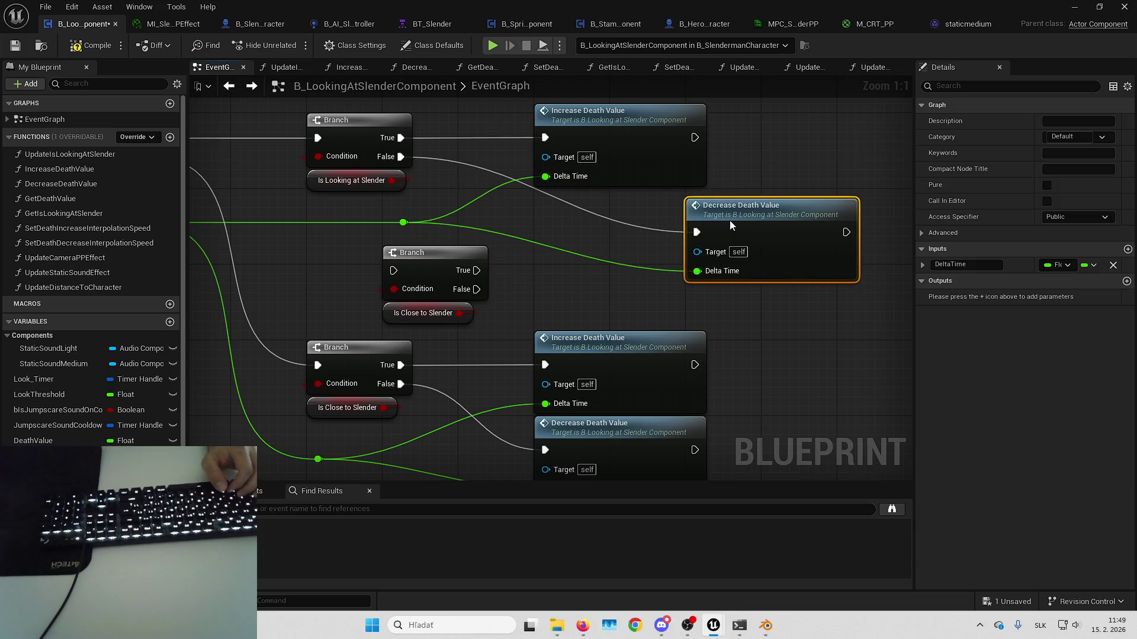
left_click_drag(311, 256, 491, 327)
left_click_drag(431, 272, 583, 225)
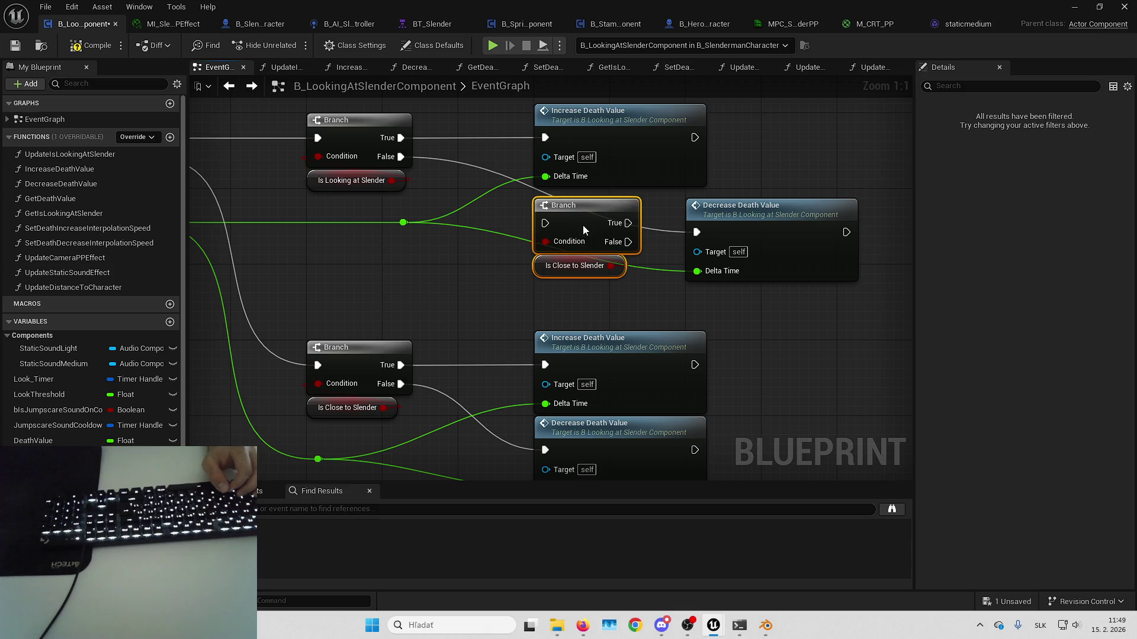
- Wire Is Looking at Slender's False into the new branch, its False into Decrease Death Value, and compile
left_click_drag(400, 157, 592, 233)
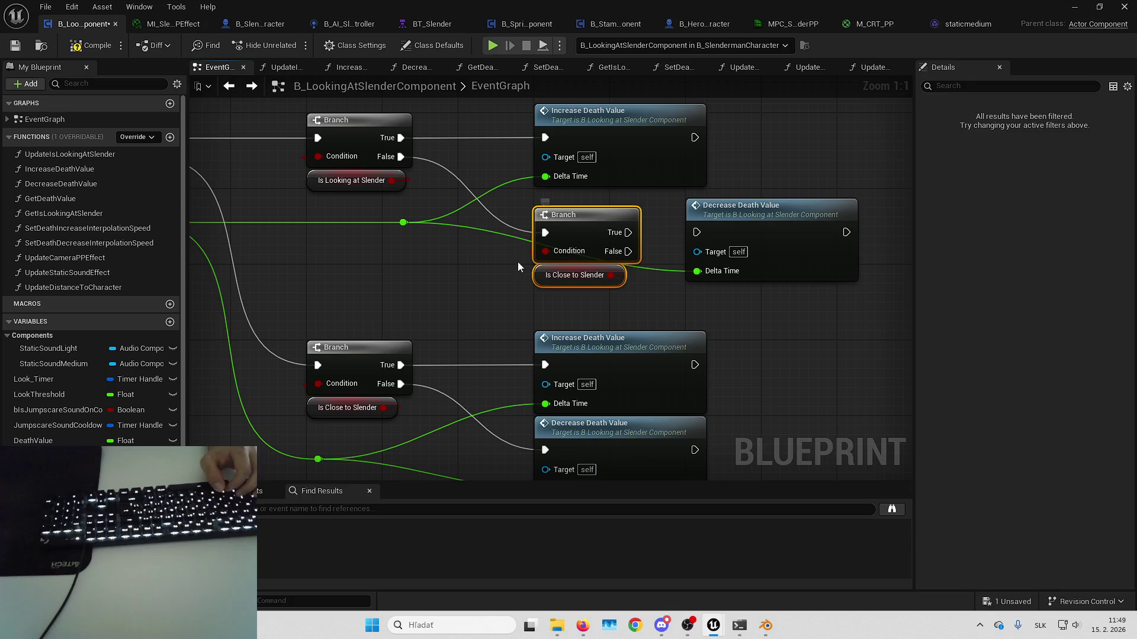
left_click_drag(517, 261, 477, 253)
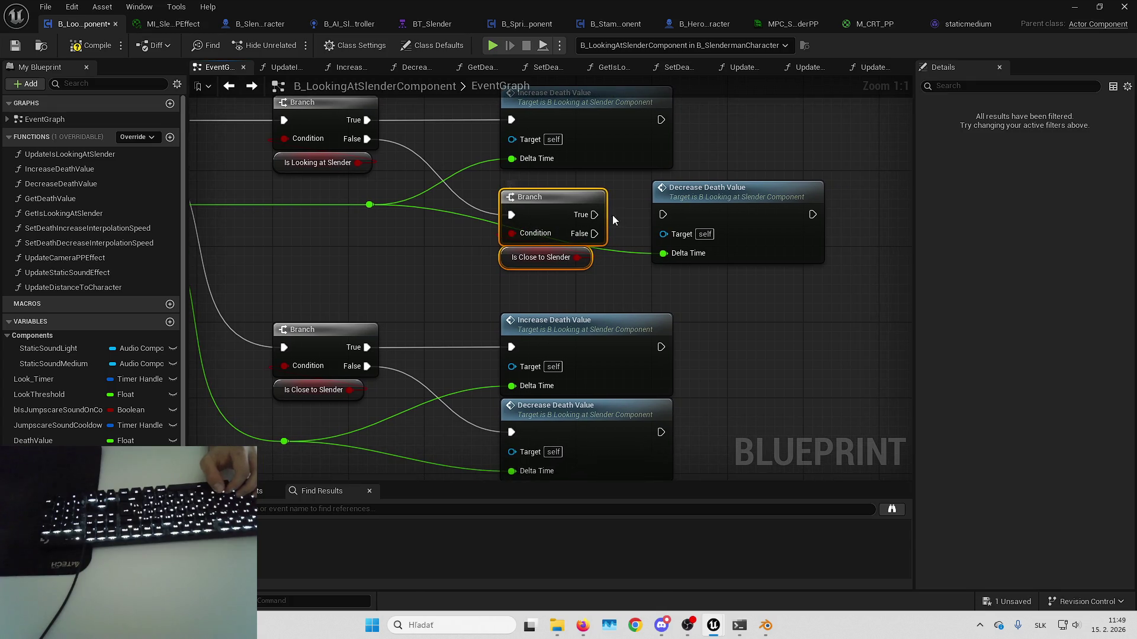
left_click(630, 216)
left_click_drag(594, 233, 662, 214)
mouse_move(744, 277)
left_mouse_down()
mouse_move(769, 301)
mouse_move(535, 237)
mouse_move(602, 324)
left_mouse_up()
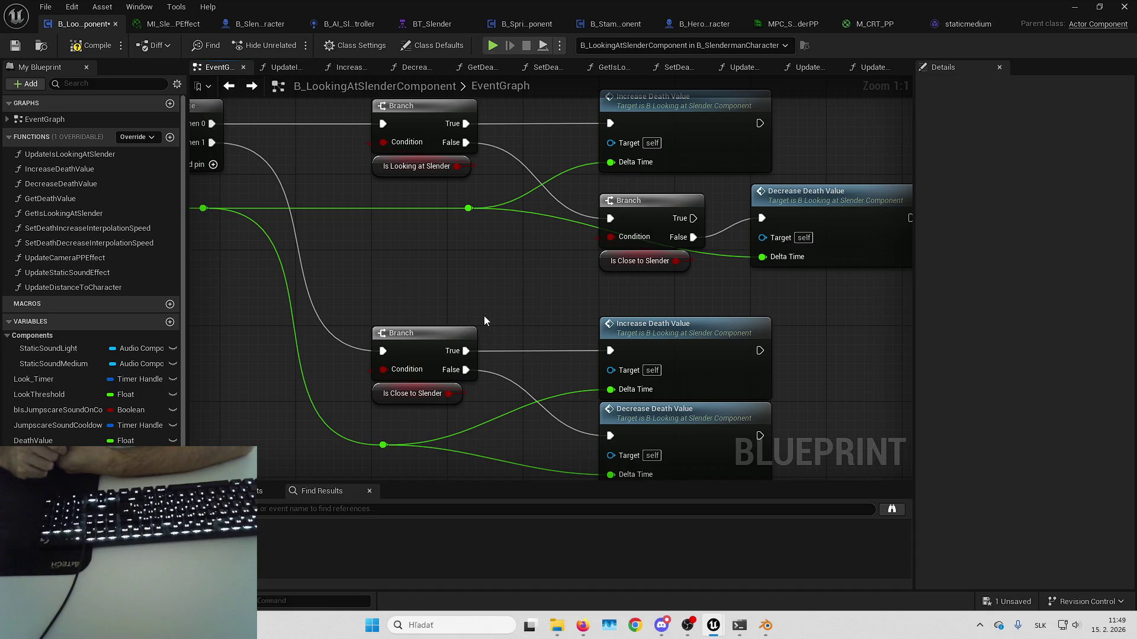
left_click(88, 39)
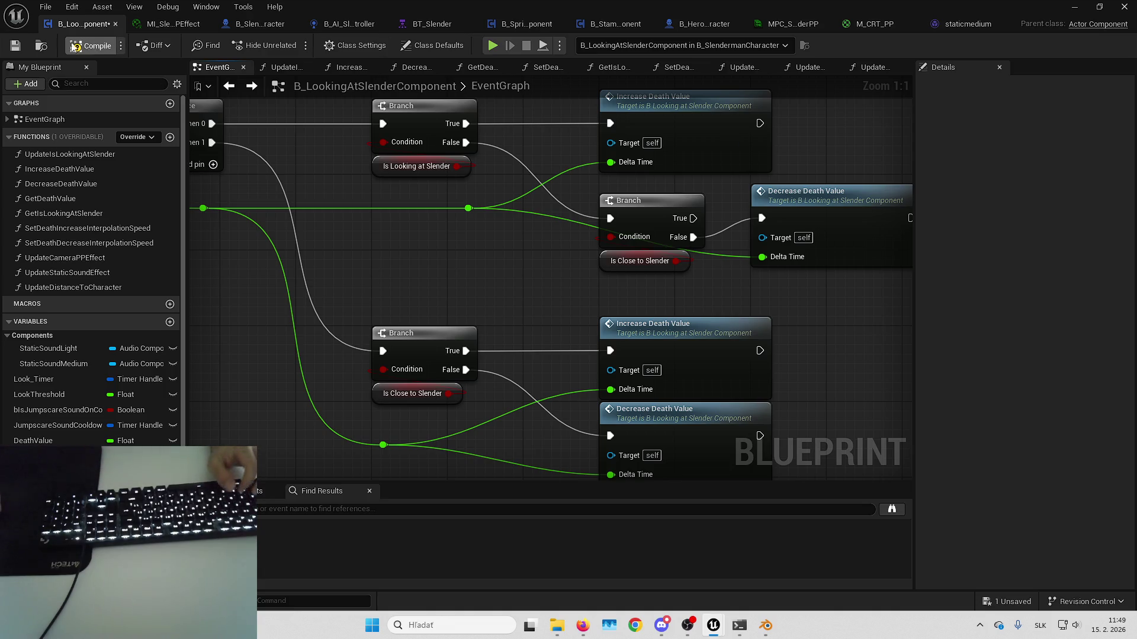
key("alt+p")
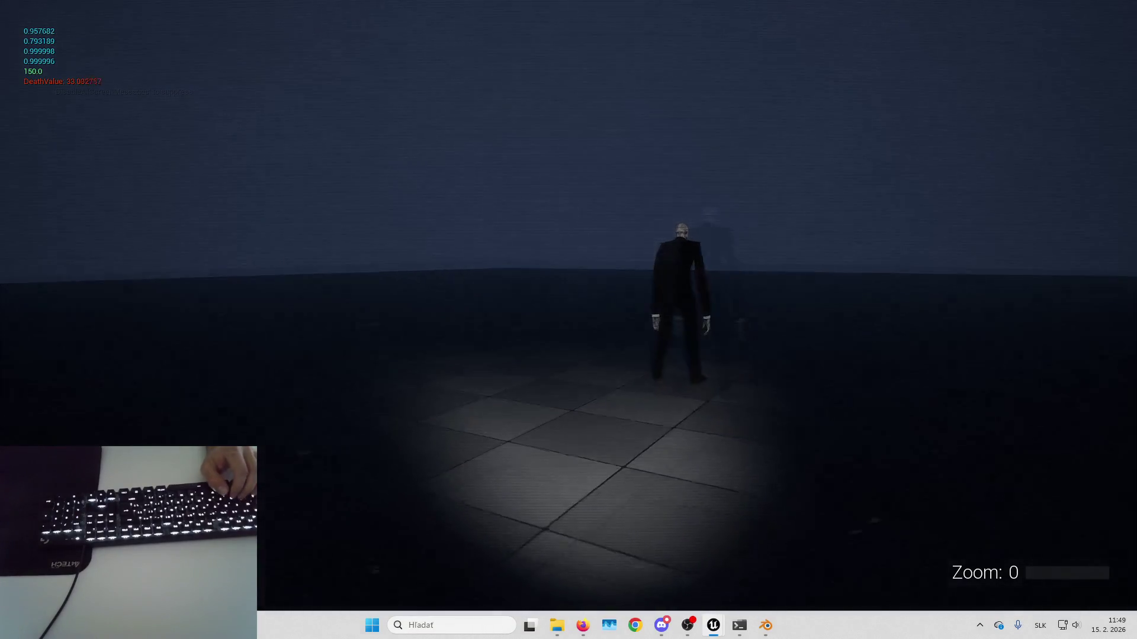
- Return to the Blueprint editor mid-playtest and watch Slenderman's component execute live
key("alt+Tab")
left_click_drag(581, 311, 576, 283)
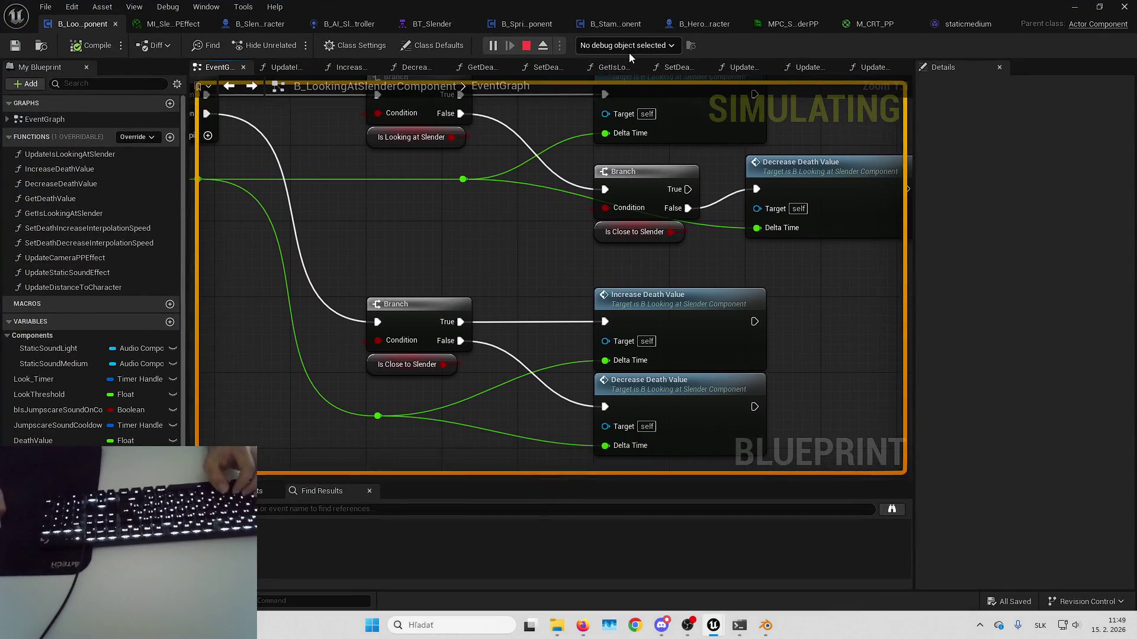
left_click(639, 73)
- Stop the simulation and paste an Is Looking at Slender branch beside Decrease Death Value
key("Escape")
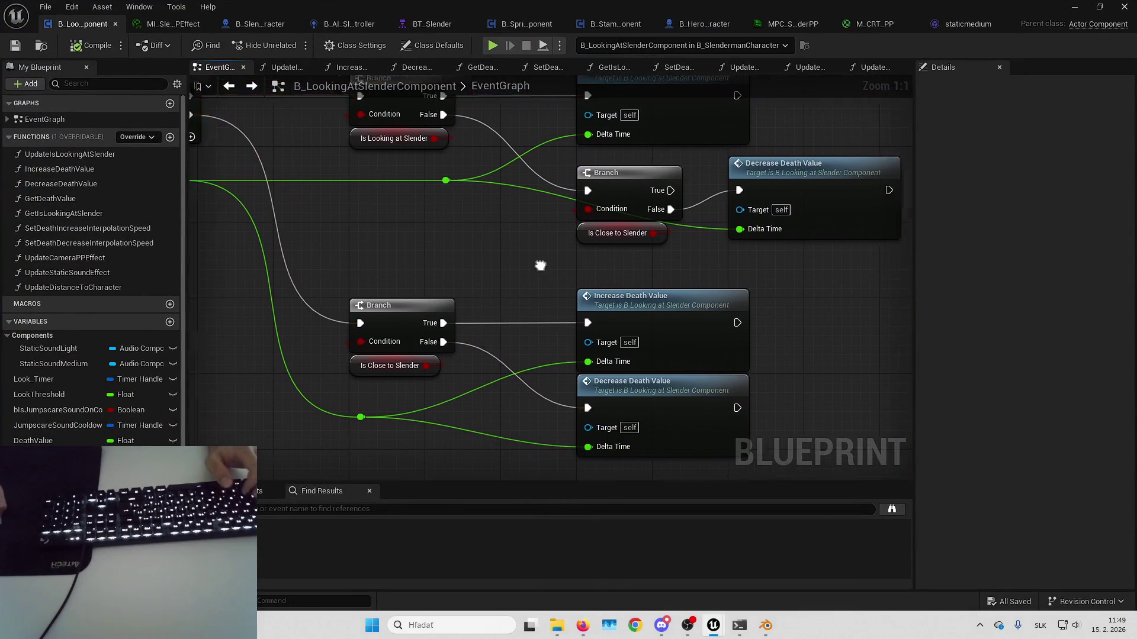
left_click_drag(473, 290, 464, 196)
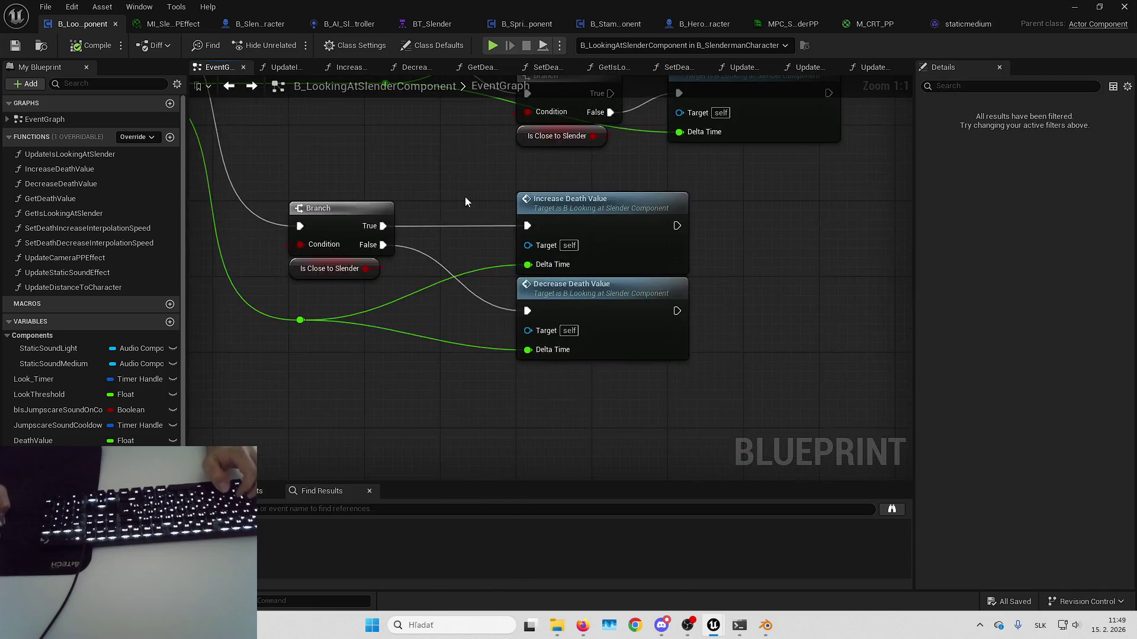
mouse_move(592, 308)
left_mouse_down()
mouse_move(770, 318)
mouse_move(745, 309)
left_mouse_up()
key("ctrl+v")
left_click_drag(519, 362, 518, 311)
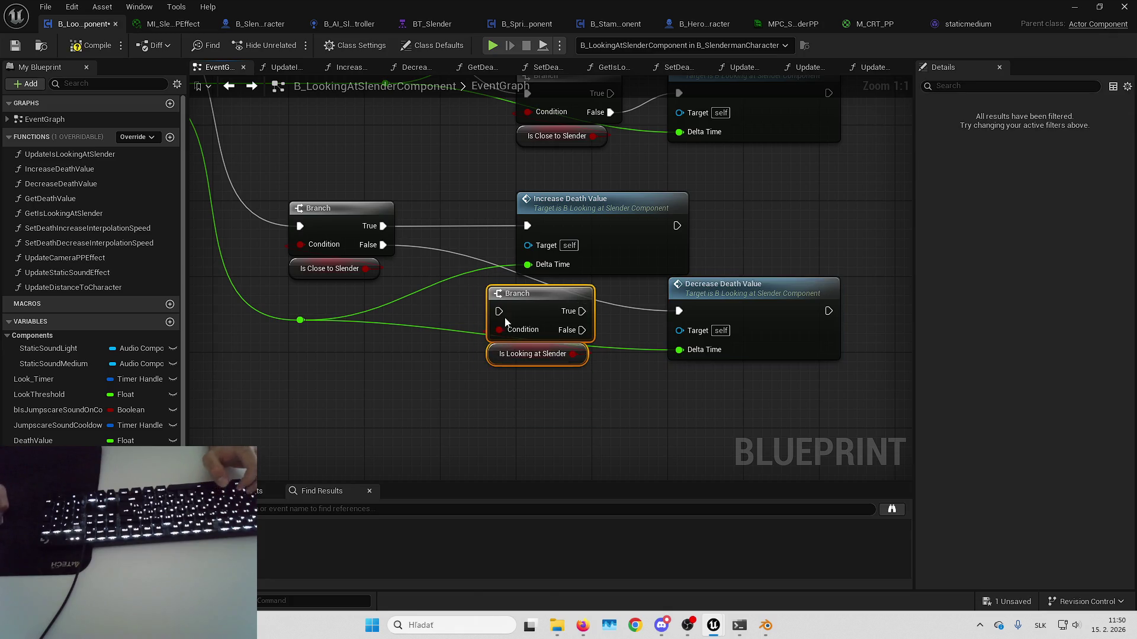
- Wire Is Close to Slender's False into the new branch and its False into Decrease Death Value
left_click_drag(531, 398, 566, 397)
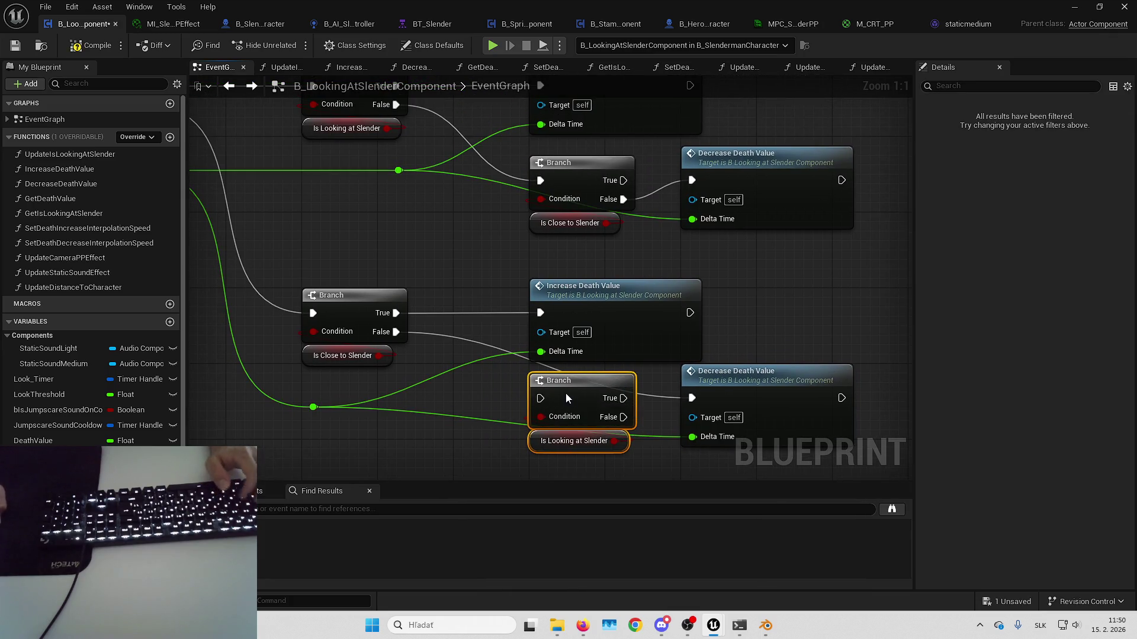
mouse_move(388, 336)
left_mouse_down()
mouse_move(533, 382)
mouse_move(540, 398)
mouse_move(556, 382)
left_mouse_up()
left_click_drag(623, 408, 691, 398)
left_click(757, 352)
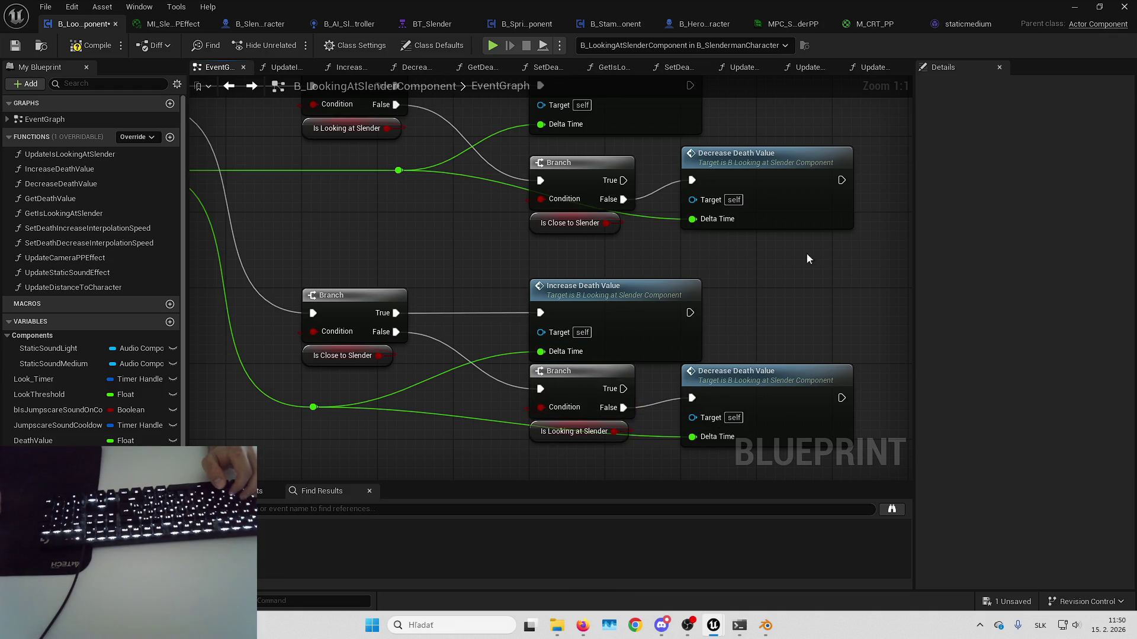
mouse_move(431, 265)
left_mouse_down()
mouse_move(406, 178)
mouse_move(467, 324)
left_mouse_up()
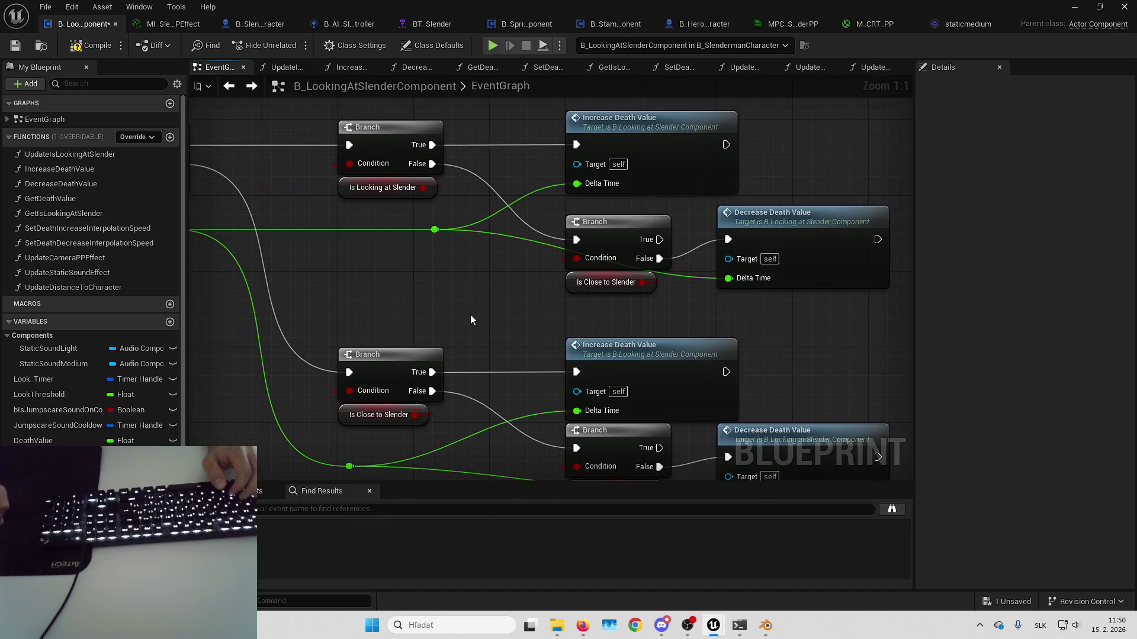
- Compile and save the component, then return to the running game
left_click(81, 47)
key("ctrl+s")
left_click_drag(727, 362, 630, 270)
left_click(1072, 6)
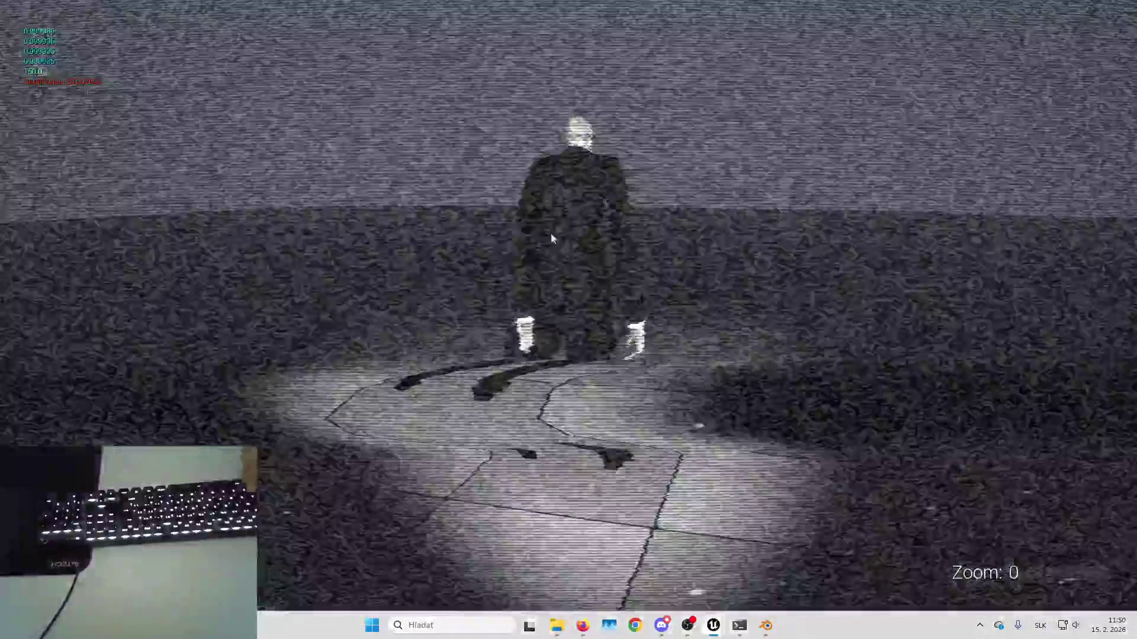
- End the play session and bring the Blueprint editor back from the taskbar preview
key("Escape")
mouse_move(712, 615)
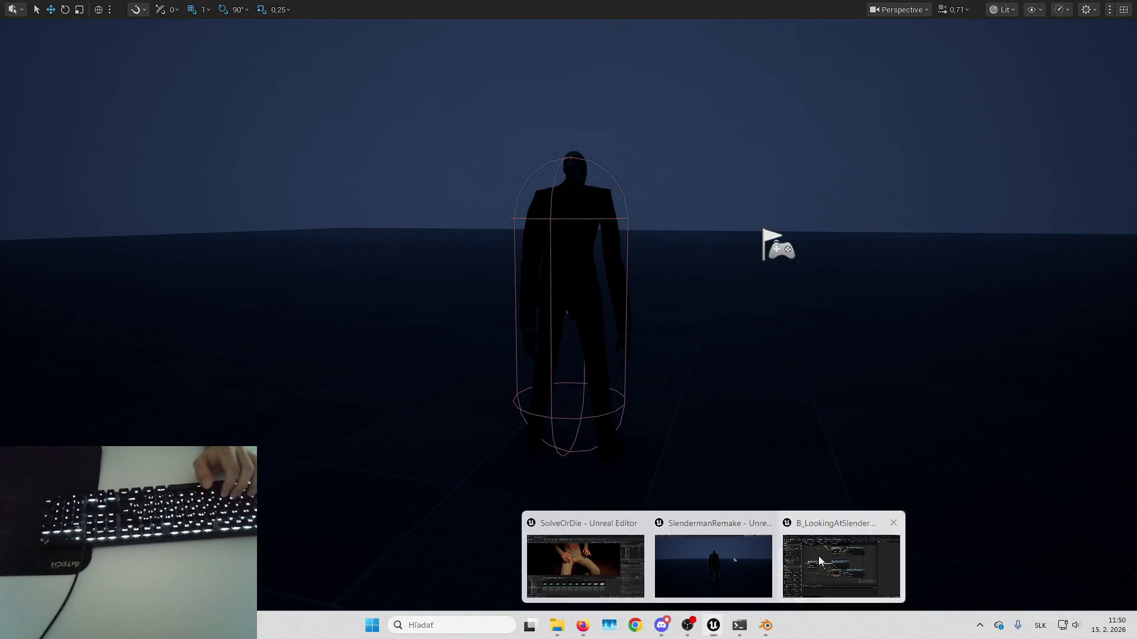
left_click(853, 569)
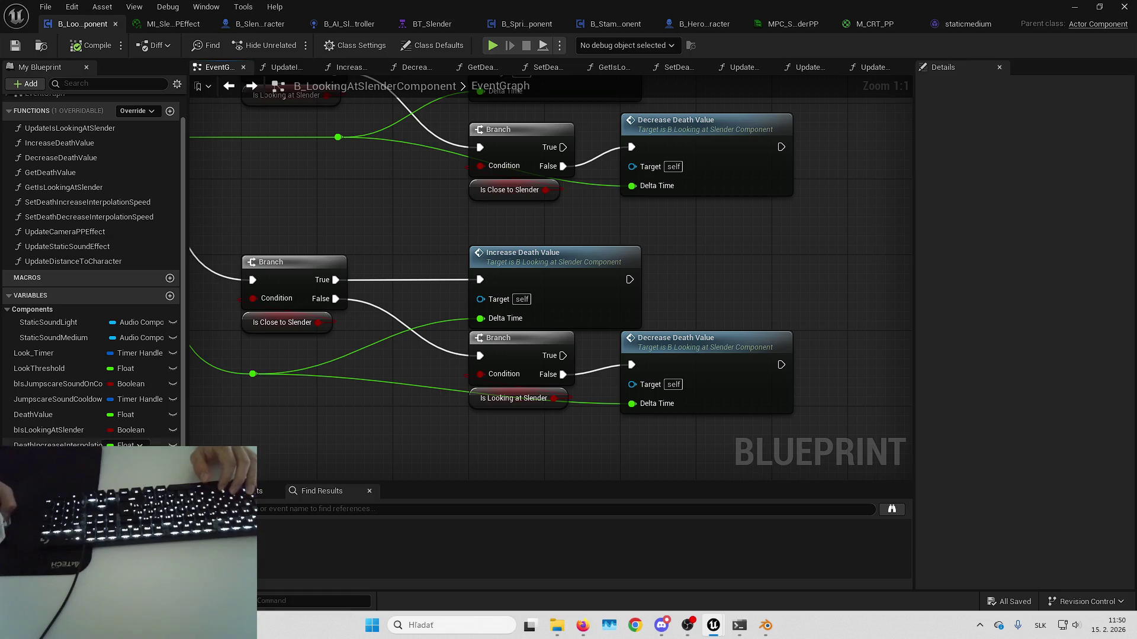
- Set DeathIncreaseInterpolationSpeed's default to 0,6 and DeathDecreaseInterpolationSpeed's to 0,8
left_click_drag(184, 441, 194, 441)
left_click(59, 445)
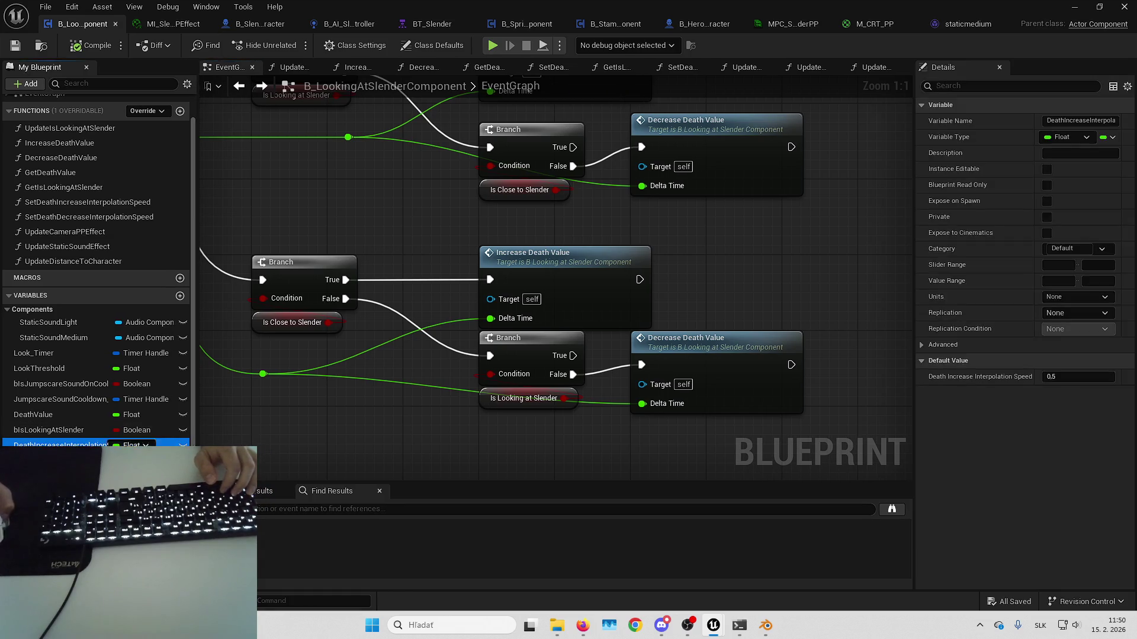
left_click(1065, 377)
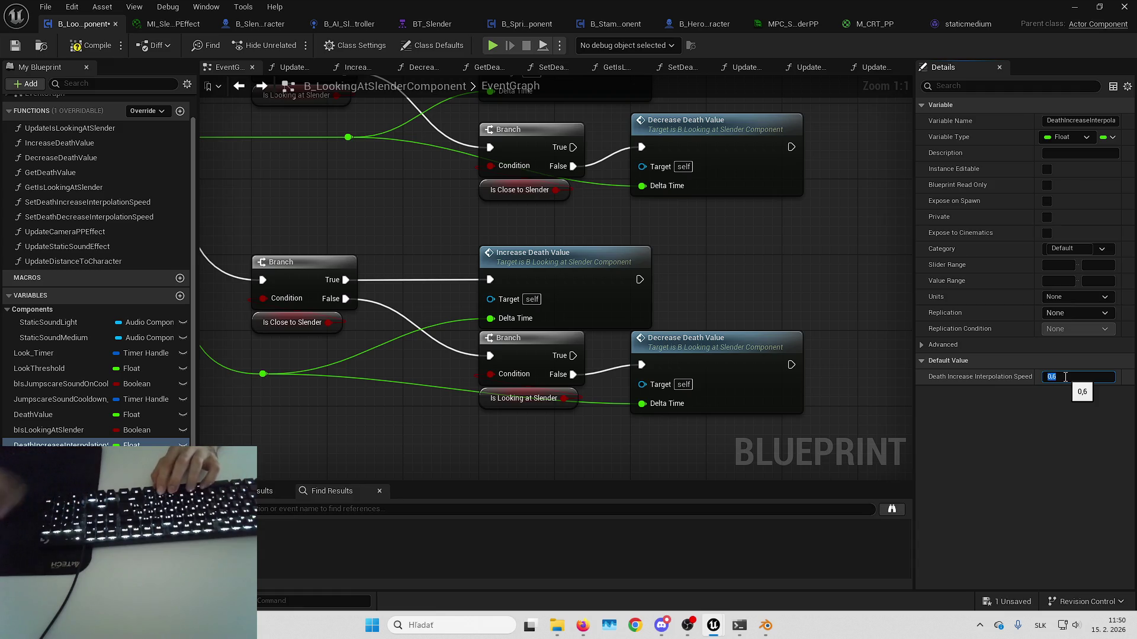
type("0,6")
key("Return")
left_click(60, 461)
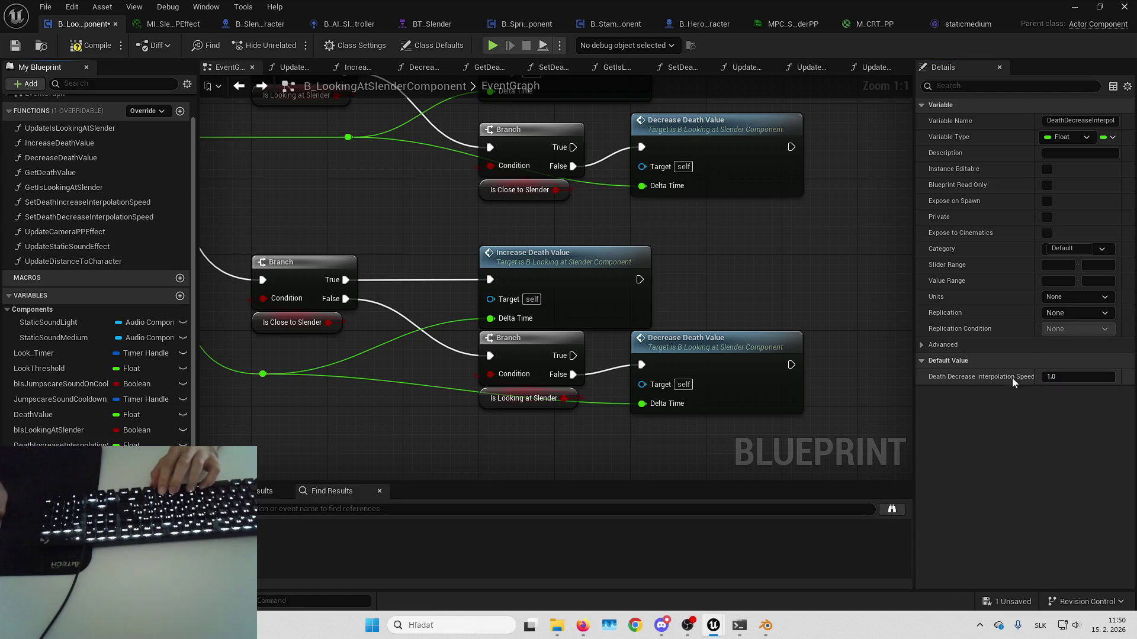
left_click(1052, 377)
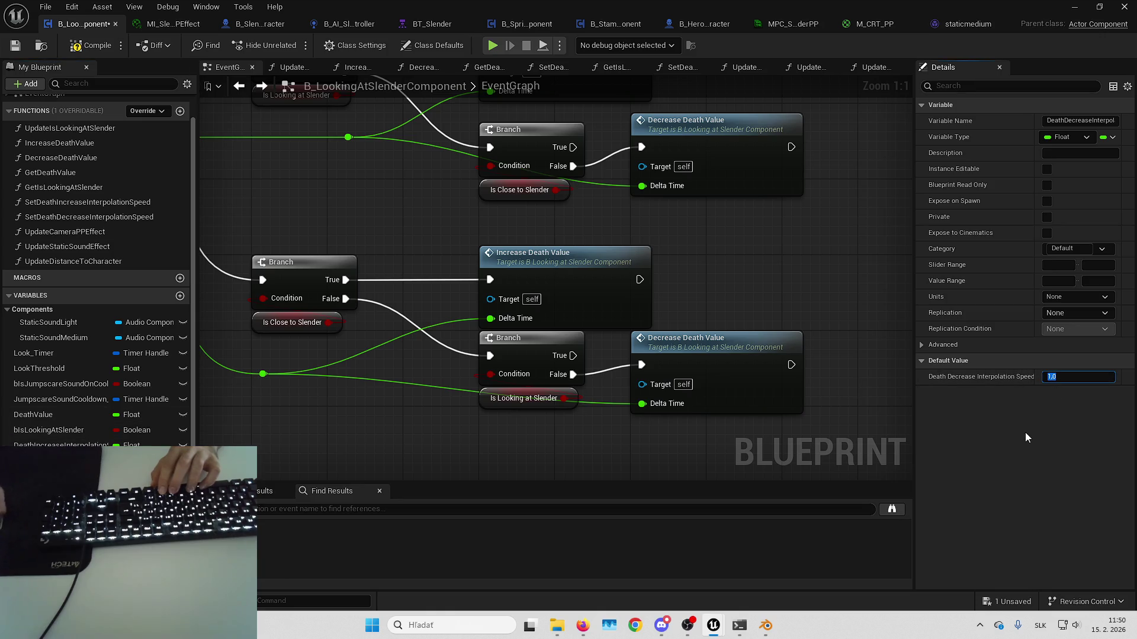
type("0,8")
key("Return")
- Save the component and hide the Blueprint editor to return to the level
left_click(1006, 601)
key("Return")
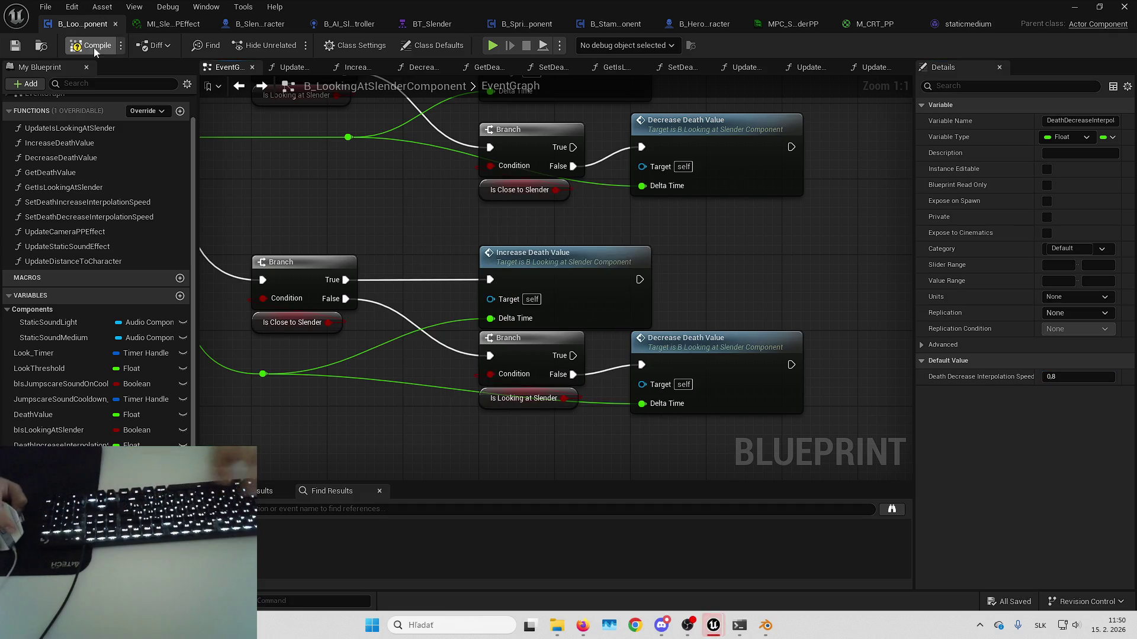
left_click(1075, 7)
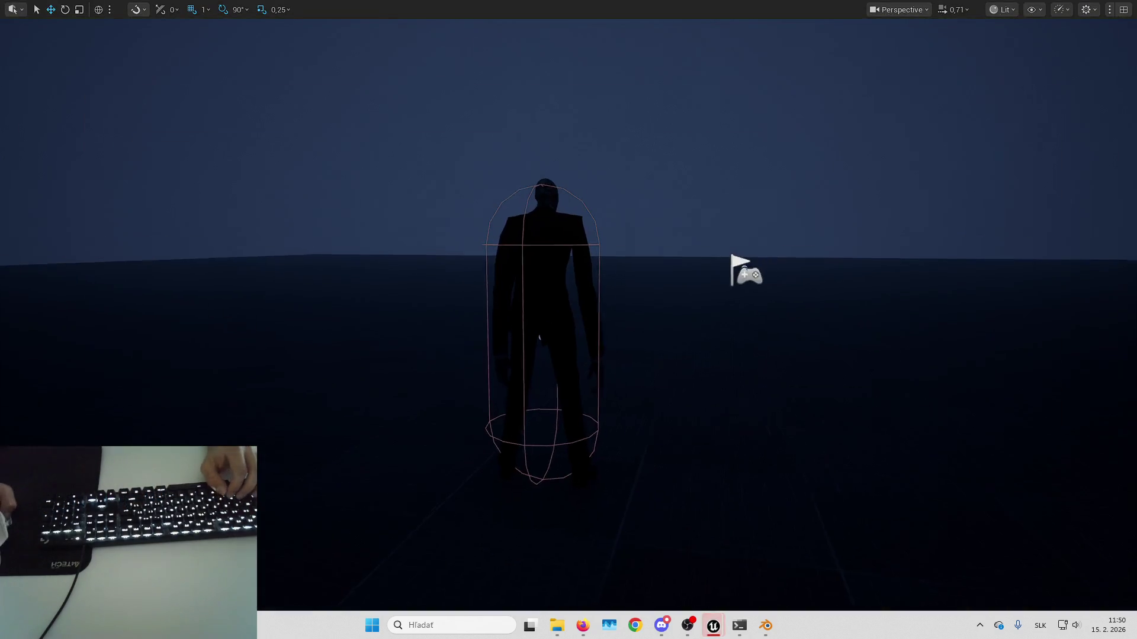
- Playtest the new interpolation speeds, then stop and restore the full level editor layout
key("alt+p")
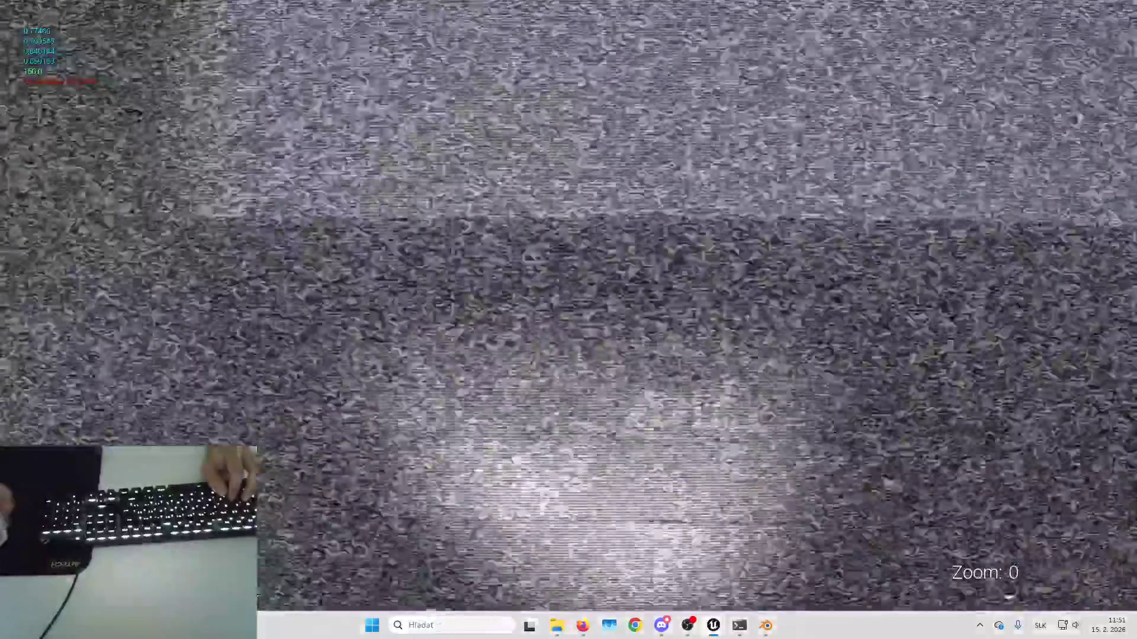
key("Escape")
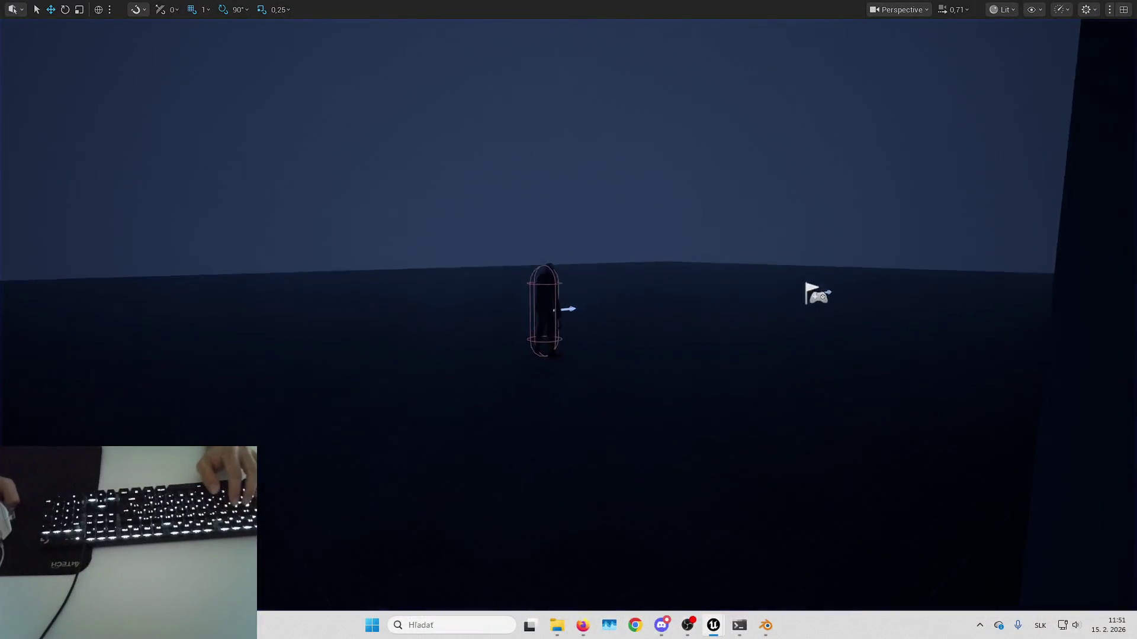
key("F11")
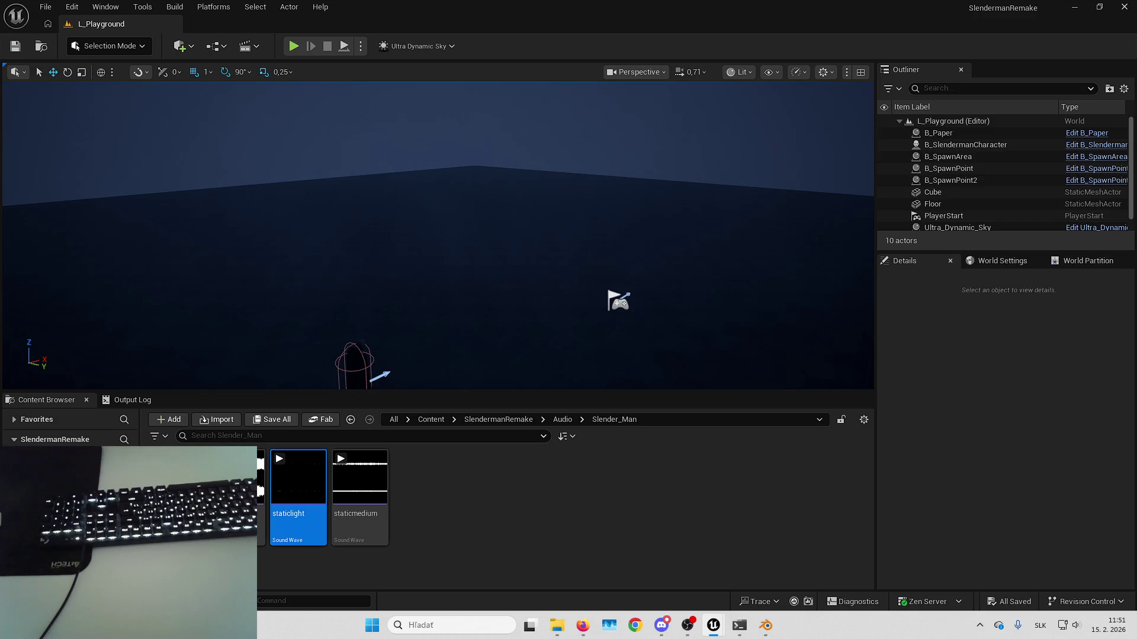
- Browse the Content Browser from SlendermanRemake into the Blueprints > AI folder
mouse_move(502, 305)
left_mouse_down()
mouse_move(473, 310)
mouse_move(502, 305)
left_mouse_up()
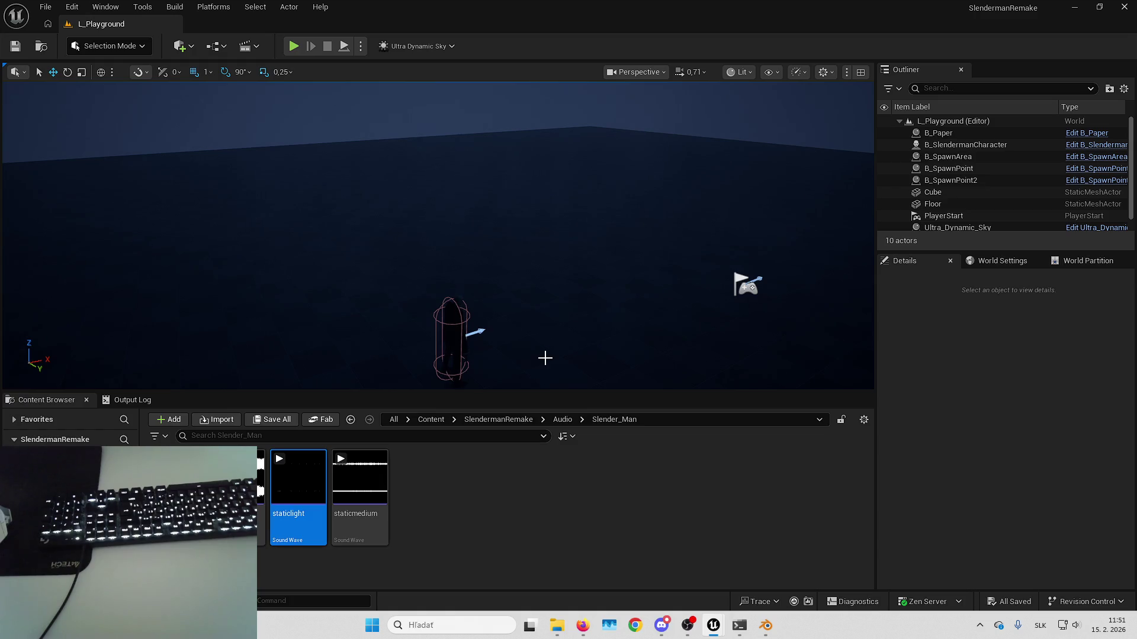
left_click_drag(544, 358, 561, 346)
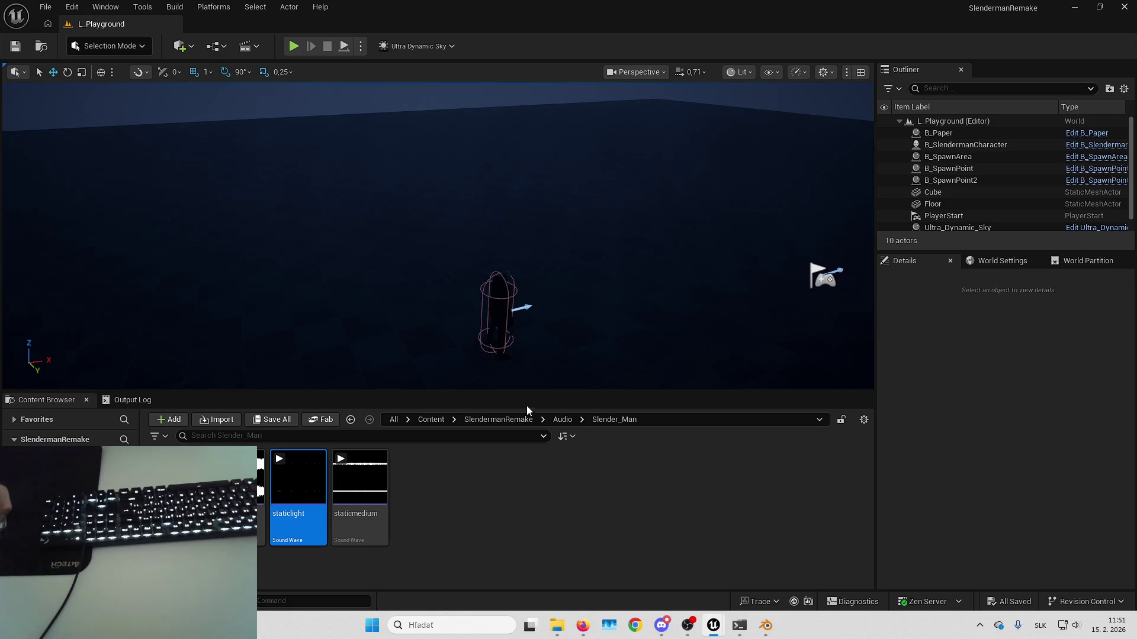
left_click(499, 419)
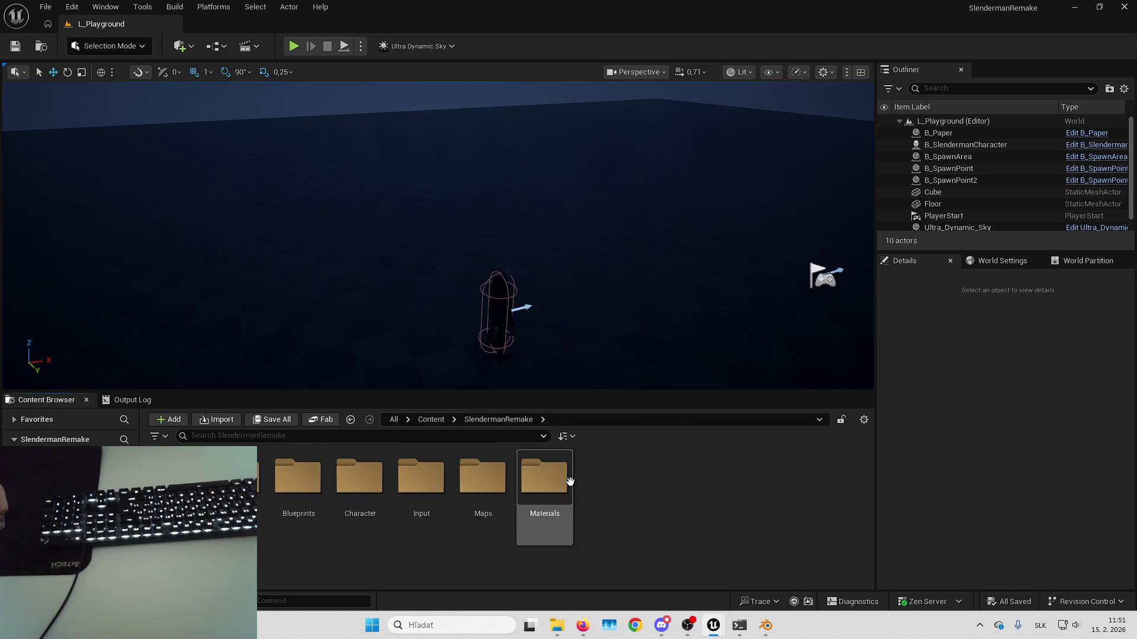
left_click(269, 486)
double_click(269, 486)
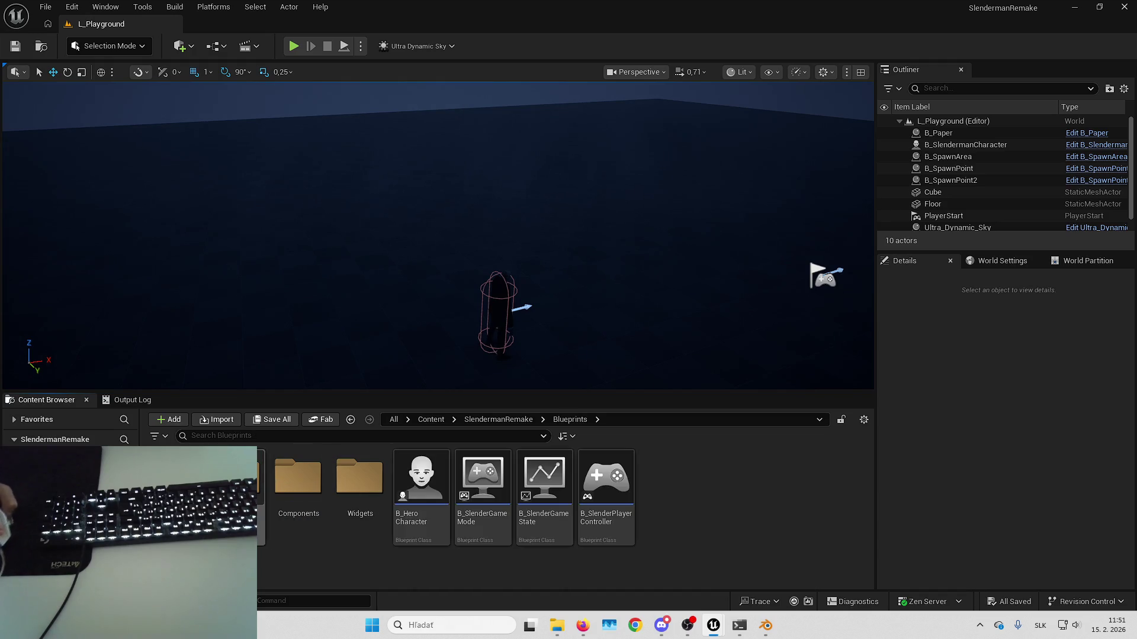
double_click(249, 486)
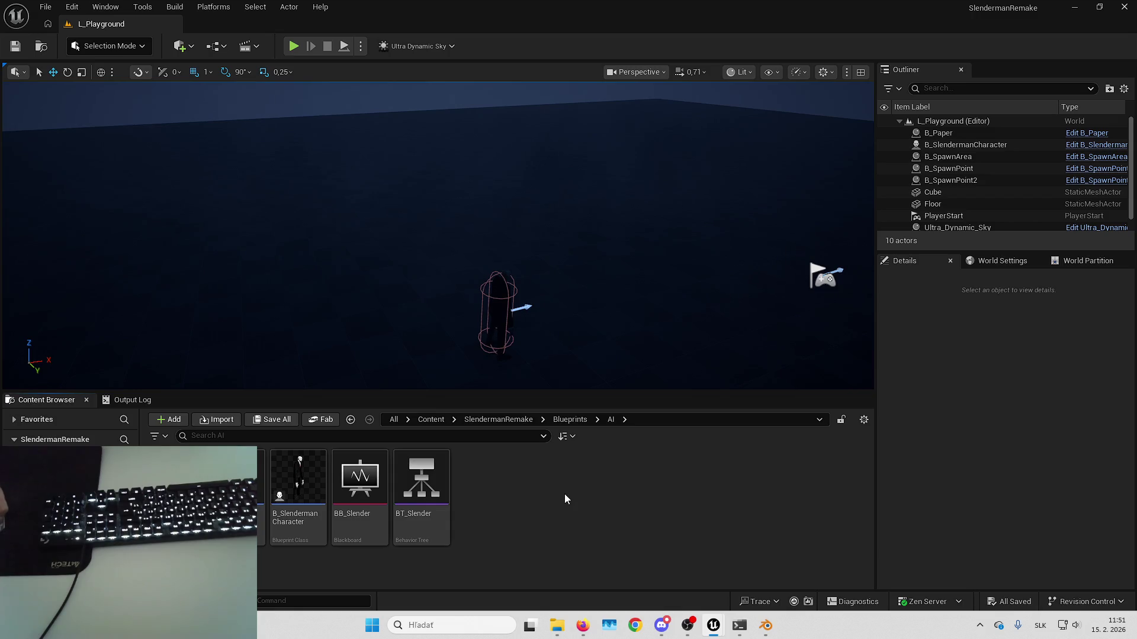
mouse_move(1114, 628)
- Open BT_Slender and add a Selector node beneath ROOT
double_click(446, 480)
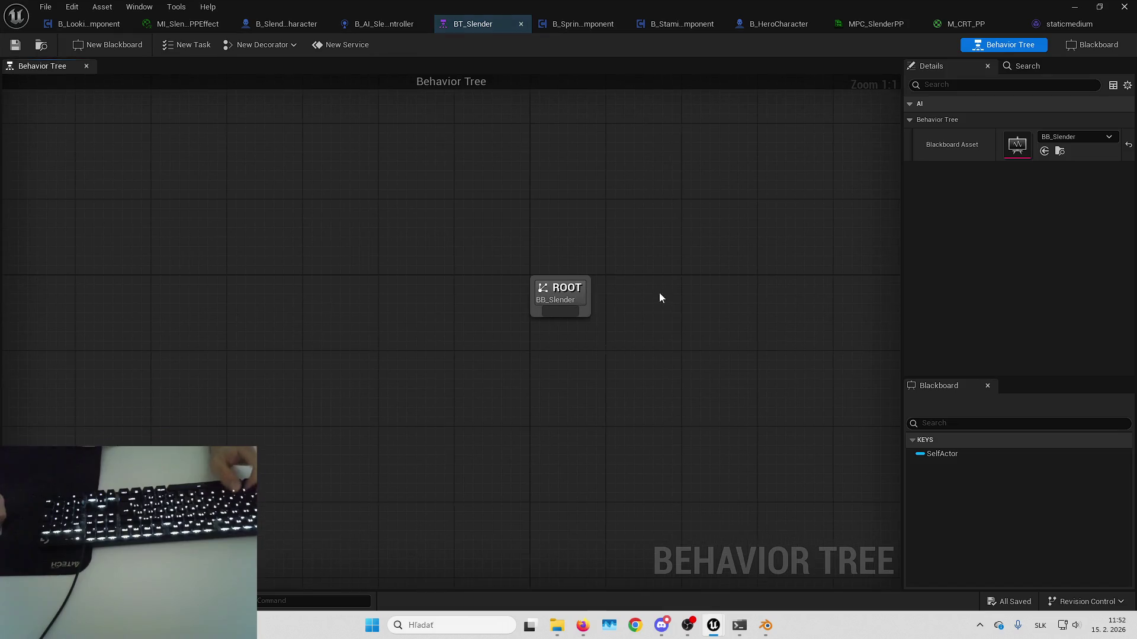
left_click_drag(560, 310, 566, 355)
type("se")
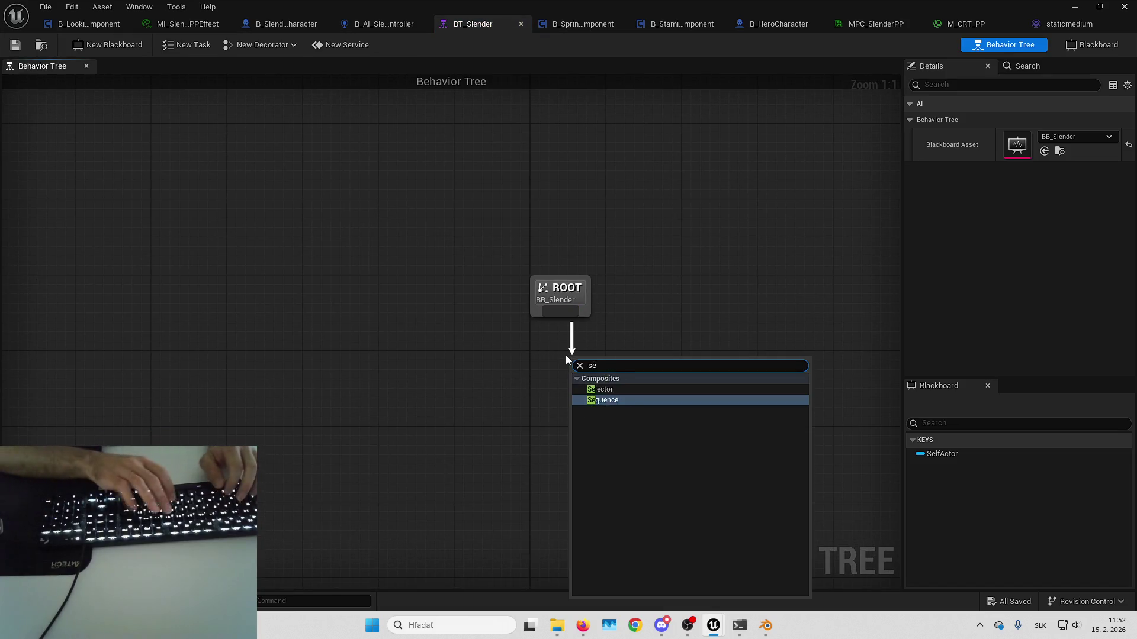
key("BackSpace")
type("lender")
key("ctrl+a")
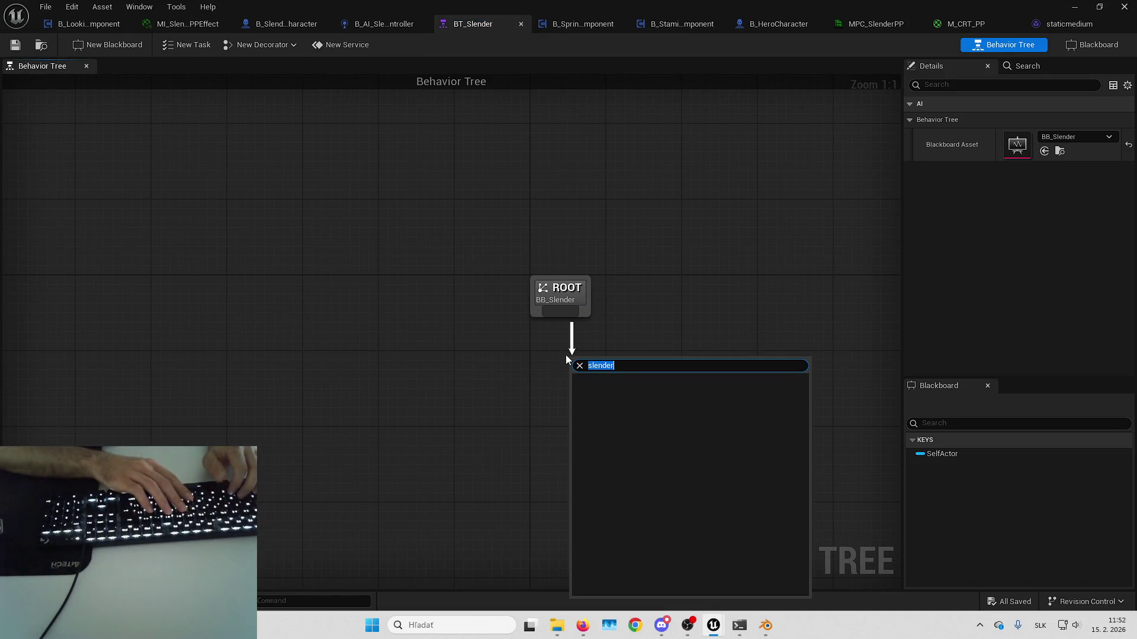
key("BackSpace")
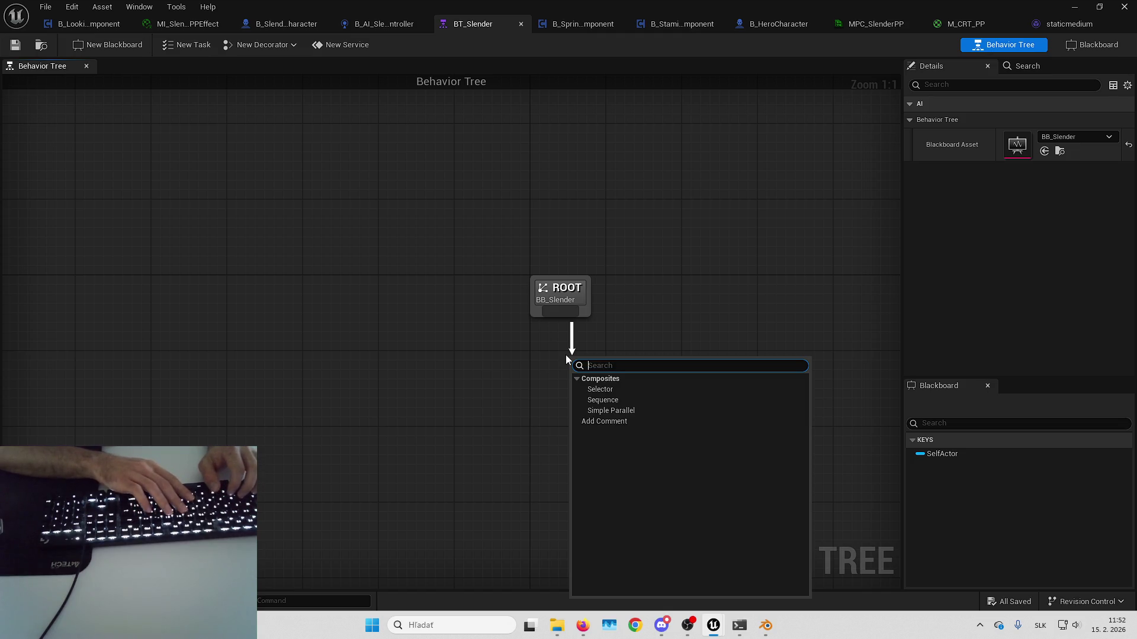
type("sel")
key("Return")
- Position the Selector directly under ROOT and save the behavior tree
mouse_move(566, 354)
left_mouse_down()
mouse_move(595, 319)
mouse_move(667, 323)
mouse_move(632, 325)
left_mouse_up()
left_click(718, 304)
mouse_move(718, 303)
left_mouse_down()
mouse_move(720, 283)
mouse_move(695, 292)
mouse_move(673, 195)
mouse_move(714, 277)
left_mouse_up()
left_click(616, 204)
left_click_drag(716, 337, 729, 256)
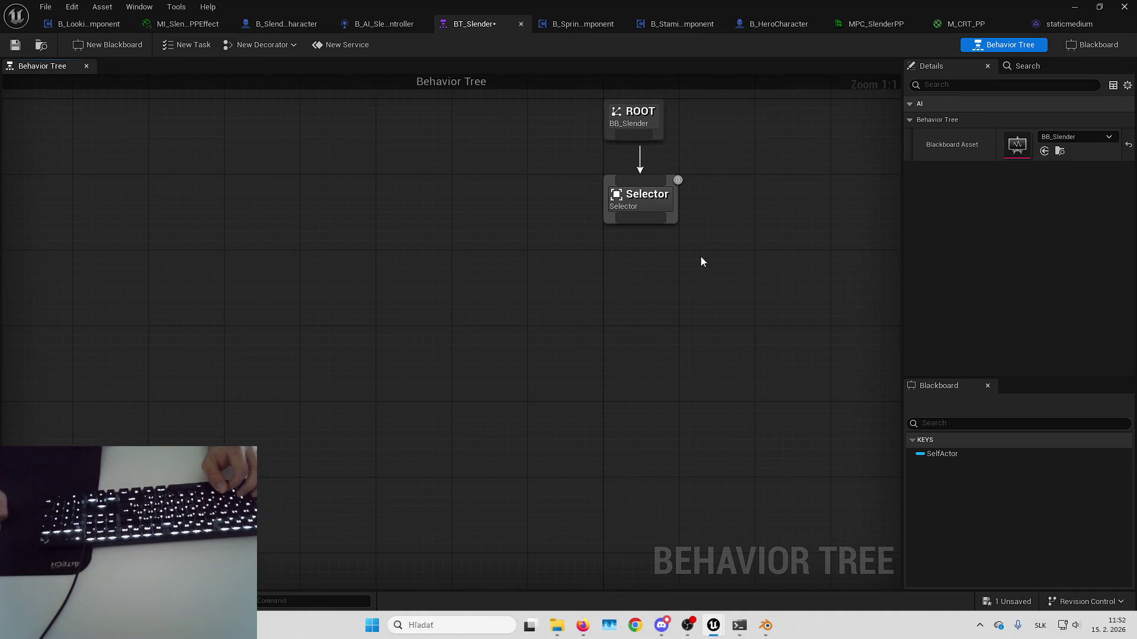
left_click(1014, 602)
key("Return")
- Try pulling child nodes off the Selector, cancelling each, and recentre the tree
left_click_drag(801, 391, 750, 402)
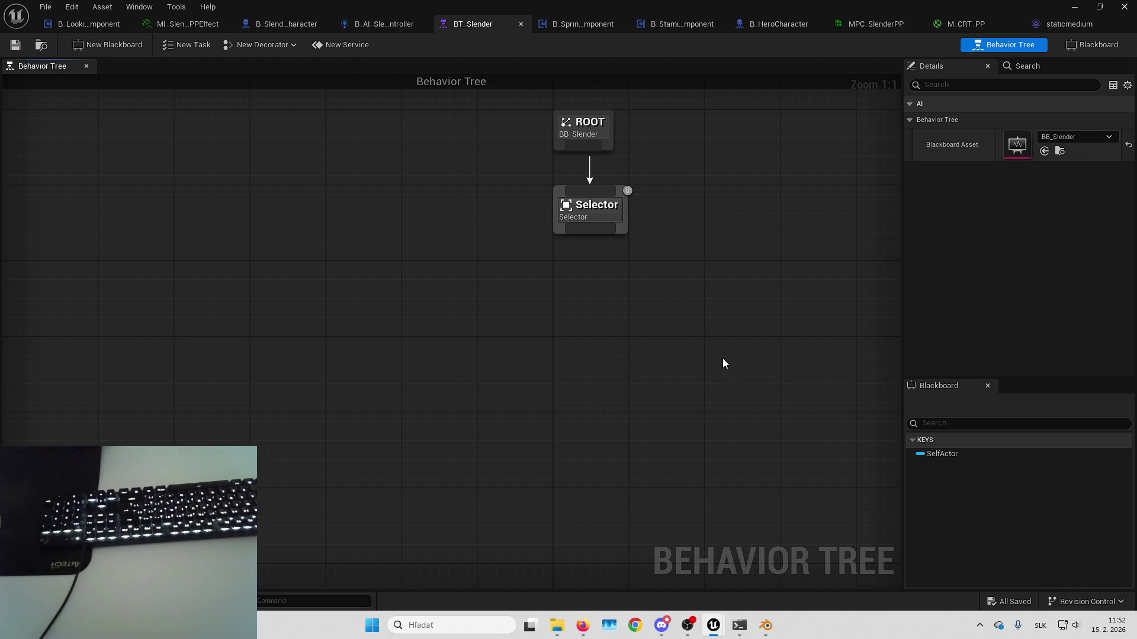
left_click_drag(685, 199, 747, 201)
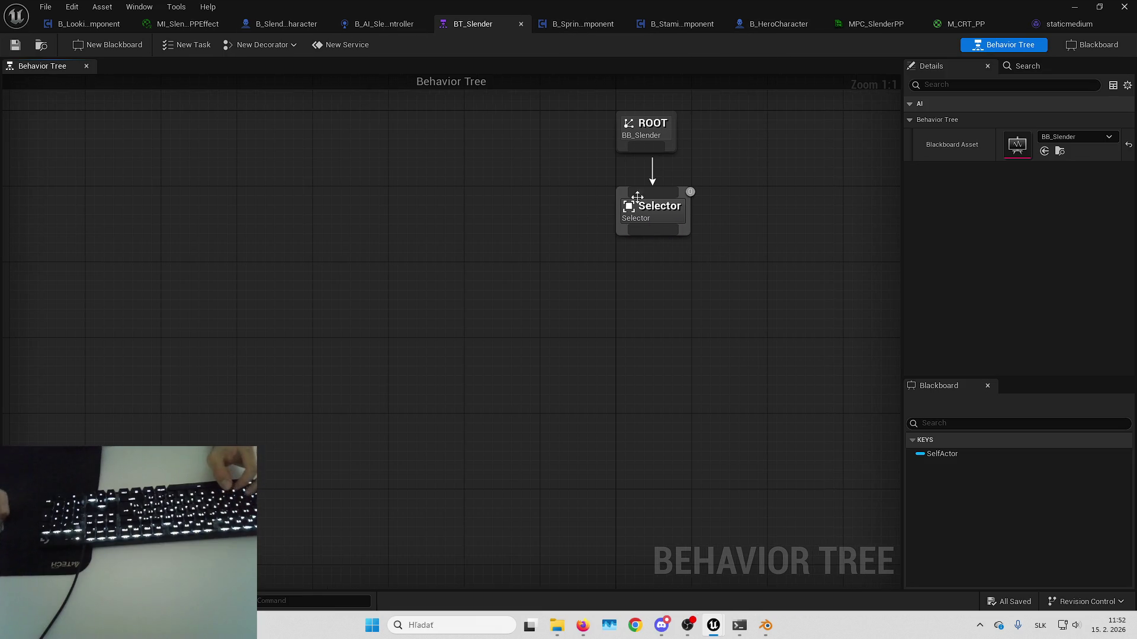
left_click_drag(652, 231, 544, 305)
left_click(643, 236)
left_click_drag(651, 231, 799, 331)
left_click(727, 304)
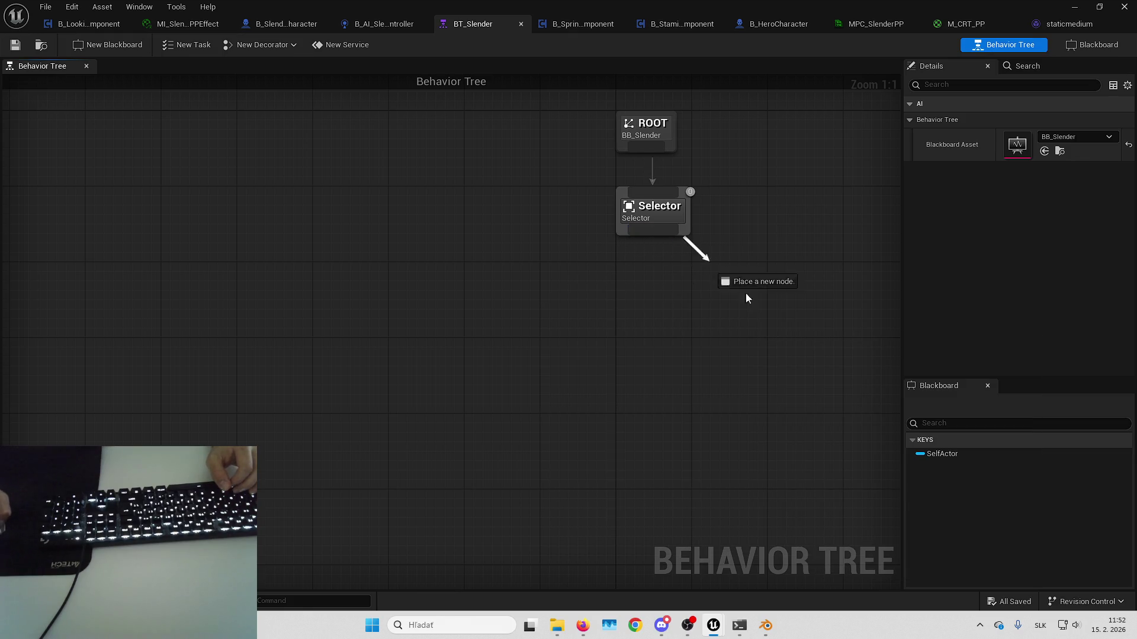
left_click_drag(650, 231, 553, 337)
left_click(642, 302)
mouse_move(664, 242)
left_mouse_down()
mouse_move(633, 320)
mouse_move(611, 302)
mouse_move(779, 180)
mouse_move(763, 233)
mouse_move(655, 270)
left_mouse_up()
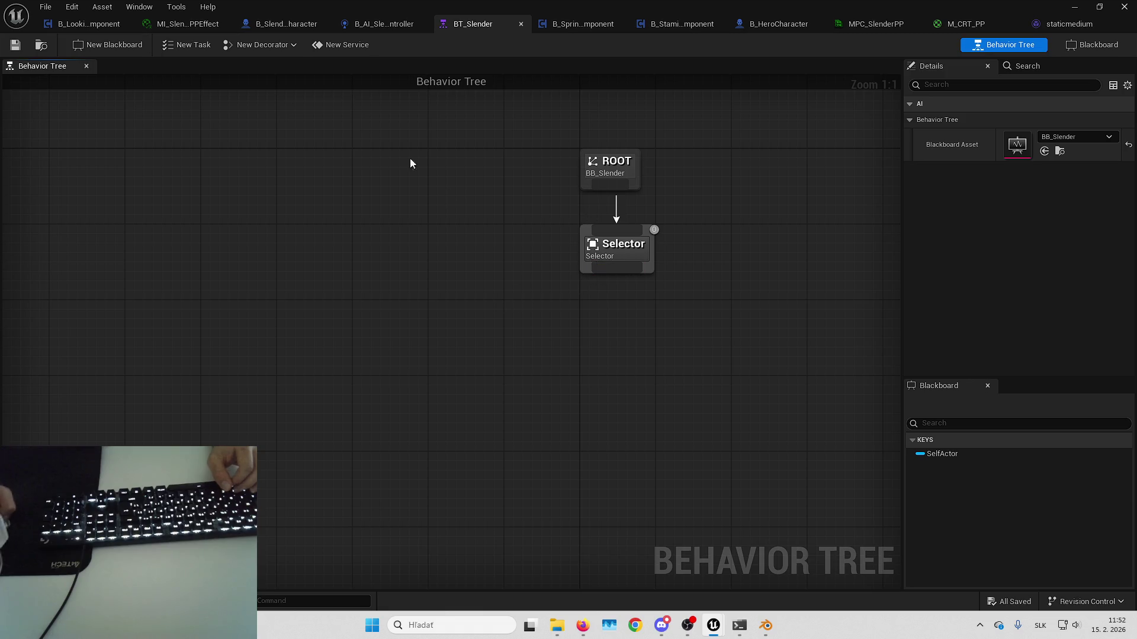
left_click(277, 27)
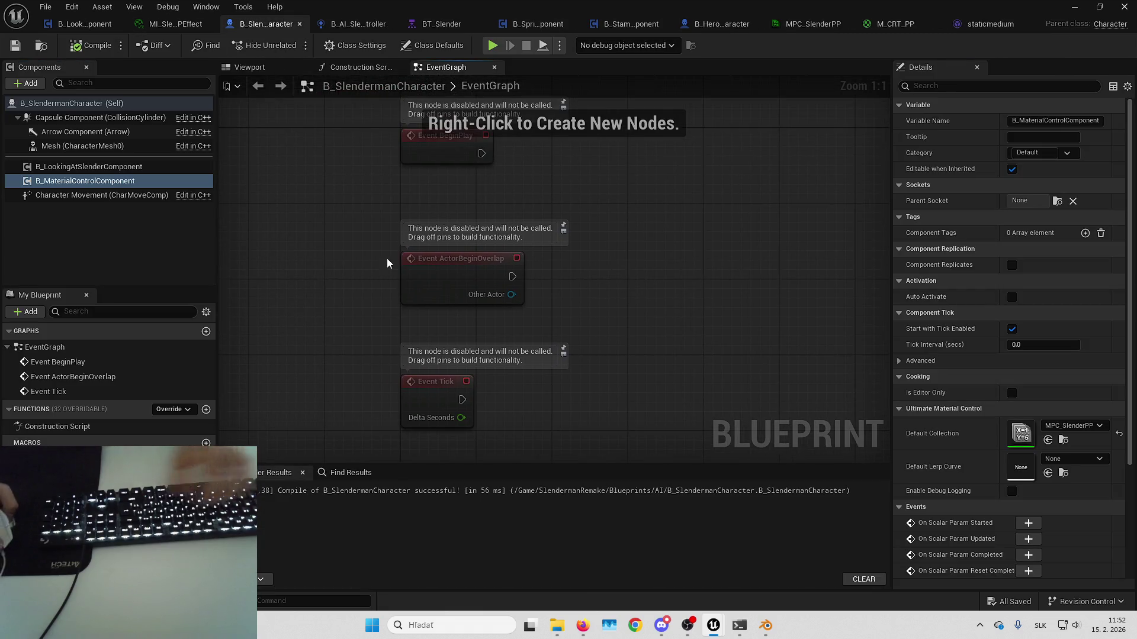
- Delete Event ActorBeginOverlap and Event Tick, keeping only BeginPlay, and compile B_SlendermanCharacter
left_click_drag(487, 328, 538, 413)
key("Delete")
mouse_move(542, 329)
left_mouse_down()
mouse_move(540, 311)
mouse_move(664, 300)
mouse_move(601, 267)
mouse_move(609, 276)
mouse_move(568, 268)
left_mouse_up()
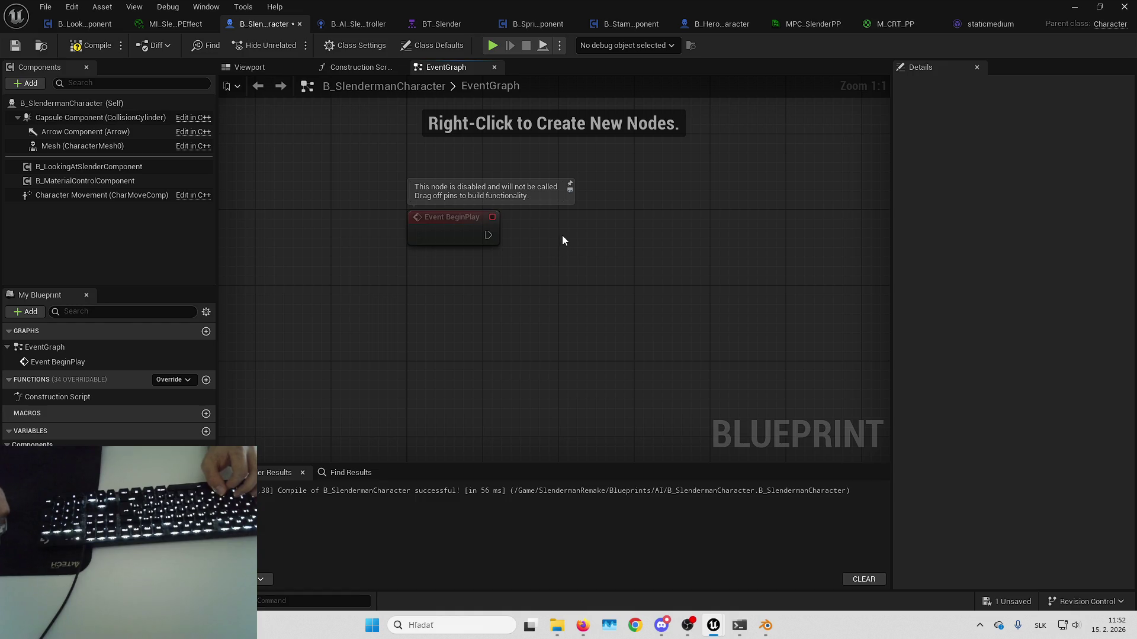
left_click(81, 48)
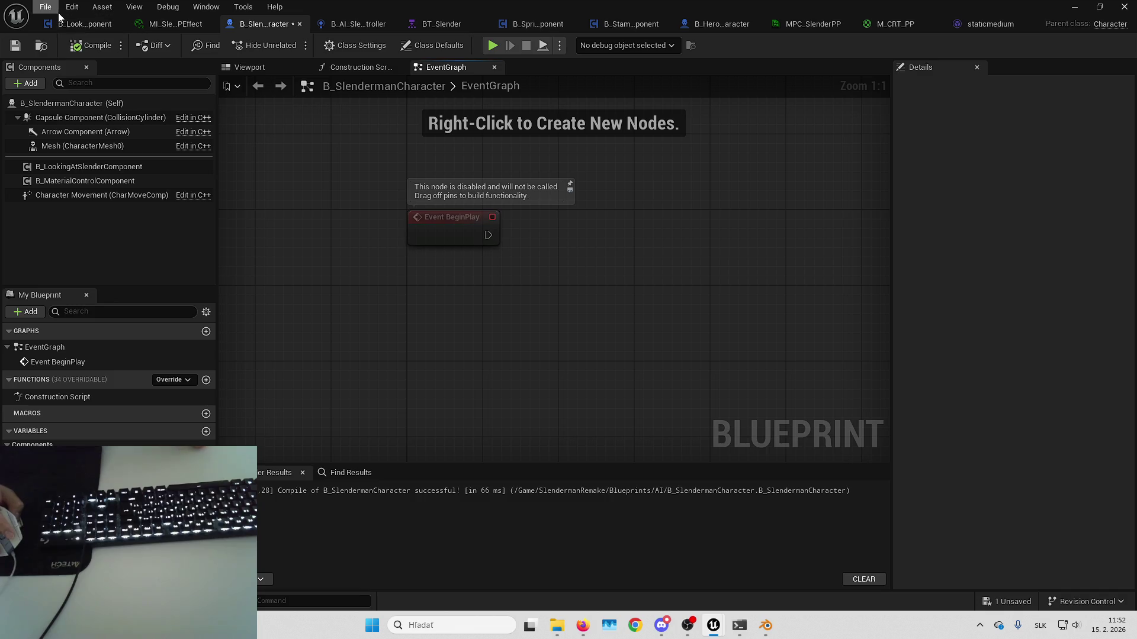
left_click(83, 24)
scroll(444, 236, "down", 5)
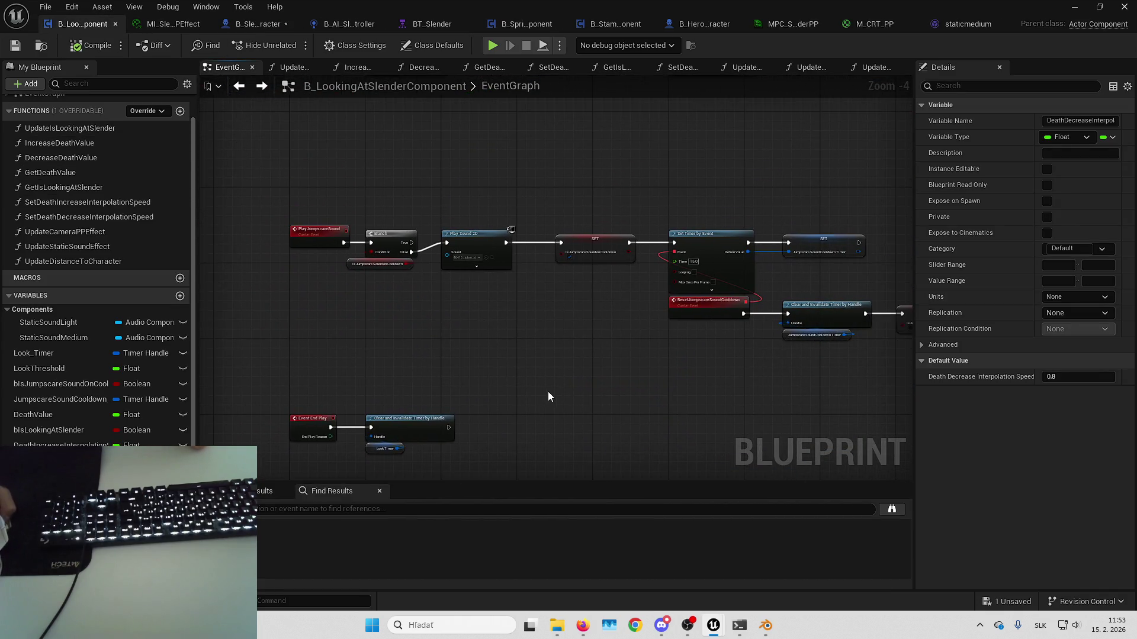
- Push the Branch and jumpscare sound nodes of the CheckLook chain further right
mouse_move(548, 392)
left_mouse_down()
mouse_move(514, 410)
mouse_move(552, 350)
mouse_move(582, 400)
mouse_move(546, 297)
mouse_move(614, 292)
mouse_move(613, 330)
mouse_move(497, 312)
mouse_move(492, 347)
left_mouse_up()
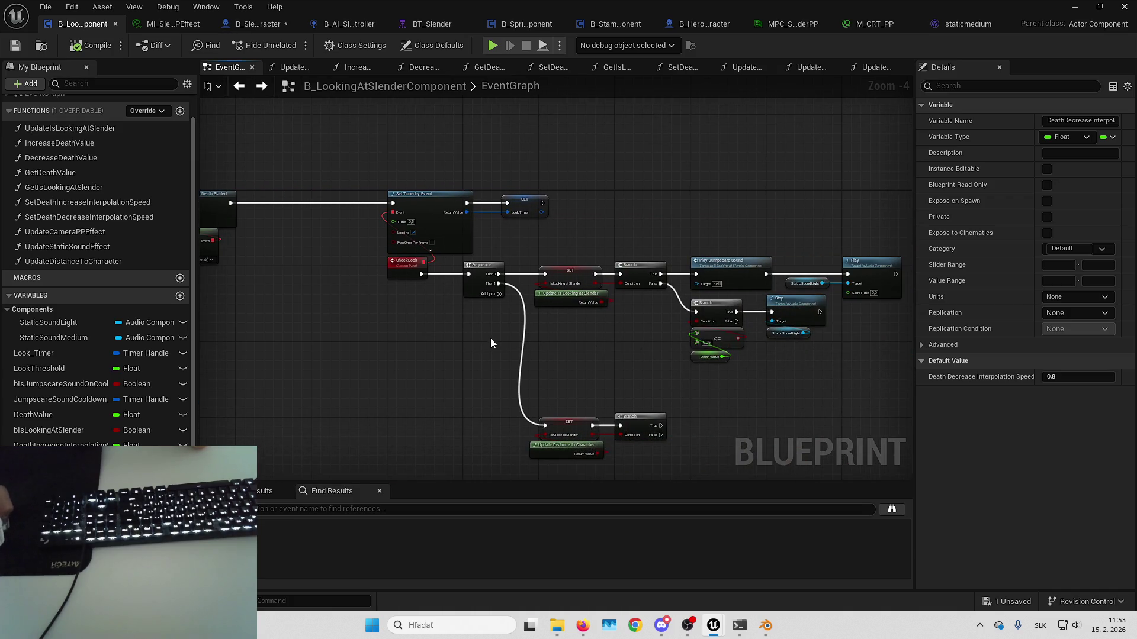
scroll(507, 338, "up", 2)
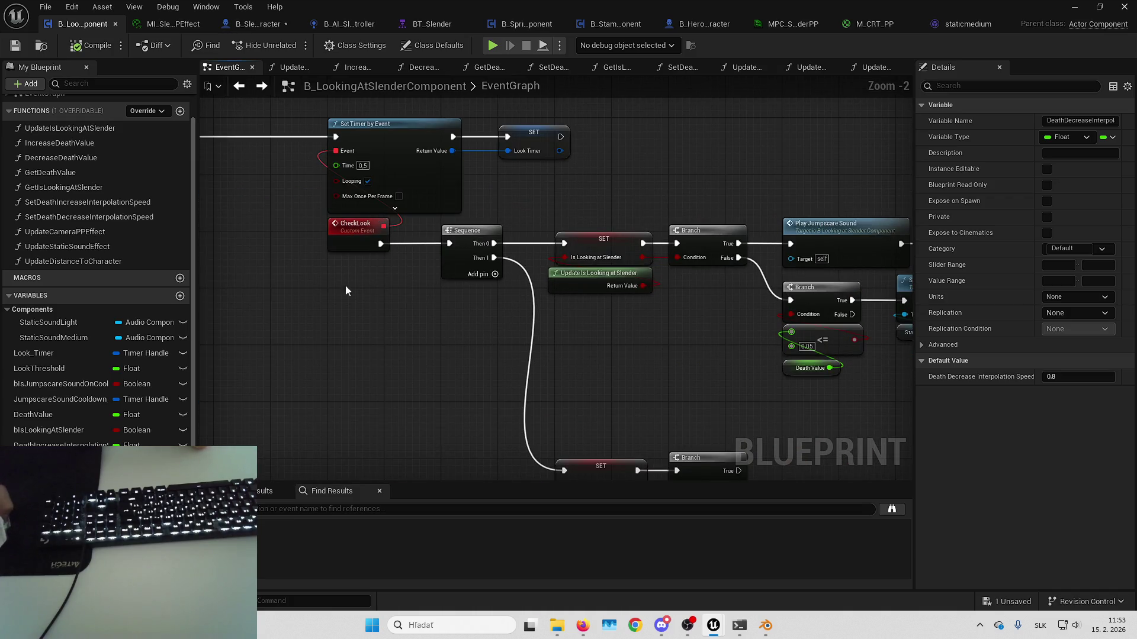
left_click_drag(890, 215, 823, 219)
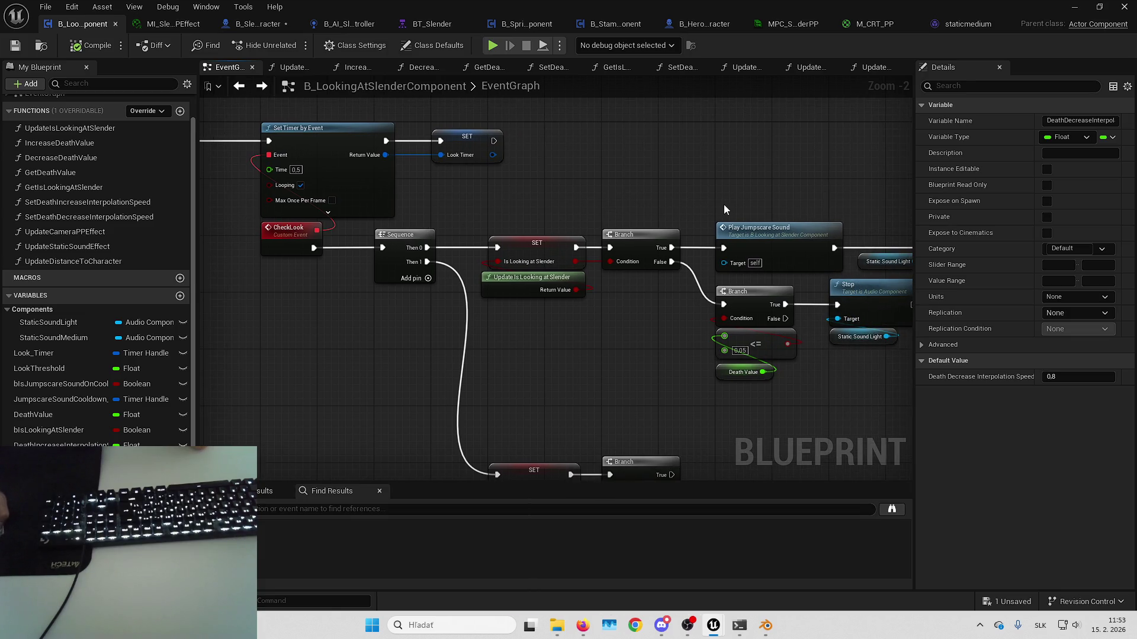
mouse_move(617, 189)
left_mouse_down()
mouse_move(483, 191)
mouse_move(534, 197)
left_mouse_up()
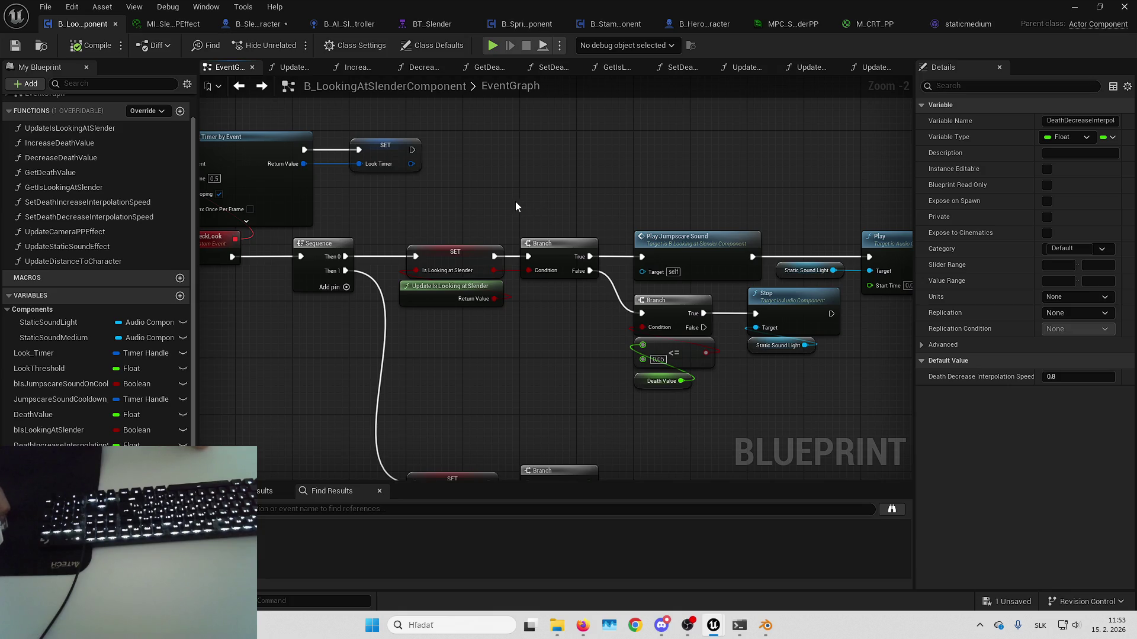
mouse_move(515, 210)
left_mouse_down()
mouse_move(450, 216)
mouse_move(391, 318)
left_mouse_up()
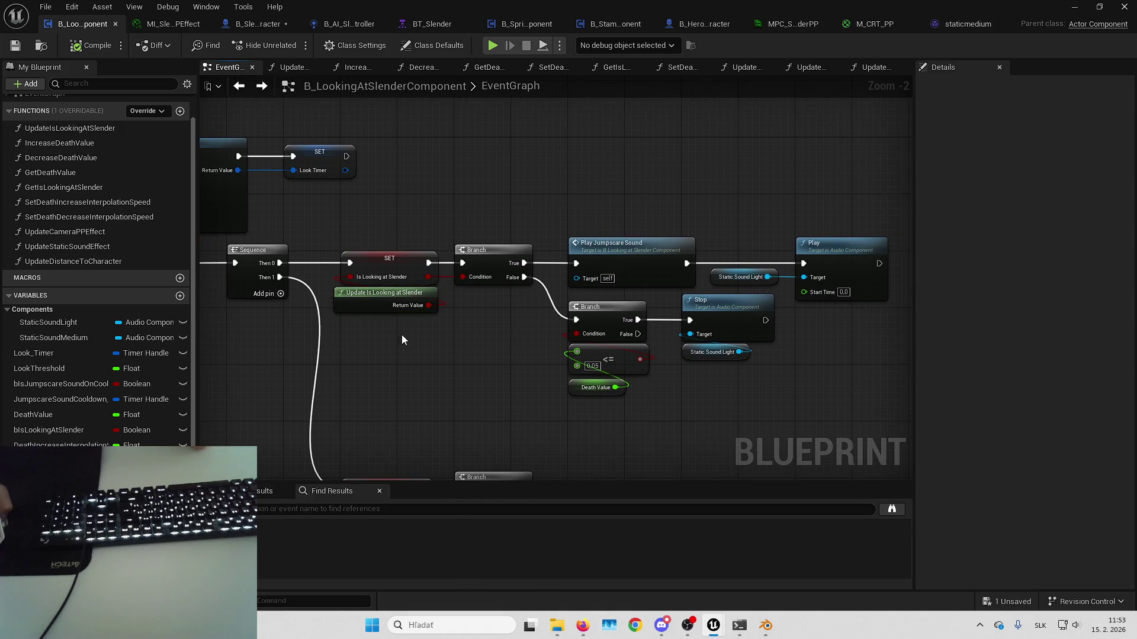
mouse_move(494, 191)
left_mouse_down()
mouse_move(765, 417)
mouse_move(826, 422)
left_mouse_up()
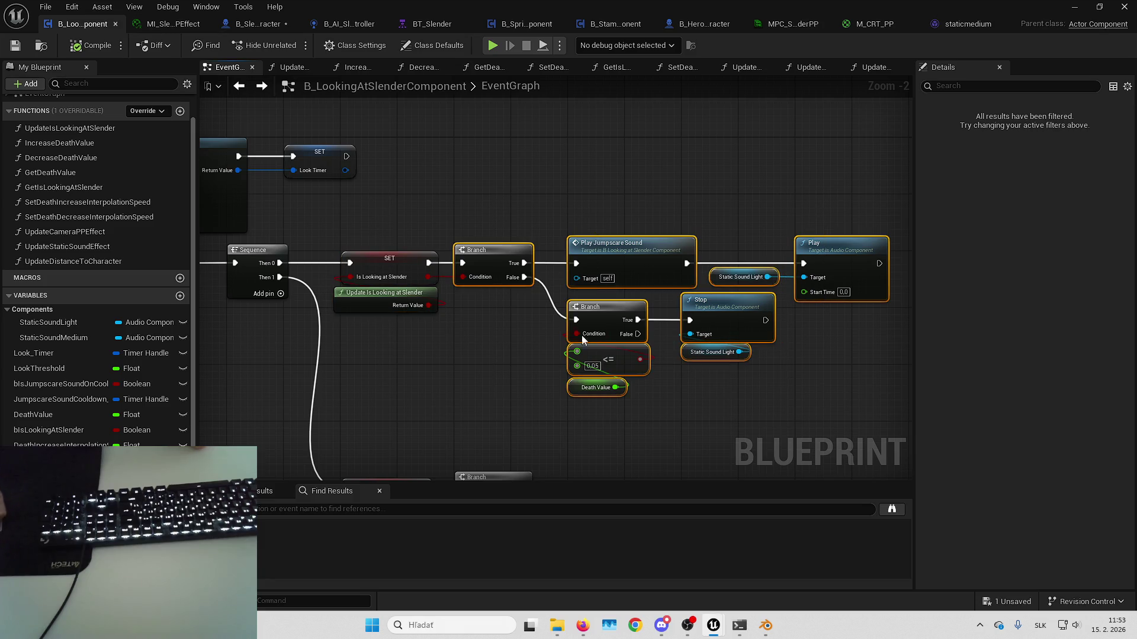
left_click_drag(491, 256, 659, 259)
- Move SET Is Looking at Slender beside the Branch and lower Update Is Looking at Slender
mouse_move(405, 272)
left_mouse_down()
mouse_move(555, 264)
mouse_move(586, 305)
mouse_move(793, 270)
left_mouse_up()
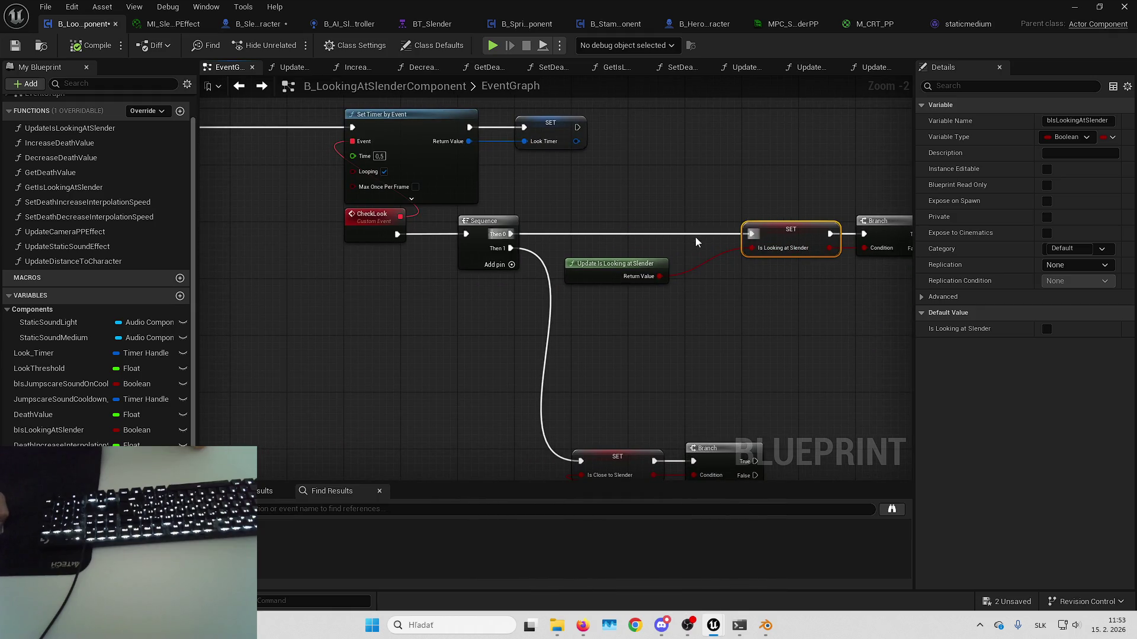
left_click(740, 296)
left_click_drag(637, 262, 621, 325)
left_click(655, 328)
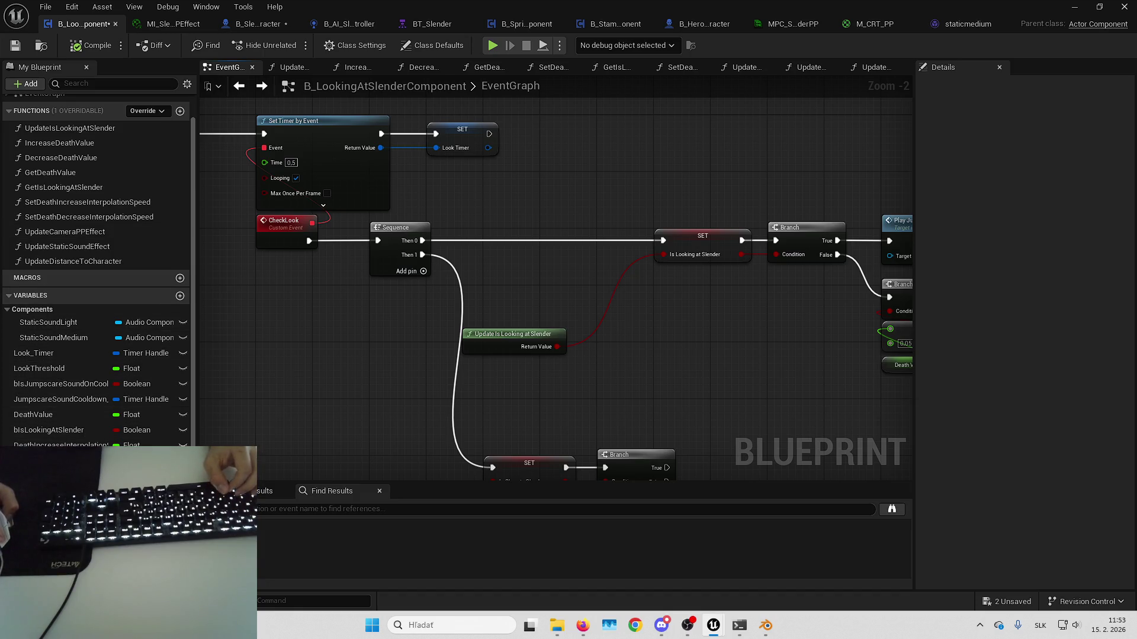
- Add an Is Looking at Slender getter with a != check and a new Branch after Sequence
mouse_move(59, 429)
left_mouse_down()
mouse_move(602, 293)
mouse_move(524, 265)
mouse_move(468, 324)
mouse_move(423, 325)
mouse_move(499, 311)
left_mouse_up()
type("not")
key("Return")
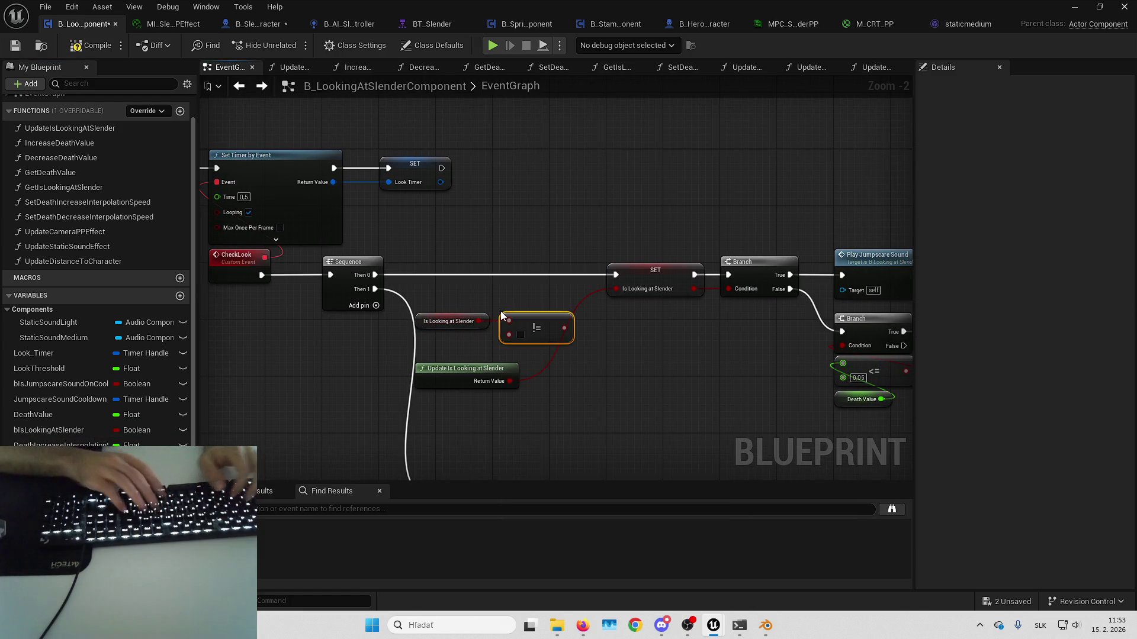
mouse_move(554, 328)
left_mouse_down()
mouse_move(609, 310)
mouse_move(538, 277)
left_mouse_up()
left_click_drag(374, 275, 501, 274)
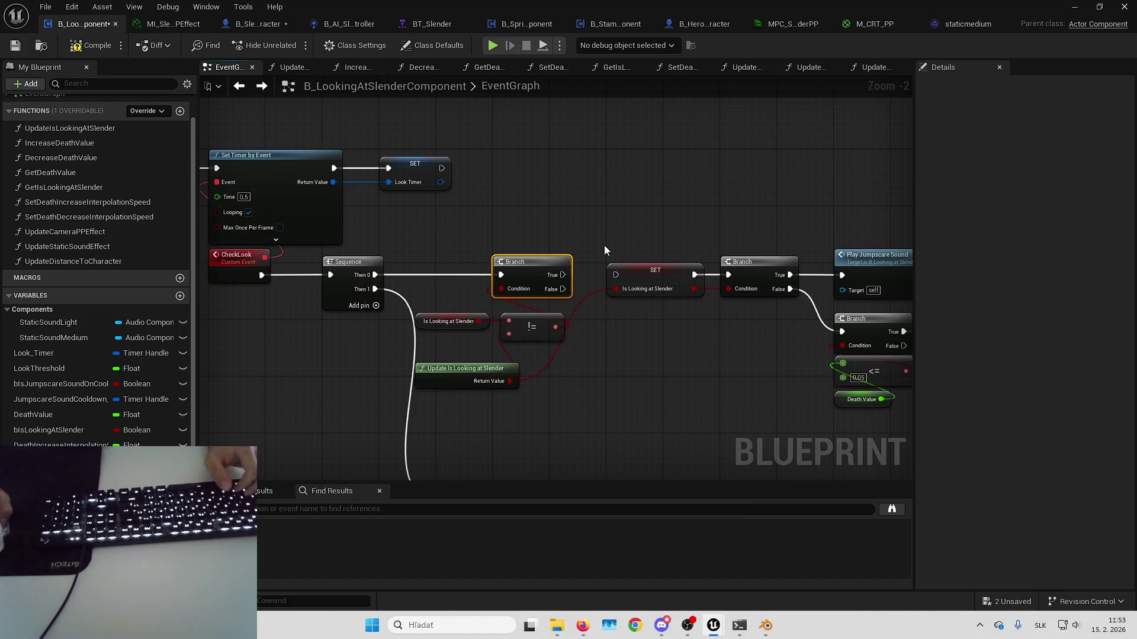
- Shift SET and its Branch right, tucking the != and getter under the new Branch
left_click_drag(602, 247, 906, 474)
left_click_drag(546, 252, 756, 251)
left_click(570, 176)
left_click_drag(570, 176, 739, 184)
left_click_drag(595, 314, 592, 298)
left_click_drag(573, 207, 633, 323)
left_click_drag(599, 271, 655, 271)
left_click_drag(506, 308, 561, 300)
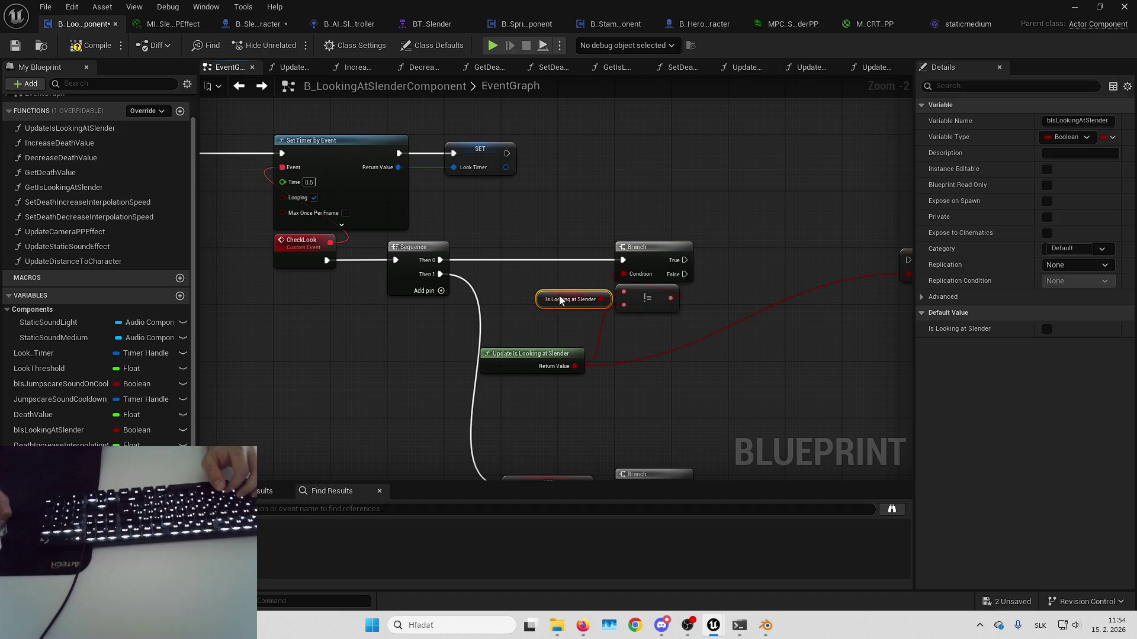
left_click_drag(489, 381, 513, 354)
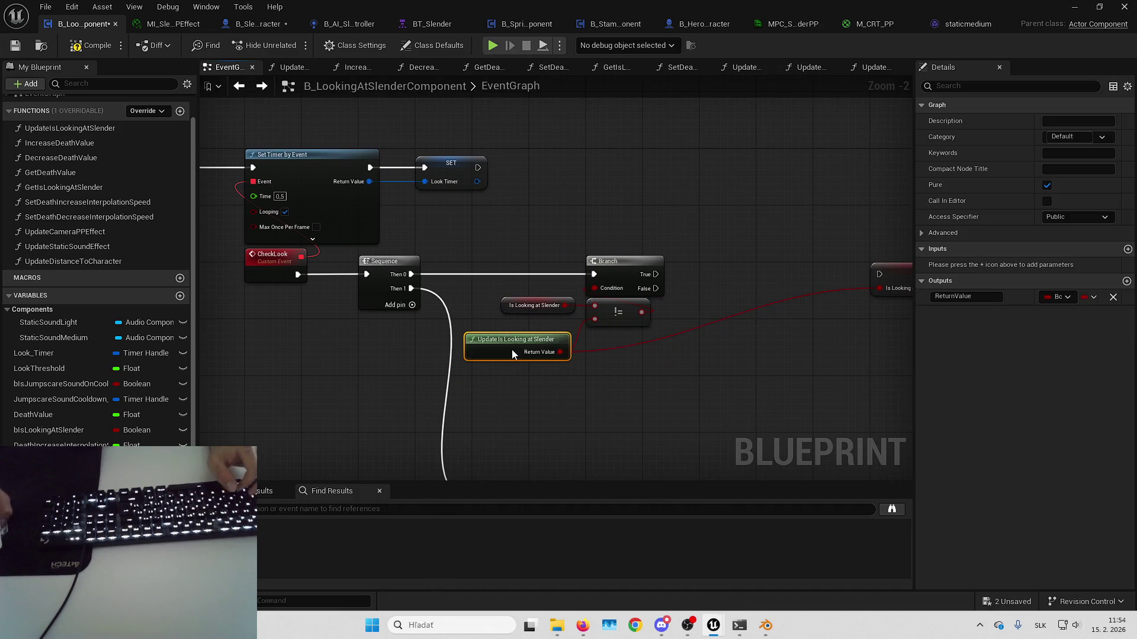
left_click(646, 392)
- Move SET Is Looking at Slender left beside the new change-check Branch, discarding an extra copy
left_click(550, 346)
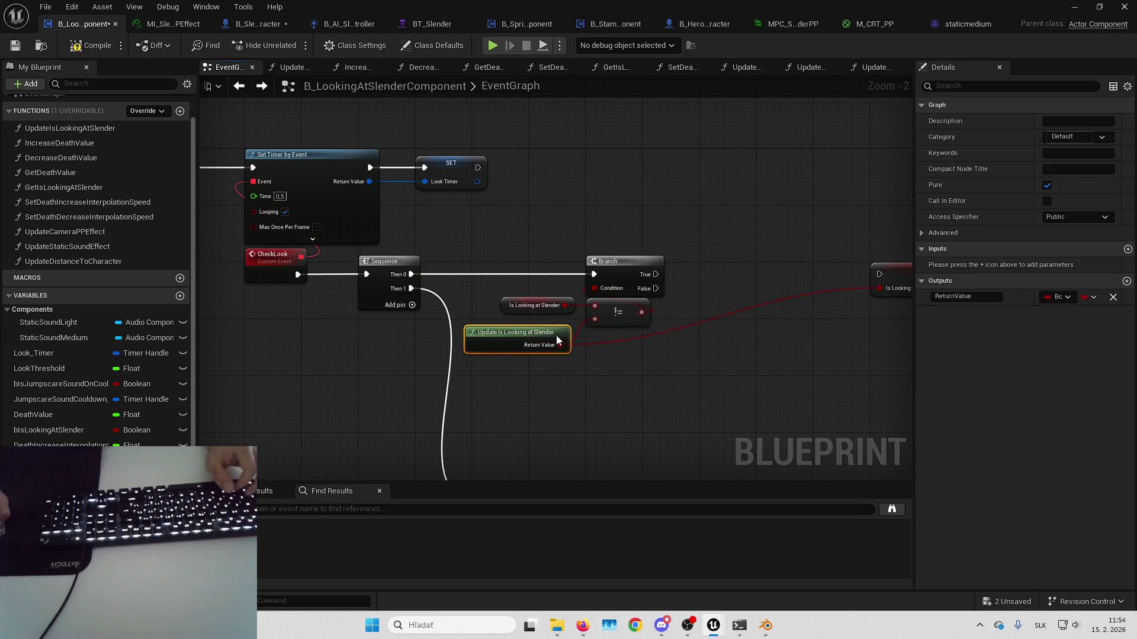
left_click_drag(633, 389, 627, 416)
left_click(538, 366)
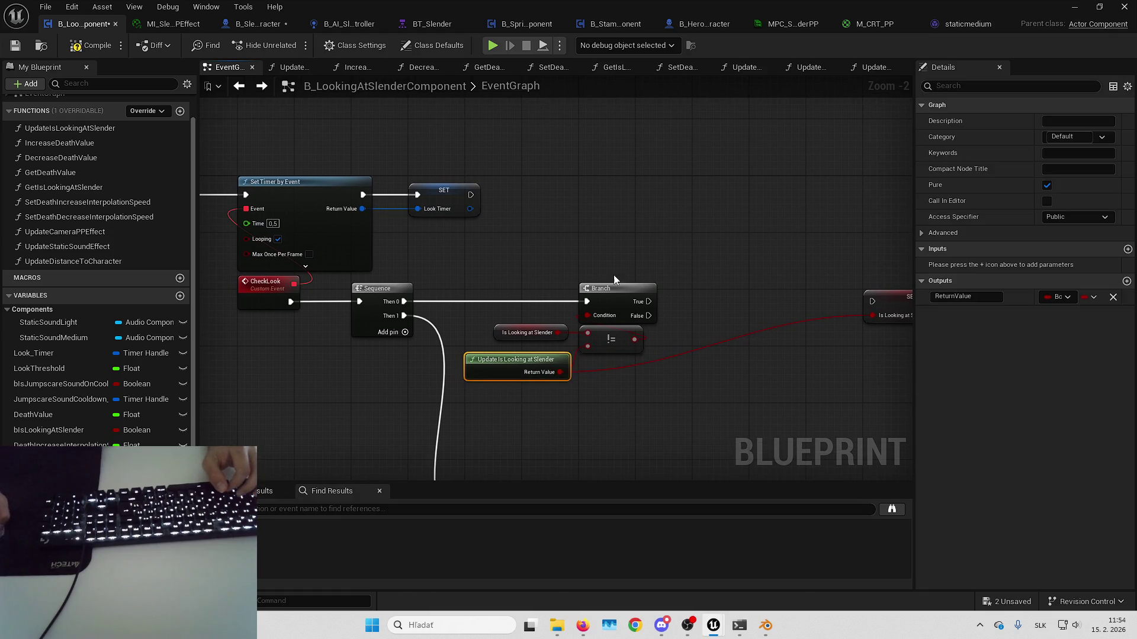
left_click(562, 393)
scroll(562, 393, "up", 2)
mouse_move(609, 308)
left_mouse_down()
mouse_move(617, 319)
mouse_move(521, 285)
left_mouse_up()
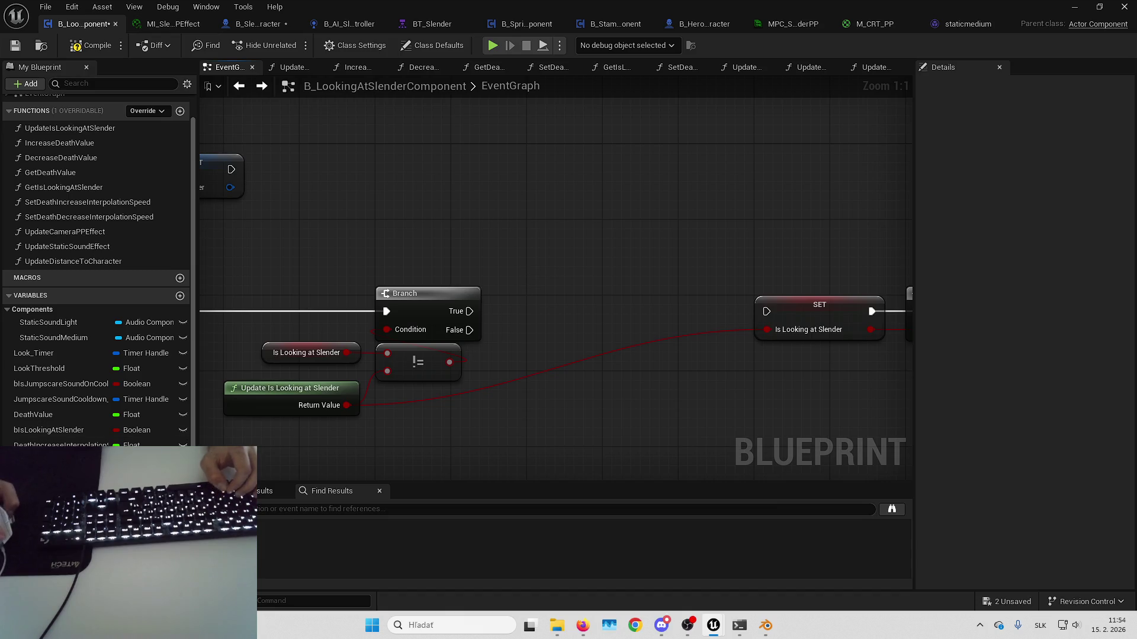
left_click(817, 320)
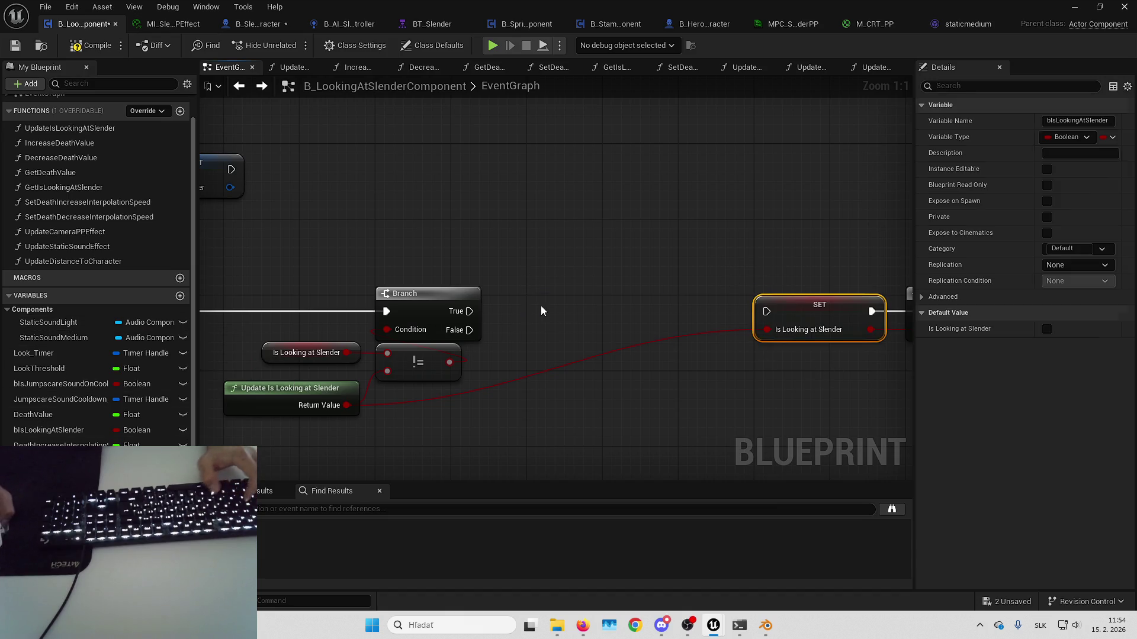
key("ctrl+v")
left_click_drag(554, 264, 460, 273)
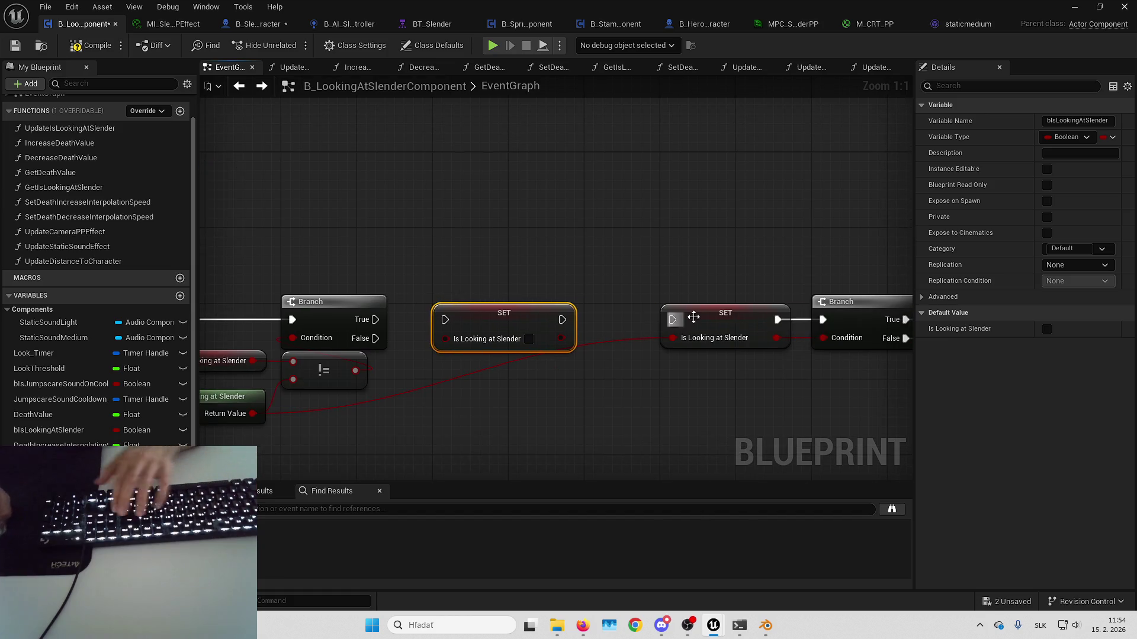
key("Delete")
left_click_drag(725, 318, 375, 319)
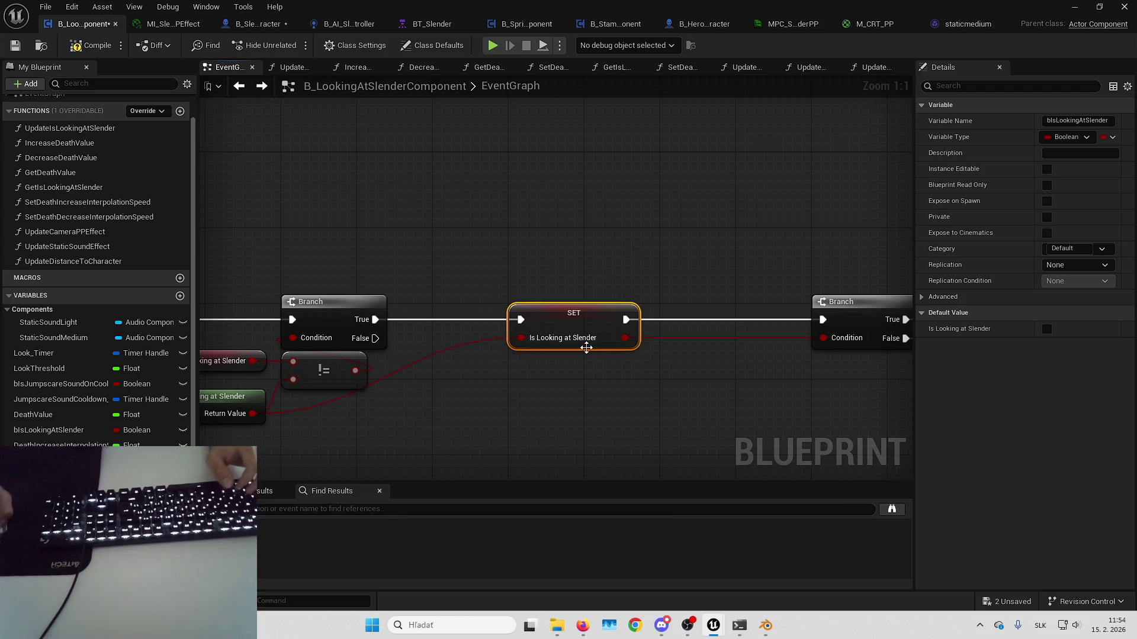
left_click_drag(515, 325, 431, 331)
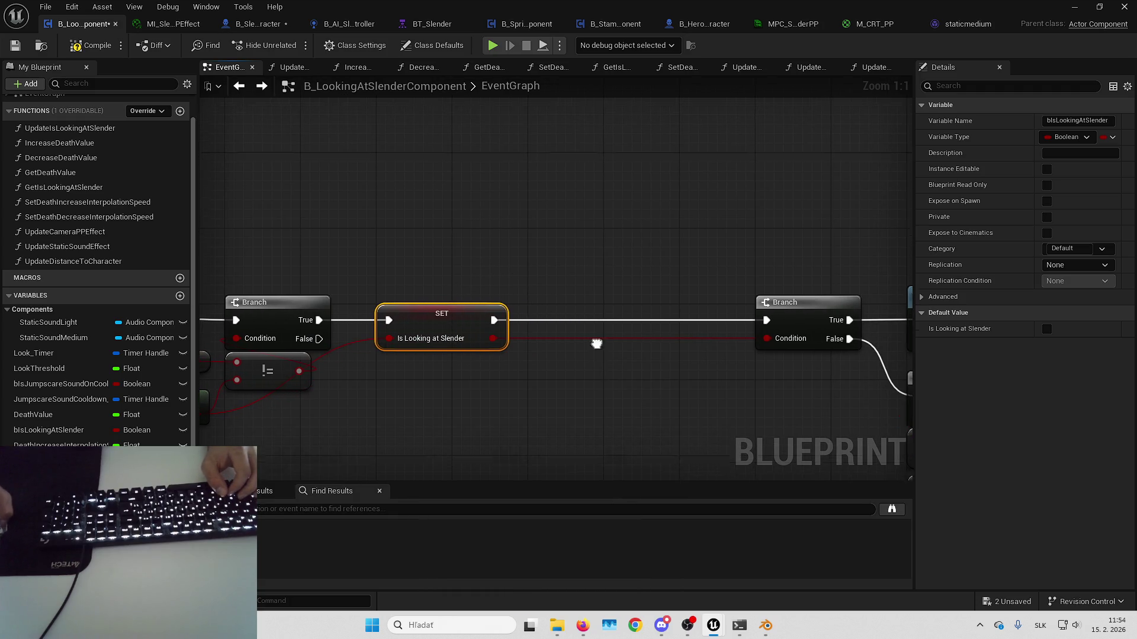
- Create an OnLookStateChanged event dispatcher with a Boolean parameter bIsLookingAtSlender
left_click_drag(591, 337, 629, 273)
left_click(180, 568)
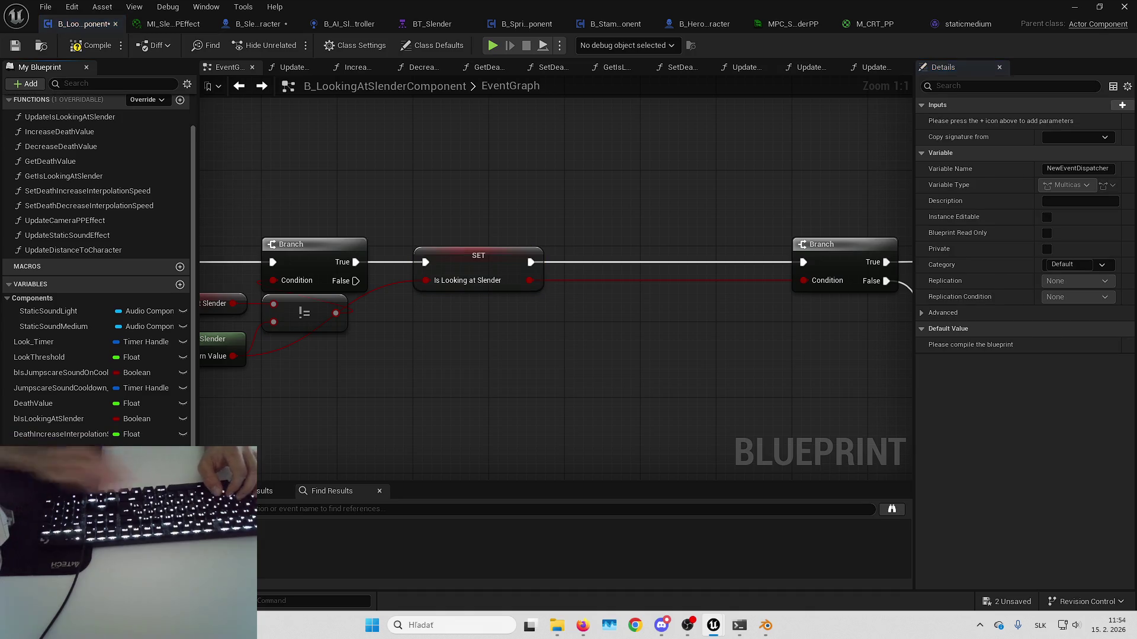
type("OnLookStateChanged")
key("Return")
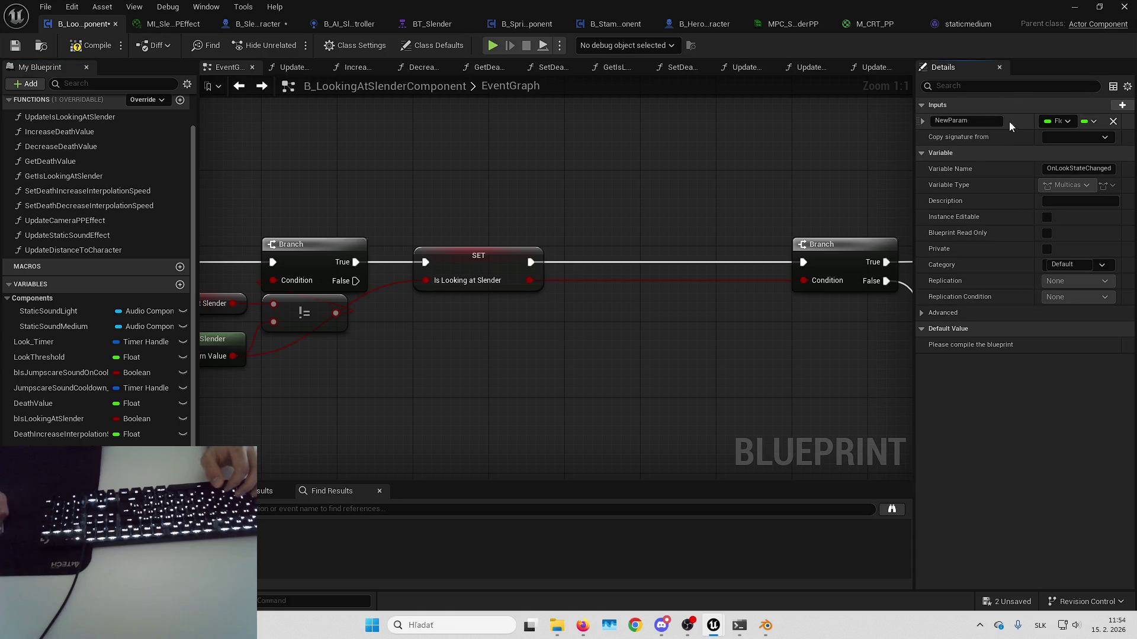
left_click(1062, 121)
left_click(1036, 155)
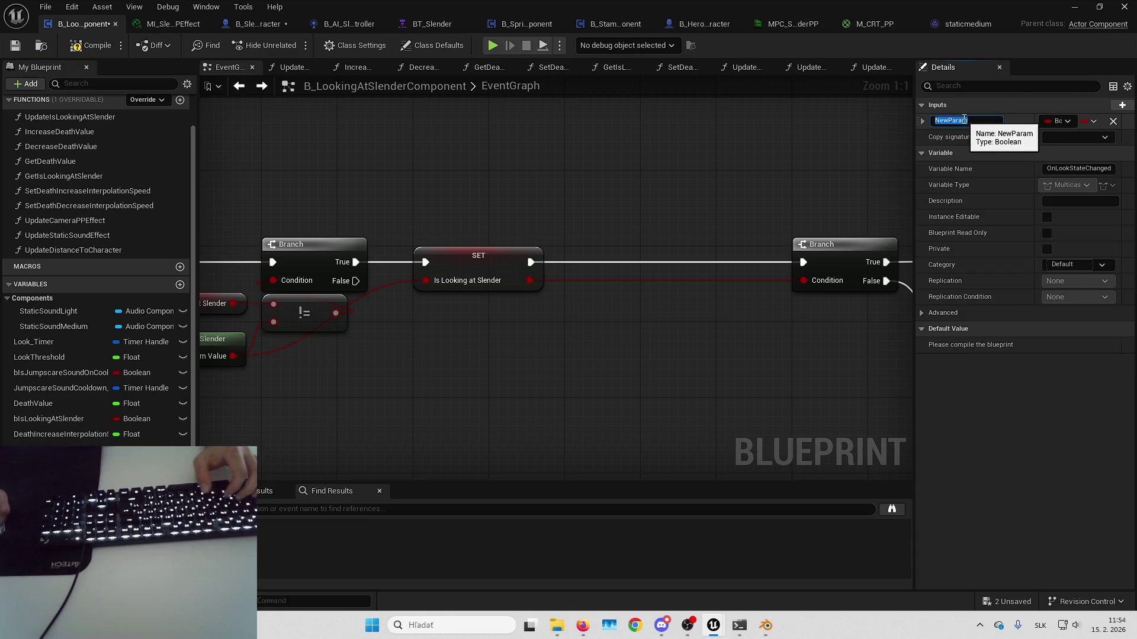
type("bIsLookingAtSlender")
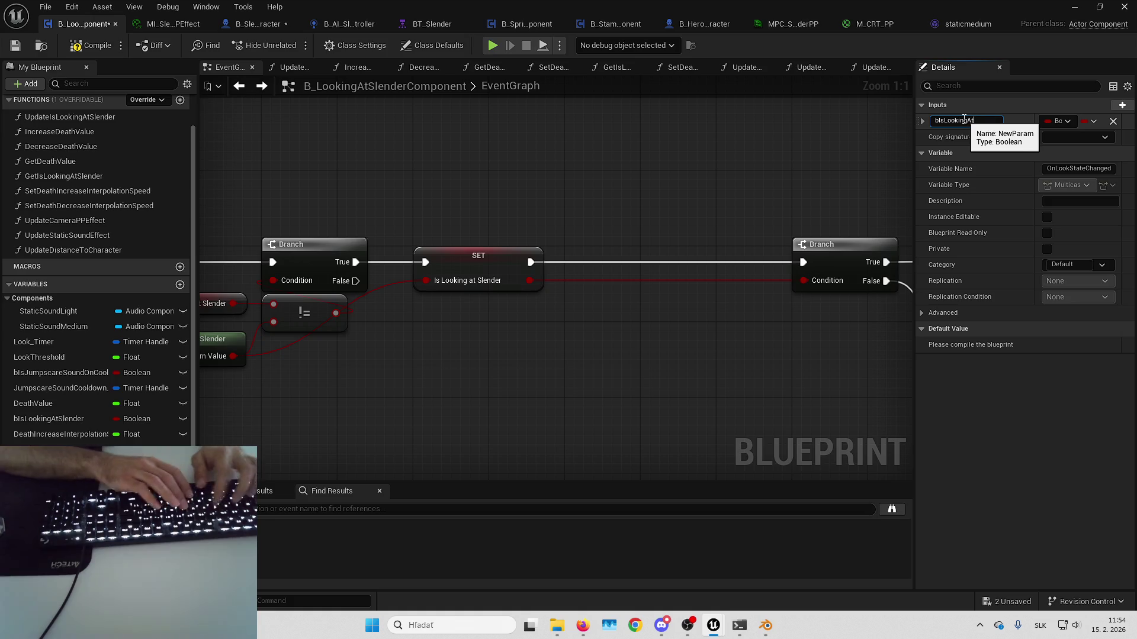
key("Return")
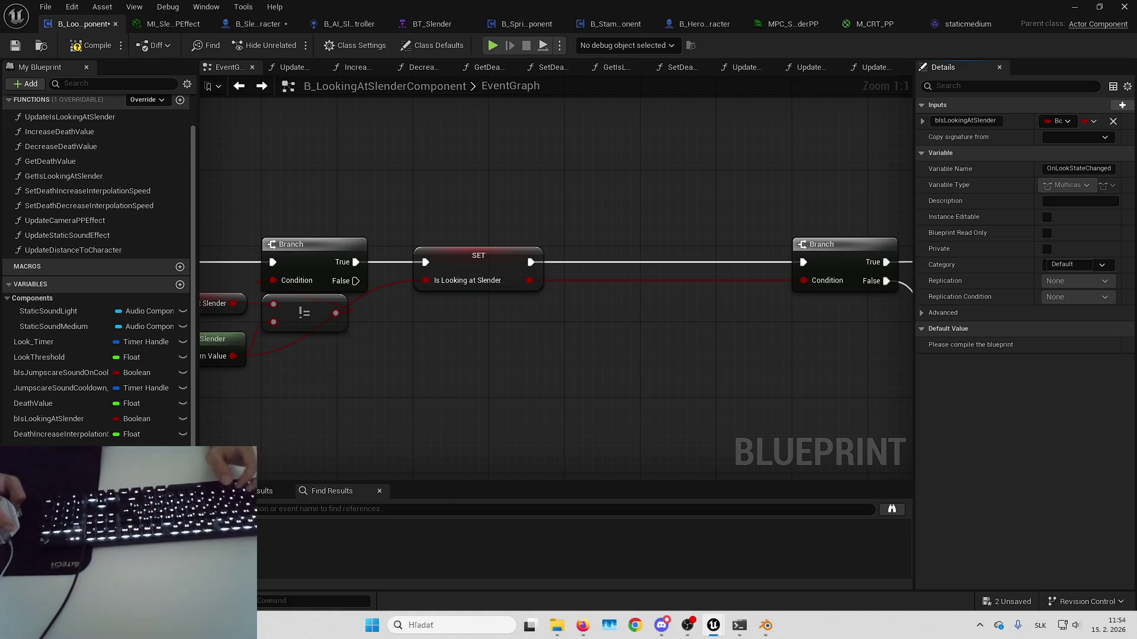
- Call OnLookStateChanged after SET, passing the looking value and continuing to the jumpscare Branch
mouse_move(555, 319)
left_mouse_down()
mouse_move(560, 347)
mouse_move(592, 283)
mouse_move(530, 262)
left_mouse_up()
left_click(585, 354)
key("q")
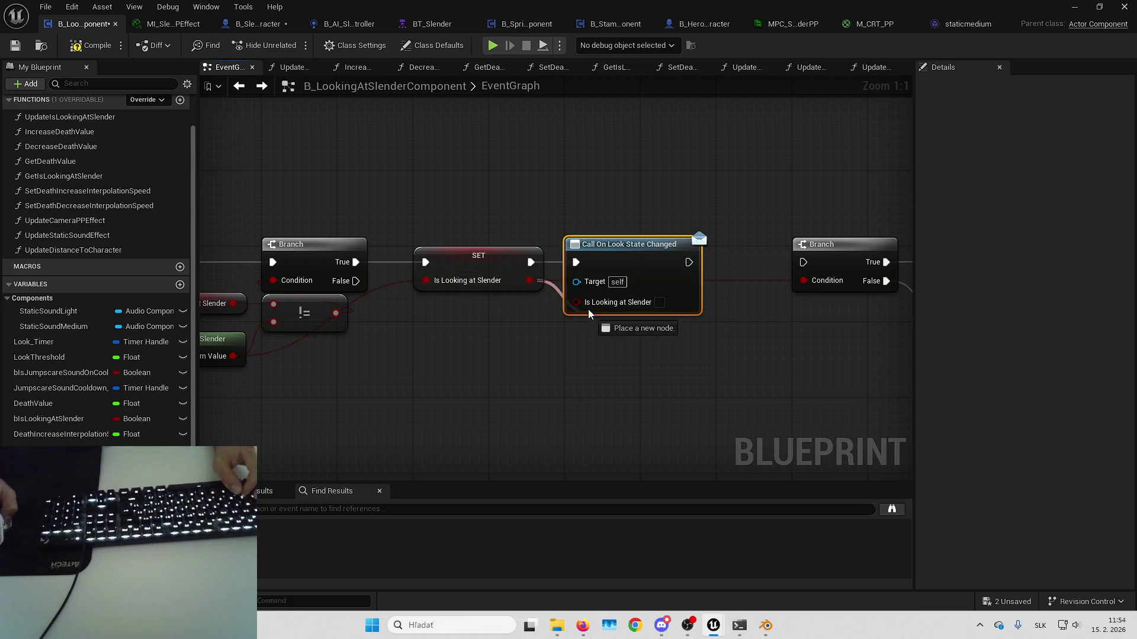
left_click_drag(589, 315, 577, 302)
left_click_drag(777, 249, 777, 248)
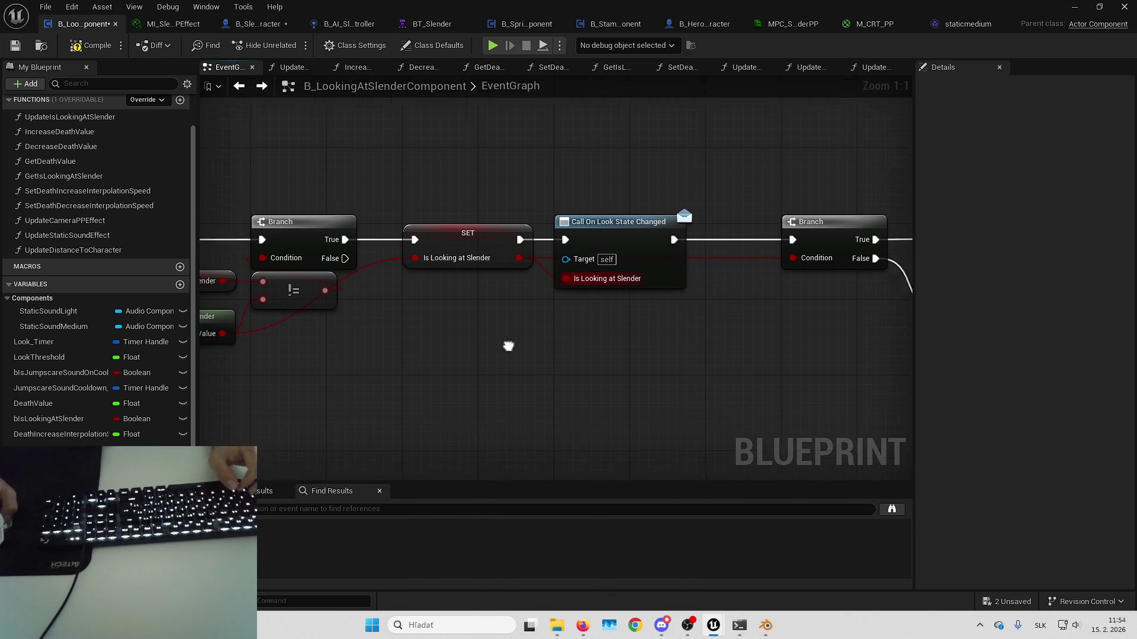
left_click_drag(359, 254, 431, 319)
left_click_drag(731, 308, 807, 235)
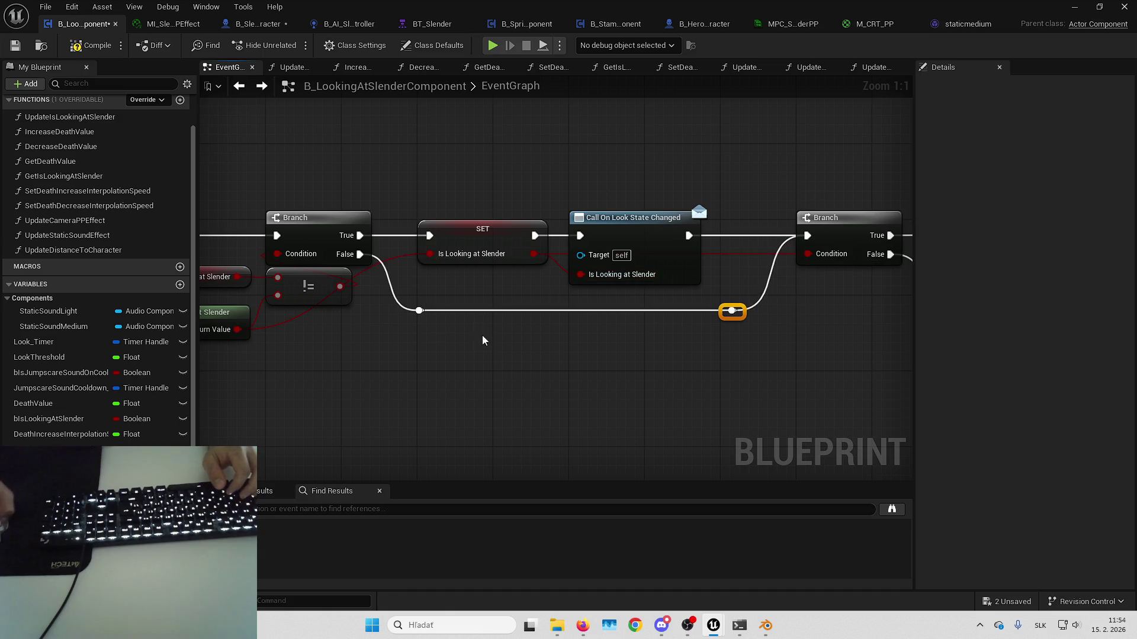
left_click_drag(483, 336, 492, 354)
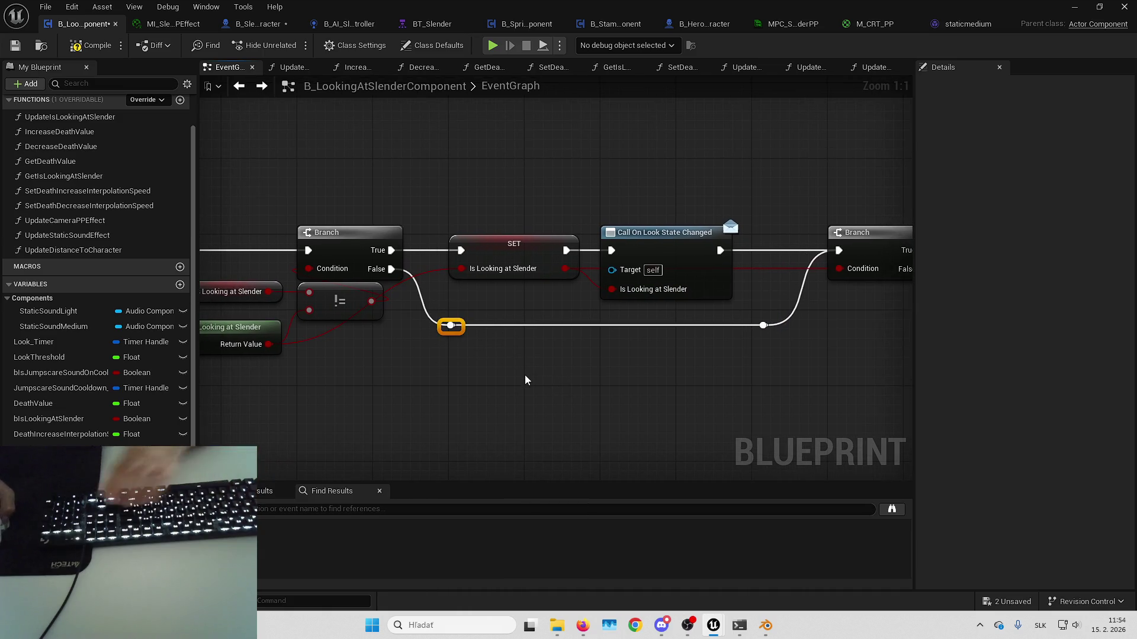
left_click_drag(768, 131, 765, 311)
mouse_move(389, 343)
left_mouse_down()
mouse_move(647, 266)
mouse_move(708, 358)
left_mouse_up()
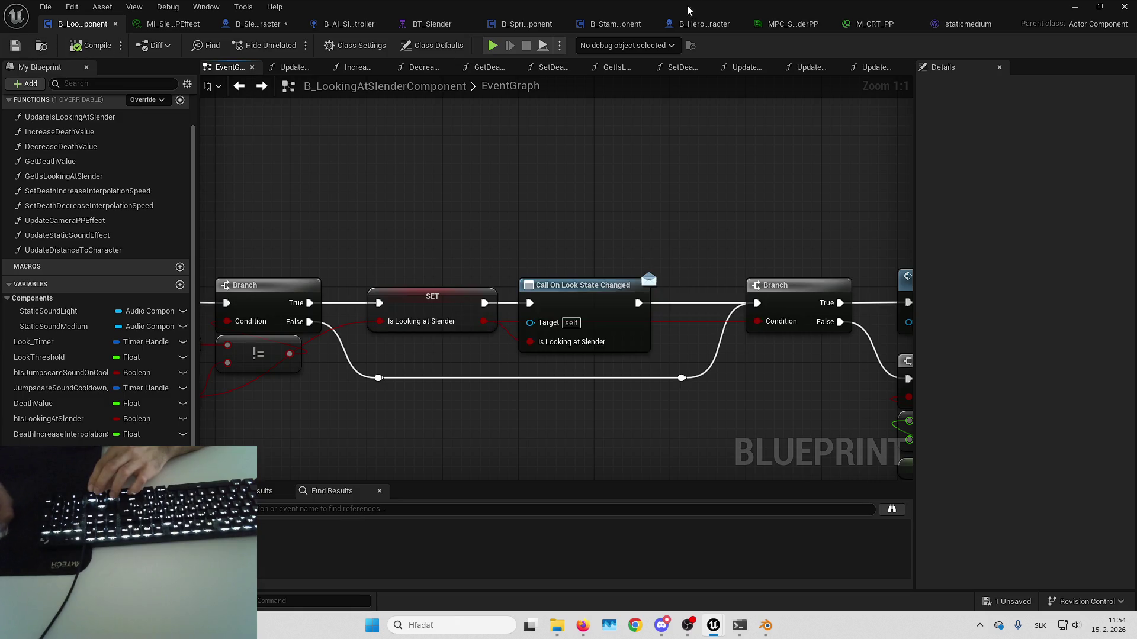
- Switch to B_SlendermanCharacter and save all unsaved assets
left_click(261, 24)
left_click_drag(640, 245, 616, 297)
key("ctrl+s")
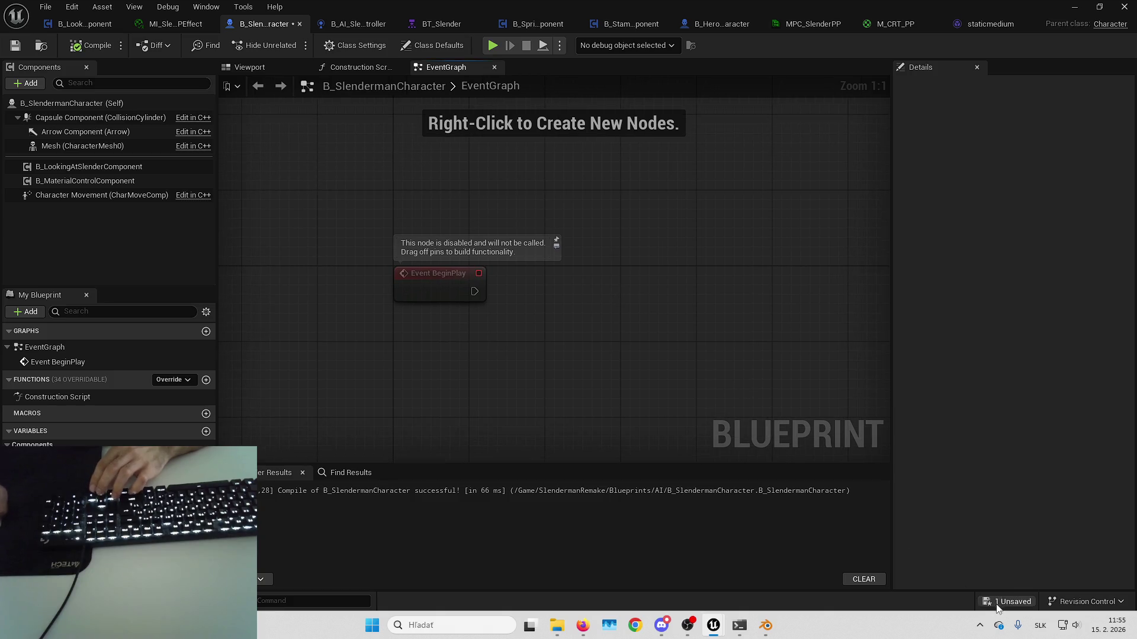
mouse_move(655, 336)
left_mouse_down()
mouse_move(593, 344)
mouse_move(617, 328)
left_mouse_up()
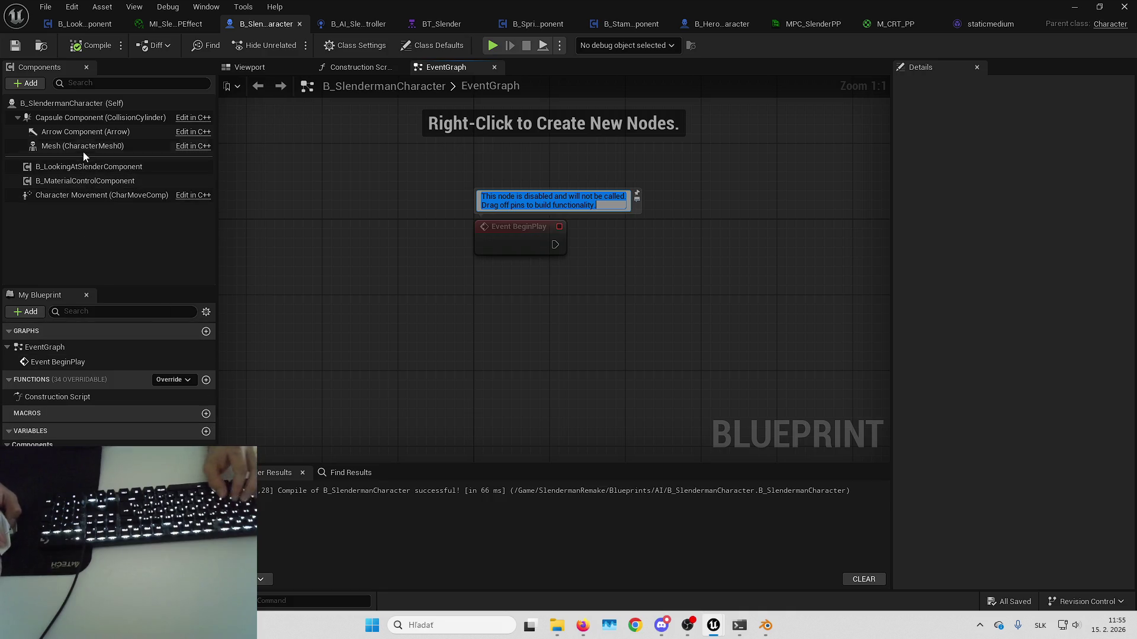
- Add the looking component's On Look State Changed event and branch it on Is Looking at Slender
left_click(90, 168)
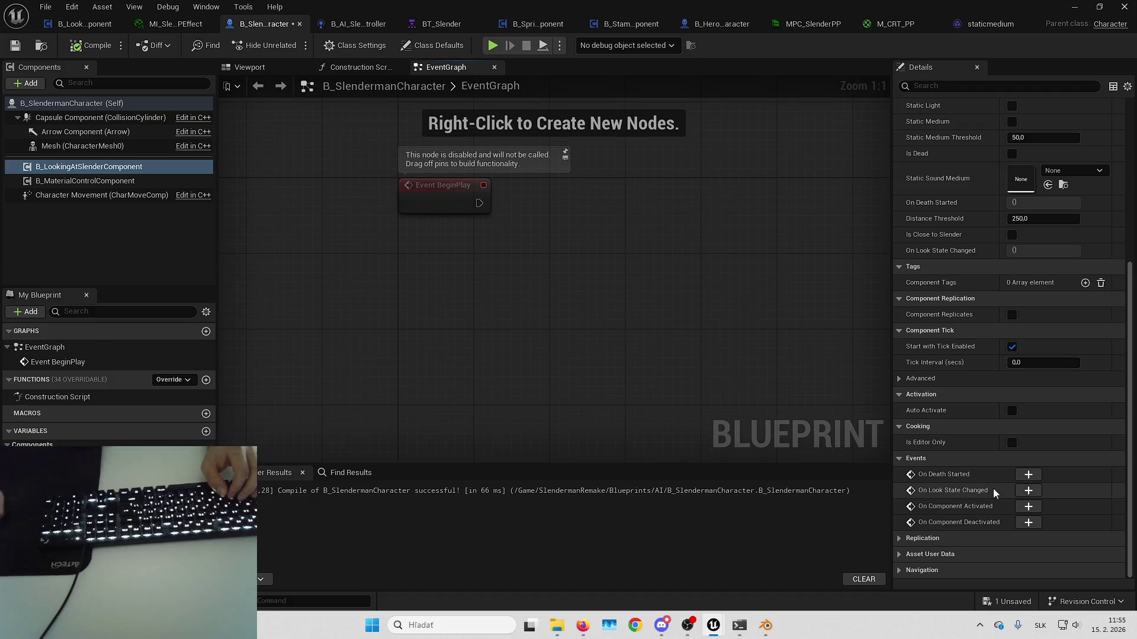
left_click(1028, 492)
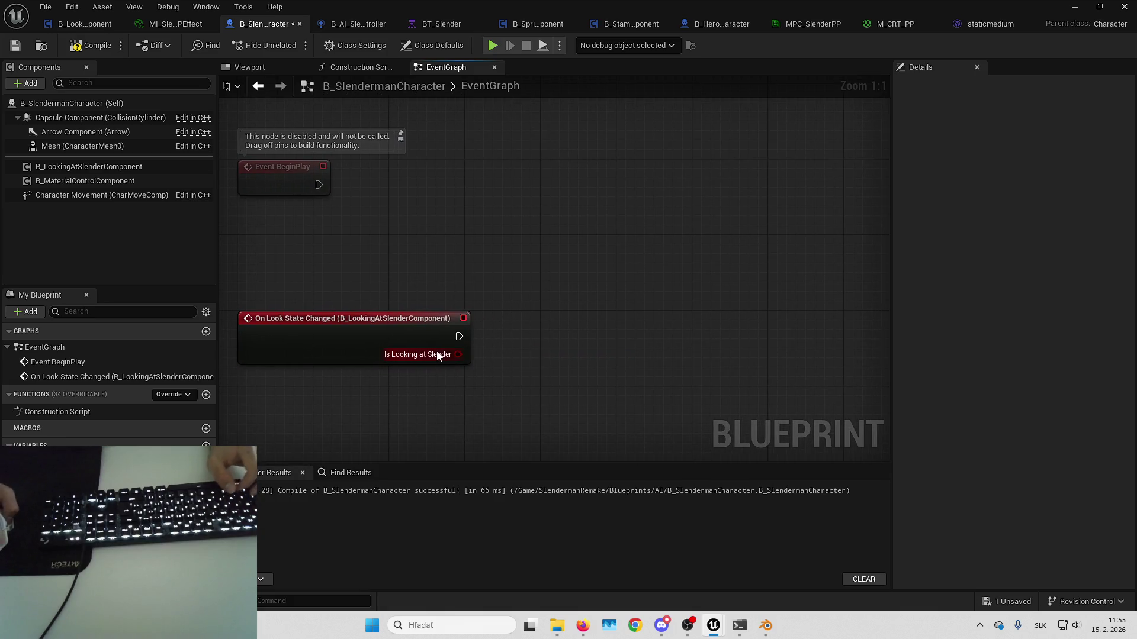
left_click_drag(457, 354, 553, 347)
key("q")
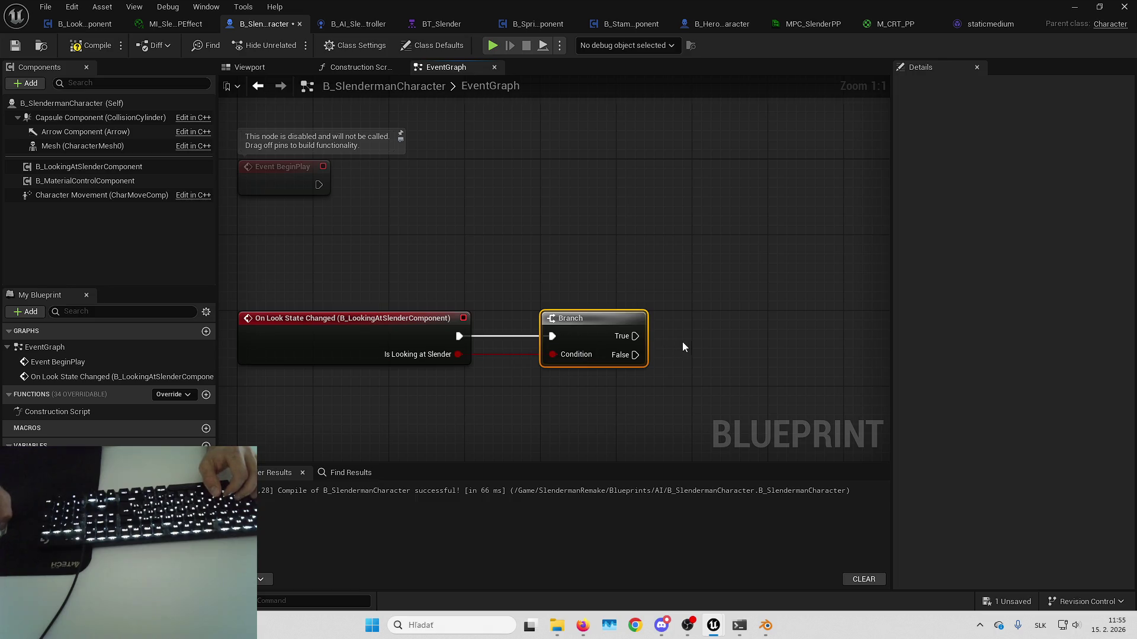
left_click_drag(638, 273, 516, 277)
mouse_move(562, 407)
left_mouse_down()
mouse_move(479, 320)
mouse_move(541, 285)
left_mouse_up()
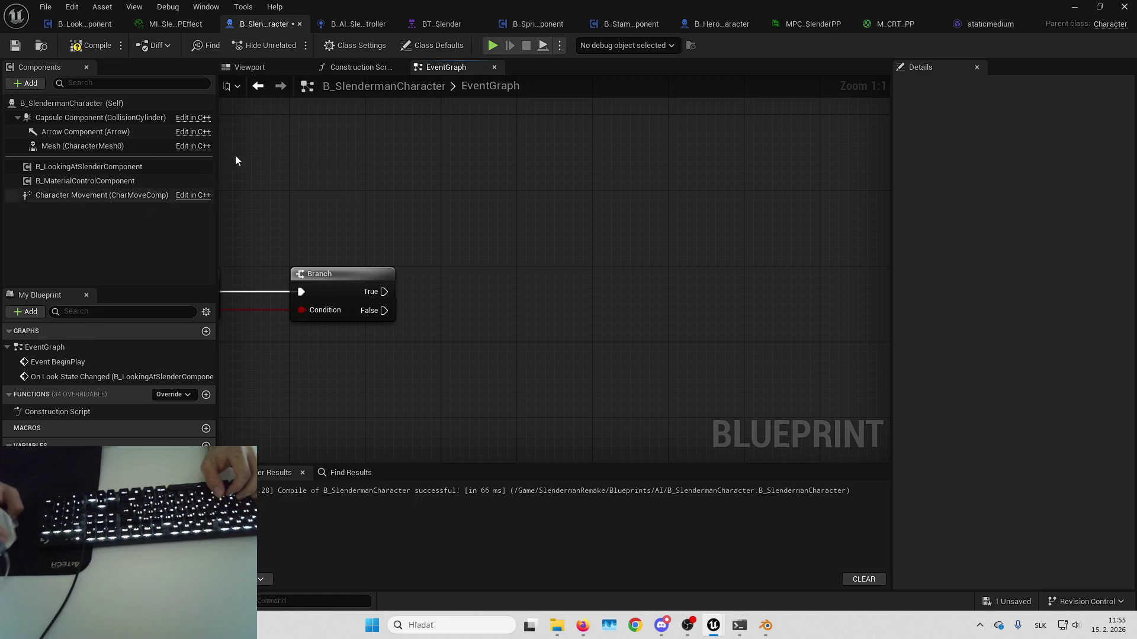
right_click(454, 335)
- Add a Get Controller node for Slenderman's own controller
type("get c")
key("BackSpace")
key("BackSpace")
key("BackSpace")
type("set control rotation")
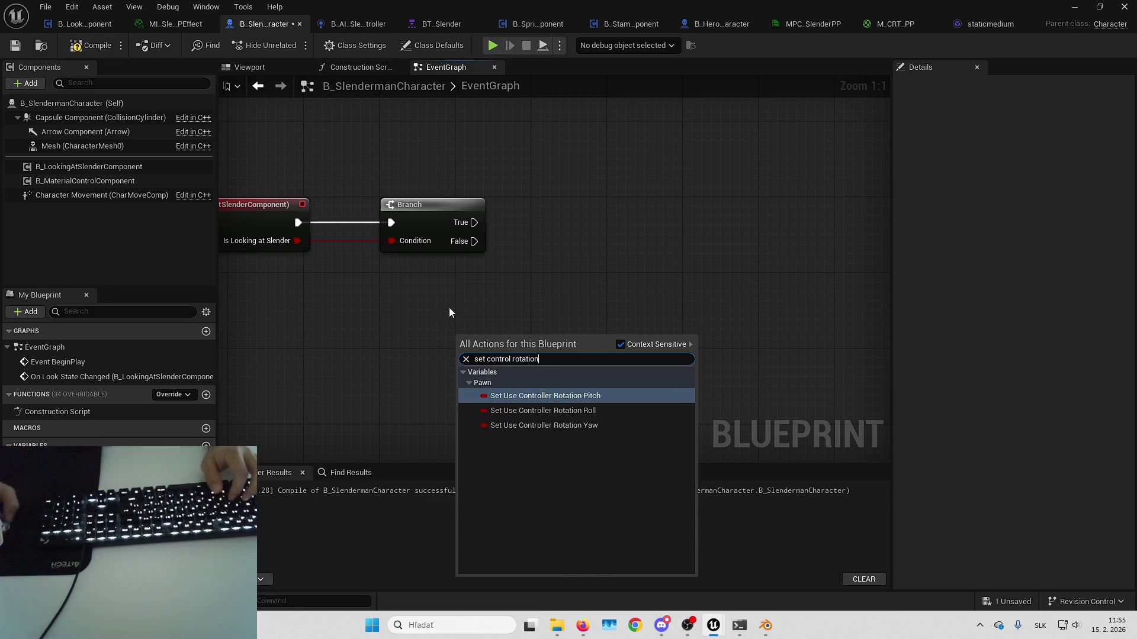
key("Escape")
right_click(471, 324)
type("get control")
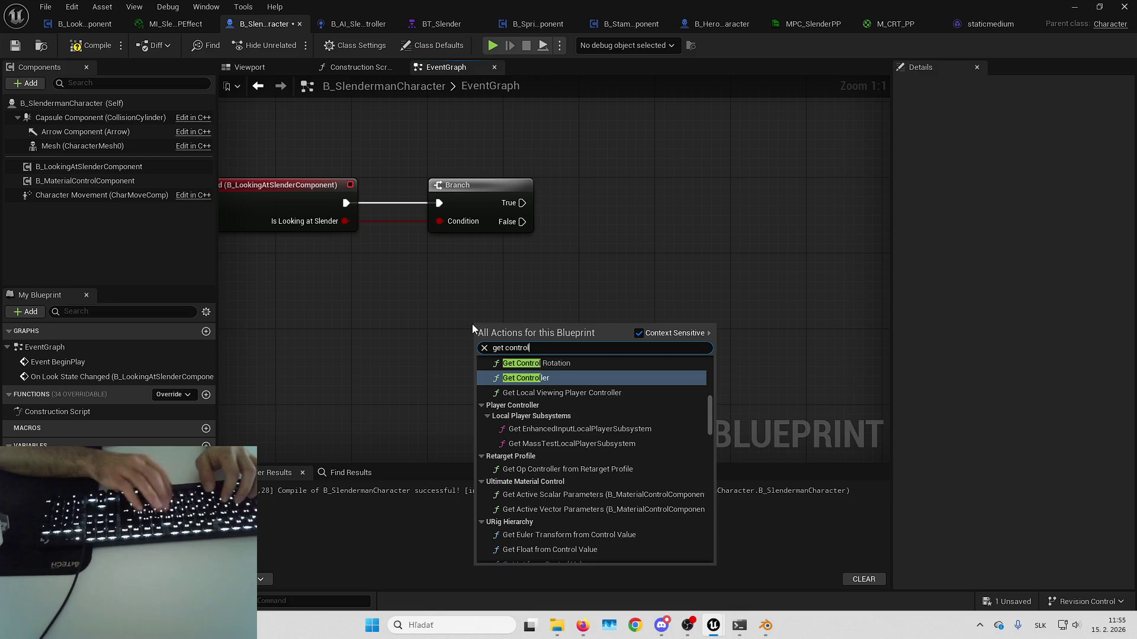
key("Return")
left_click_drag(530, 335, 435, 292)
left_click(579, 314)
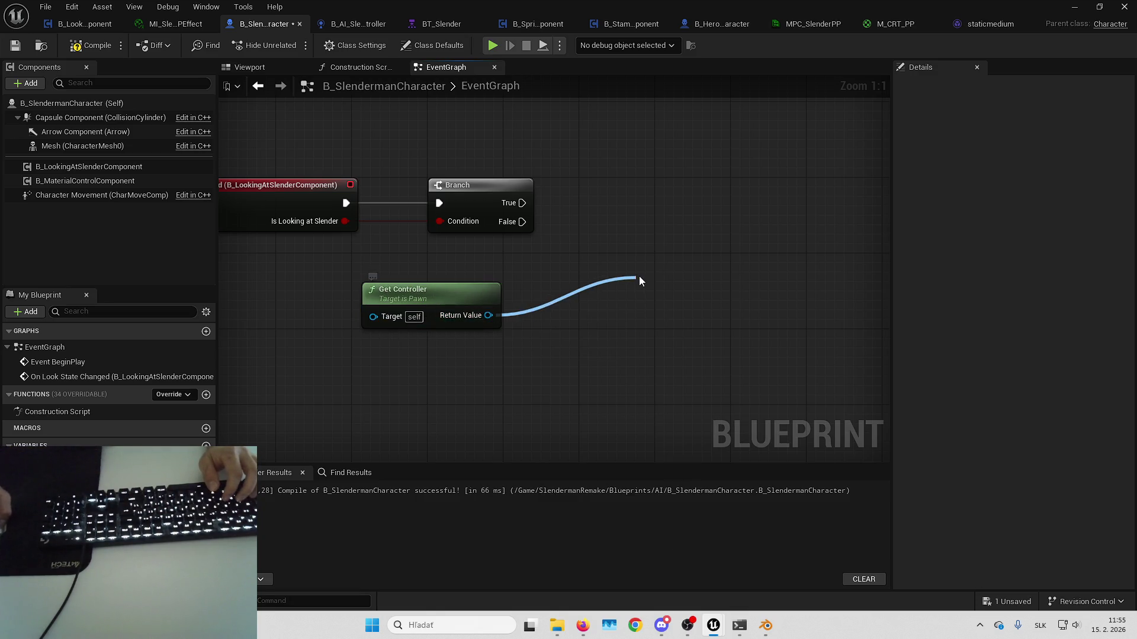
- Add Set Control Rotation targeting the controller, placed beside the Branch's False output
left_click_drag(638, 276, 638, 276)
type("set contr")
key("Return")
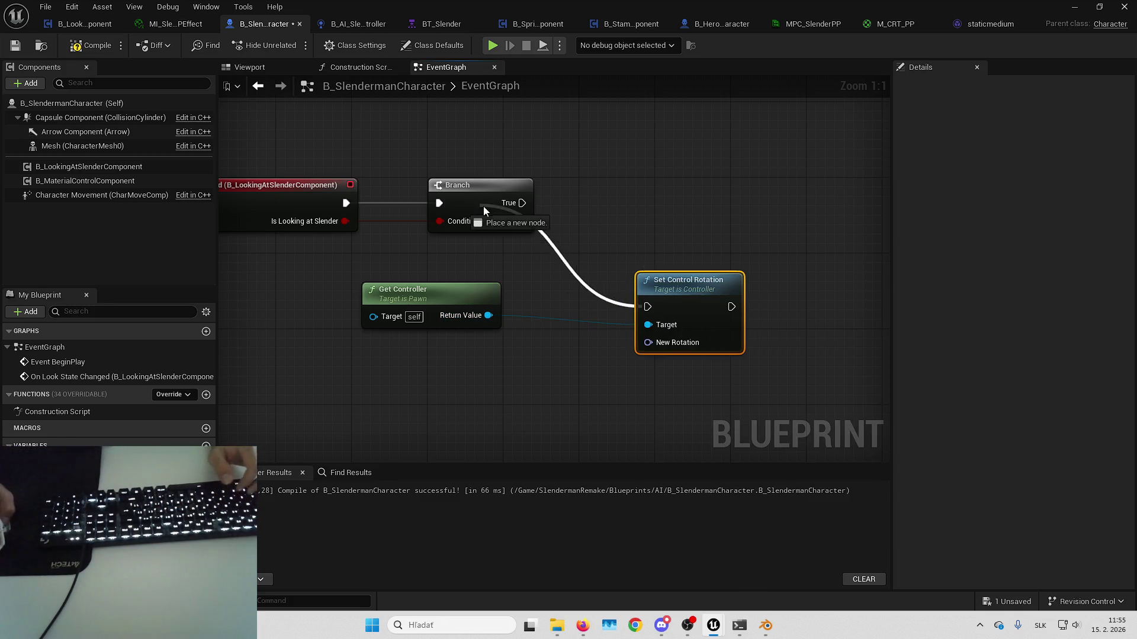
left_click_drag(716, 302, 662, 282)
left_click_drag(481, 295, 509, 286)
mouse_move(608, 333)
left_mouse_down()
mouse_move(659, 295)
mouse_move(618, 323)
left_mouse_up()
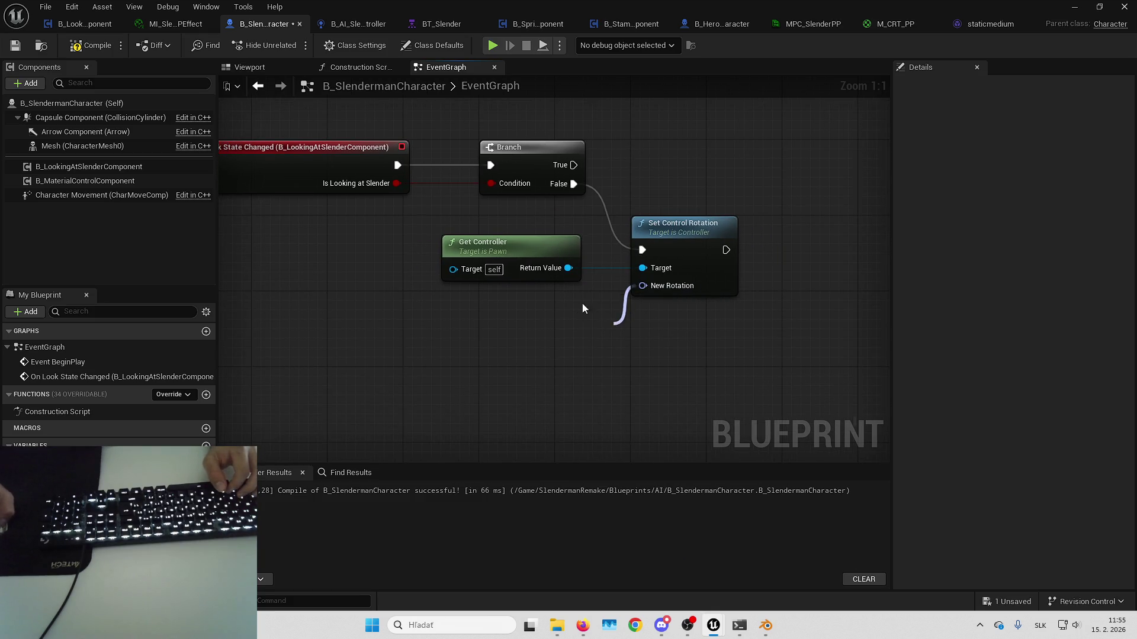
left_click_drag(678, 260, 725, 256)
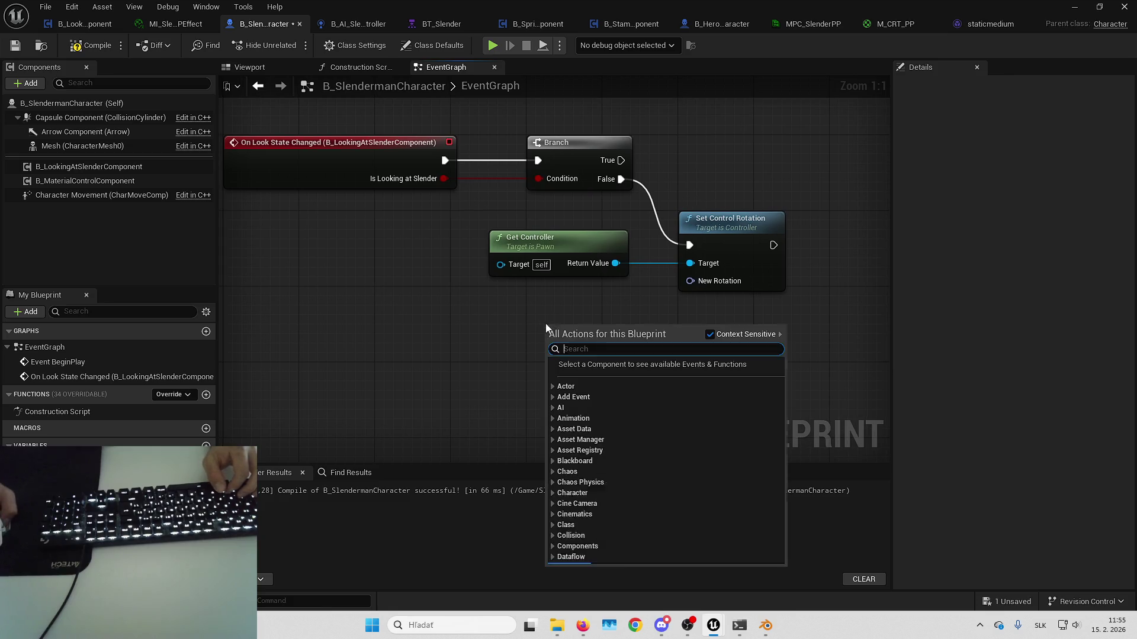
right_click(531, 277)
type("find look at")
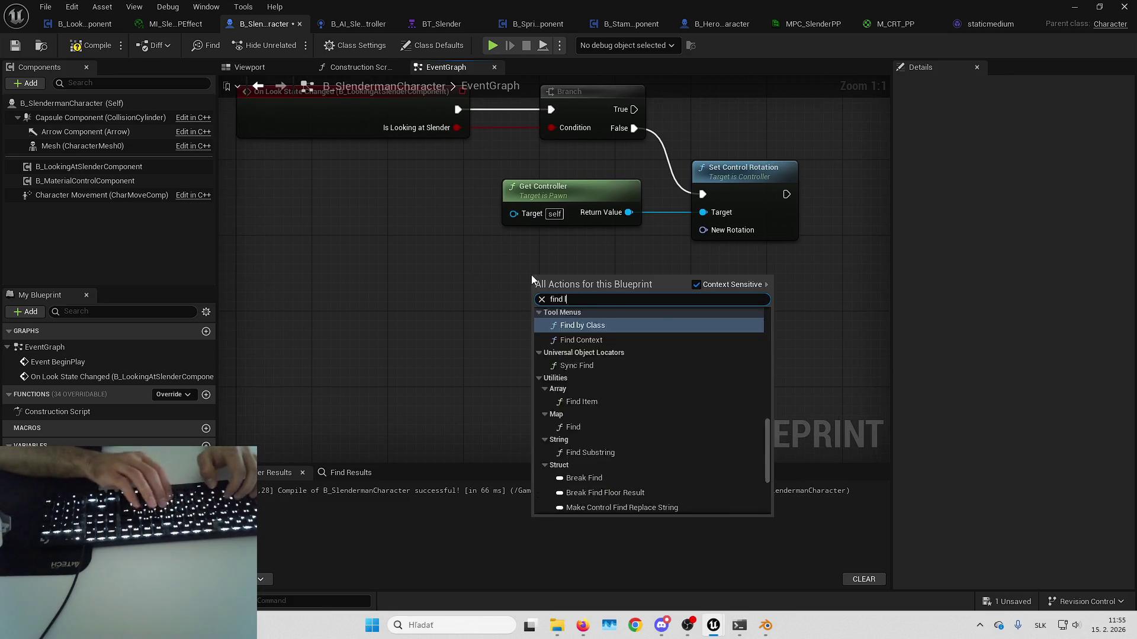
- Add Find Look at Rotation with Slenderman's own Get Actor Location as its Start
key("Return")
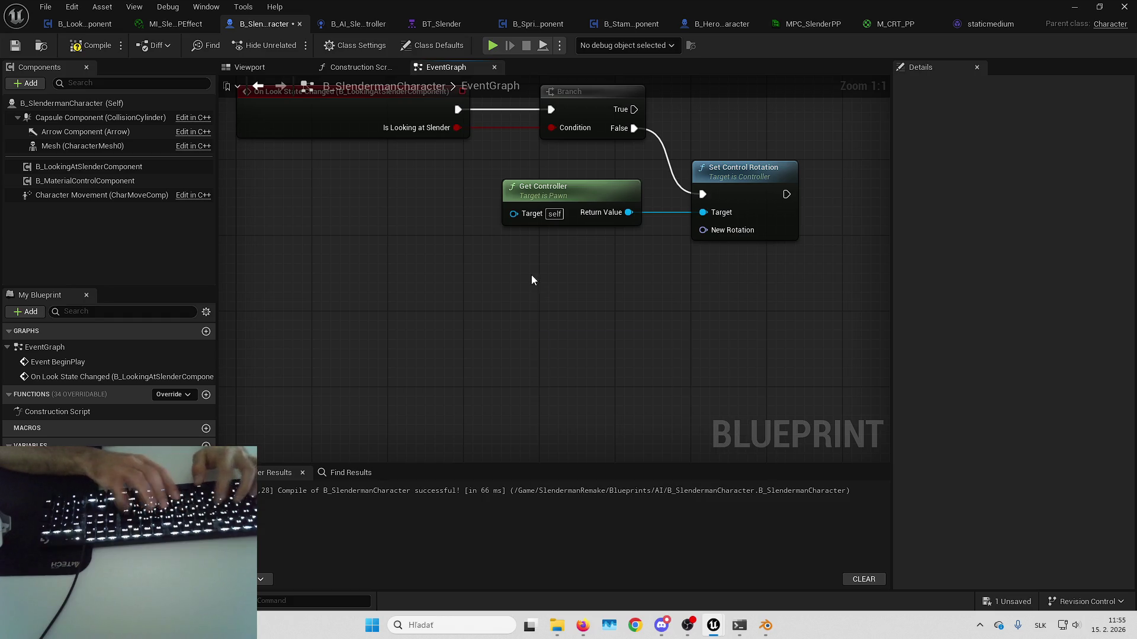
right_click(435, 307)
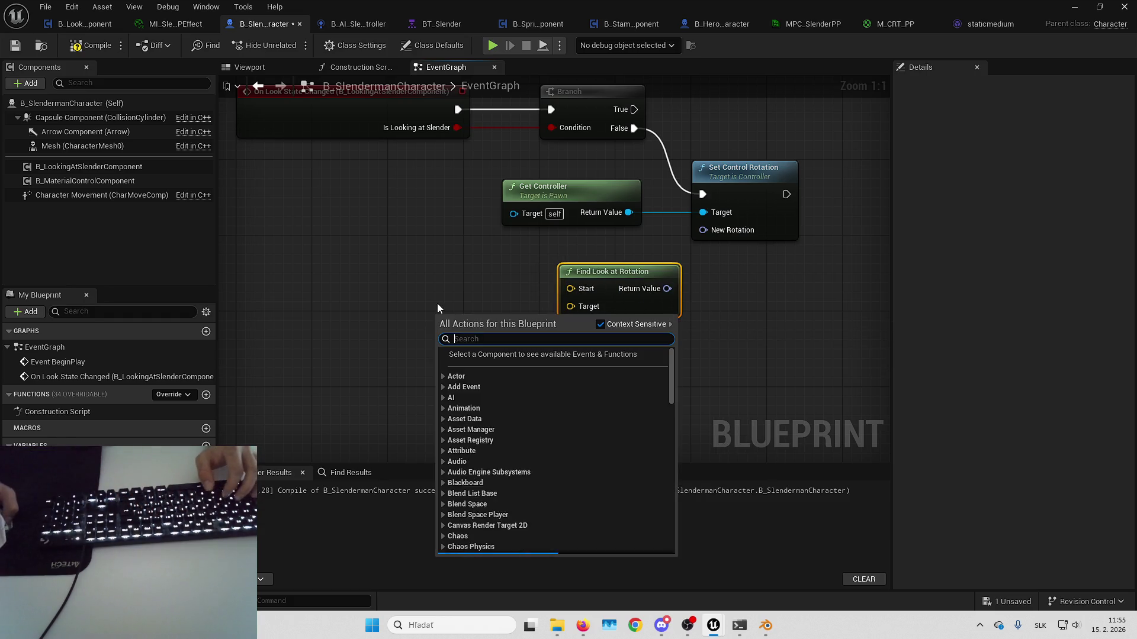
type("getactorloc")
key("Return")
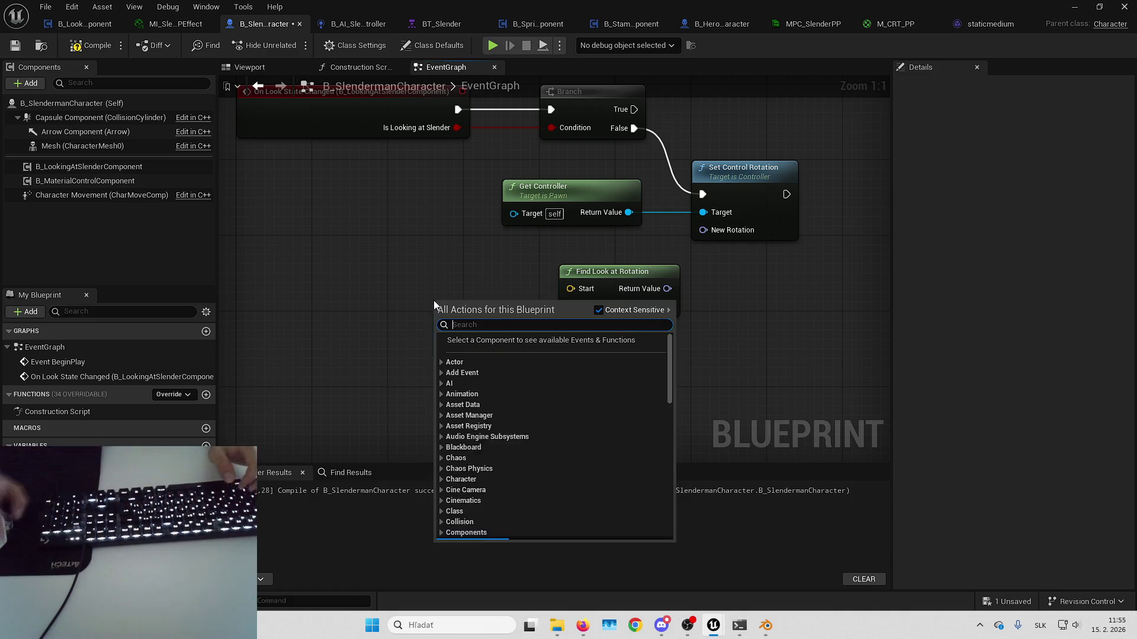
left_click_drag(548, 349, 480, 285)
left_click_drag(596, 288, 597, 289)
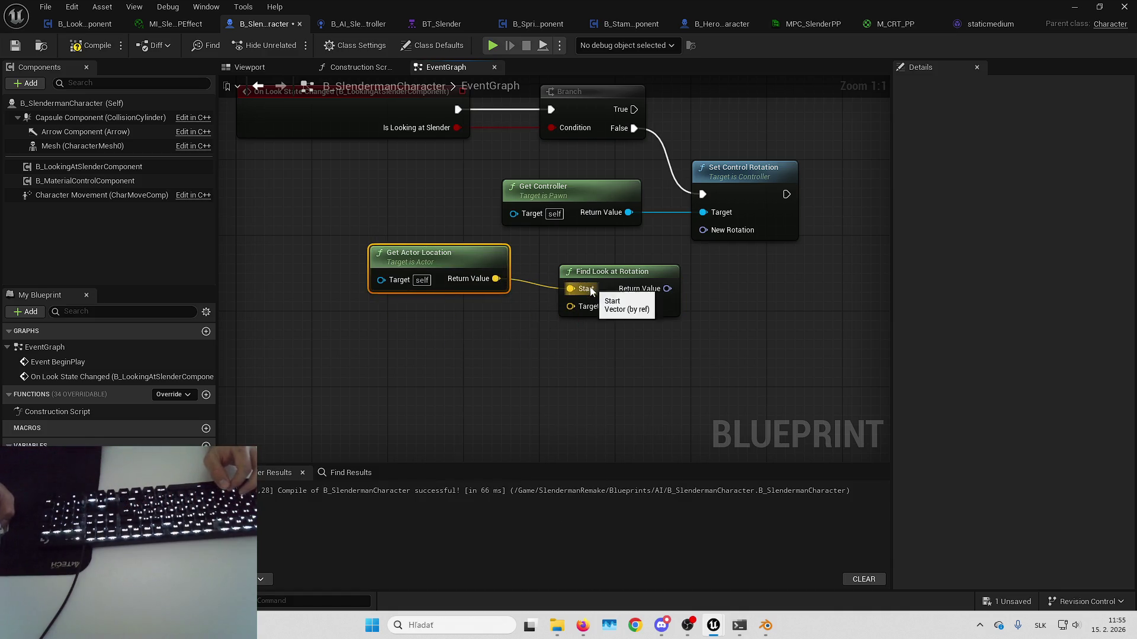
- Add a Get Player Character node below the look-at node
left_click_drag(606, 340, 686, 273)
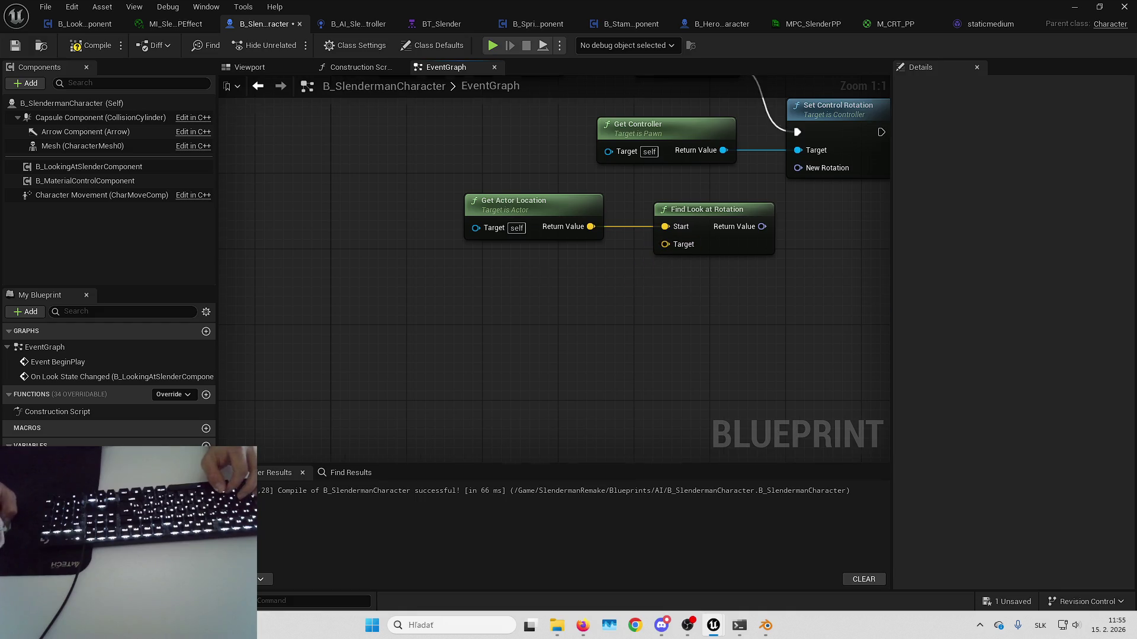
left_click_drag(548, 273, 568, 265)
right_click(568, 264)
type("getplayerchar")
key("Return")
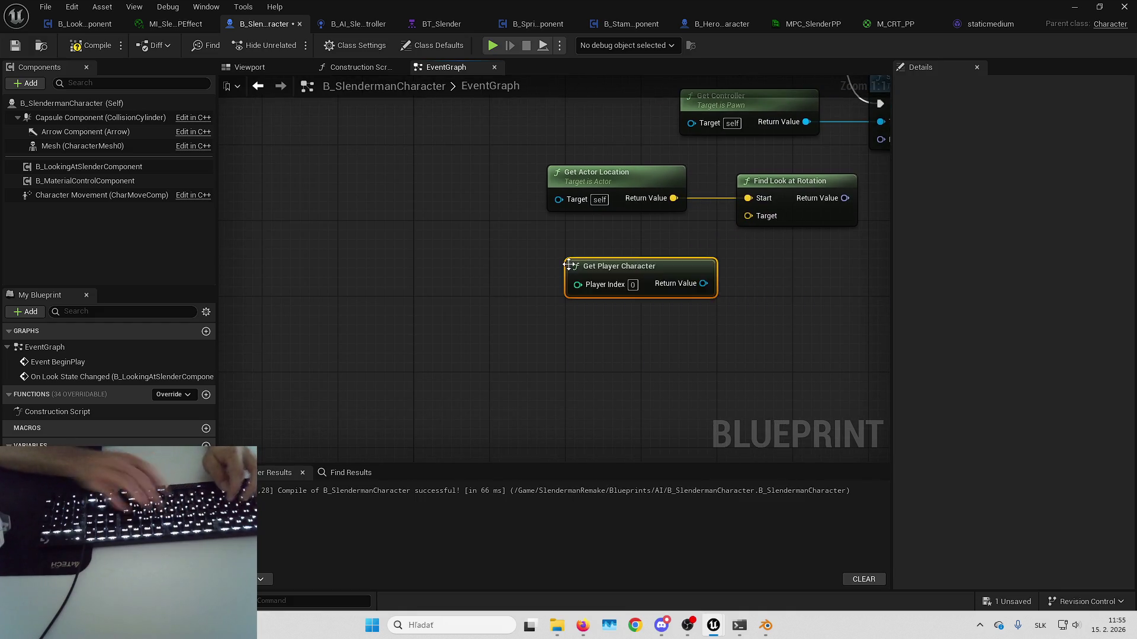
left_click_drag(709, 289, 614, 307)
- Feed the player character's Get Actor Location into Find Look at Rotation's Target
left_click_drag(678, 232, 677, 232)
type("getactorlocation")
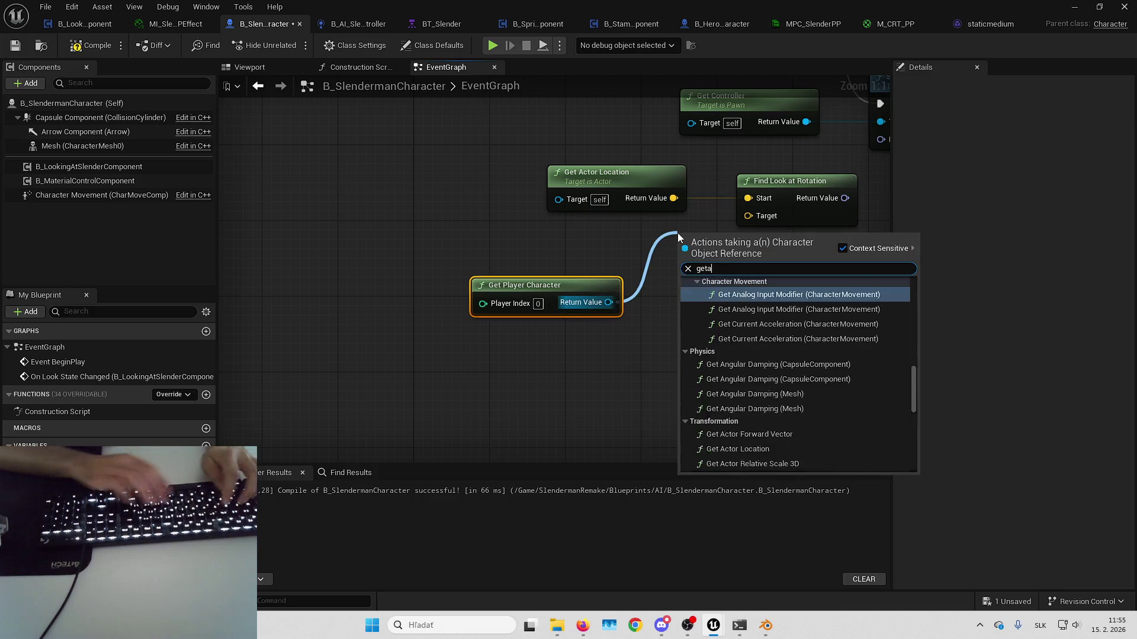
key("Return")
left_click_drag(777, 264, 769, 218)
key("Escape")
left_click_drag(777, 264, 748, 215)
mouse_move(745, 255)
left_mouse_down()
mouse_move(662, 238)
mouse_move(638, 247)
left_mouse_up()
mouse_move(595, 287)
left_mouse_down()
mouse_move(661, 277)
mouse_move(506, 305)
mouse_move(410, 359)
left_mouse_up()
left_click_drag(736, 283, 733, 278)
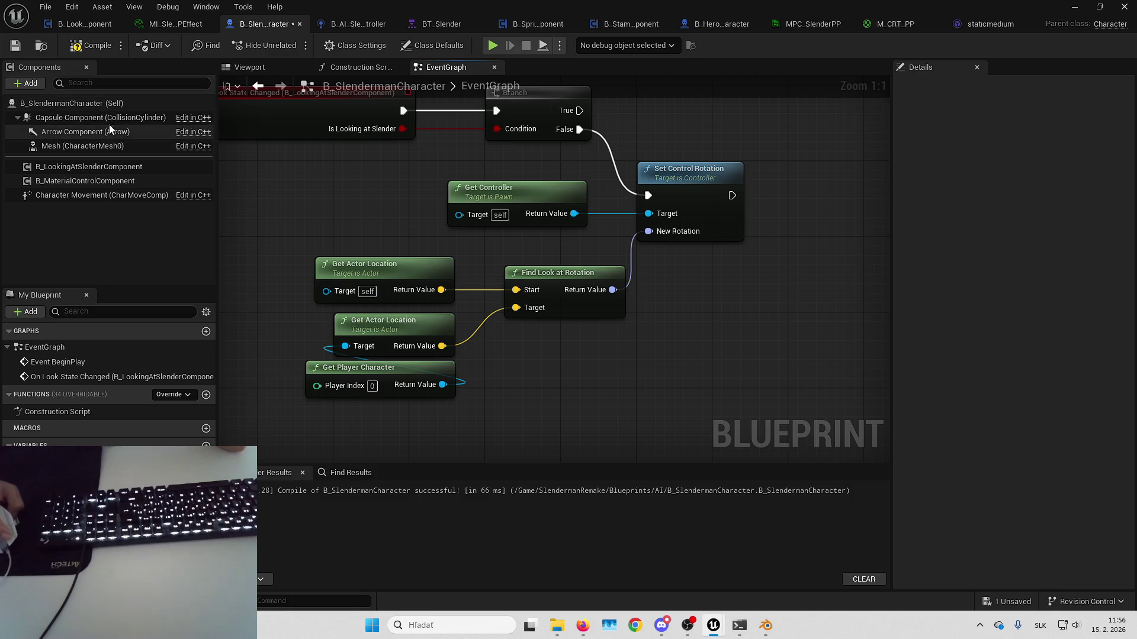
- Test a 90° mesh roll and undo it, then drag out the look-at rotation
left_click(270, 72)
left_click(103, 148)
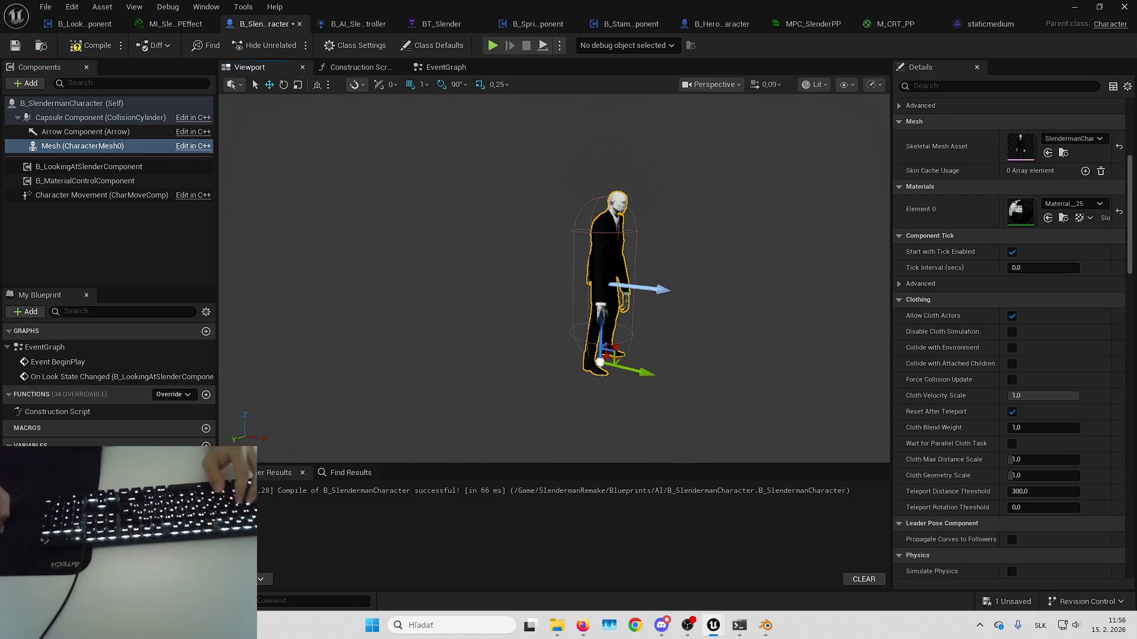
left_click_drag(612, 335, 640, 379)
key("ctrl+z")
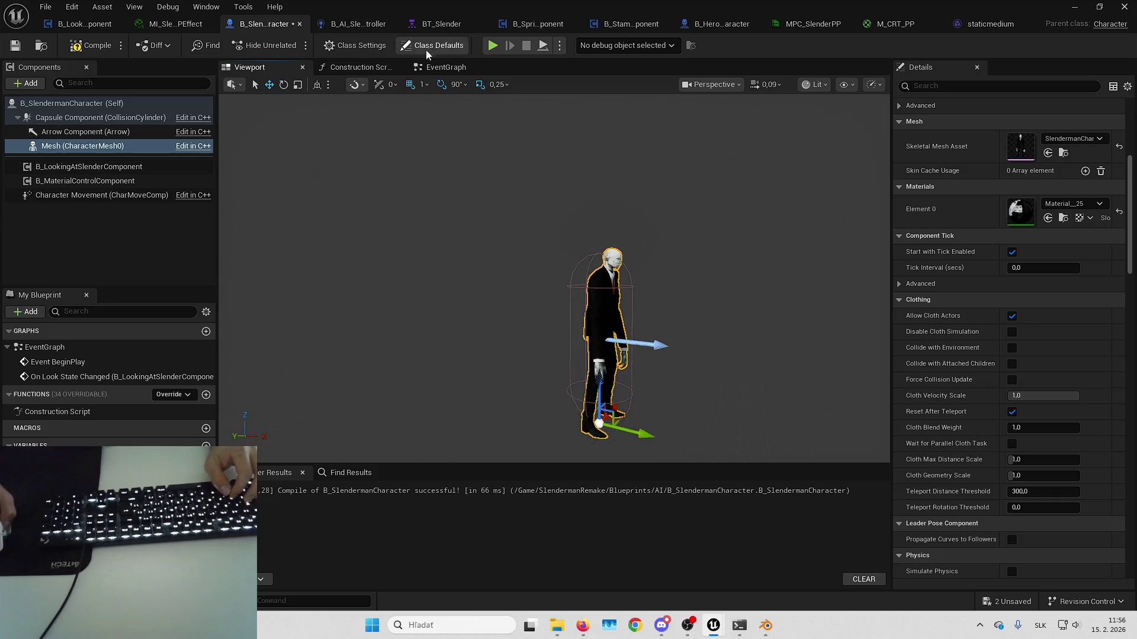
left_click(446, 67)
left_click_drag(654, 168, 737, 167)
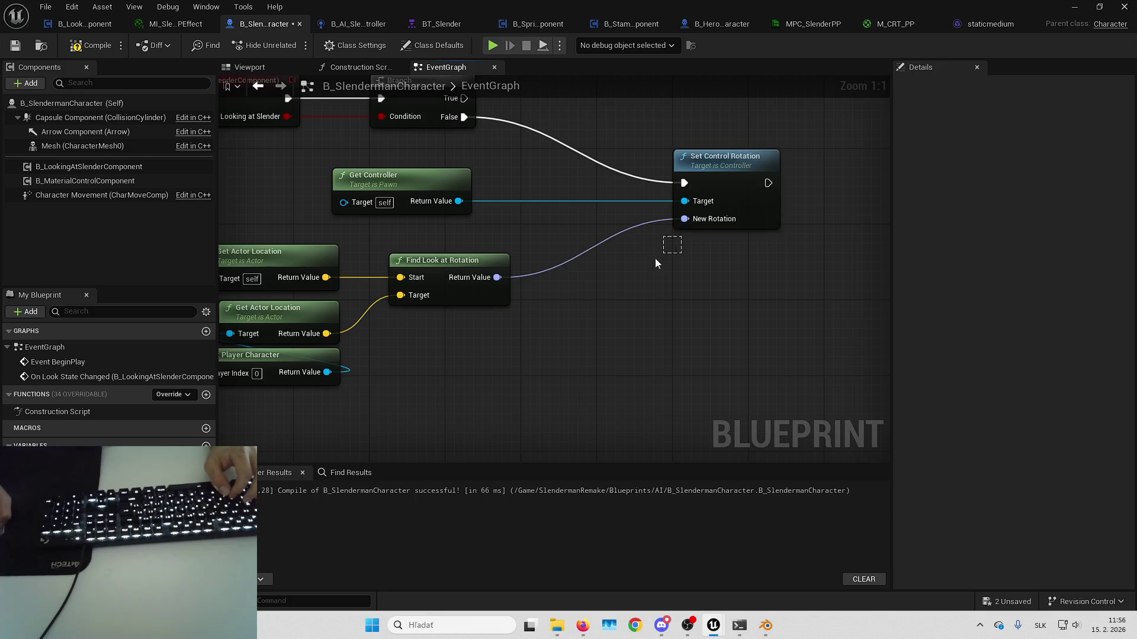
left_click_drag(413, 299, 601, 295)
- Rebuild New Rotation through Break Rotator and Make Rotator, passing only Pitch and Yaw
type("break rotator")
key("Return")
type("ma")
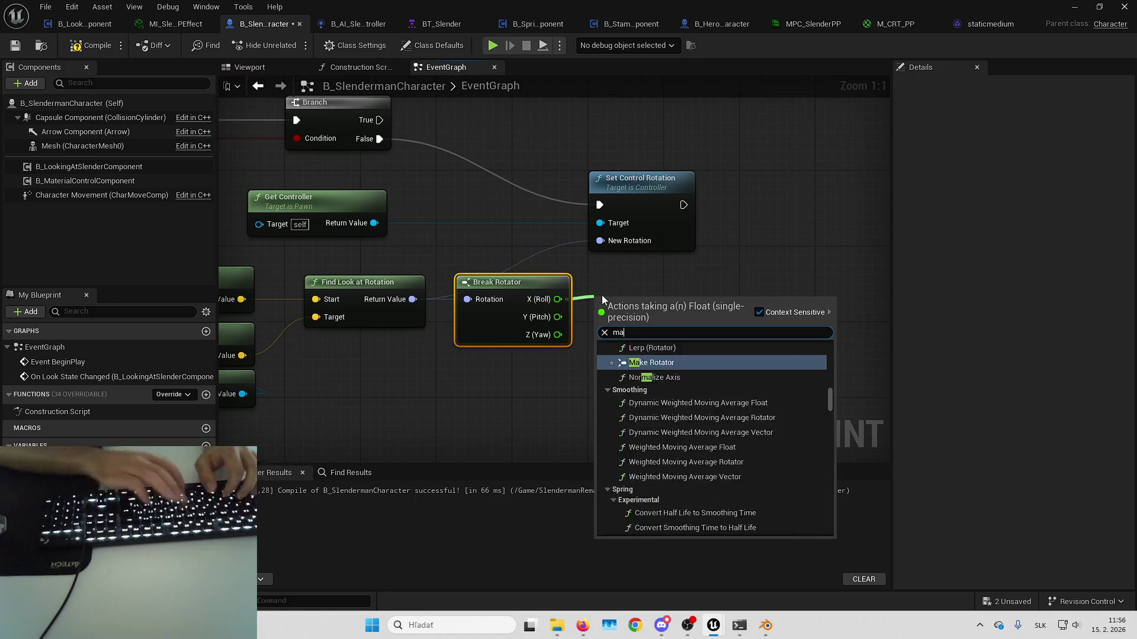
type("ke rot")
key("Return")
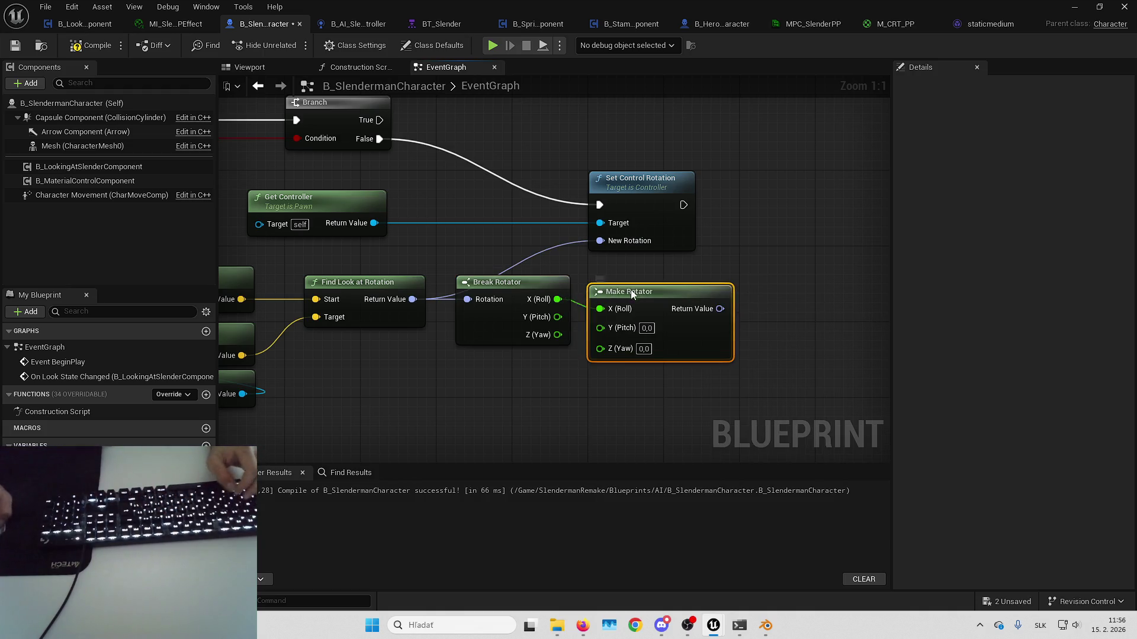
mouse_move(558, 334)
left_mouse_down()
mouse_move(611, 346)
mouse_move(589, 316)
left_mouse_up()
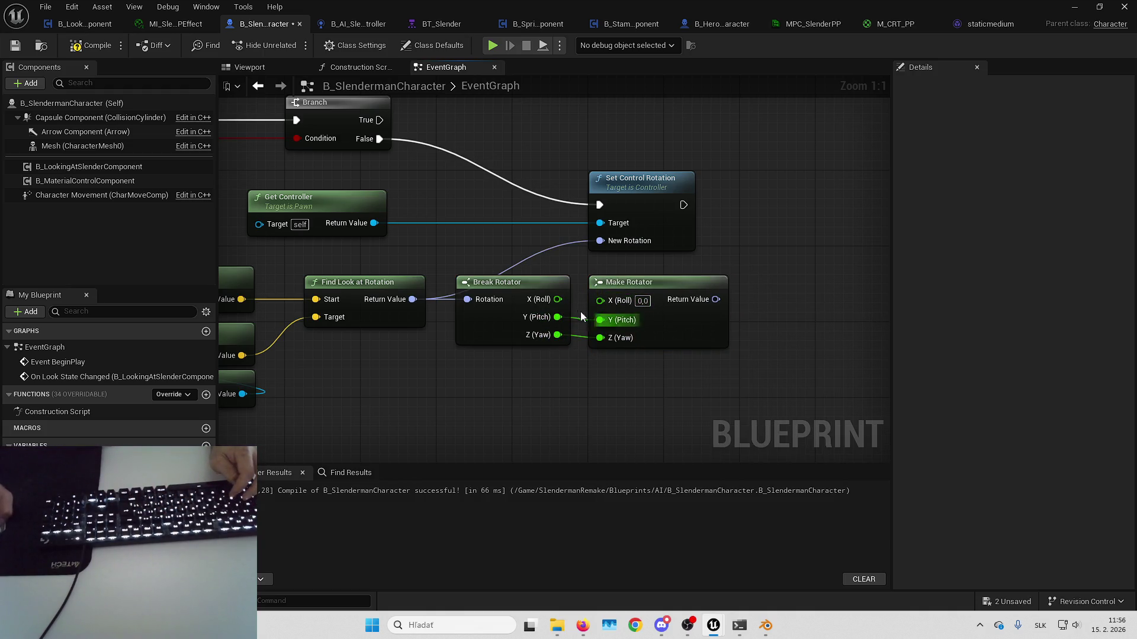
left_click_drag(690, 306, 574, 251)
left_click_drag(616, 206, 769, 201)
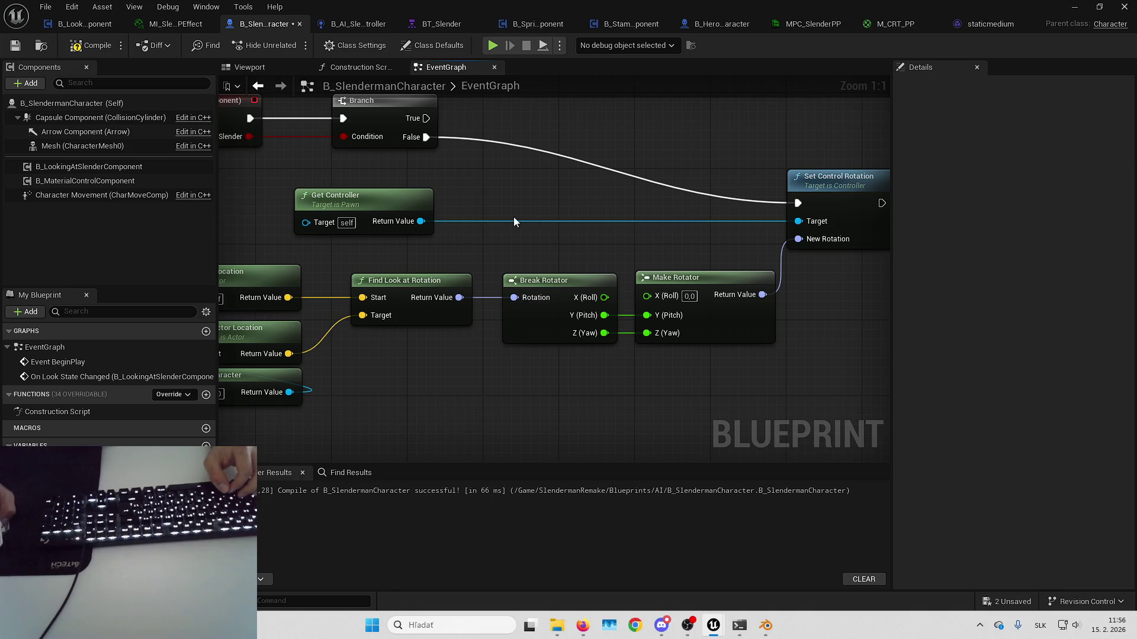
- Move the location, look-at and rotator nodes and Set Control Rotation left as one group
left_click_drag(521, 229, 712, 286)
mouse_move(408, 195)
left_mouse_down()
mouse_move(691, 308)
mouse_move(541, 238)
mouse_move(666, 296)
mouse_move(699, 294)
left_mouse_up()
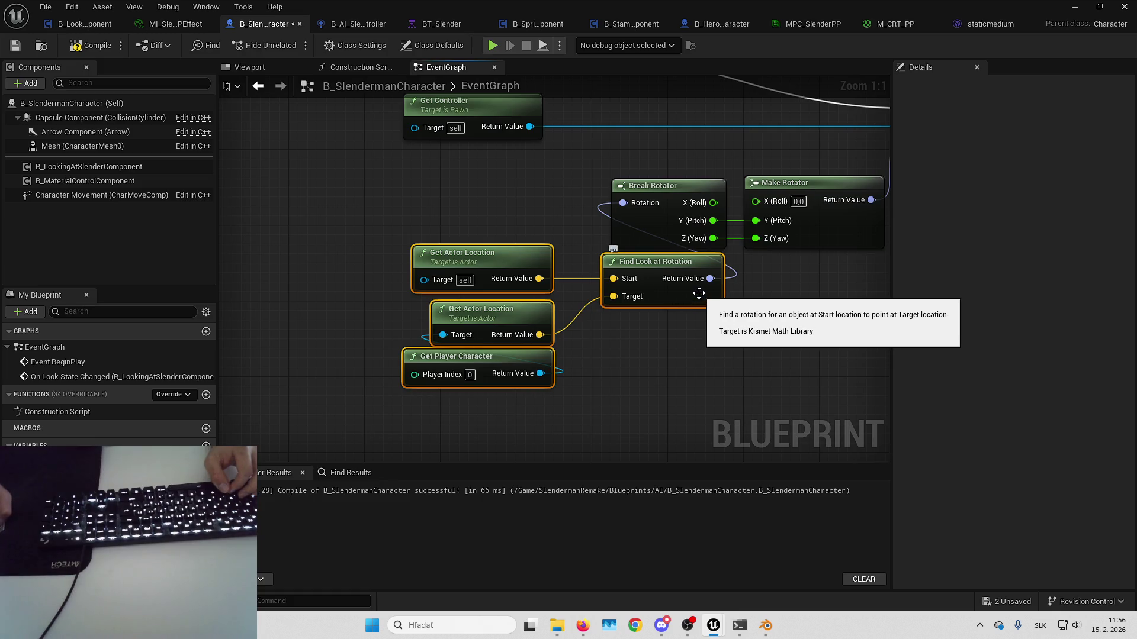
mouse_move(726, 331)
left_mouse_down()
mouse_move(754, 386)
mouse_move(784, 324)
mouse_move(529, 300)
mouse_move(399, 318)
left_mouse_up()
left_click(535, 297)
left_click_drag(747, 229, 531, 210)
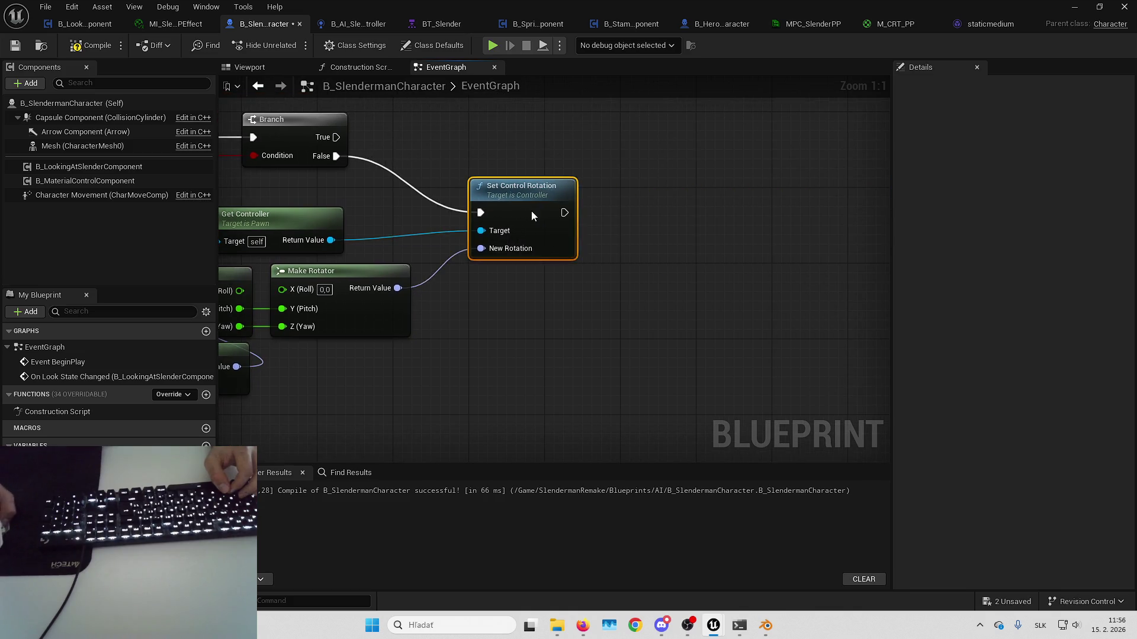
scroll(711, 214, "down", 1)
scroll(775, 300, "down", 2)
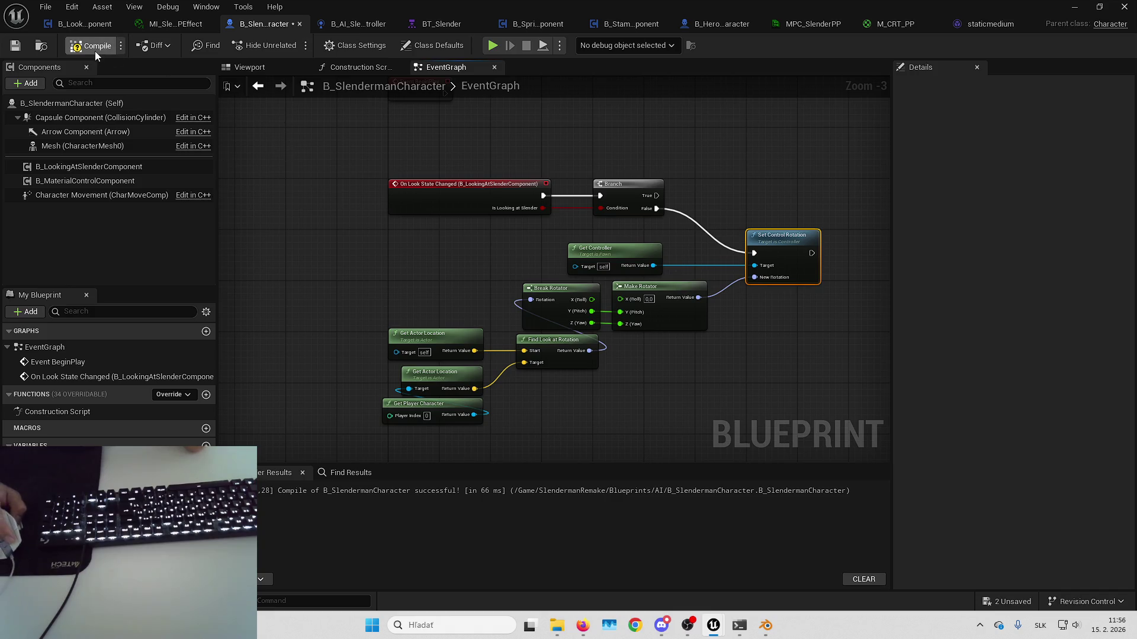
mouse_move(420, 266)
left_mouse_down()
mouse_move(444, 385)
mouse_move(481, 376)
left_mouse_up()
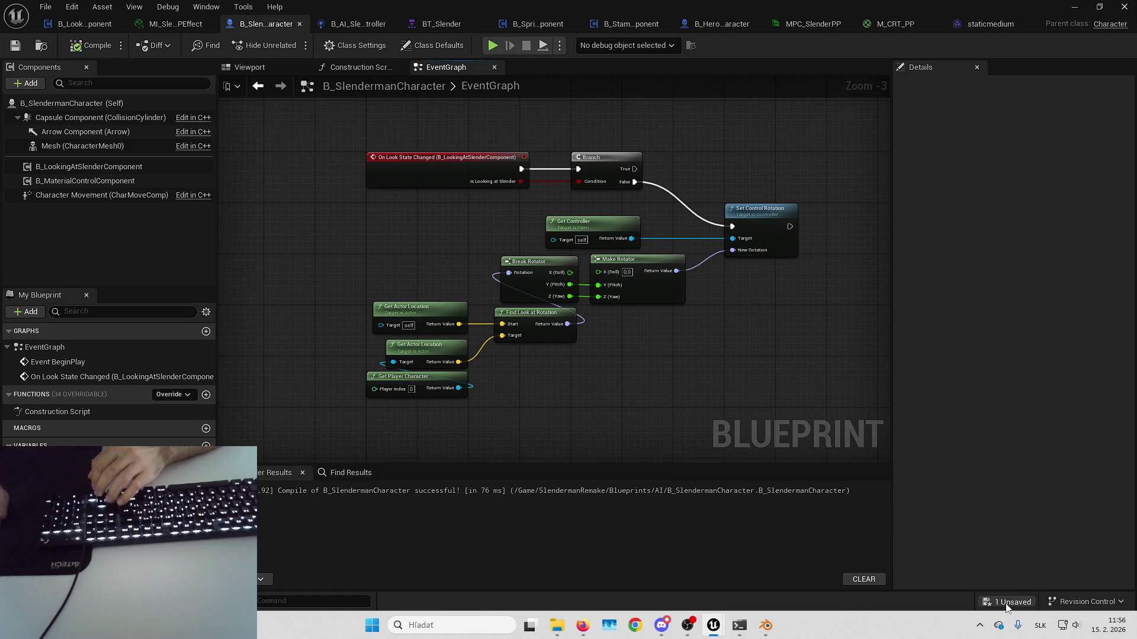
- Play the level fullscreen to see whether Slenderman turns toward the player, then stop
key("alt+Tab")
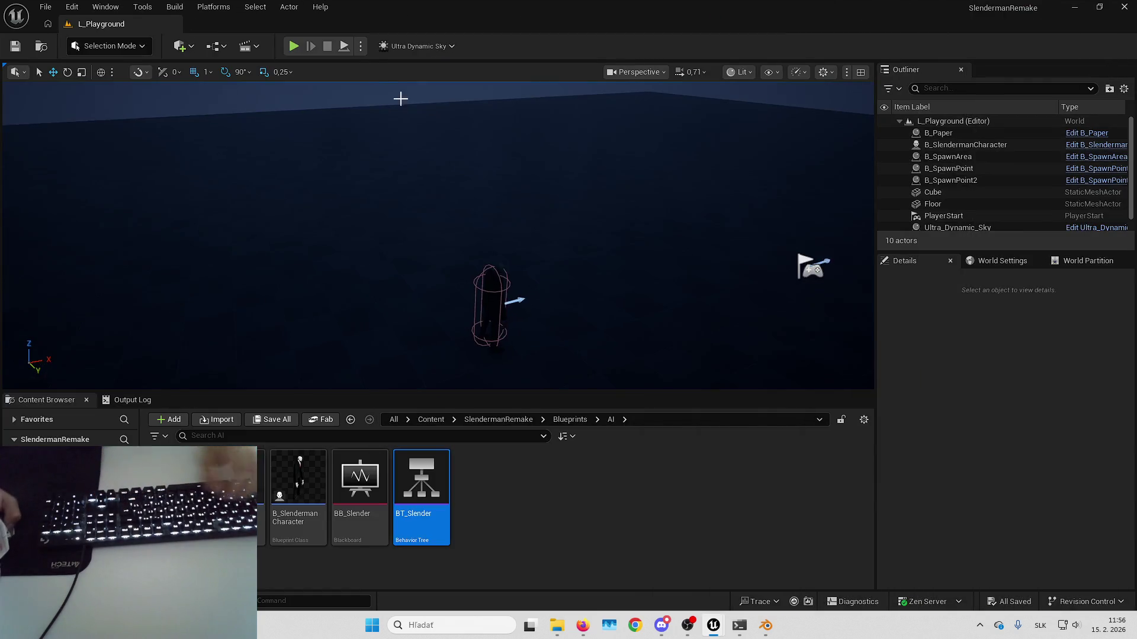
left_click(304, 45)
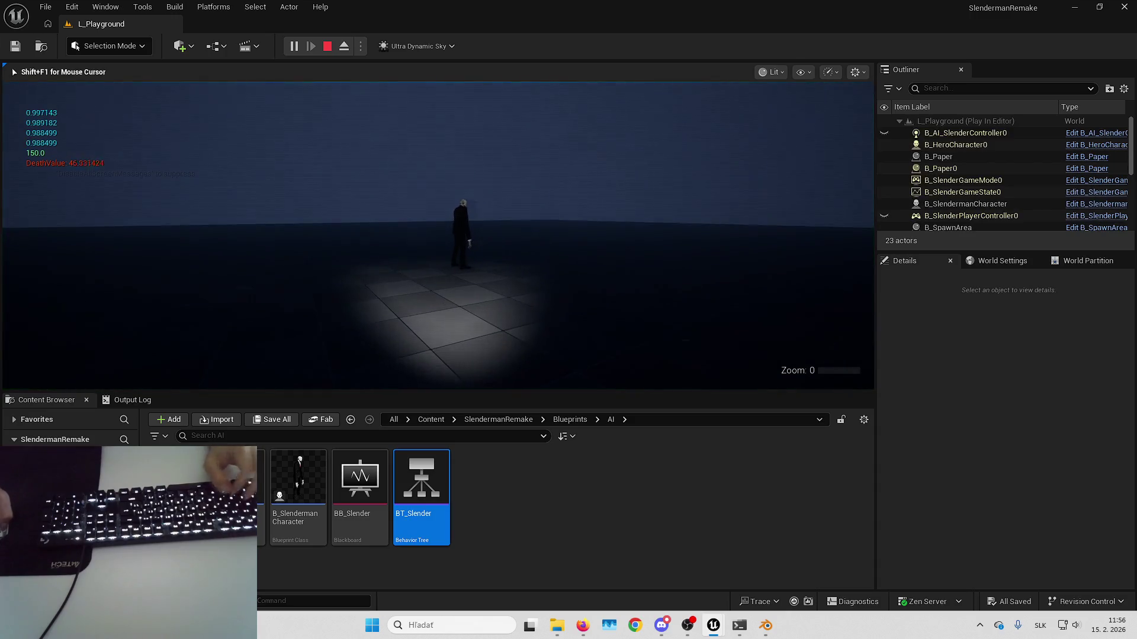
key("F11")
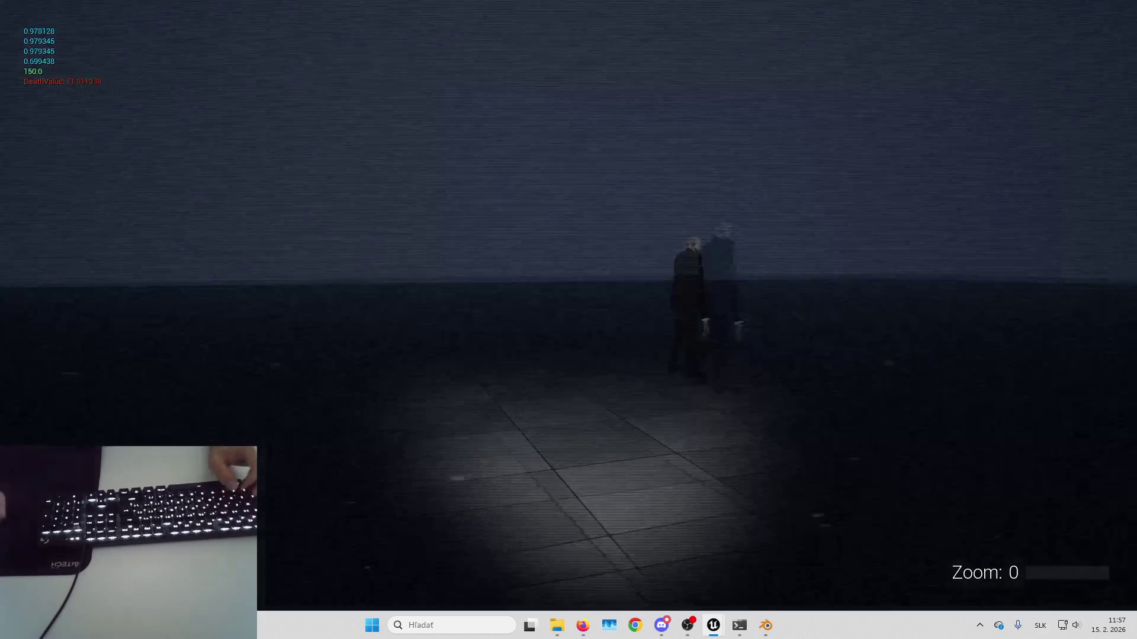
key("Escape")
scroll(543, 293, "up", 3)
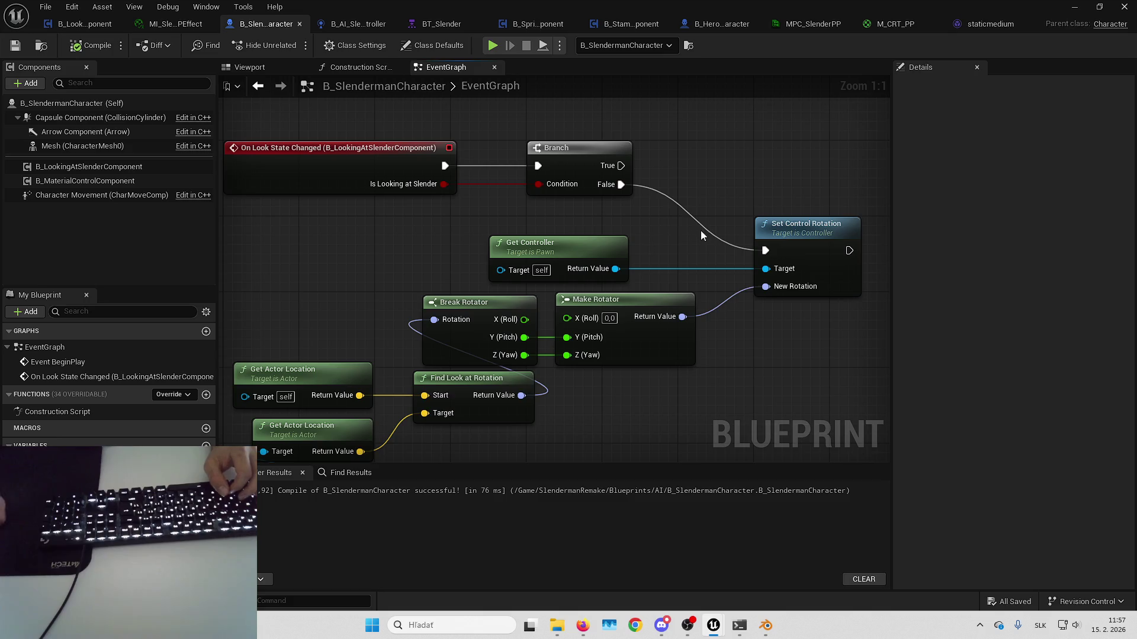
- Wire a Get AIController node into Set Control Rotation's Target and delete Get Controller
right_click(635, 240)
type("get ai con")
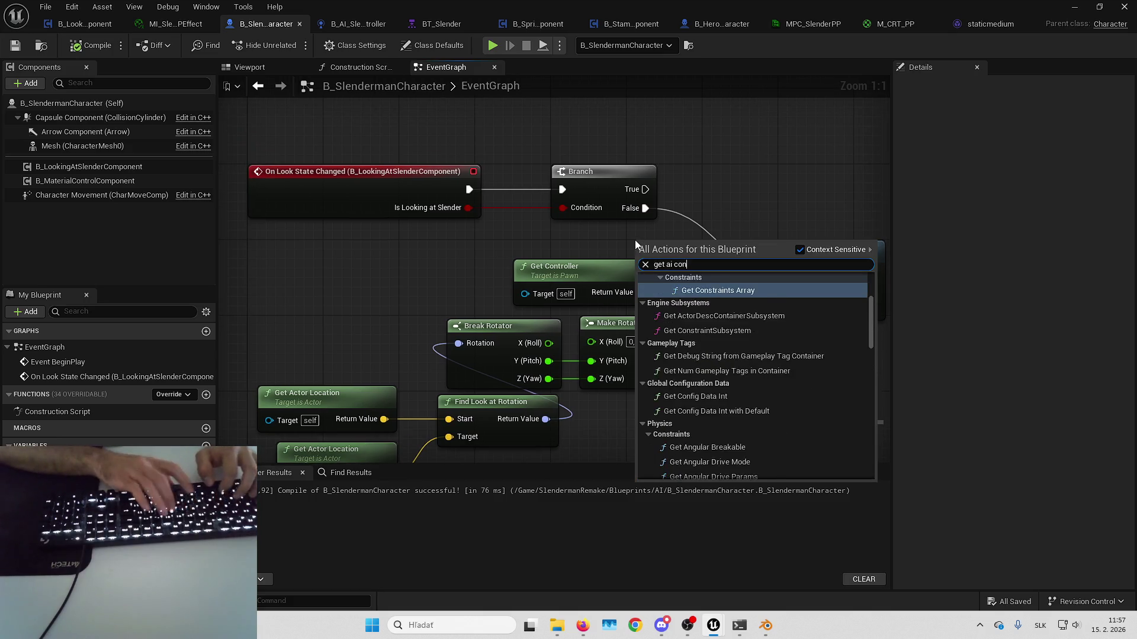
key("Return")
left_click_drag(681, 255, 818, 302)
left_click(642, 272)
key("Delete")
- Plug a Self reference into Get AIController's Controlled Actor and arrange both nodes
mouse_move(572, 254)
left_mouse_down()
mouse_move(612, 277)
mouse_move(574, 286)
mouse_move(483, 271)
left_mouse_up()
type("self")
key("Return")
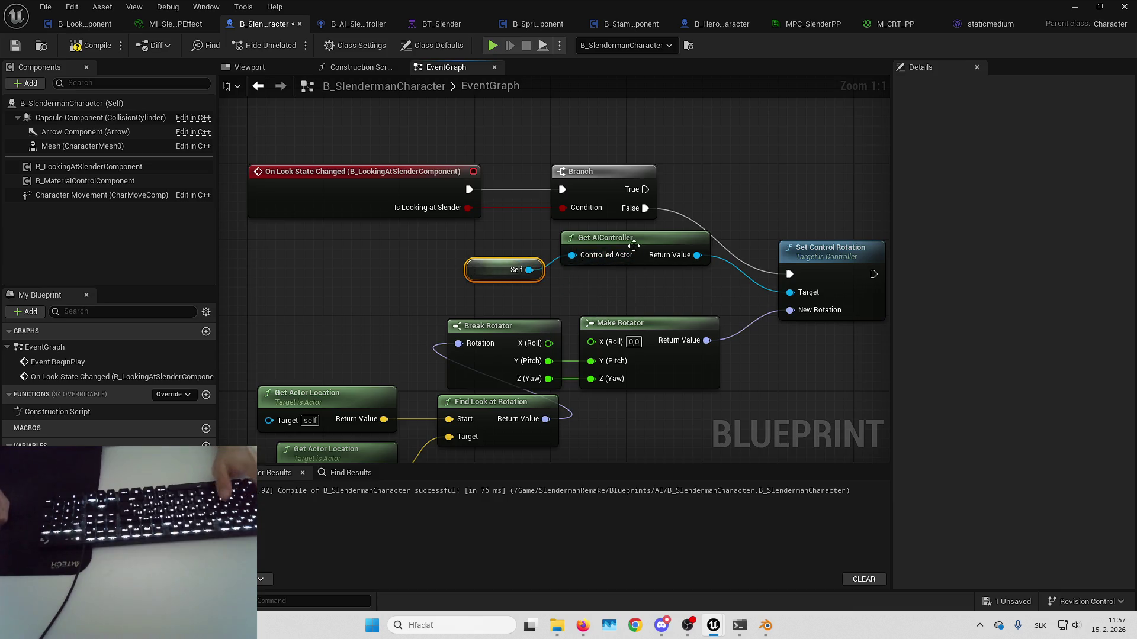
left_click_drag(636, 253, 636, 291)
left_click(506, 273)
left_click(604, 275, "ctrl")
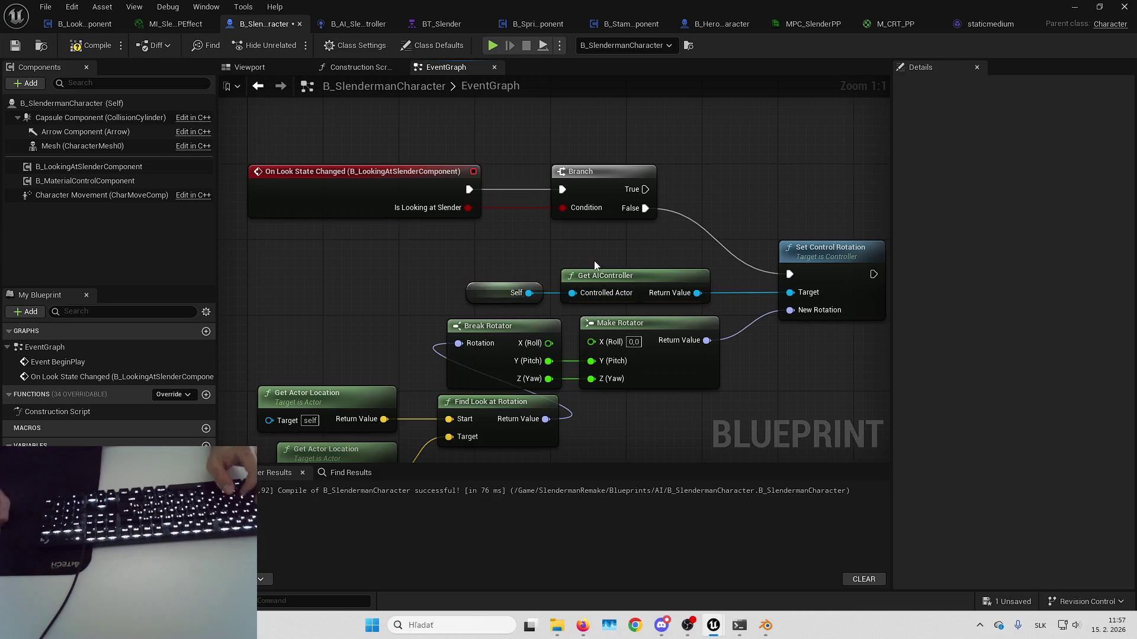
left_click_drag(355, 266, 411, 255)
- Filter the Character Movement properties by 'rotat'
left_click(104, 195)
left_click(1020, 84)
type("rotat")
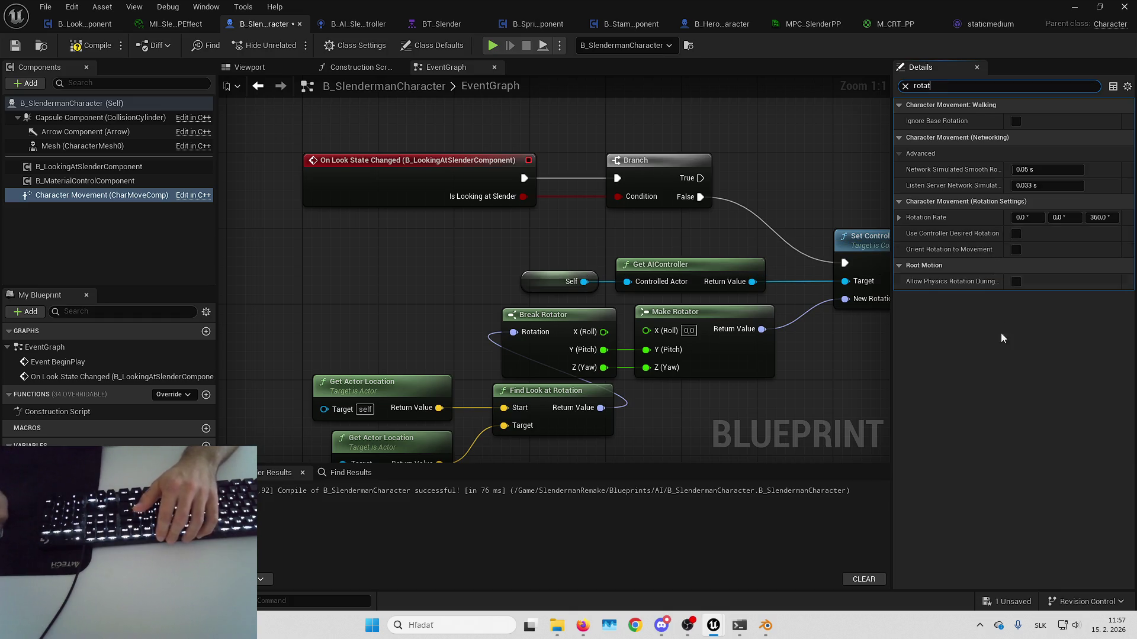
- Enable Use Controller Desired Rotation on Character Movement, then compile and save
left_click(1016, 234)
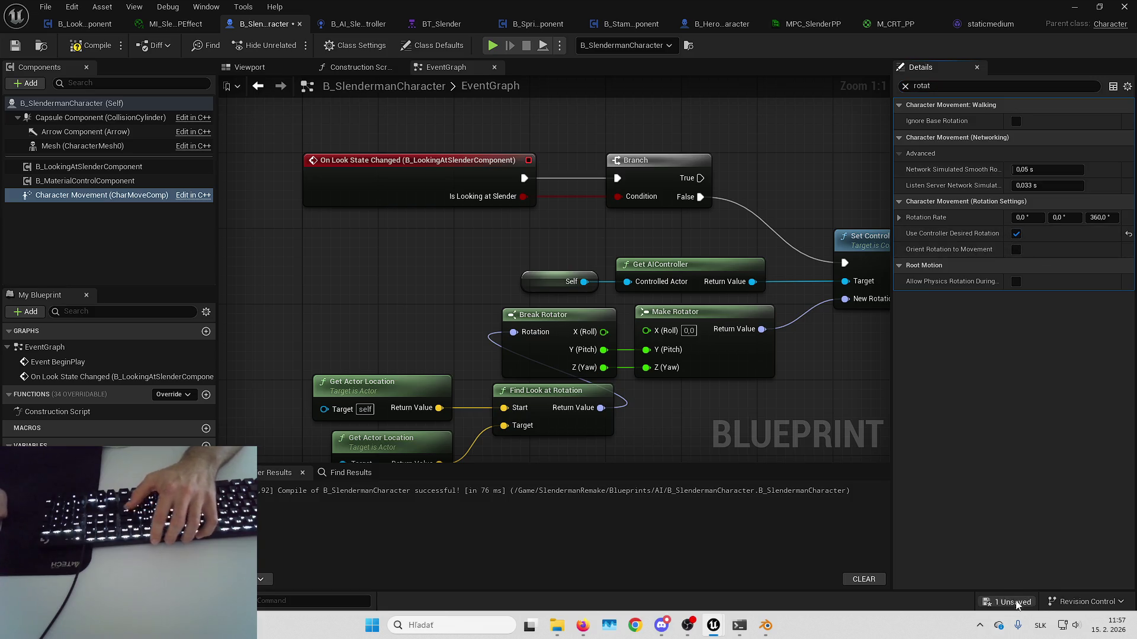
left_click(84, 45)
left_click(15, 45)
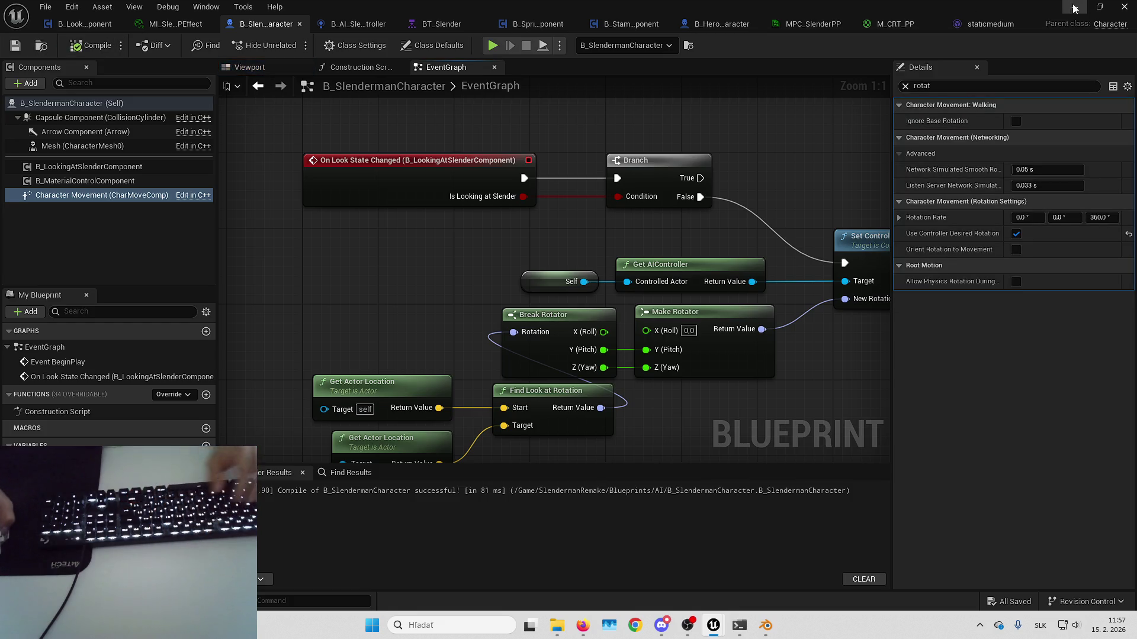
- Playtest Slenderman's turning in the level, then clear the Details search
left_click(1073, 7)
key("alt+p")
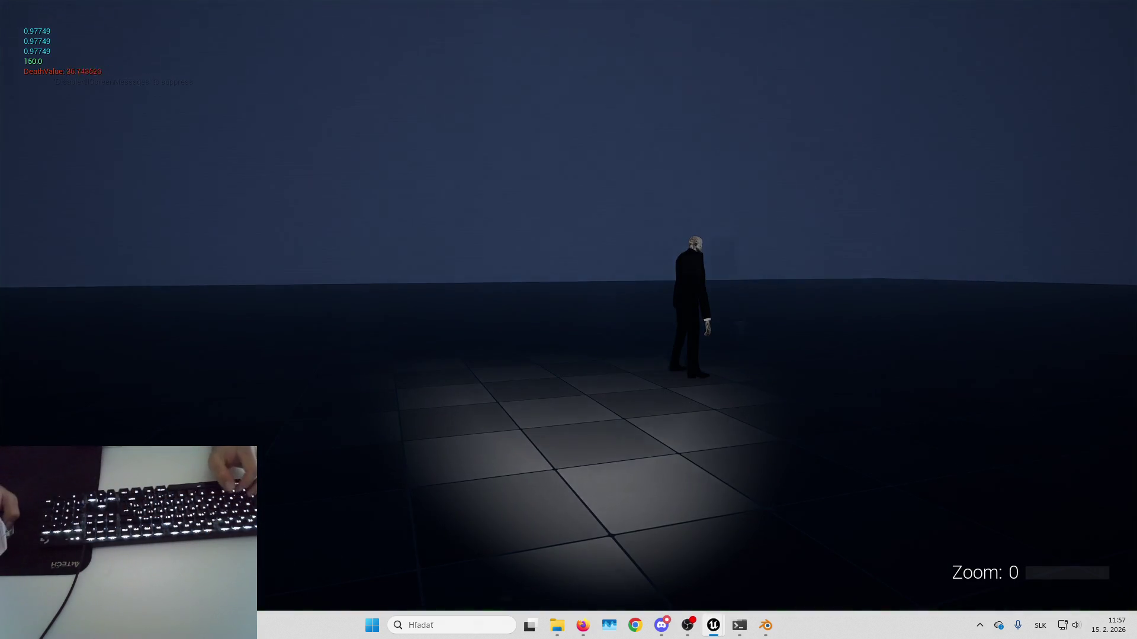
key("w")
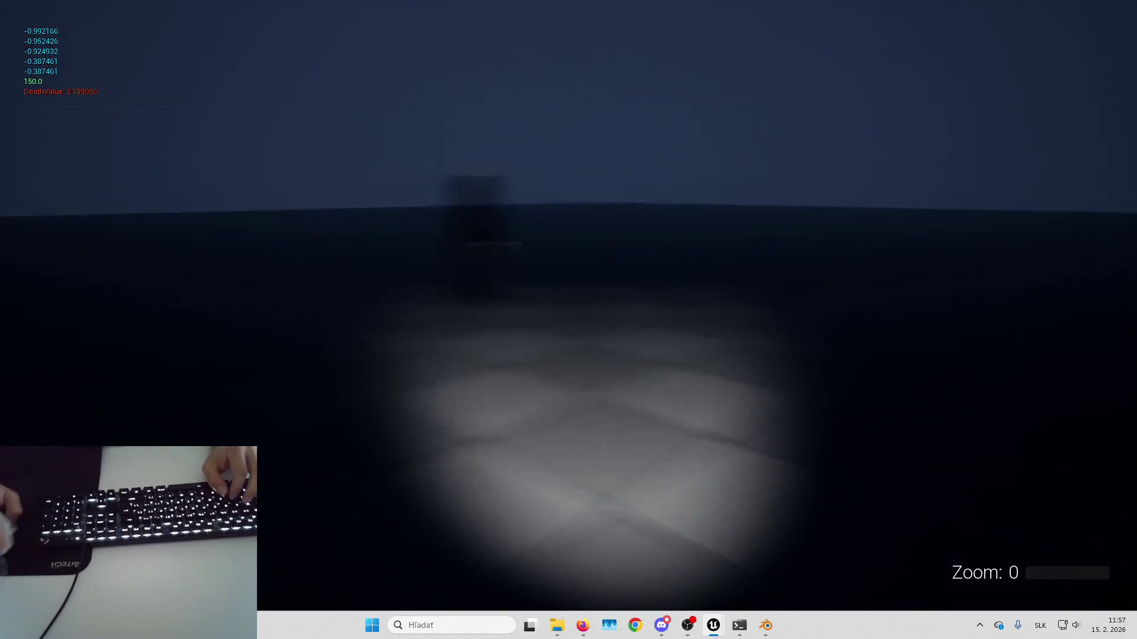
key("Escape")
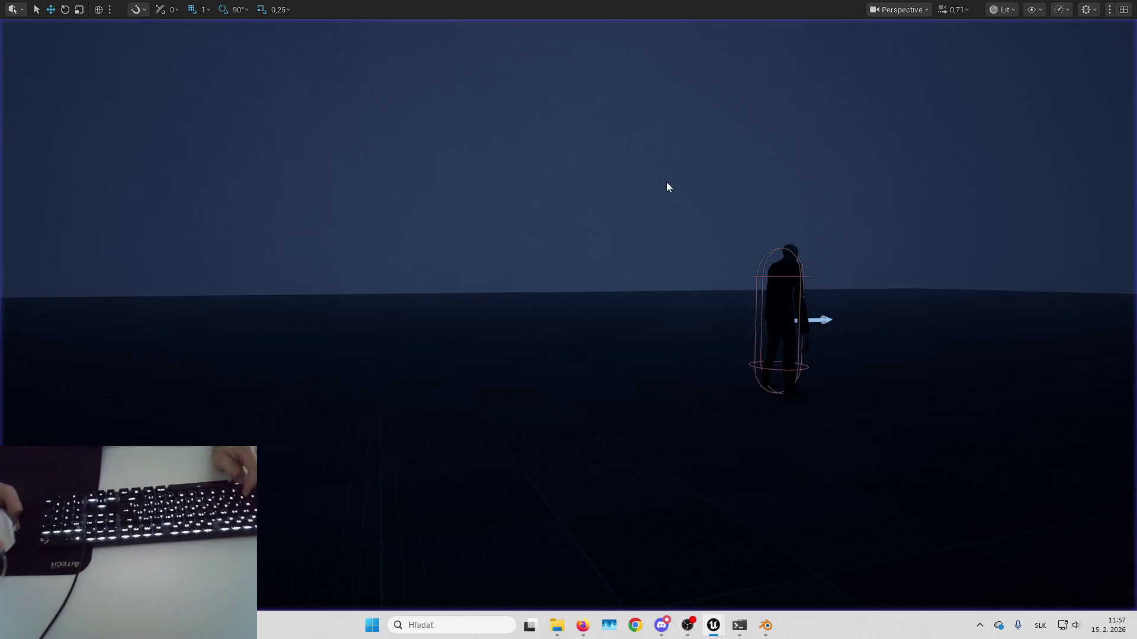
key("BackSpace")
key("BackSpace")
key("BackSpace")
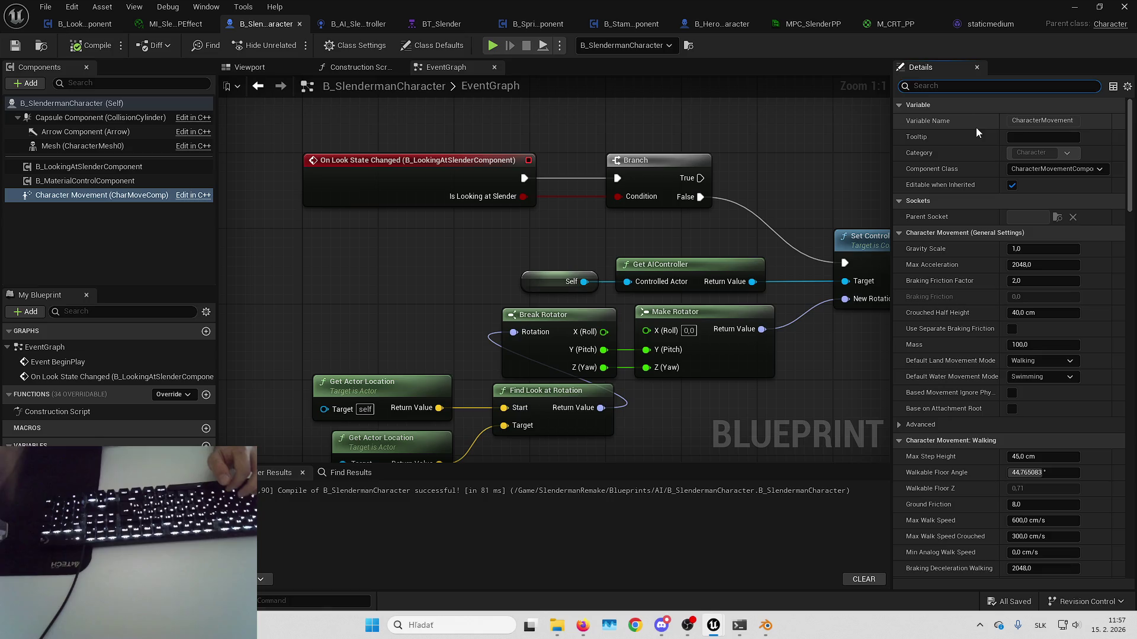
- Untick Use Controller Rotation Yaw in the Class Defaults, found by searching 'contro'
left_click(418, 47)
left_click(957, 88)
type("contro")
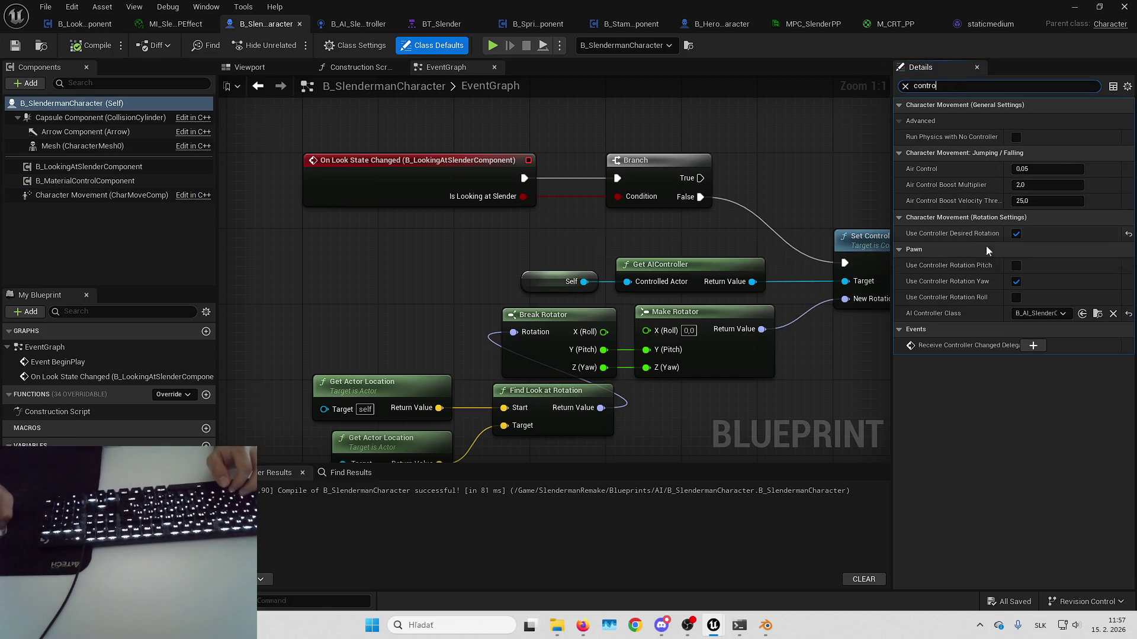
left_click(1016, 282)
- Playtest by looking away from Slenderman and back again, then stop
key("alt+p")
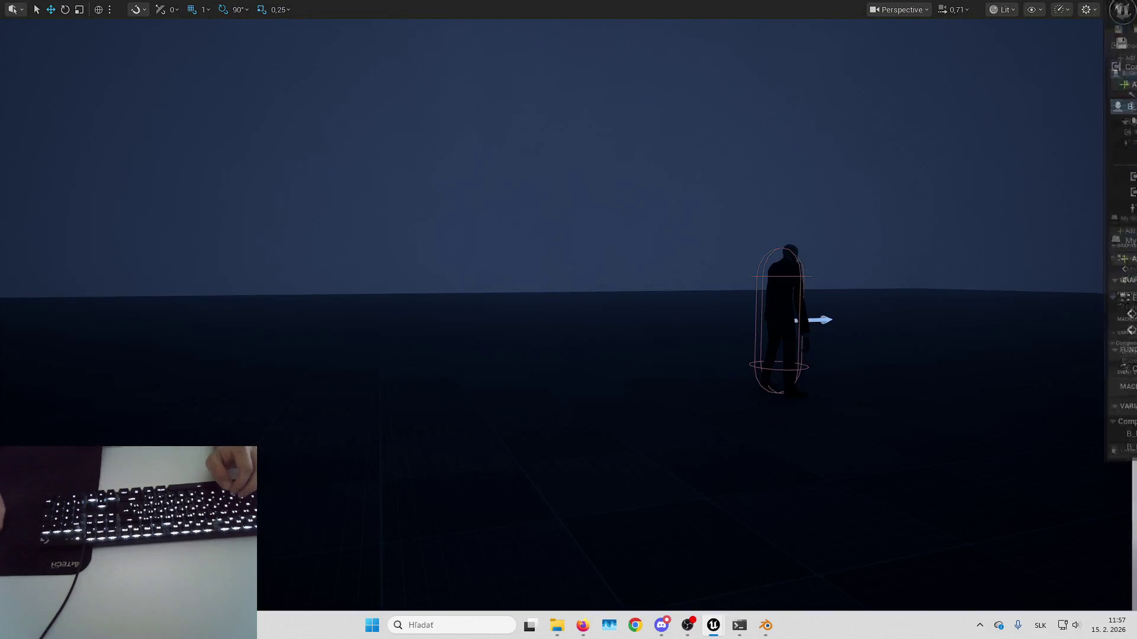
left_click(926, 184)
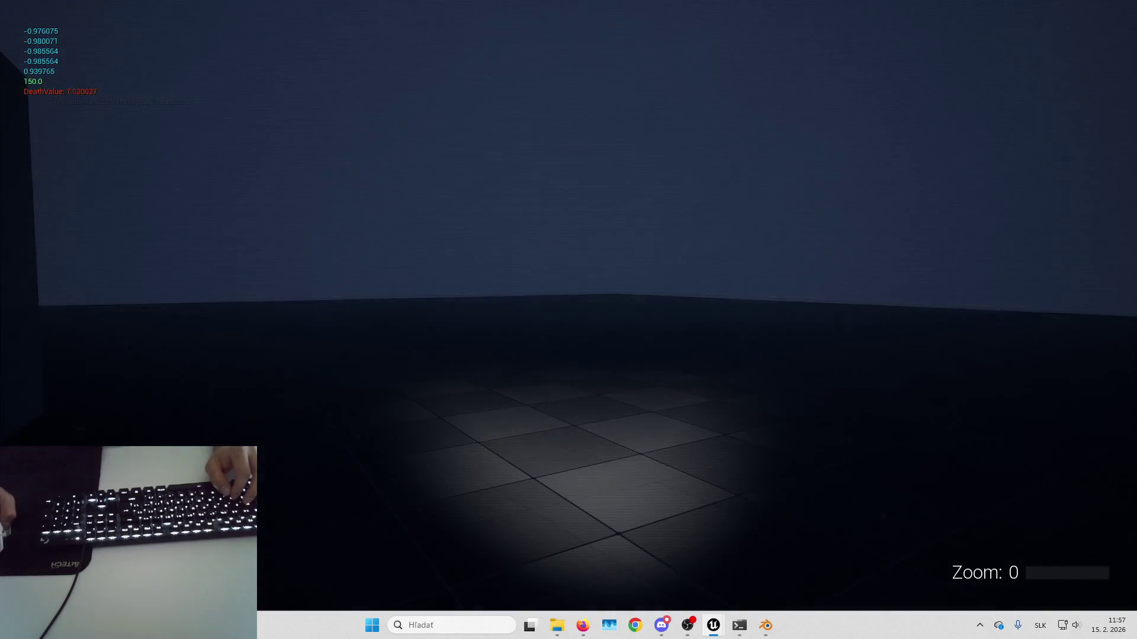
key("shift+F1")
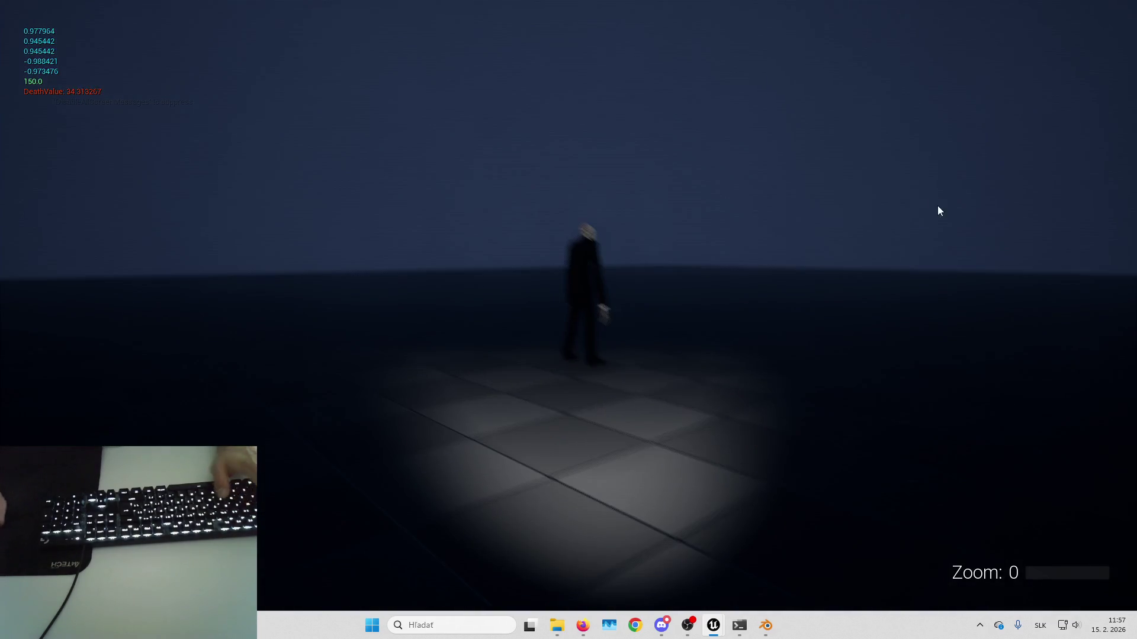
key("Escape")
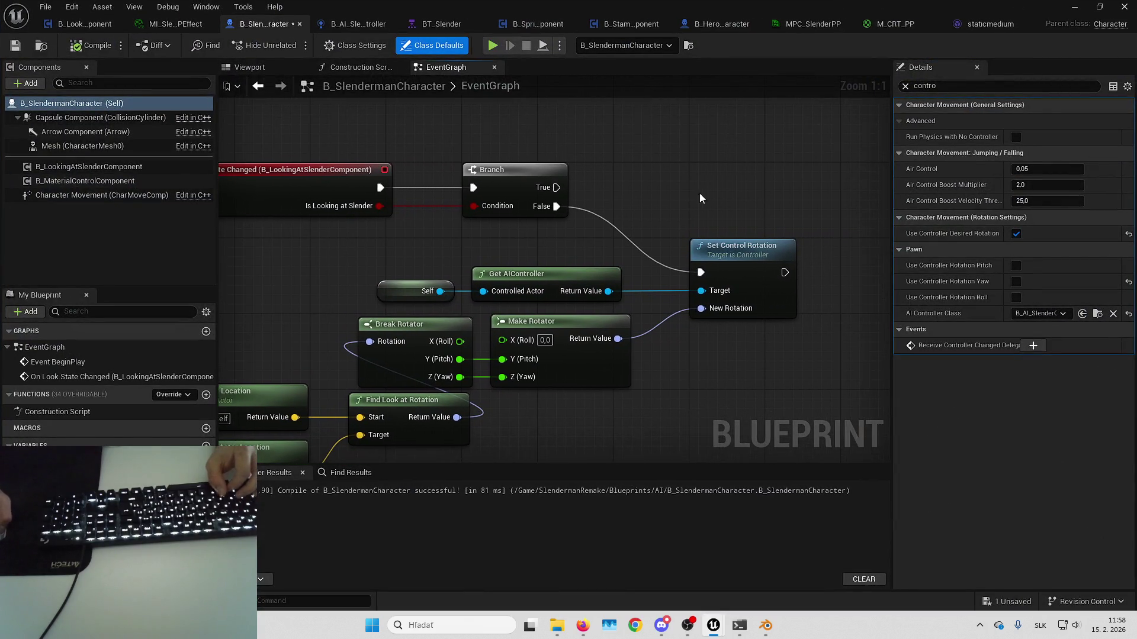
- Add a breakpoint on Set Control Rotation and widen the graph panel
right_click(726, 260)
left_click(770, 522)
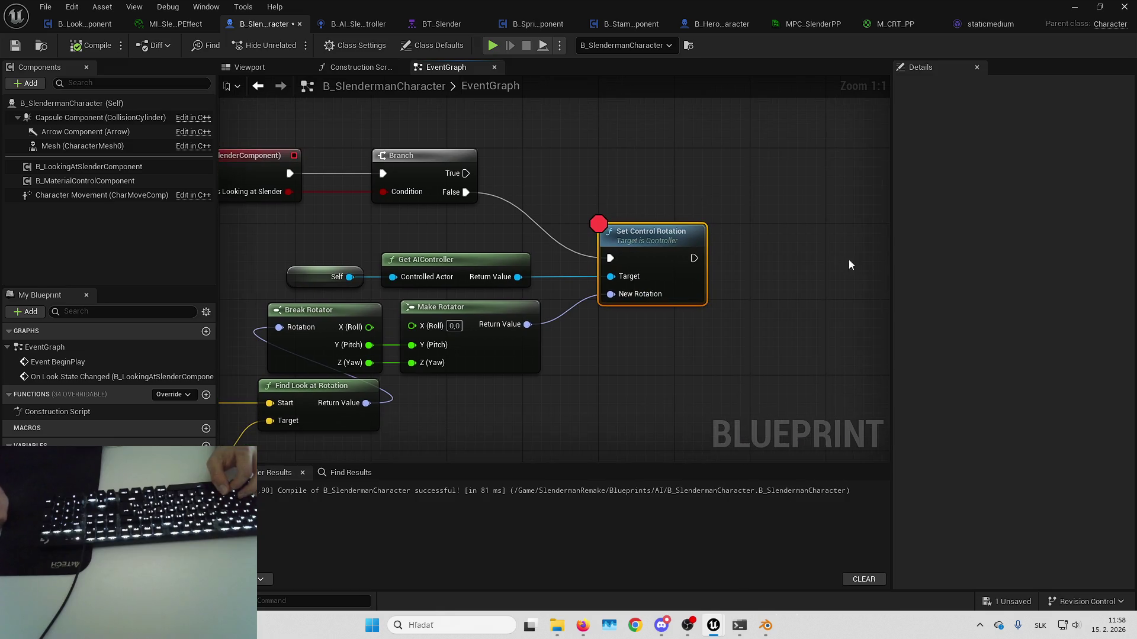
left_click_drag(891, 281, 917, 281)
left_click(843, 277)
- Save the unsaved B_SlendermanCharacter changes
left_click(999, 601)
key("Return")
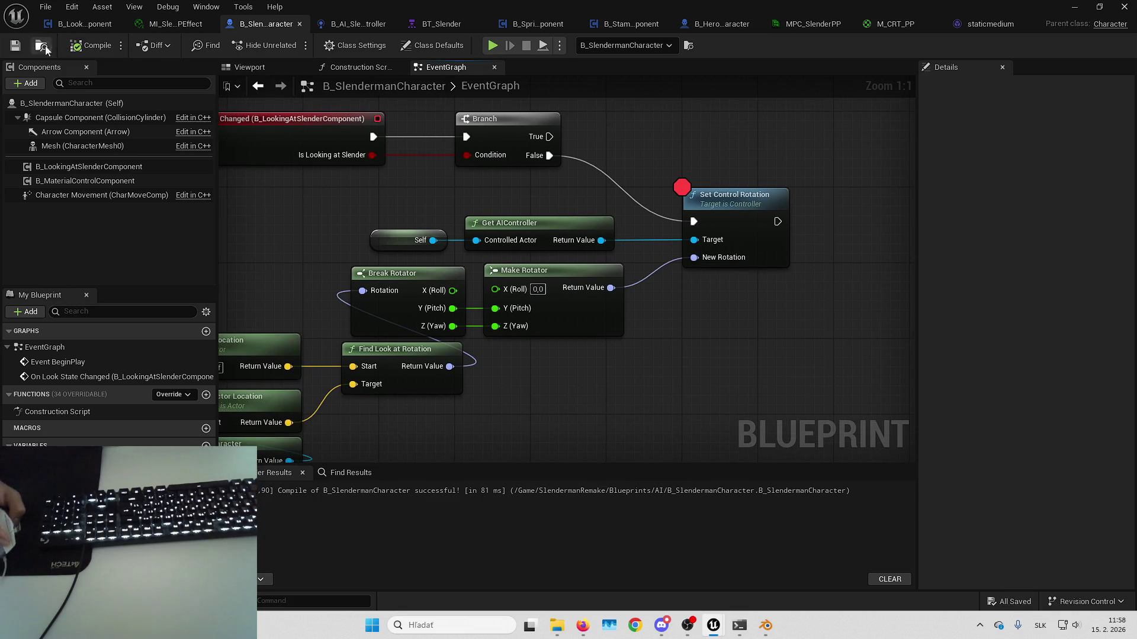
left_click(30, 83)
- Add an Arrow1 component to Slenderman and set its Arrow Color to cyan
type("arro")
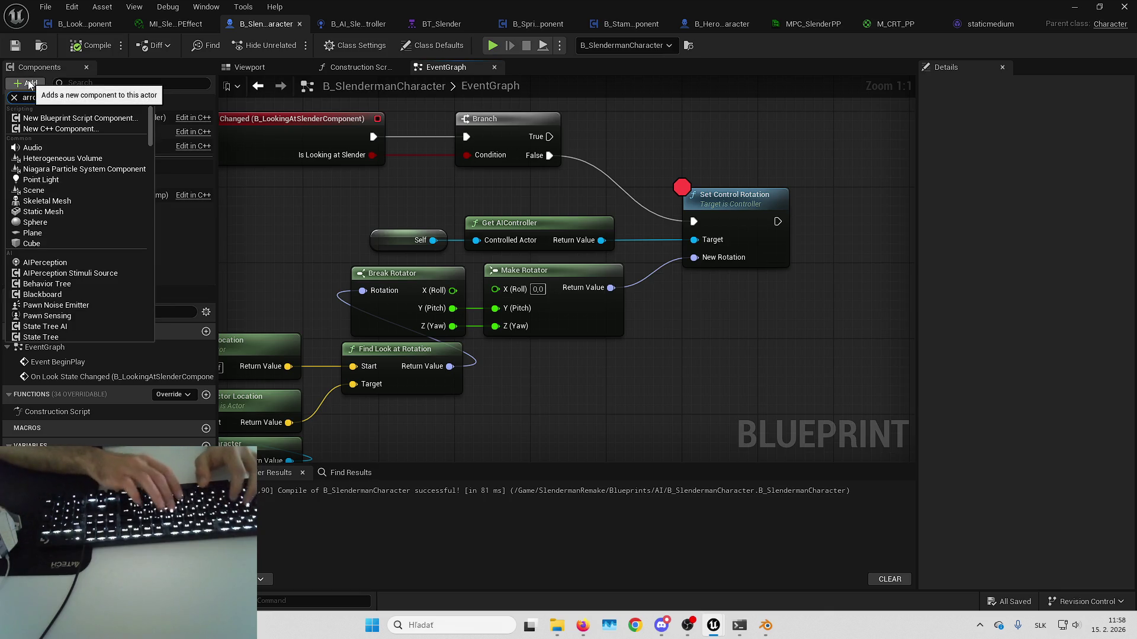
key("Return")
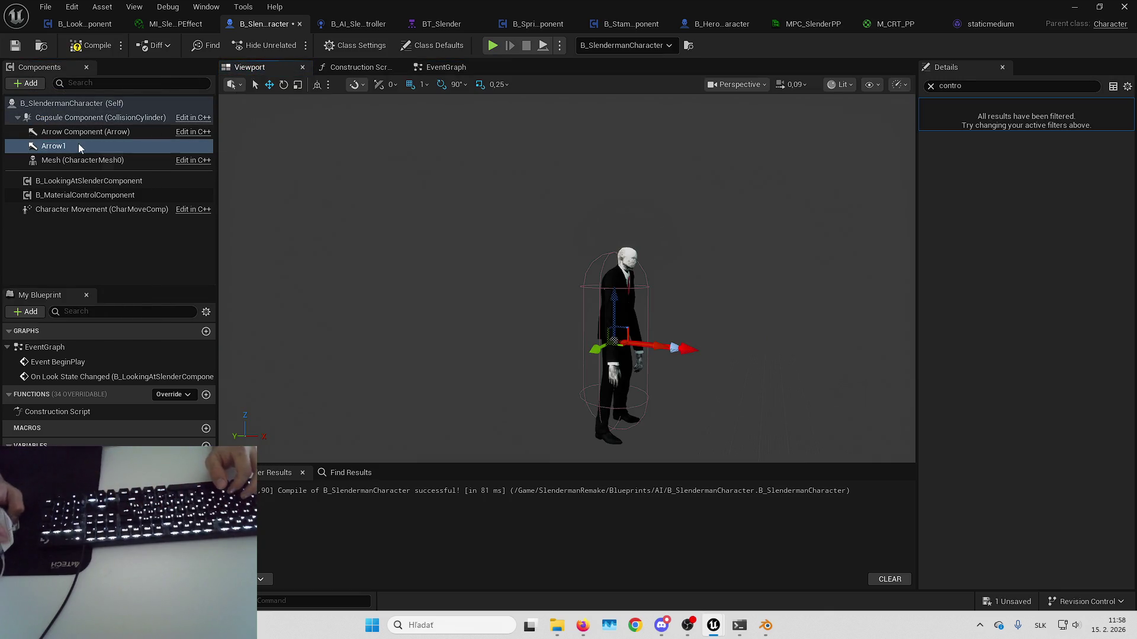
left_click(94, 136)
left_click(95, 144)
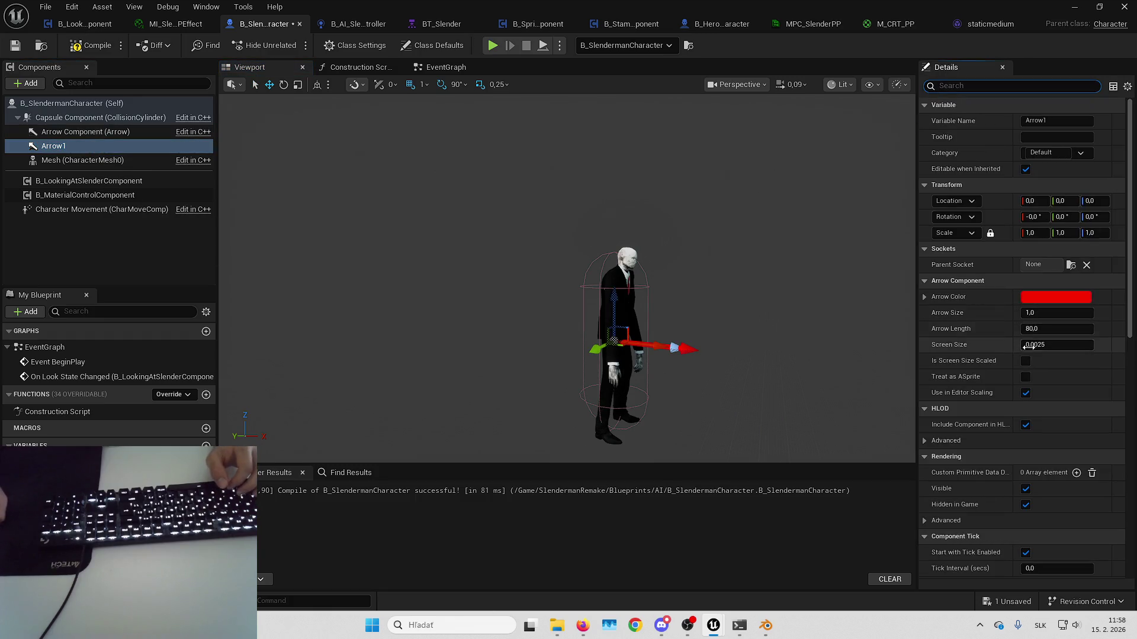
scroll(1027, 367, "down", 3)
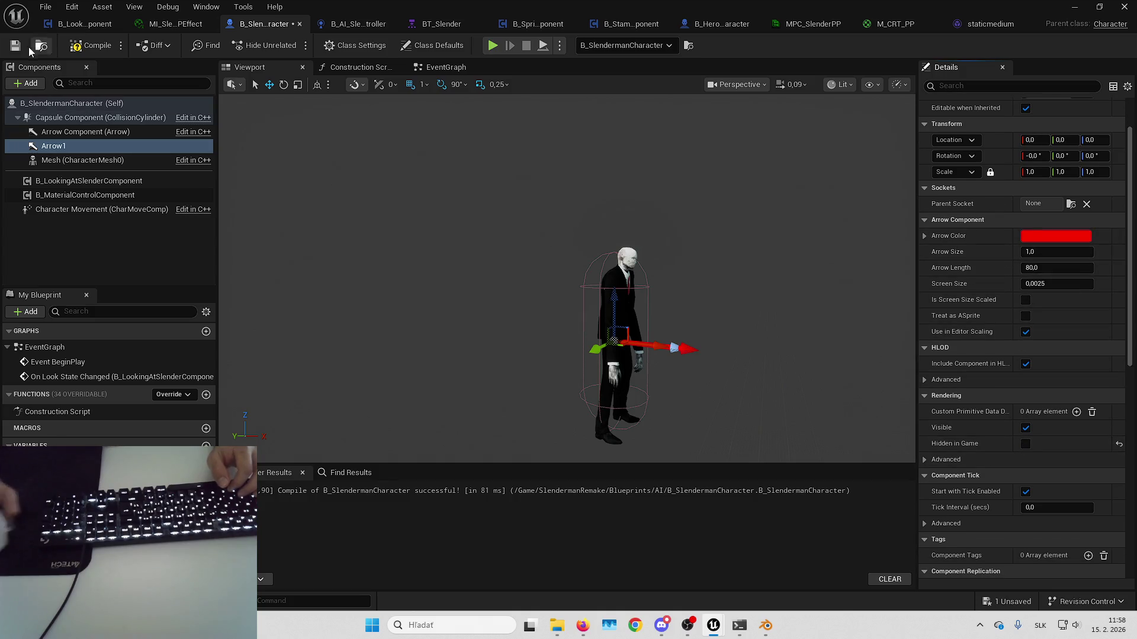
left_click(1045, 236)
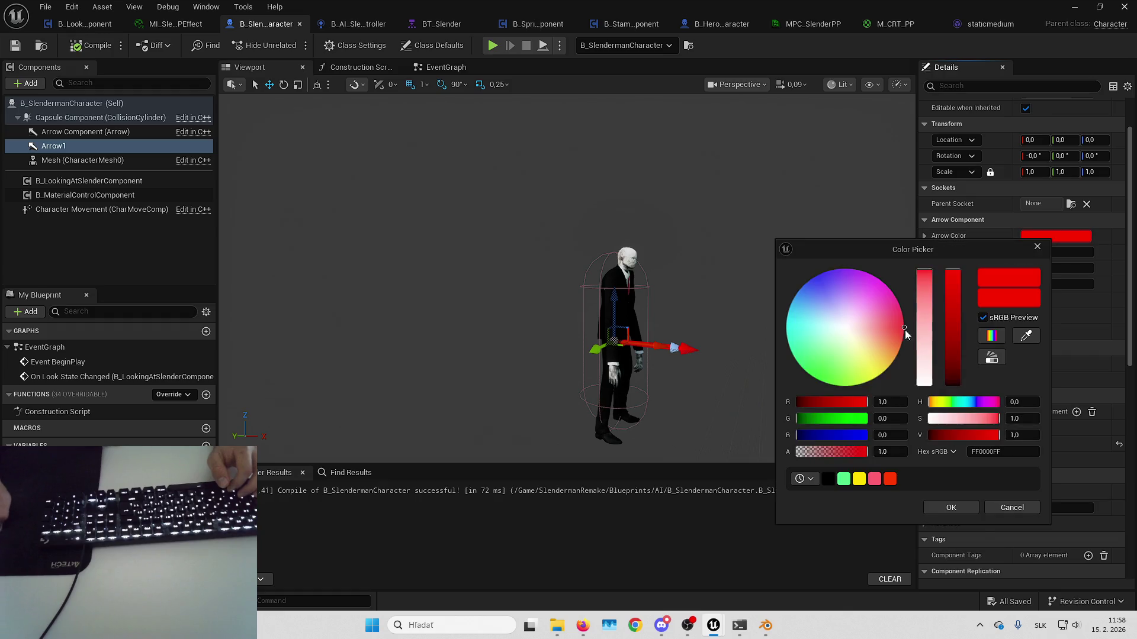
left_click(816, 276)
left_click_drag(815, 304, 790, 310)
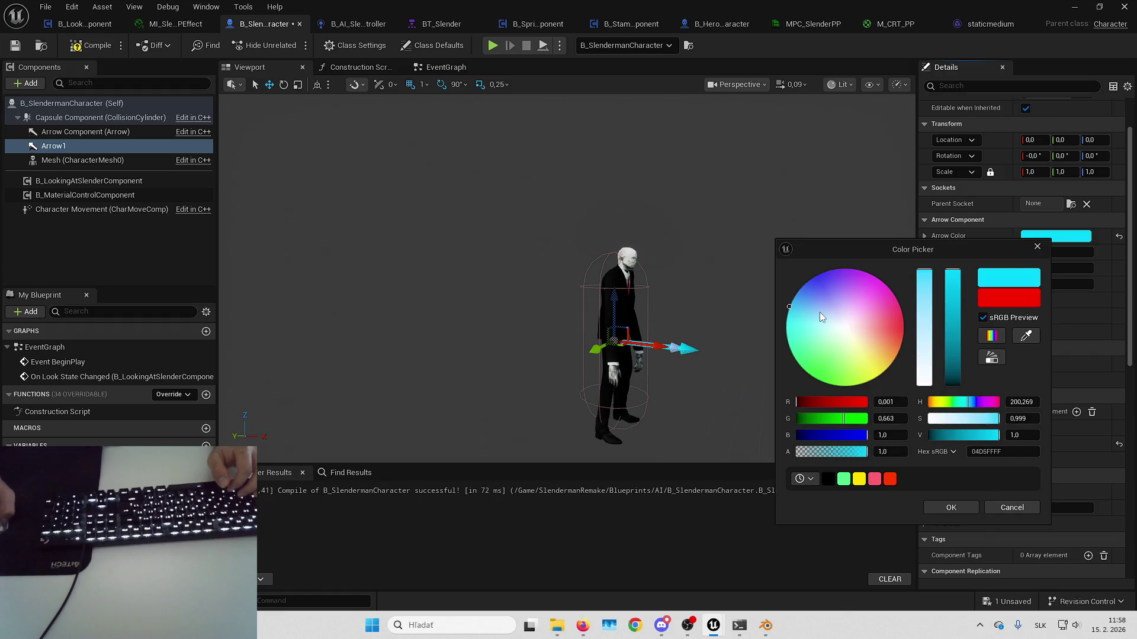
left_click(949, 507)
- Save the blueprint and start a play session from the level editor
left_click(1009, 601)
key("Return")
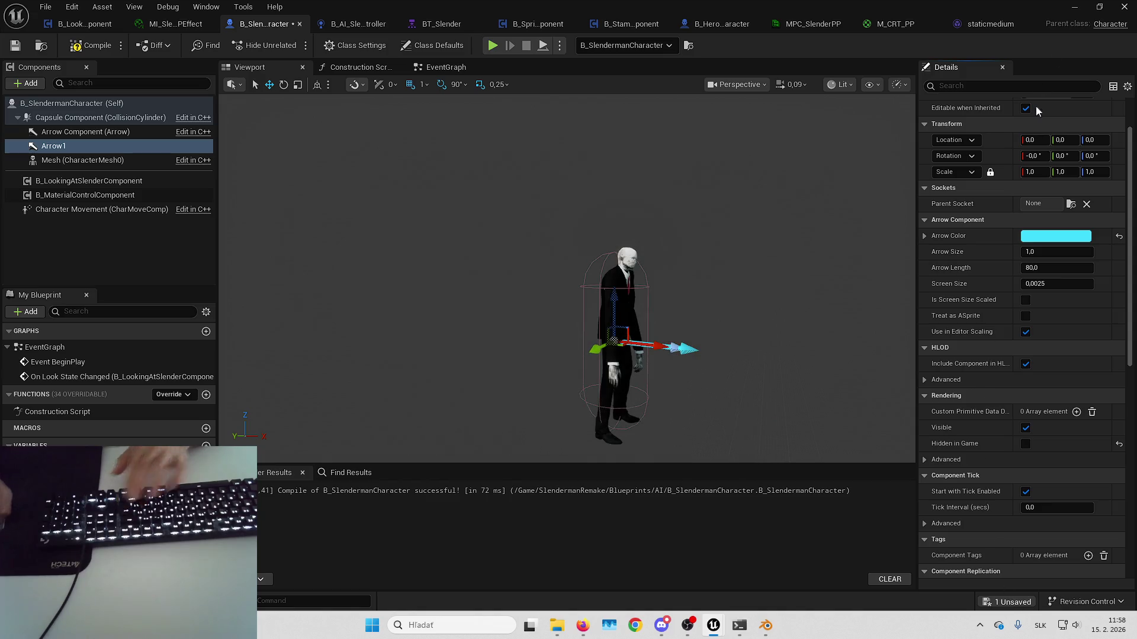
left_click(1077, 8)
key("alt+p")
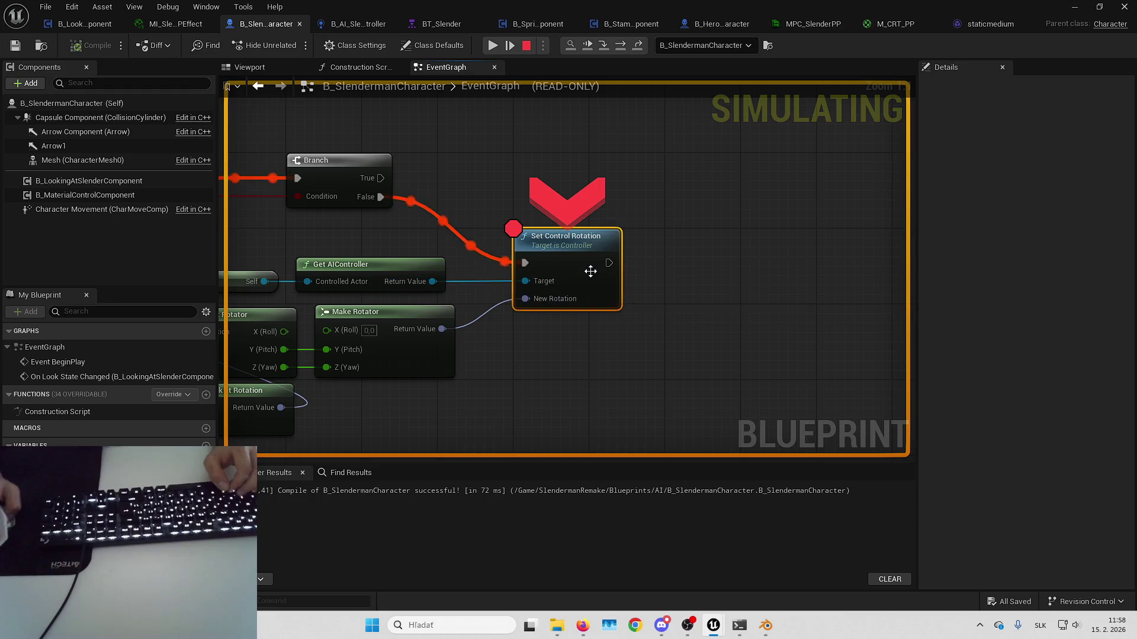
- At the breakpoint, inspect the rotation values reaching Set Control Rotation, then resume
left_click_drag(595, 267, 791, 220)
mouse_move(635, 240)
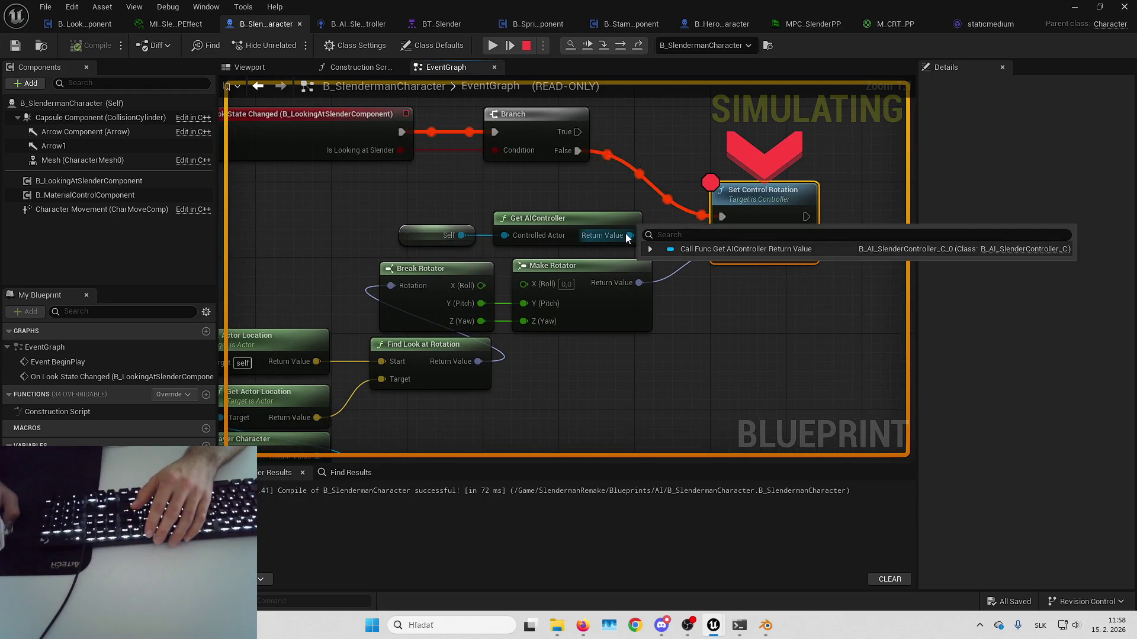
left_click_drag(744, 290, 763, 268)
mouse_move(738, 231)
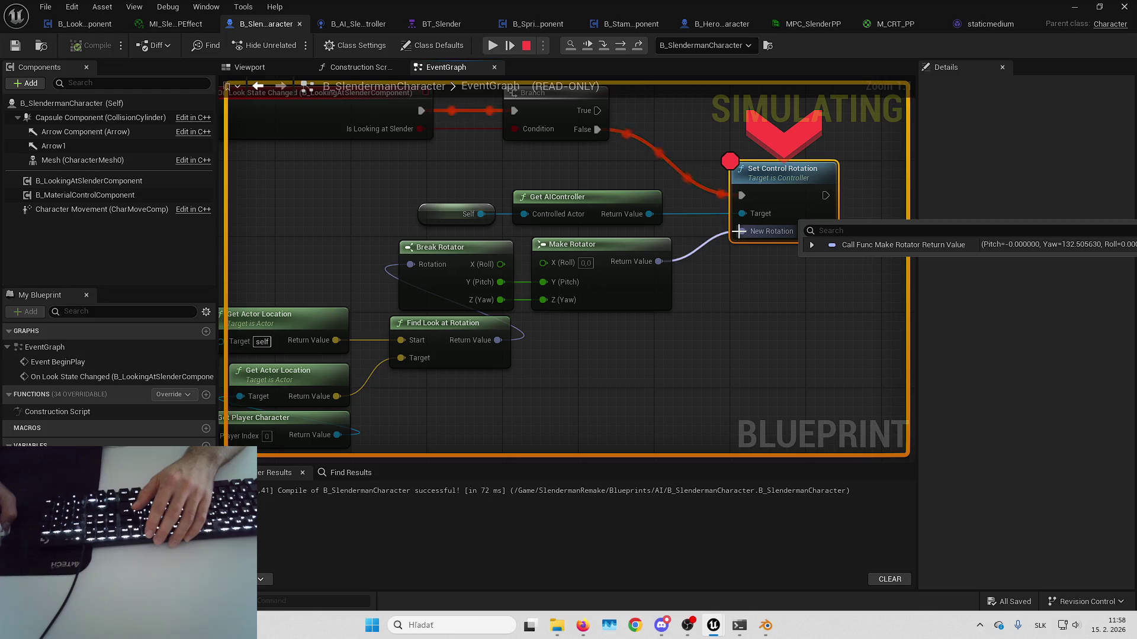
left_click(811, 245)
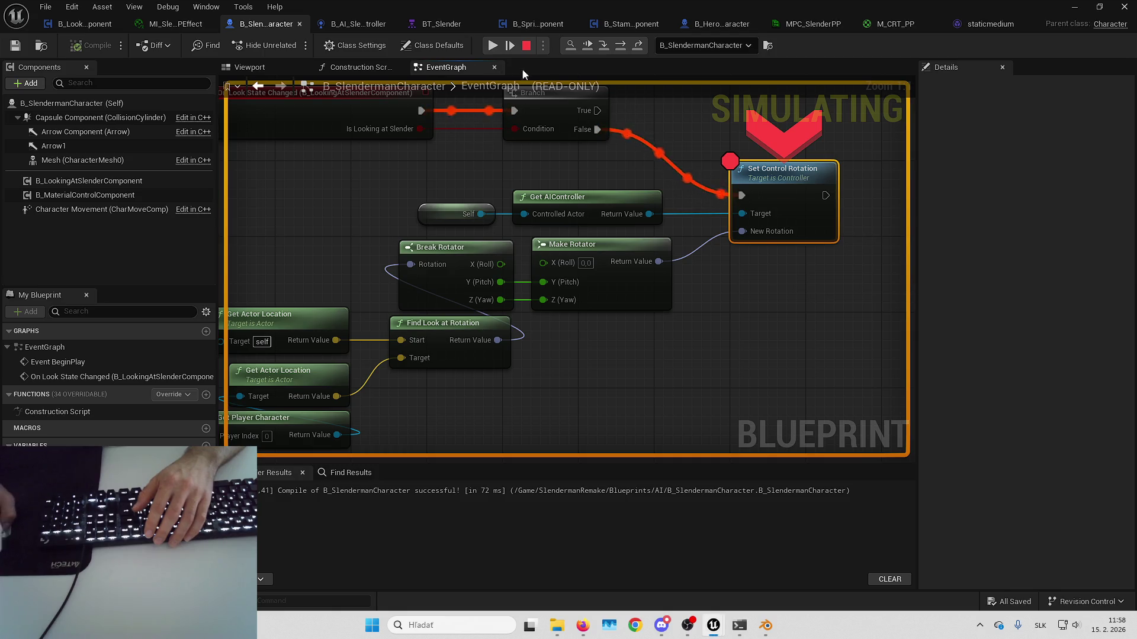
left_click(586, 47)
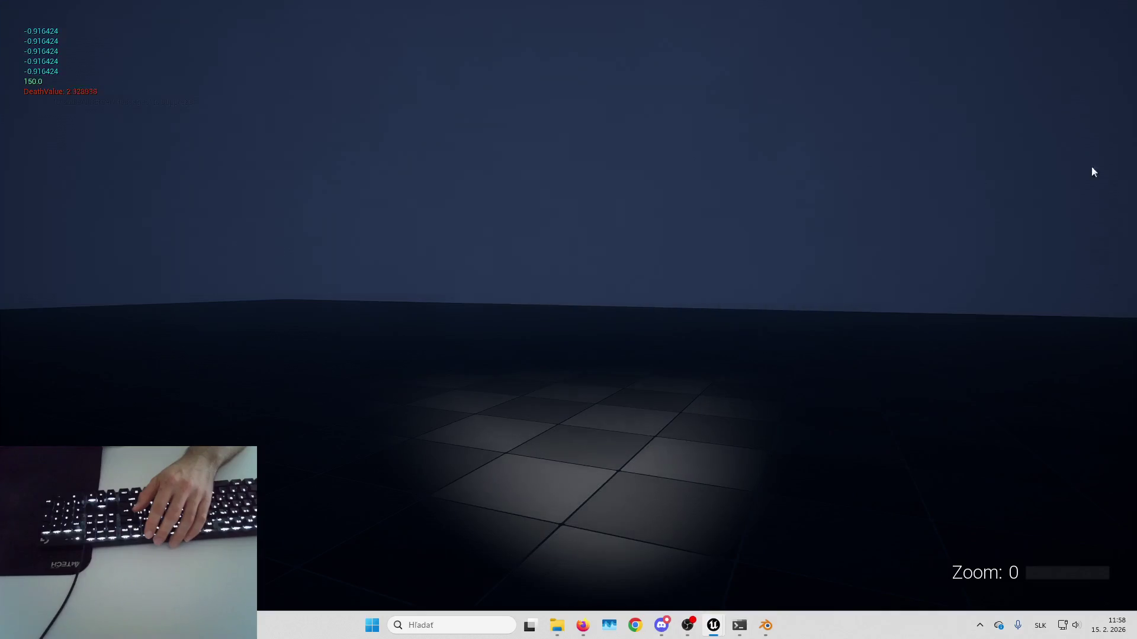
- Eject from the player with F8 and select the Slenderman character in the level
key("F8")
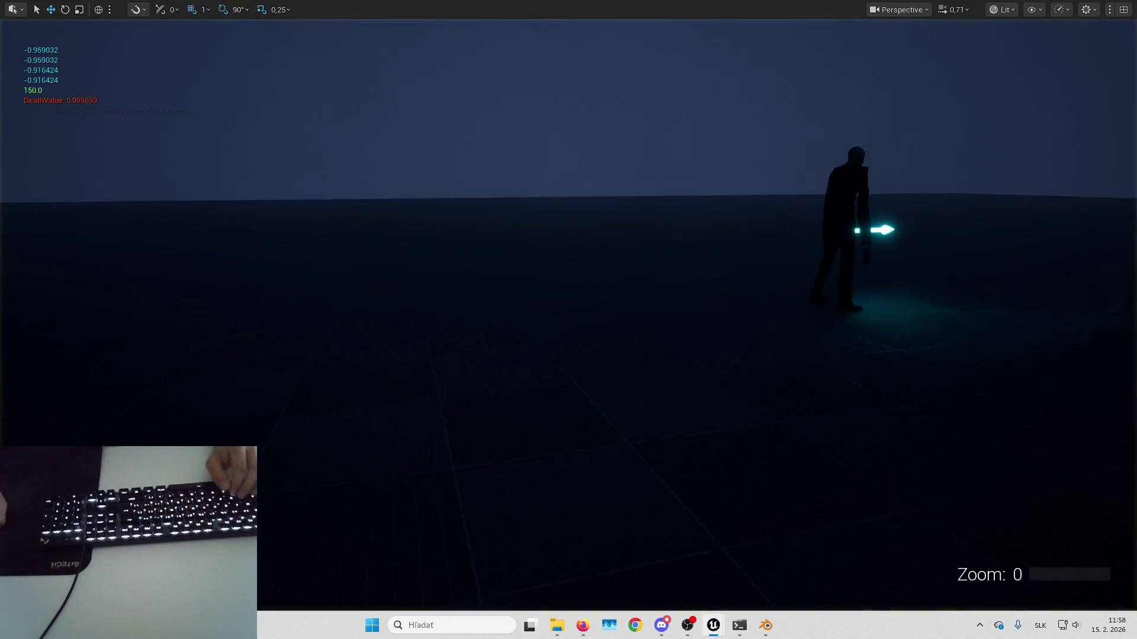
left_click_drag(817, 218, 823, 225)
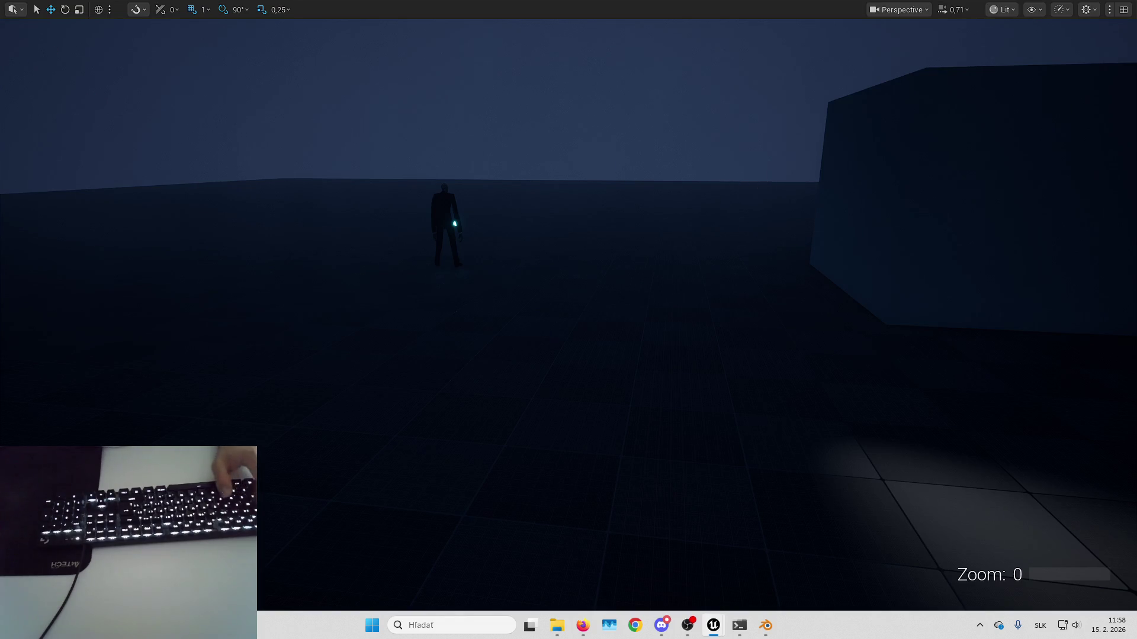
left_click(444, 225)
key("F11")
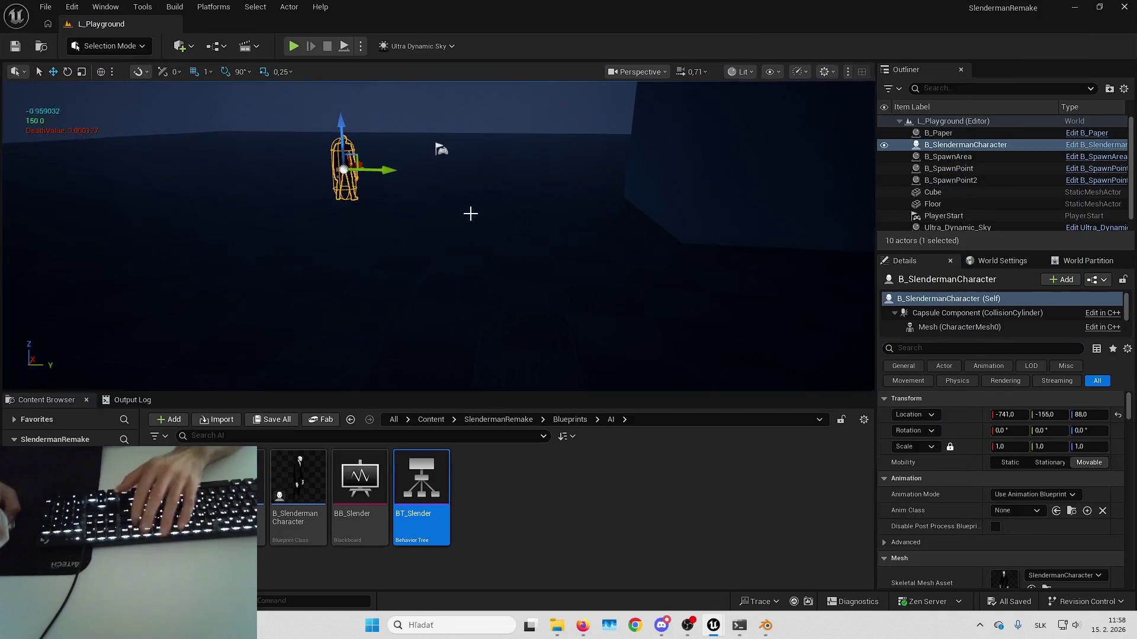
- Set Slenderman's Rotation Z to 132°, inspect it close up, then reset it to 0
type("132")
key("Return")
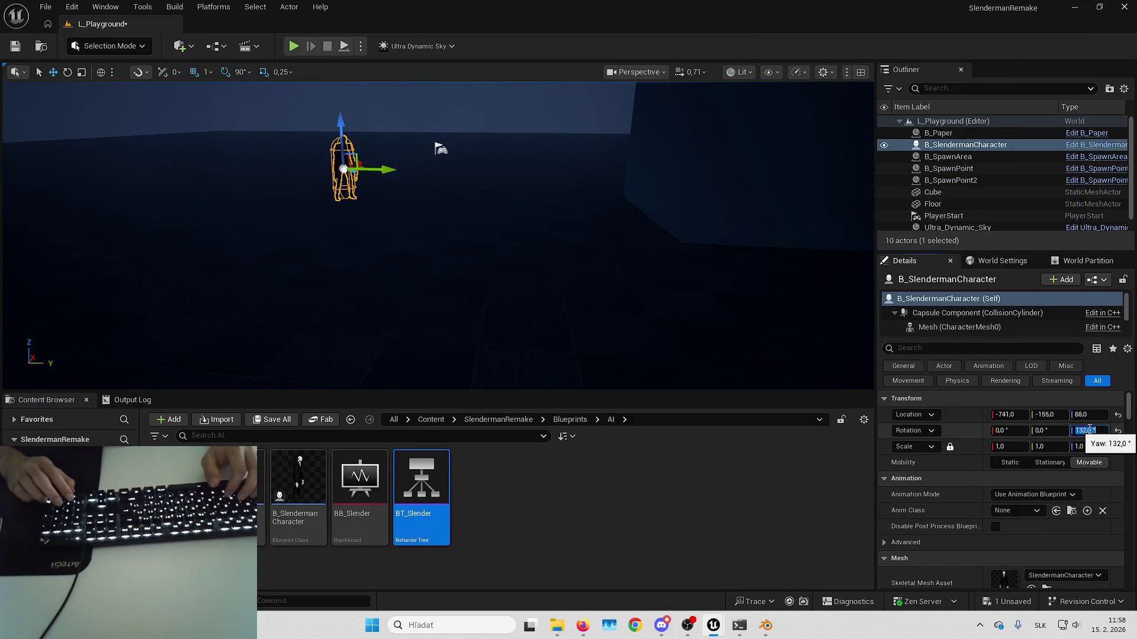
key("f")
left_click_drag(424, 271, 424, 355)
left_click_drag(648, 293, 533, 296)
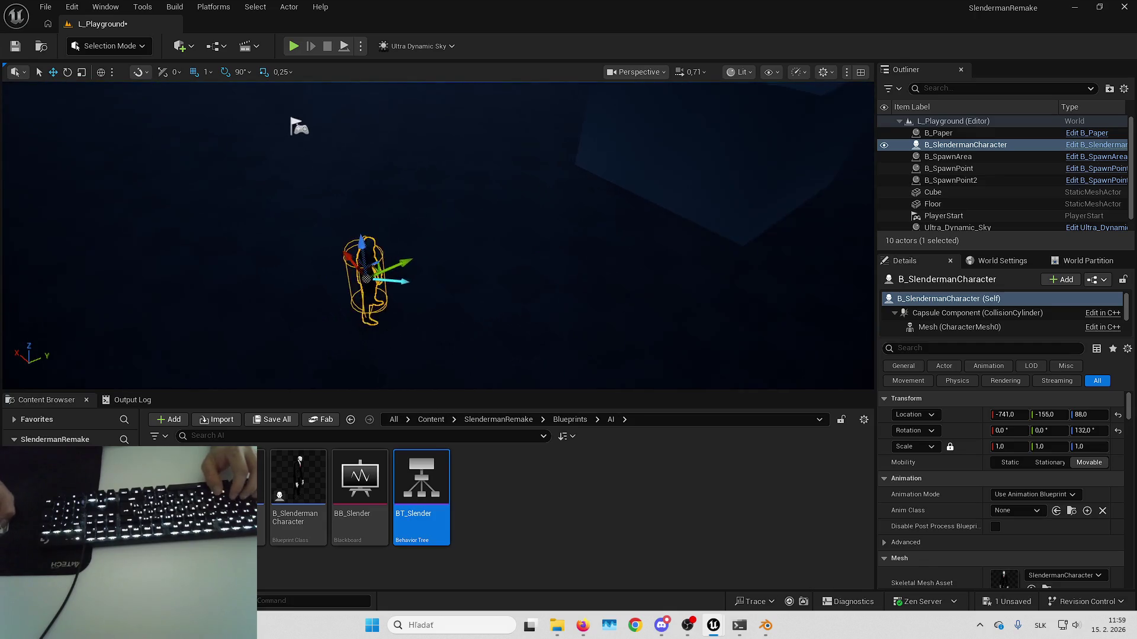
left_click(1118, 433)
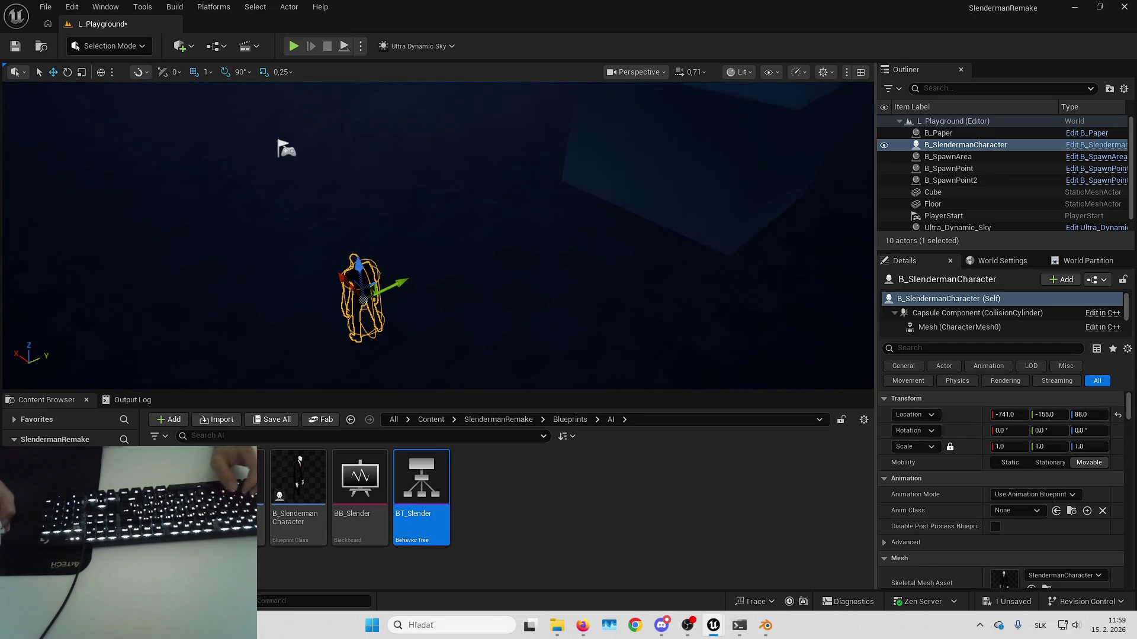
mouse_move(625, 285)
left_mouse_down()
mouse_move(615, 296)
mouse_move(625, 285)
left_mouse_up()
left_click(625, 285)
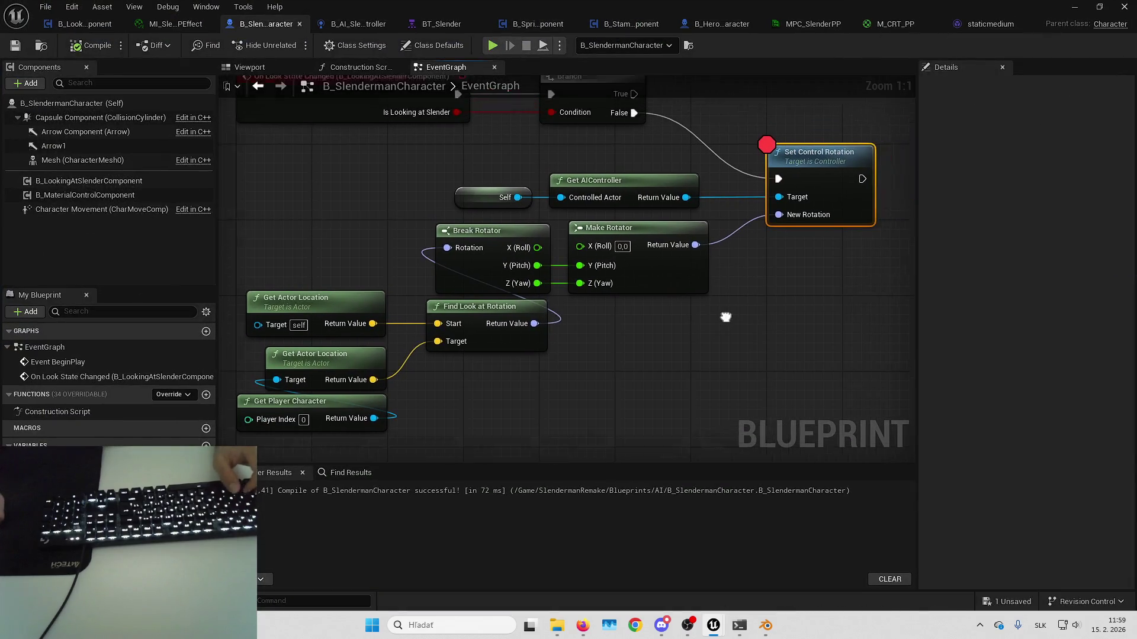
- Remove the breakpoint from Set Control Rotation and untick Character Movement's Use Controller Desired Rotation
right_click(812, 167)
mouse_move(857, 395)
left_click(859, 431)
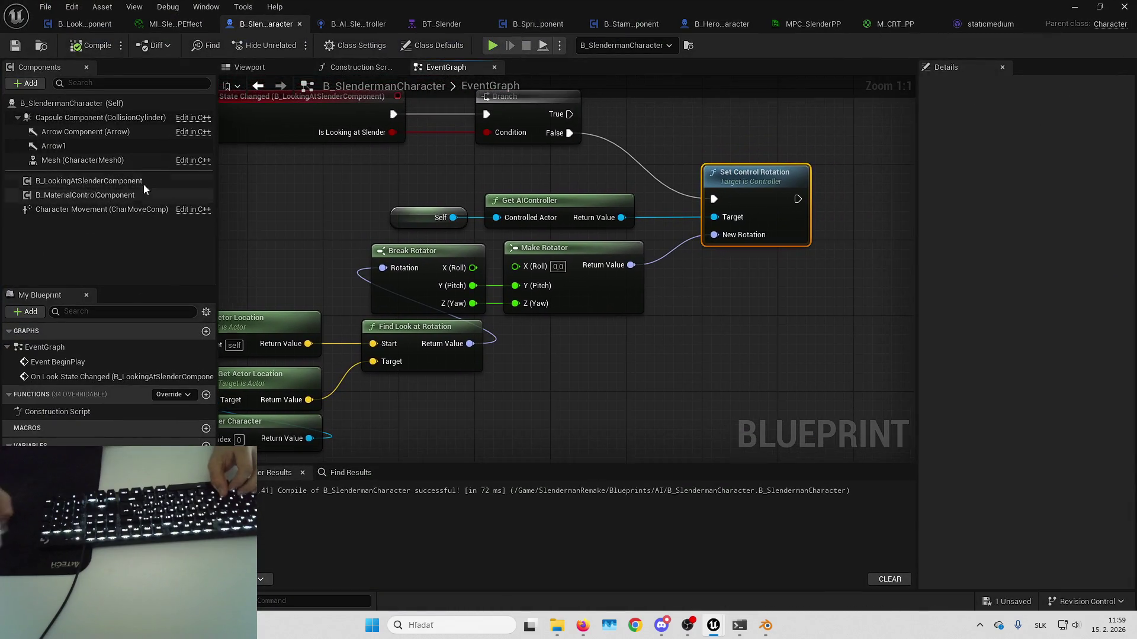
left_click(85, 210)
scroll(1017, 361, "down", 15)
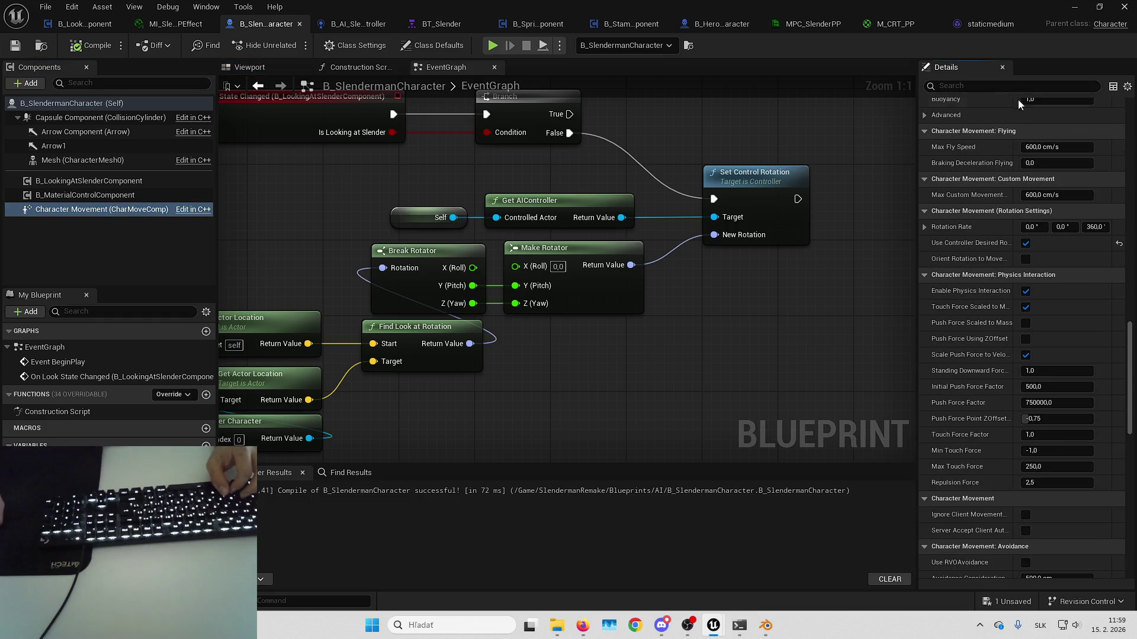
- Playtest the level twice, ejecting with F8 to watch Slenderman's rotation
key("alt+Tab")
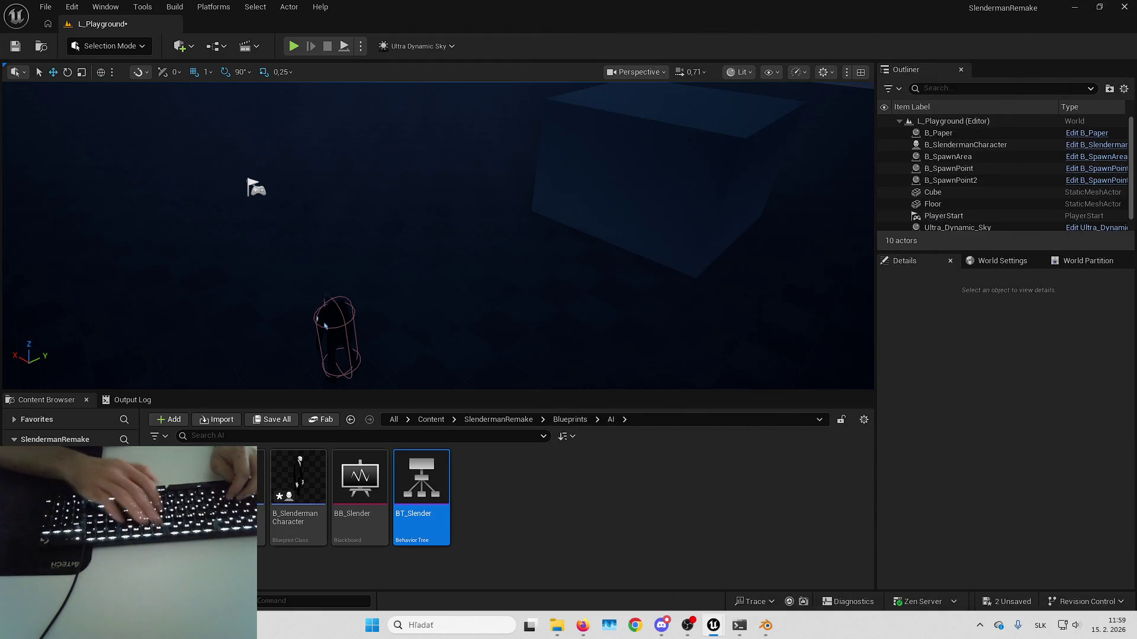
key("alt+p")
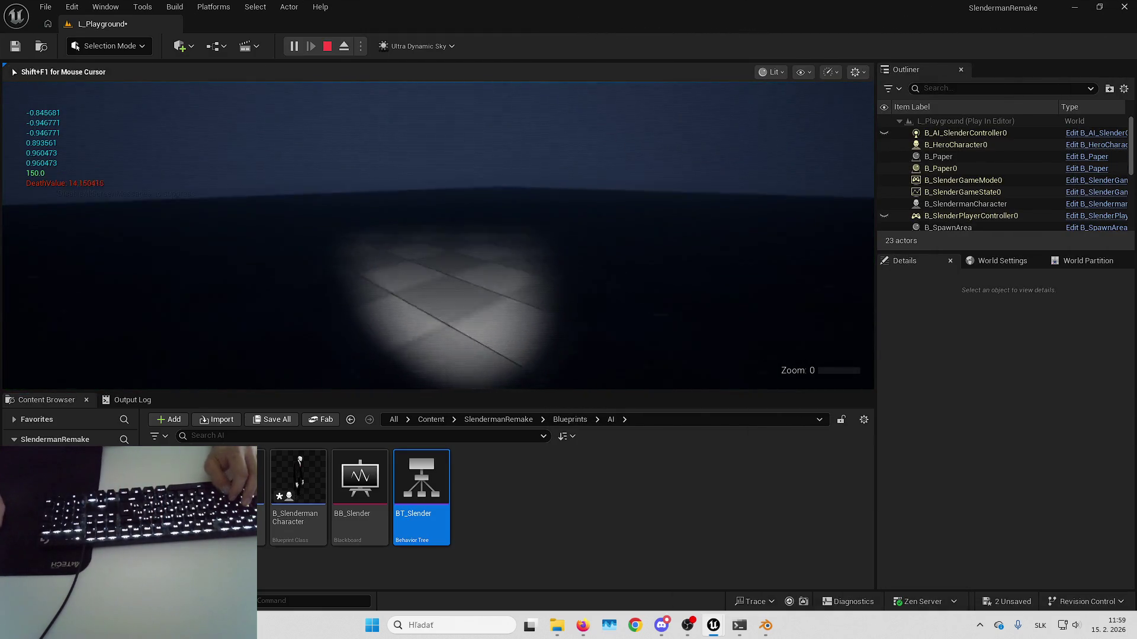
key("F8")
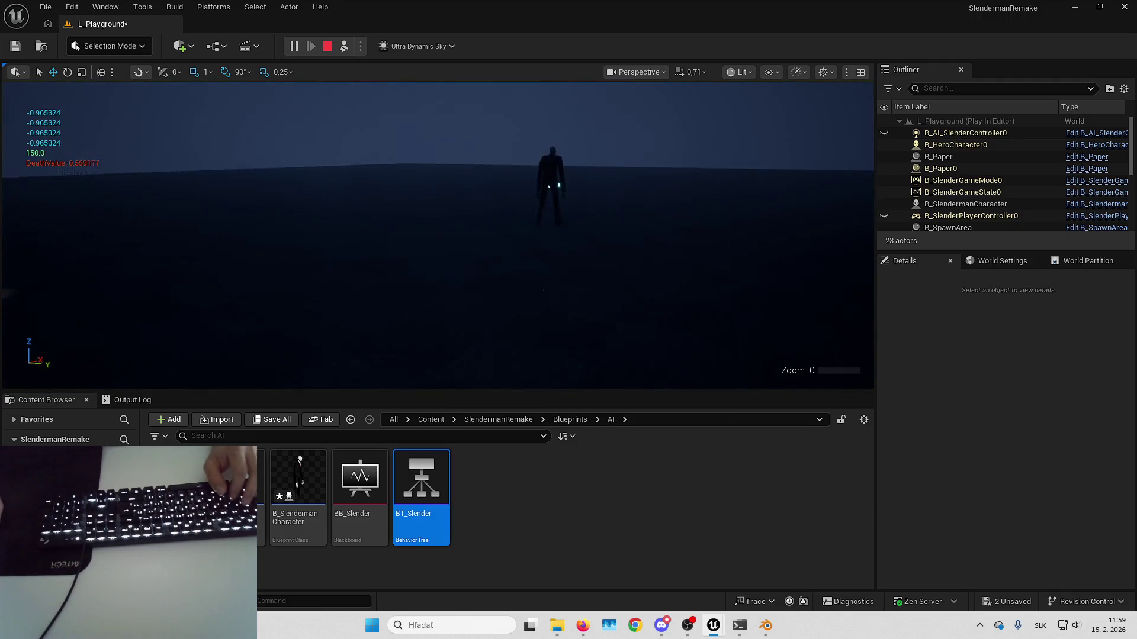
key("Escape")
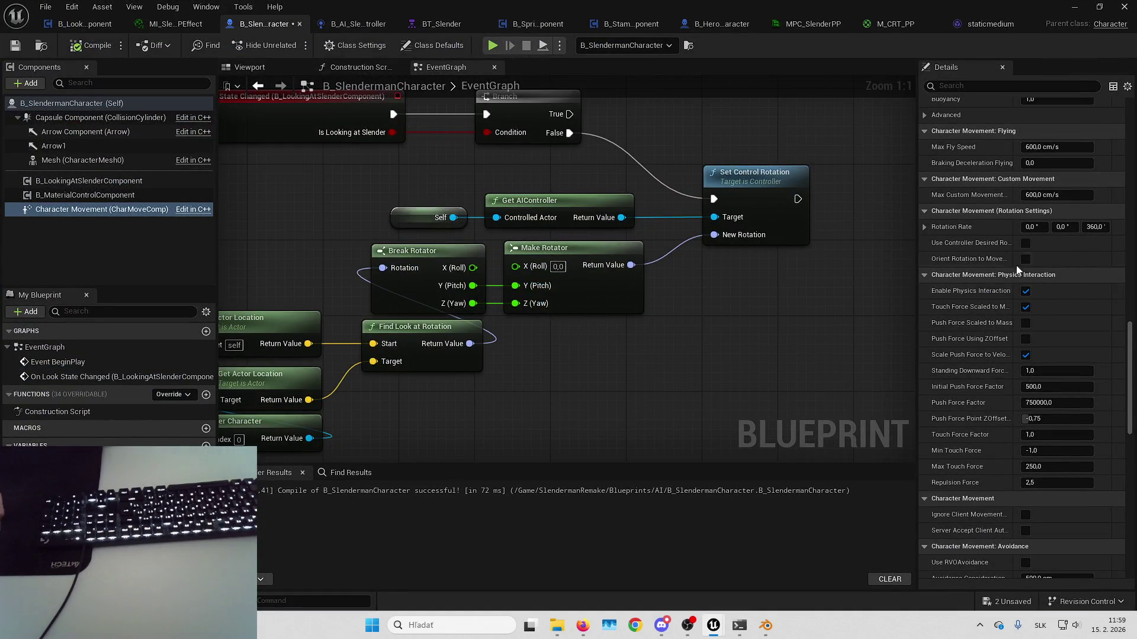
key("alt+Tab")
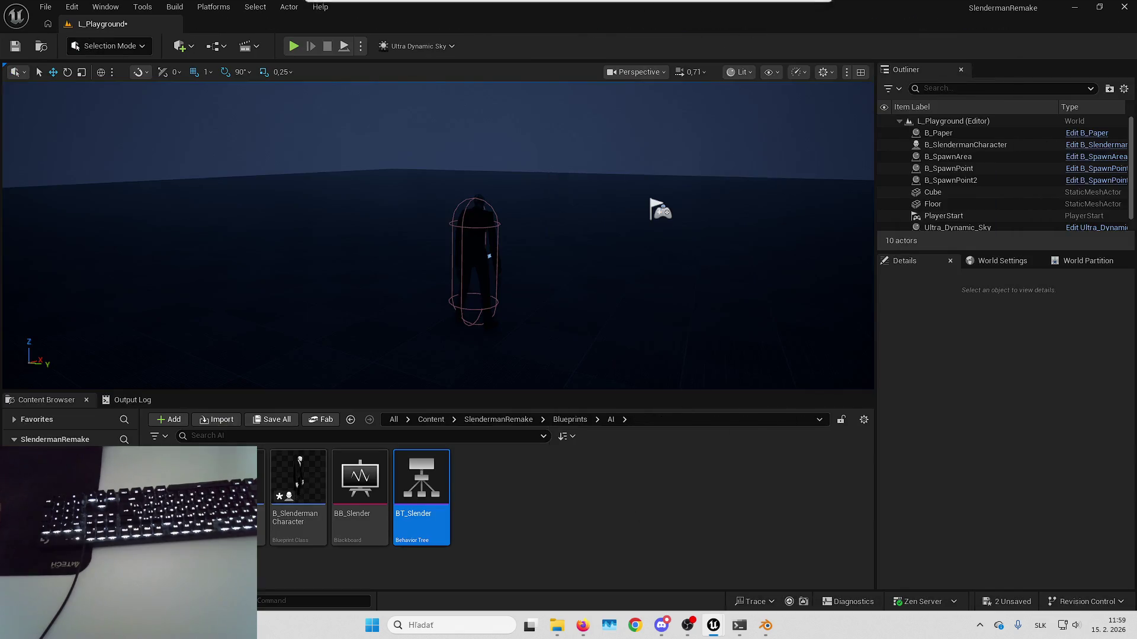
key("alt+p")
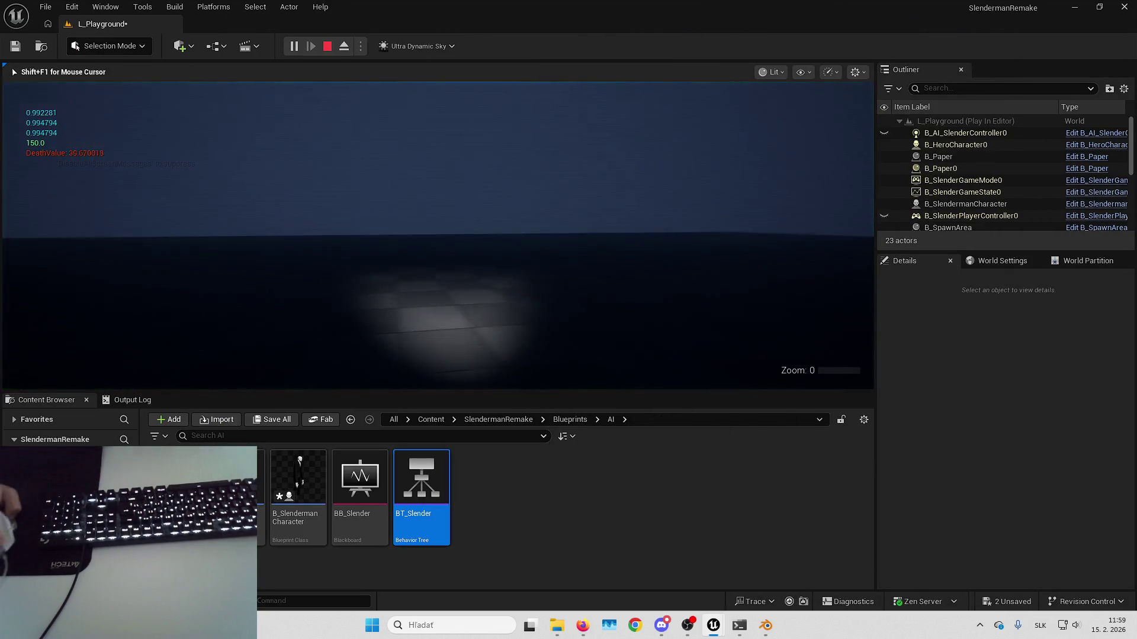
key("F8")
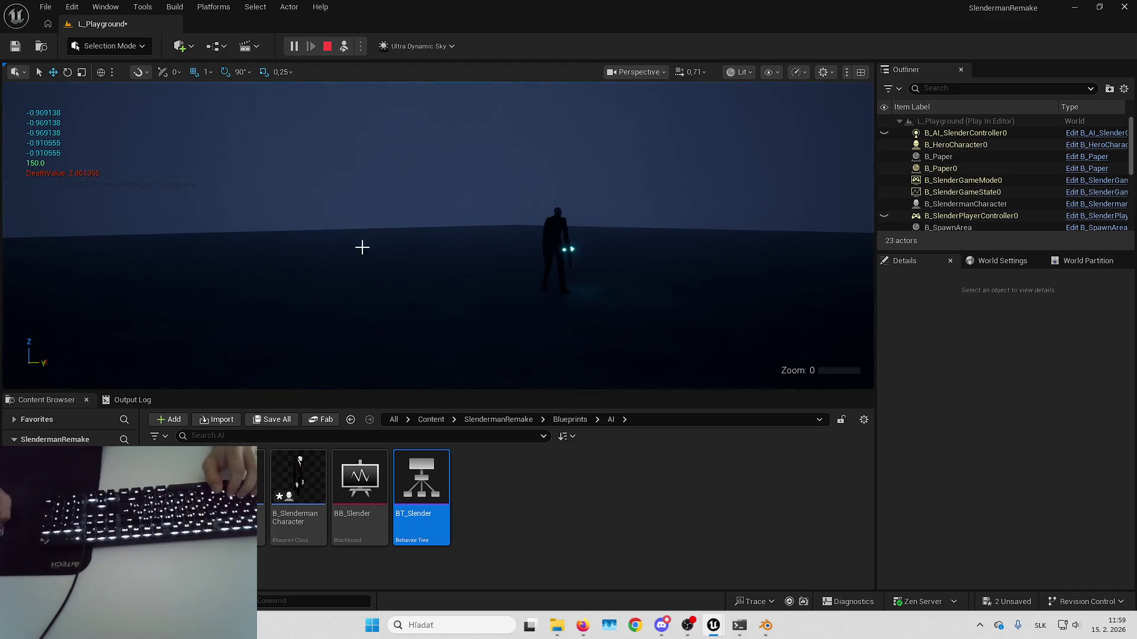
key("Escape")
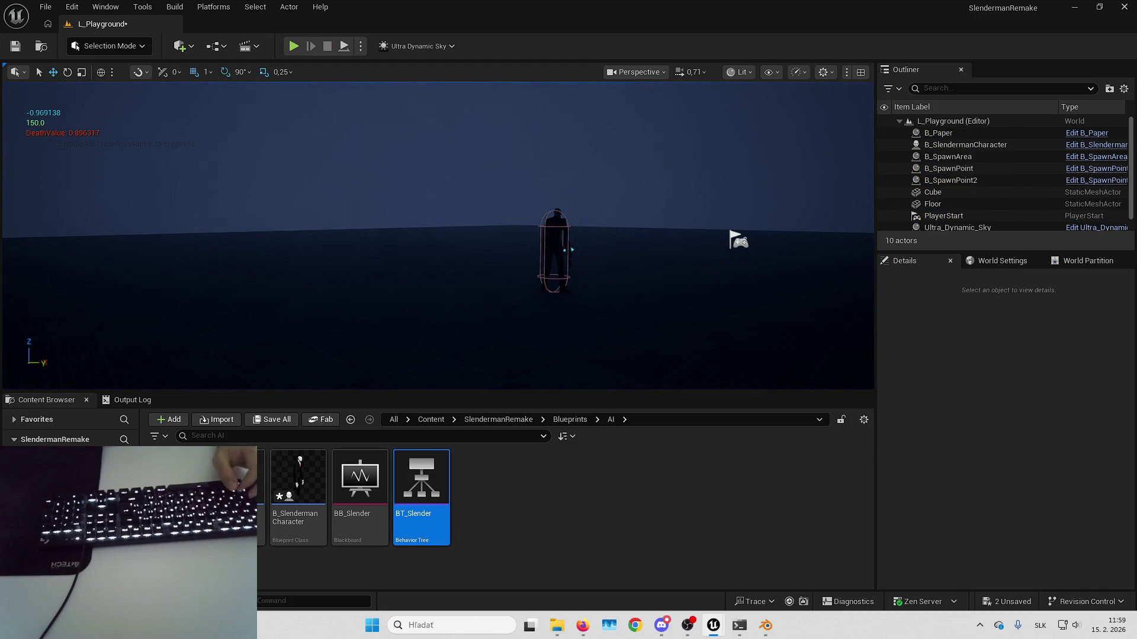
key("alt+Tab")
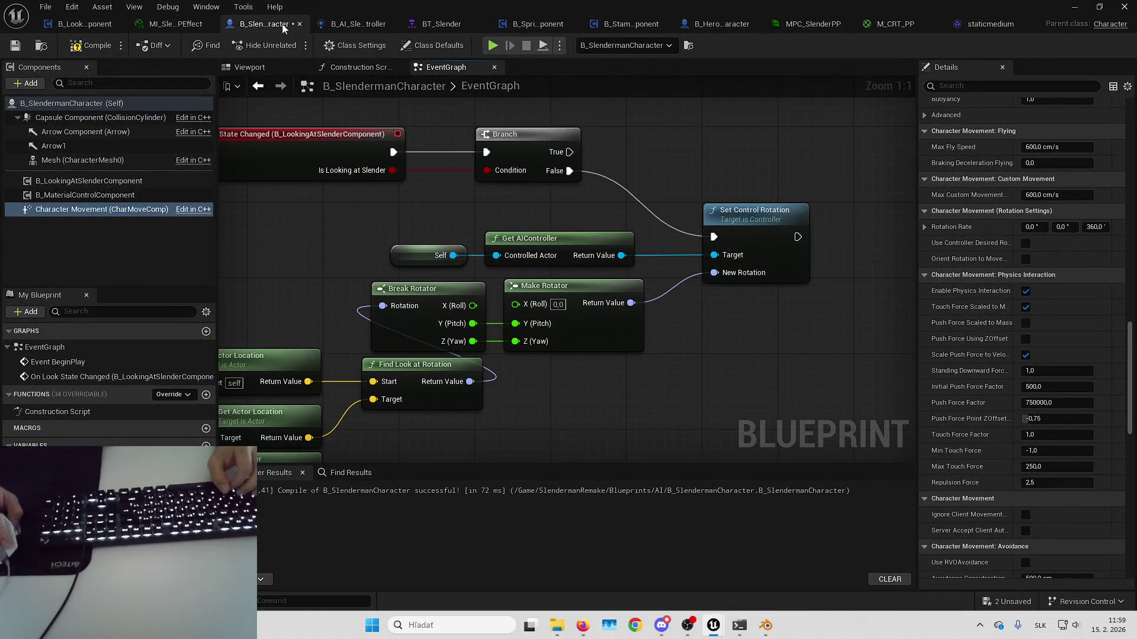
- Switch off Set Control Rotation from Pawn Orientation in B_AI_SlenderController's class defaults
left_click(354, 24)
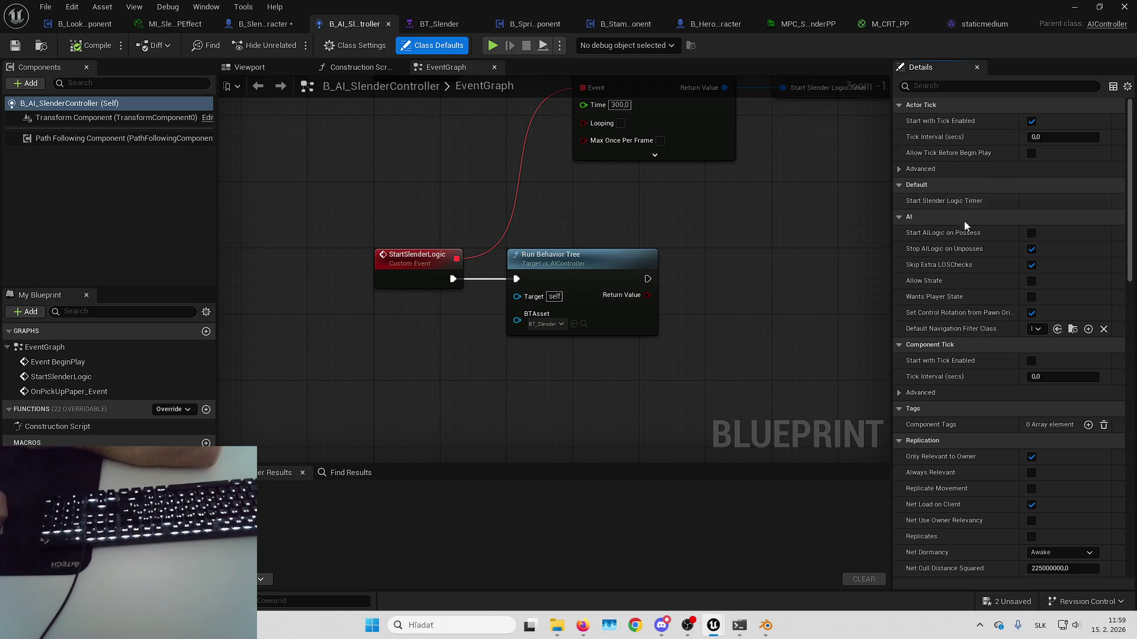
scroll(965, 267, "down", 1)
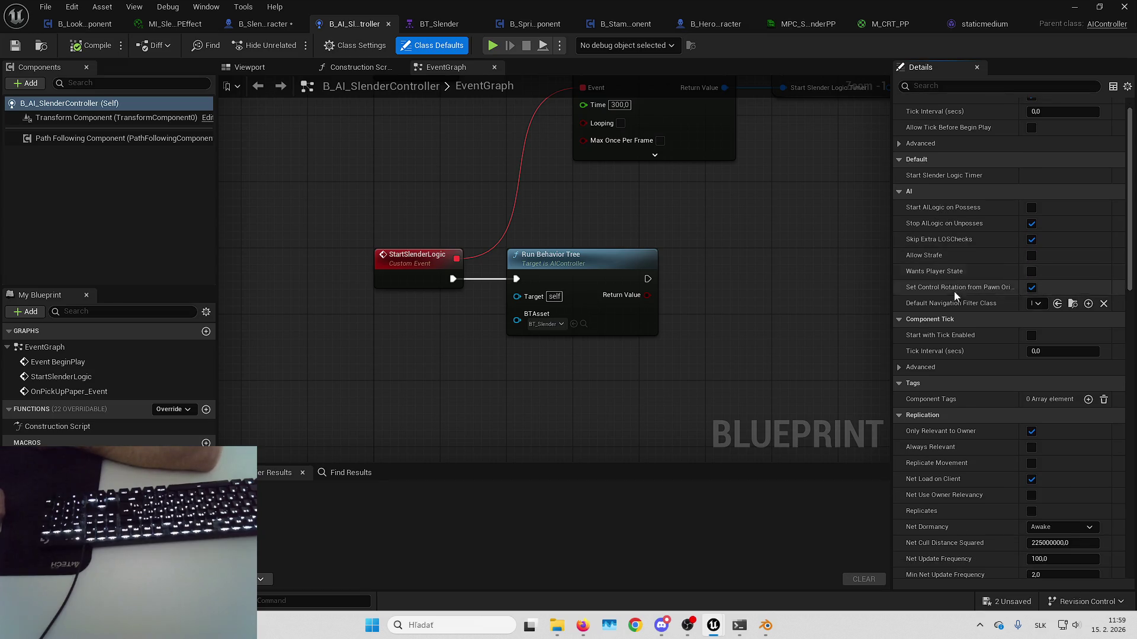
scroll(995, 278, "down", 1)
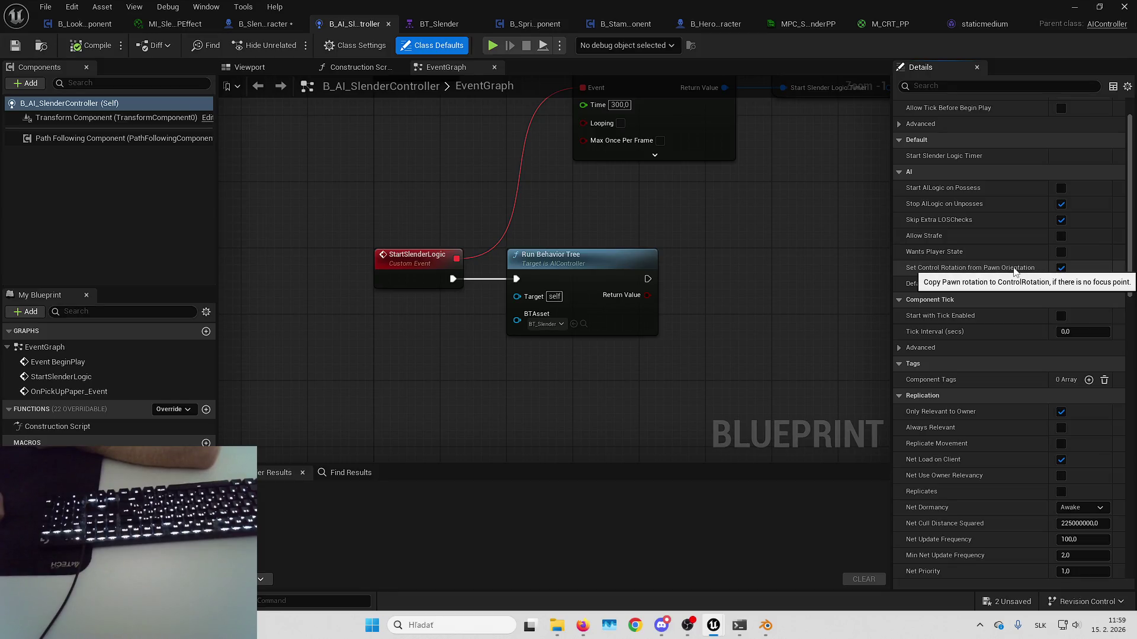
left_click(1061, 267)
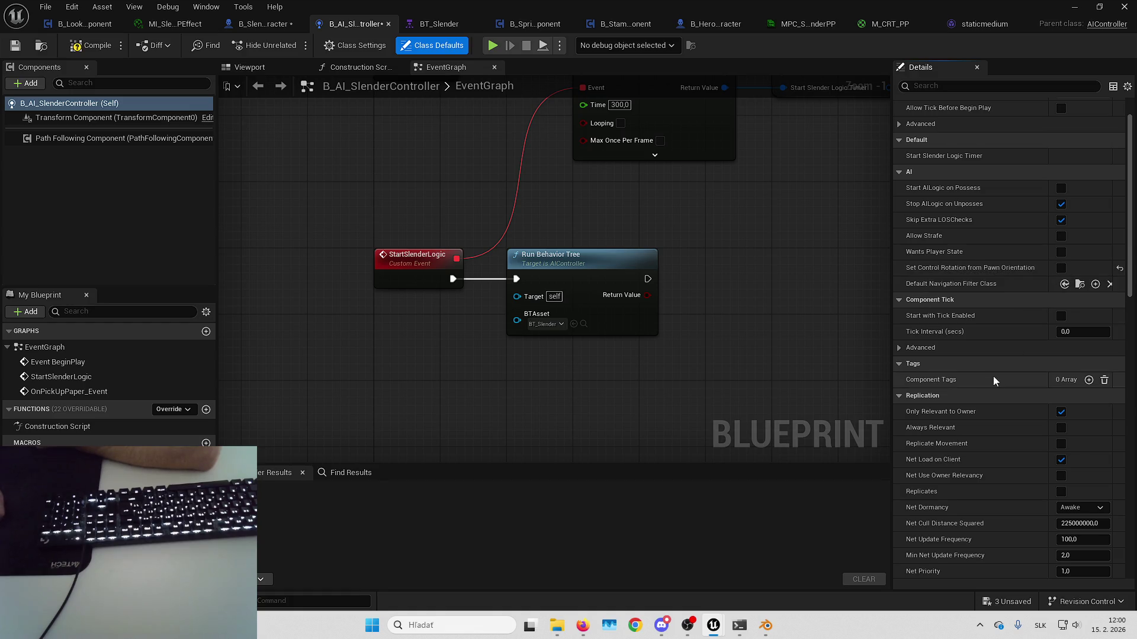
- Move the blueprint window aside and bring the L_Playground level editor to the front
scroll(993, 376, "down", 15)
scroll(995, 355, "down", 5)
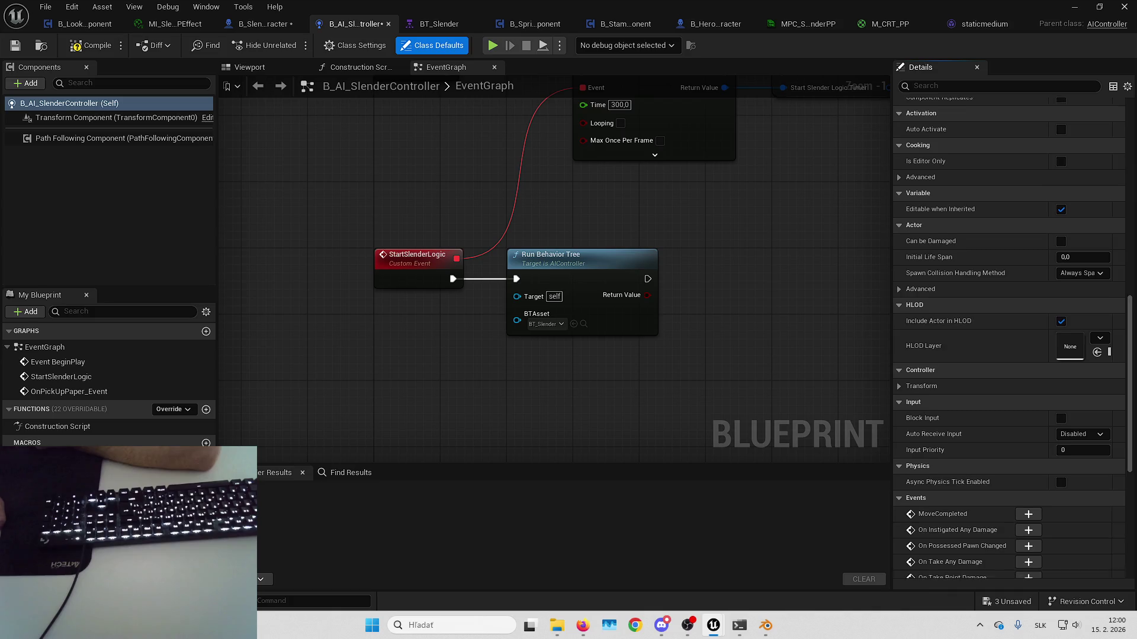
left_click_drag(1113, 23, 1128, 231)
left_click(736, 240)
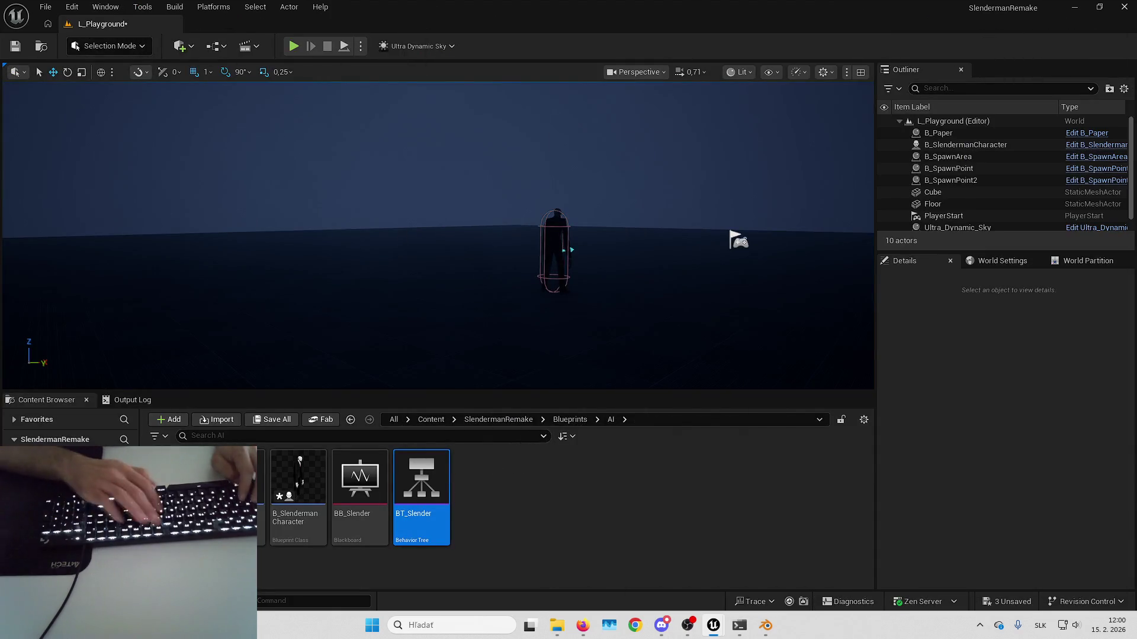
- Run a quick full-screen playtest, then widen the property names in the Slenderman blueprint's Details
key("alt+p")
key("F11")
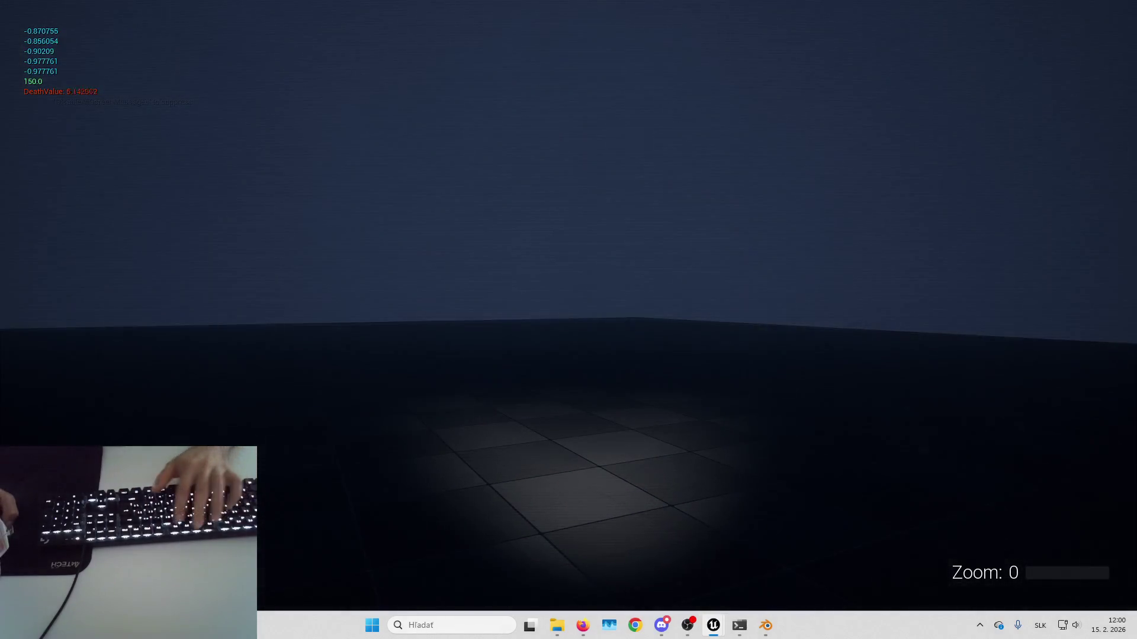
key("Escape")
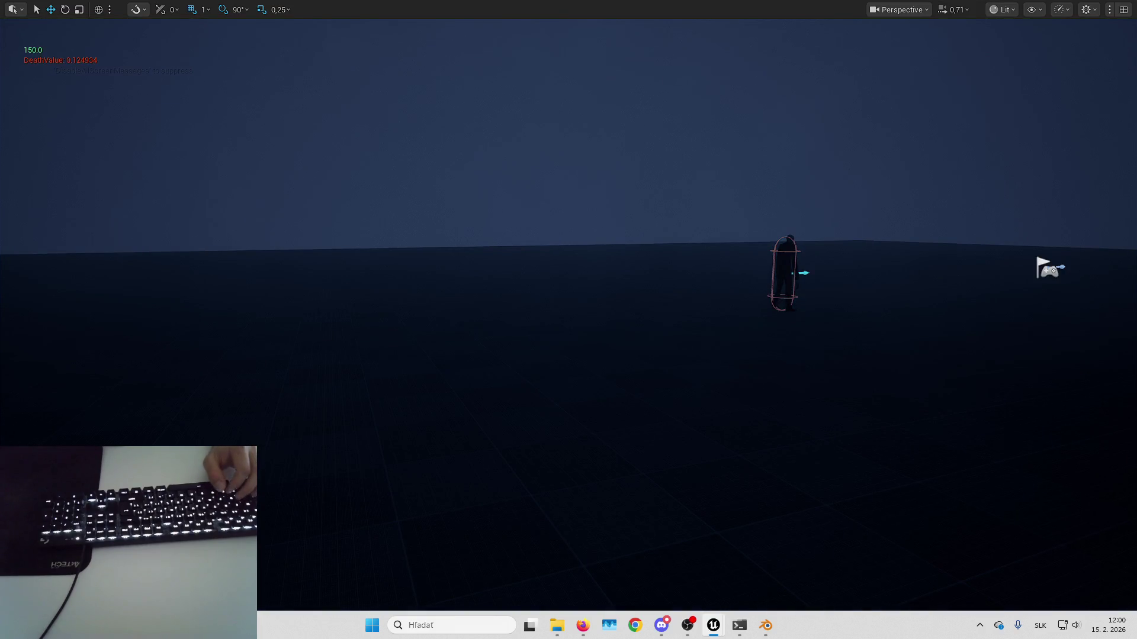
key("alt+Tab")
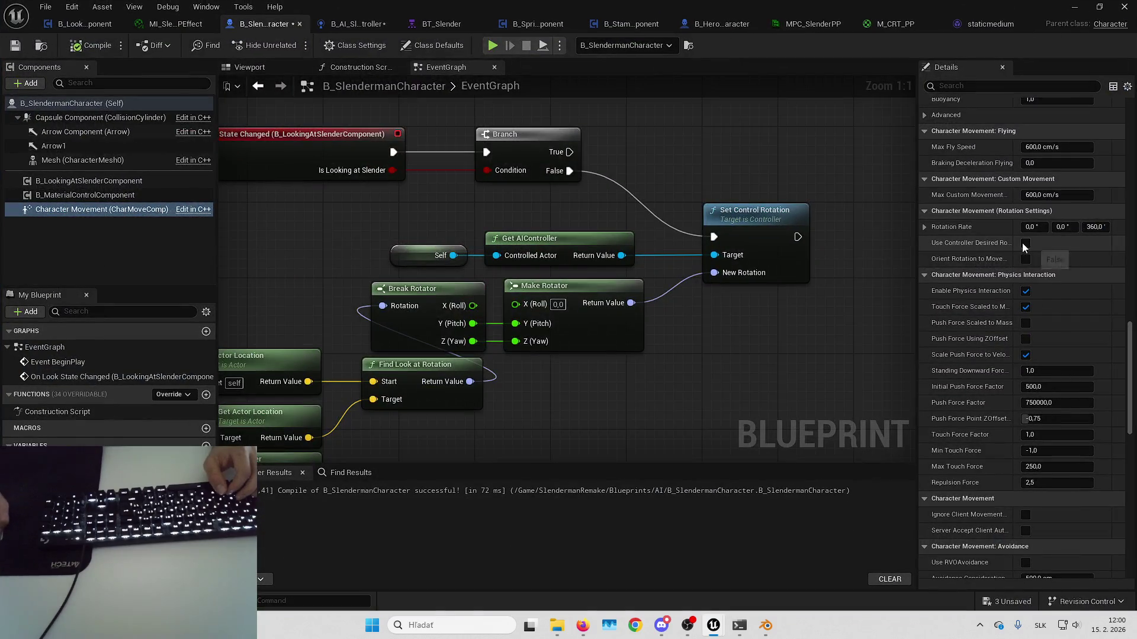
left_click_drag(1021, 243, 1029, 243)
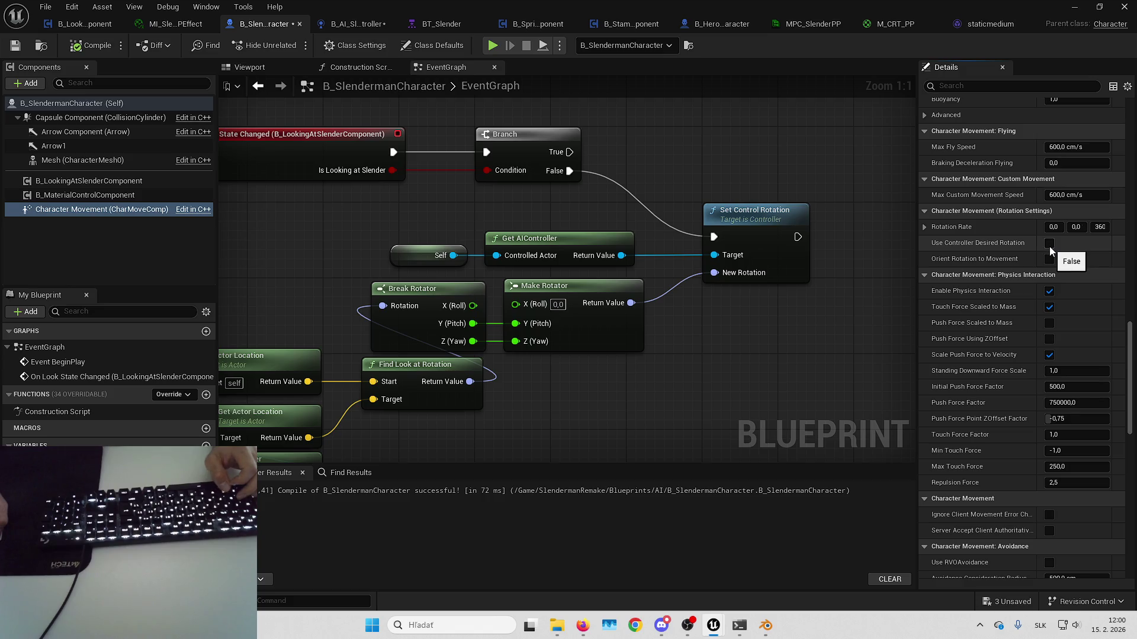
- Playtest again, ejecting with F8 to view Slenderman closely, then walk the player toward him
key("alt+Tab")
key("alt+p")
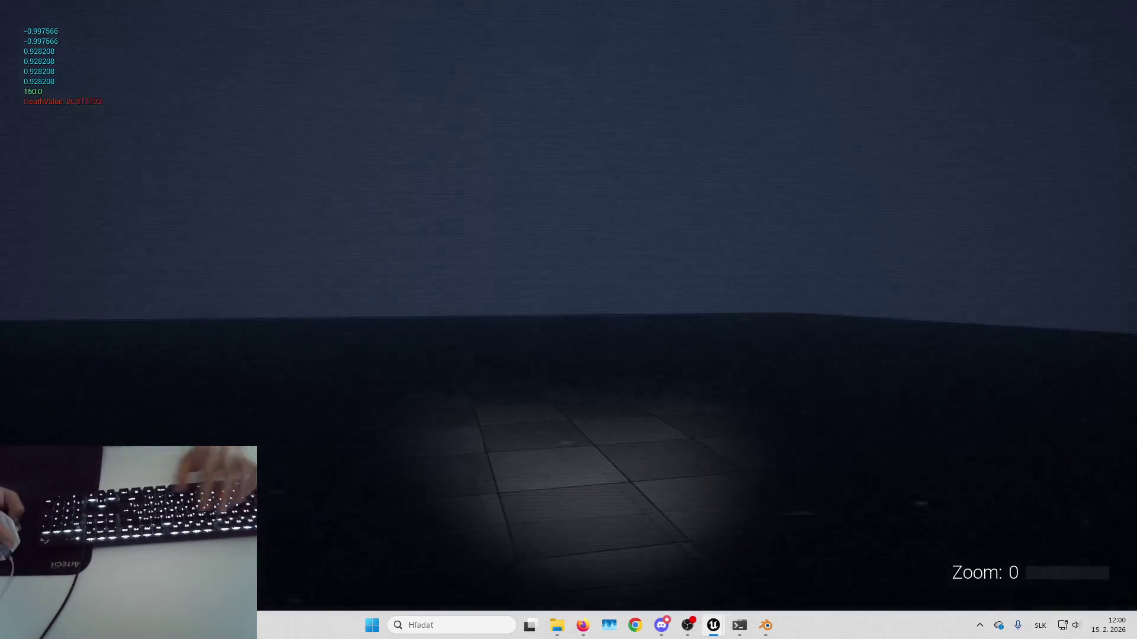
key("F8")
left_click_drag(676, 319, 675, 291)
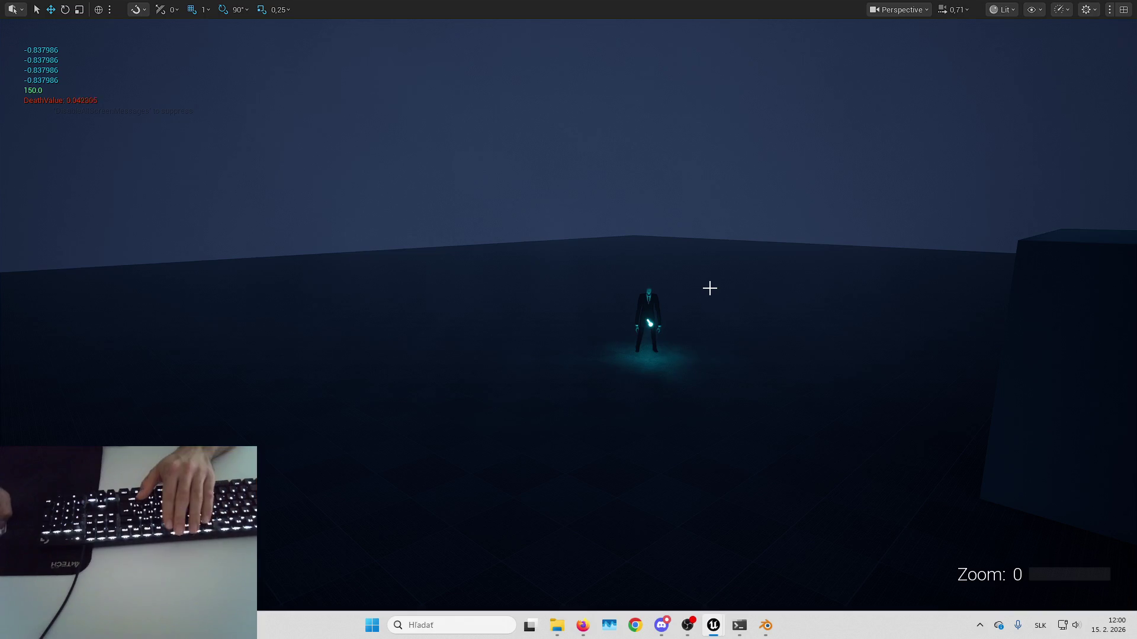
key("F8")
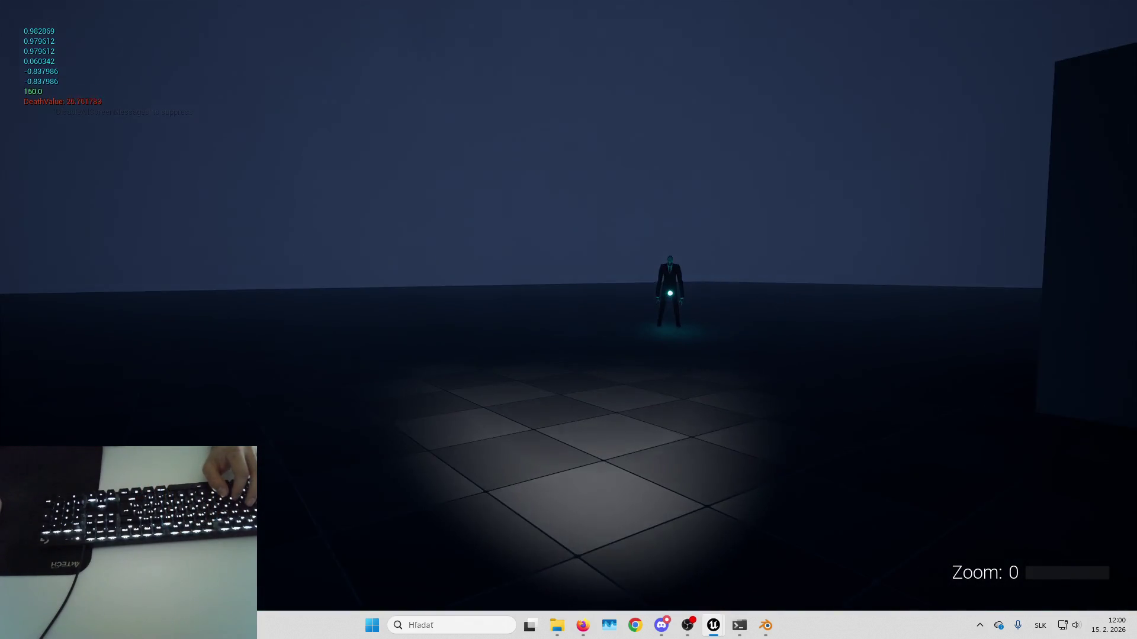
key("w")
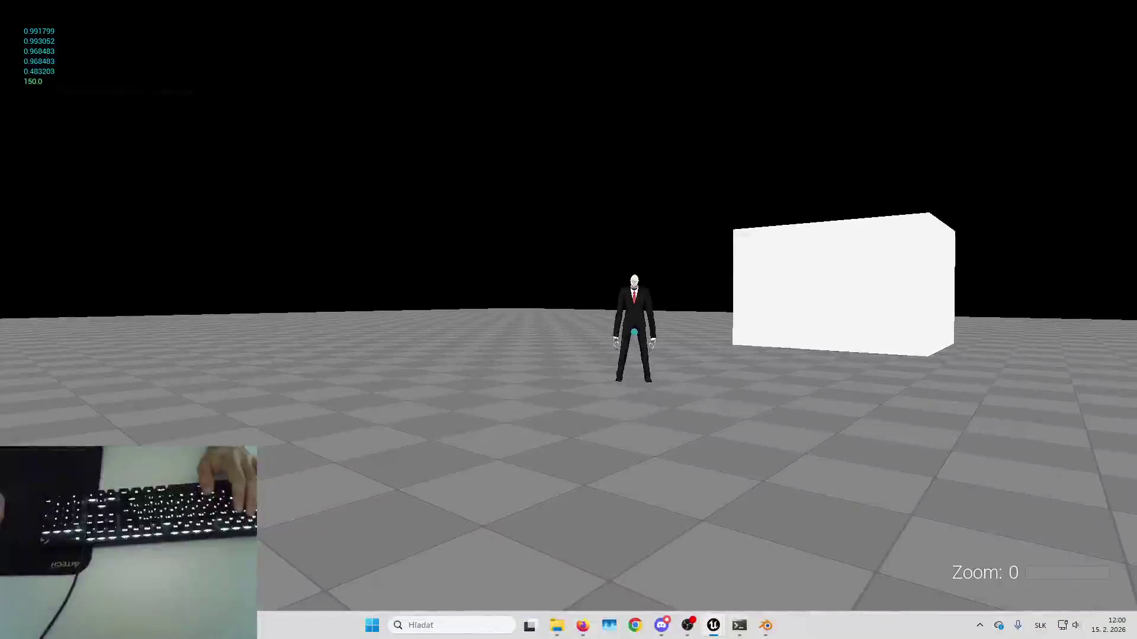
key("Escape")
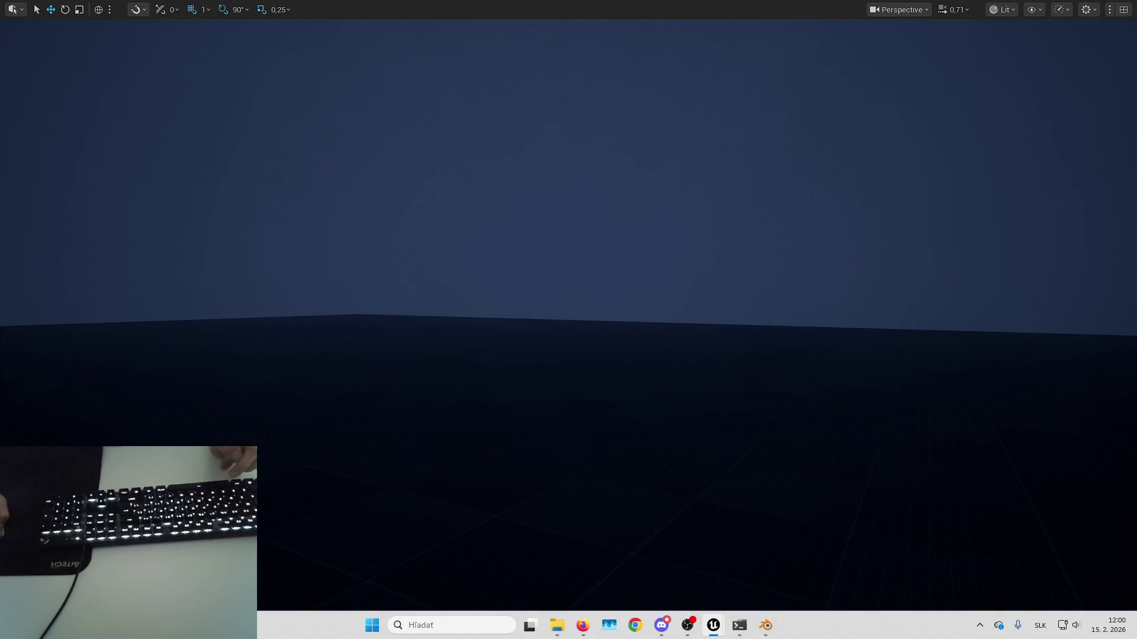
key("alt+Tab")
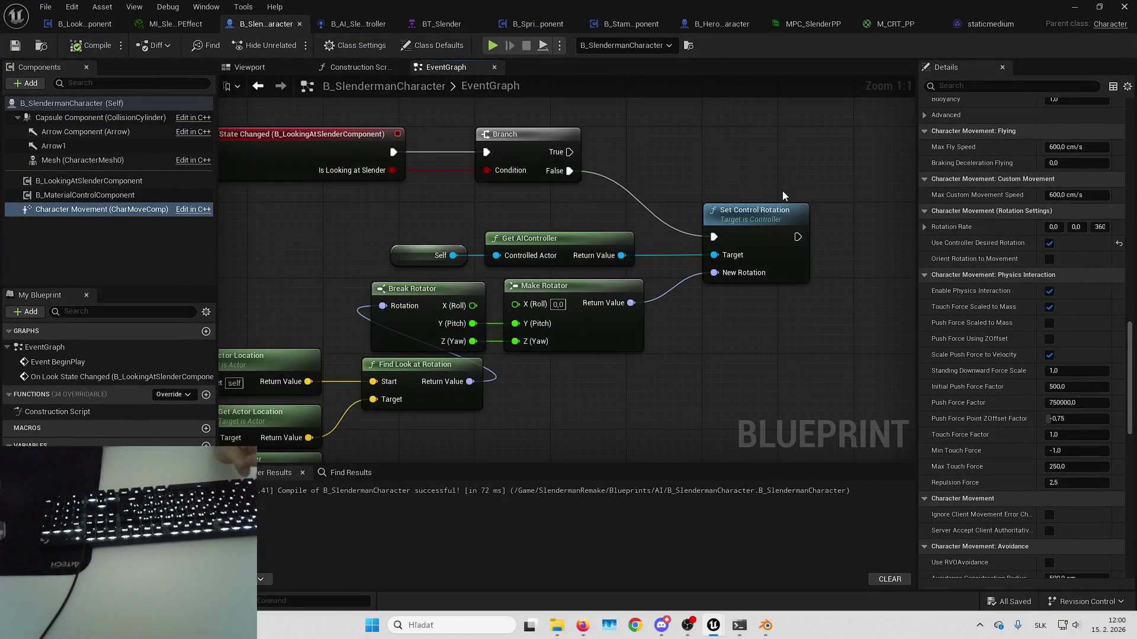
- Break the pitch link into Make Rotator so only yaw drives rotation, and straighten the yaw wire
left_click_drag(773, 193, 733, 227)
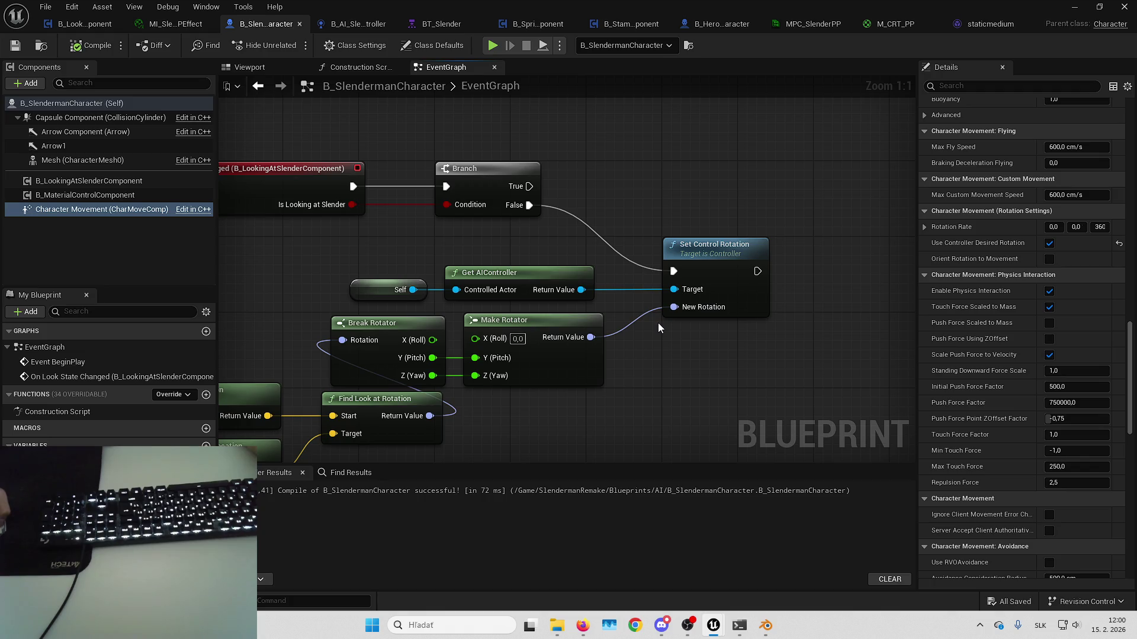
left_click_drag(699, 364, 686, 374)
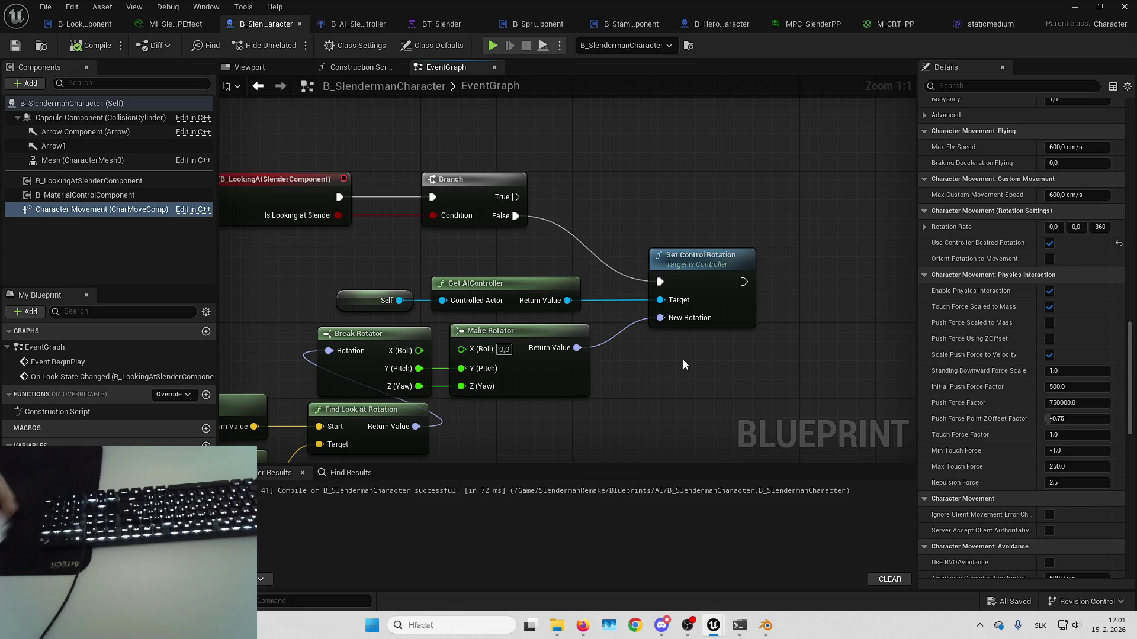
left_click_drag(639, 120, 900, 82)
left_click(485, 298)
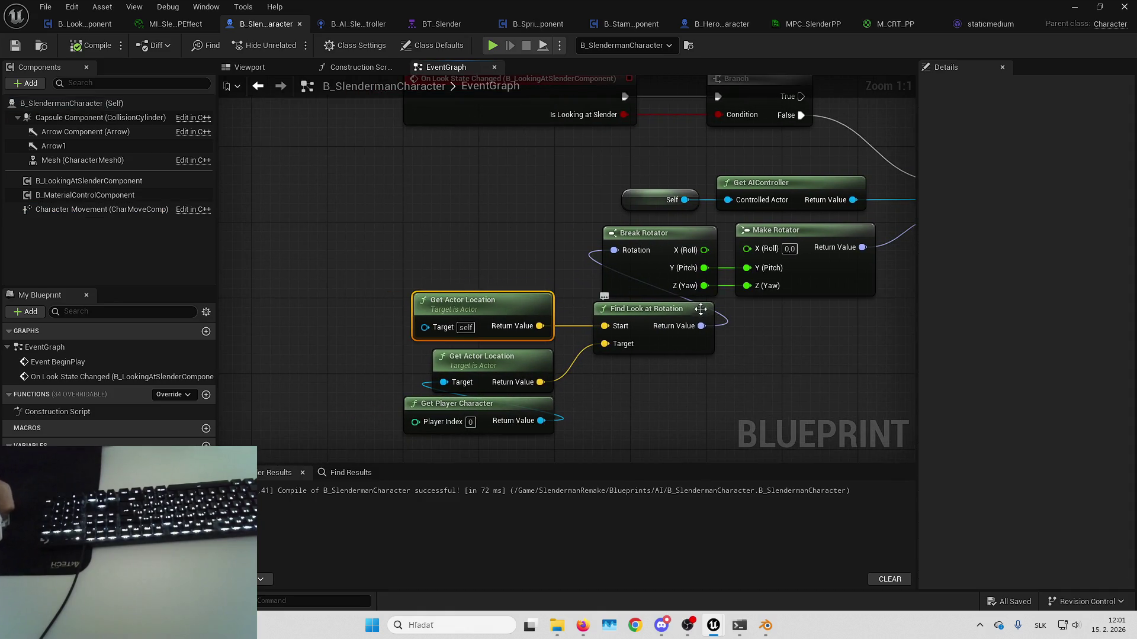
left_click_drag(813, 342, 635, 350)
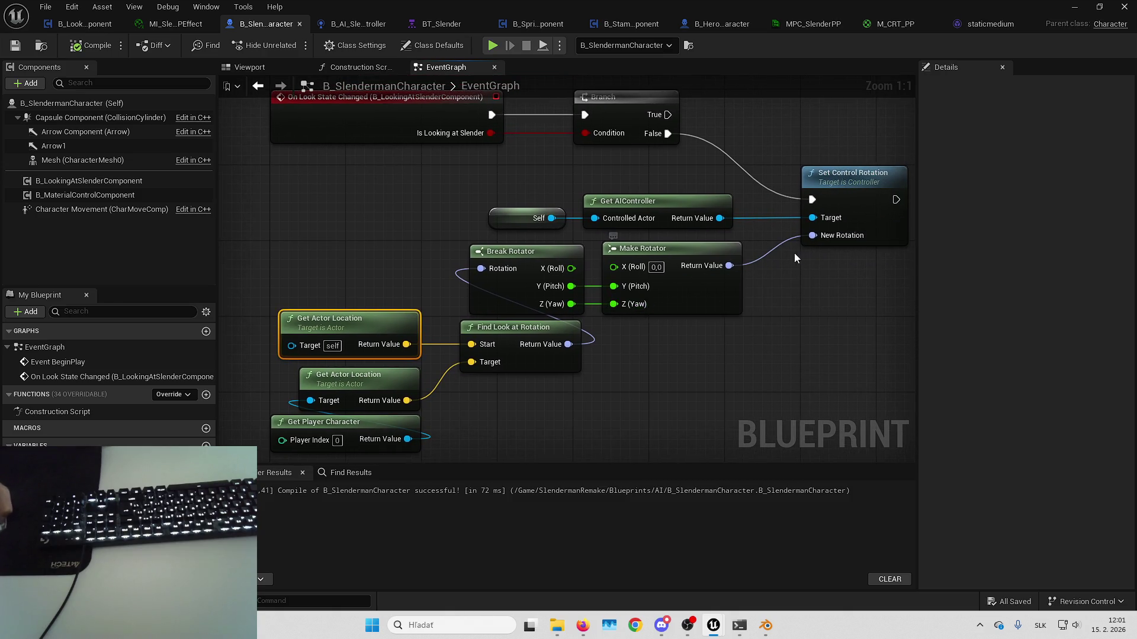
left_click(628, 293, "alt")
left_click(700, 294)
left_click(539, 293, "ctrl")
key("q")
left_click(687, 341)
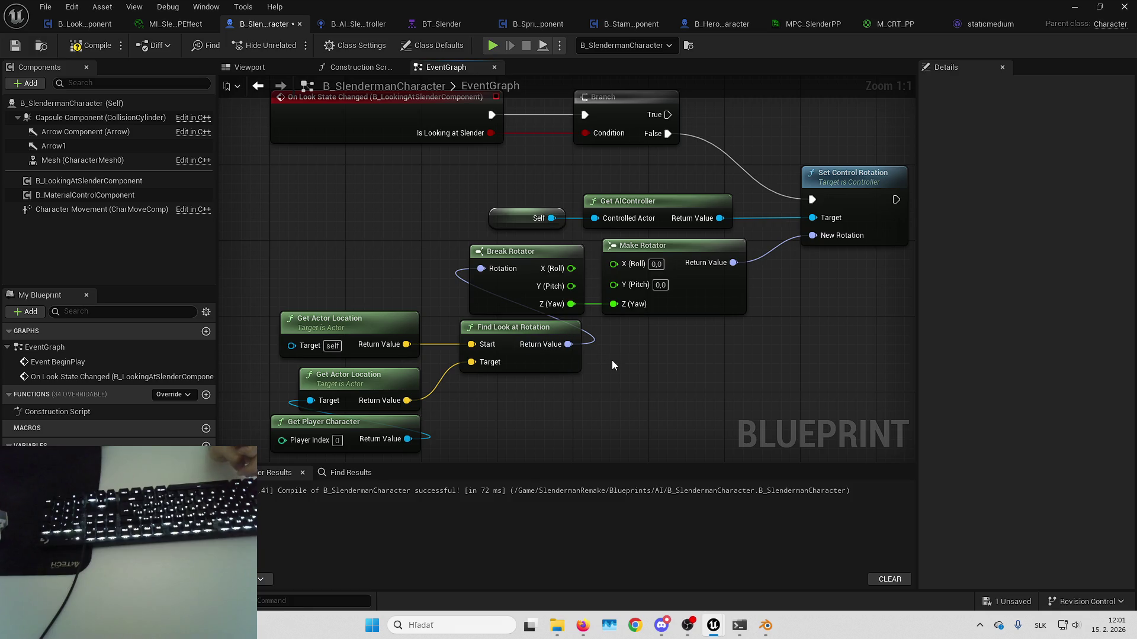
- Save the Slenderman character blueprint
left_click_drag(338, 329, 528, 316)
left_click(529, 317)
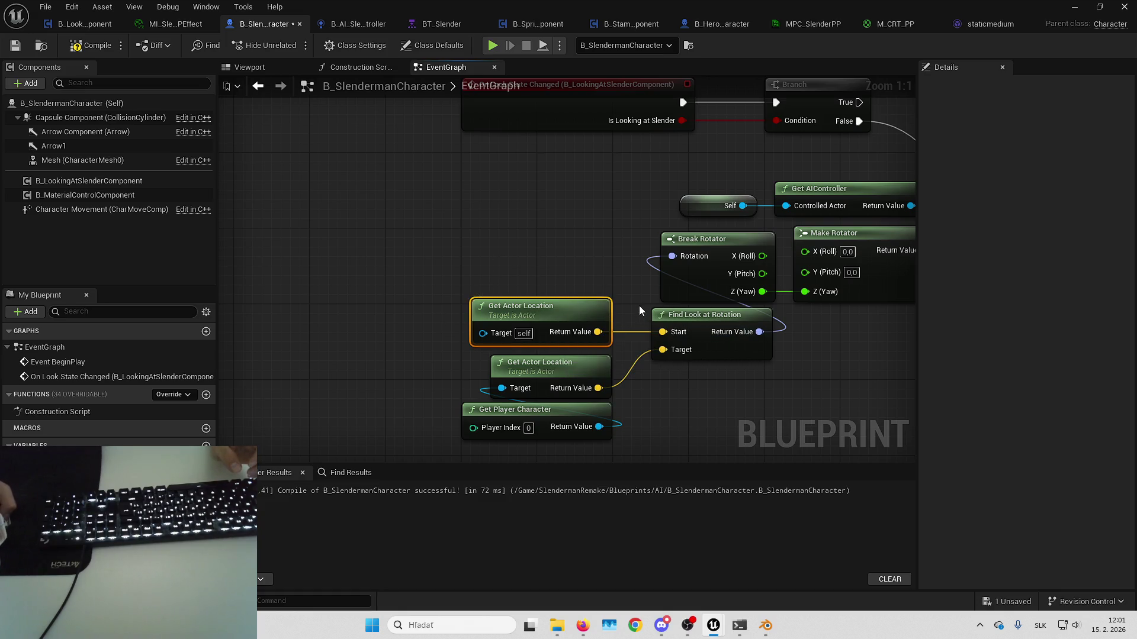
left_click(600, 242)
key("ctrl+s")
- Delete the disabled Event BeginPlay node, save, and close the staticmedium tab
scroll(773, 335, "down", 5)
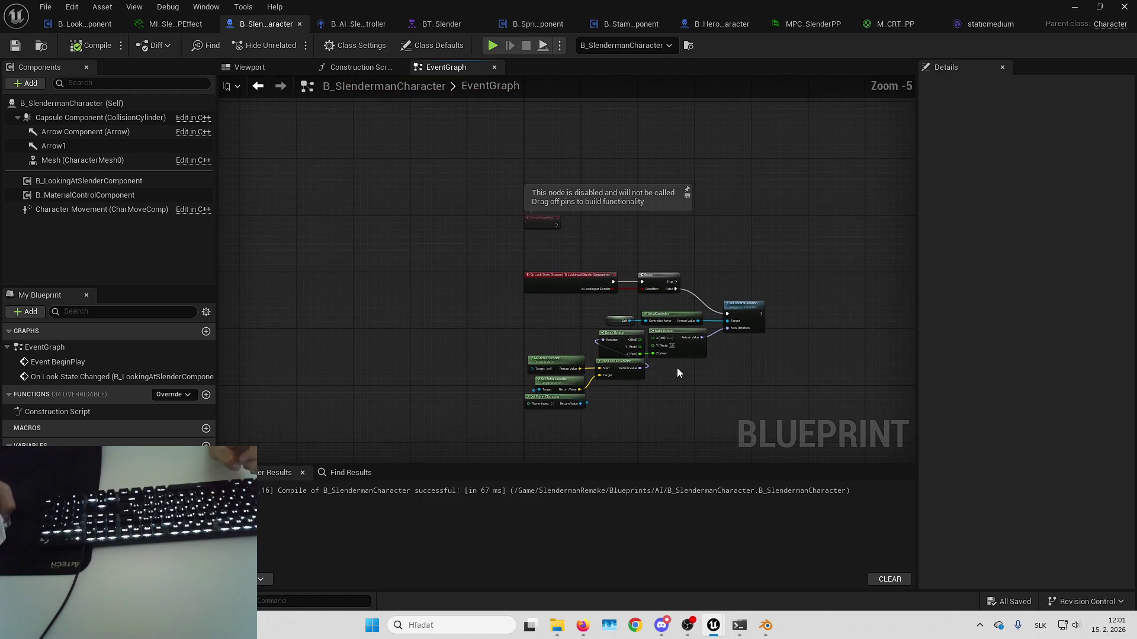
scroll(707, 354, "up", 1)
left_click(497, 261)
scroll(549, 286, "up", 1)
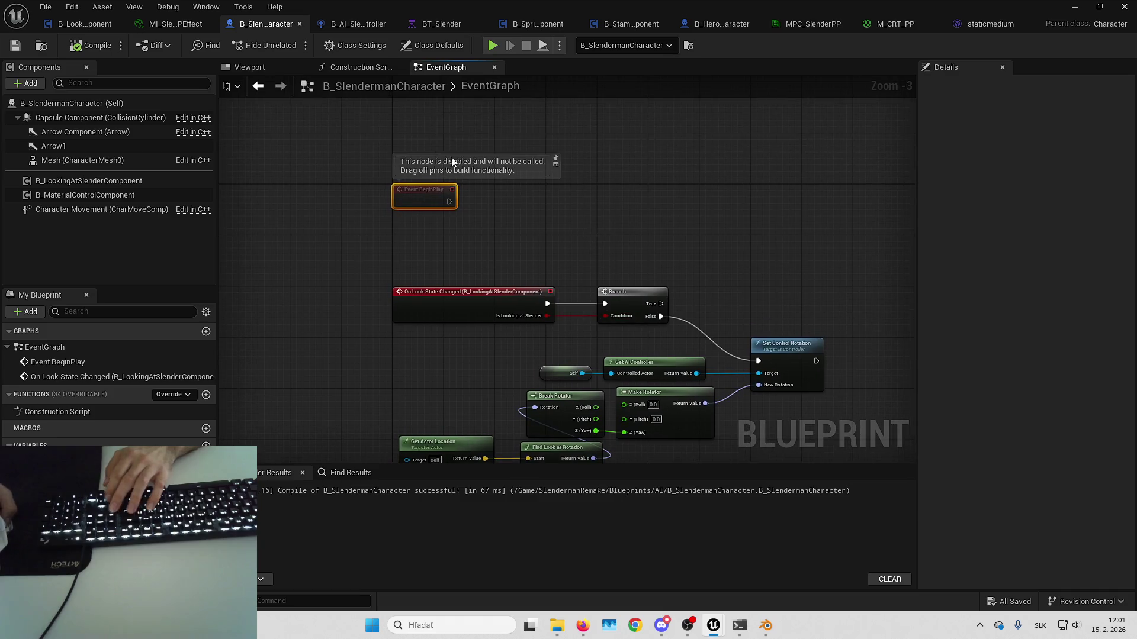
key("Delete")
left_click(16, 45)
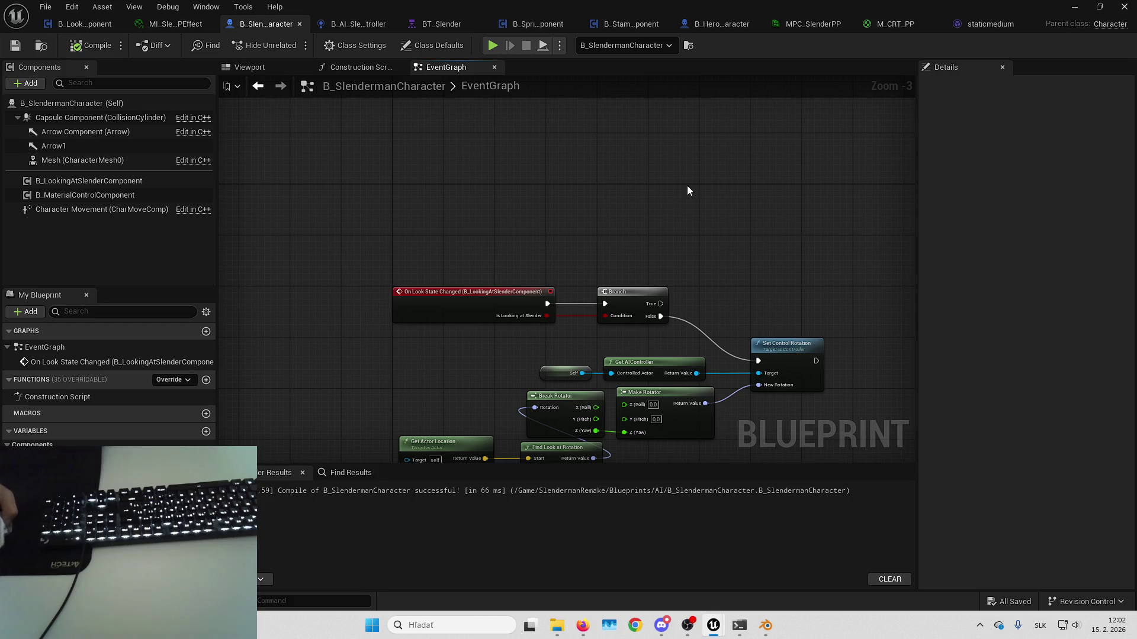
left_click(1031, 24)
left_click(460, 23)
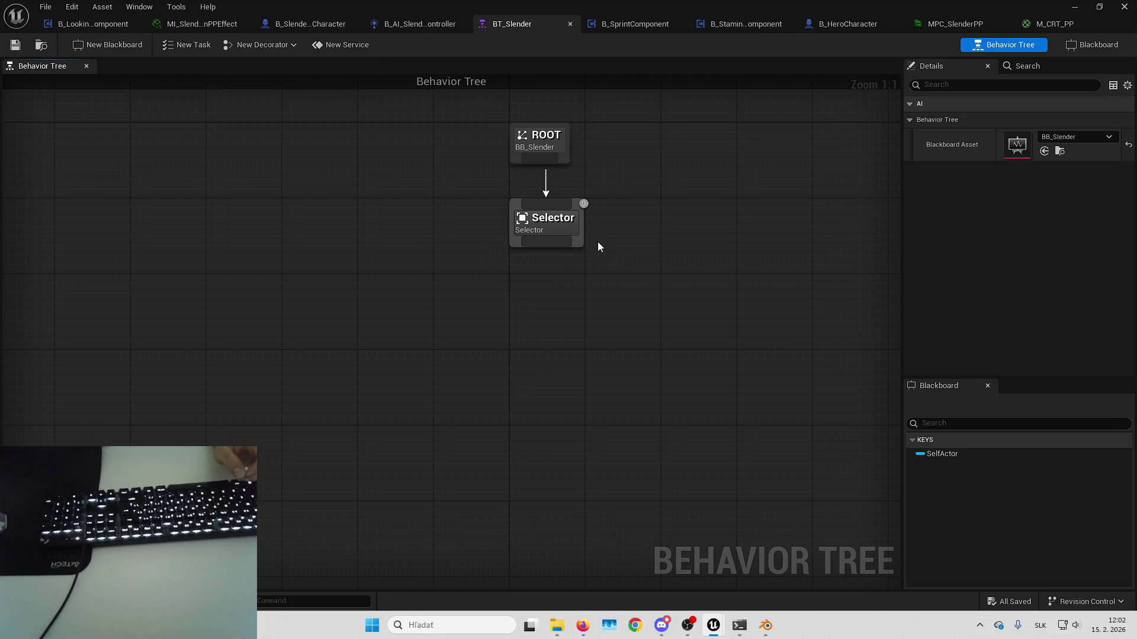
- In B_AI_SlenderController, shift the BeginPlay event chain right to make room for new nodes
mouse_move(402, 204)
left_mouse_down()
mouse_move(363, 192)
mouse_move(358, 227)
left_mouse_up()
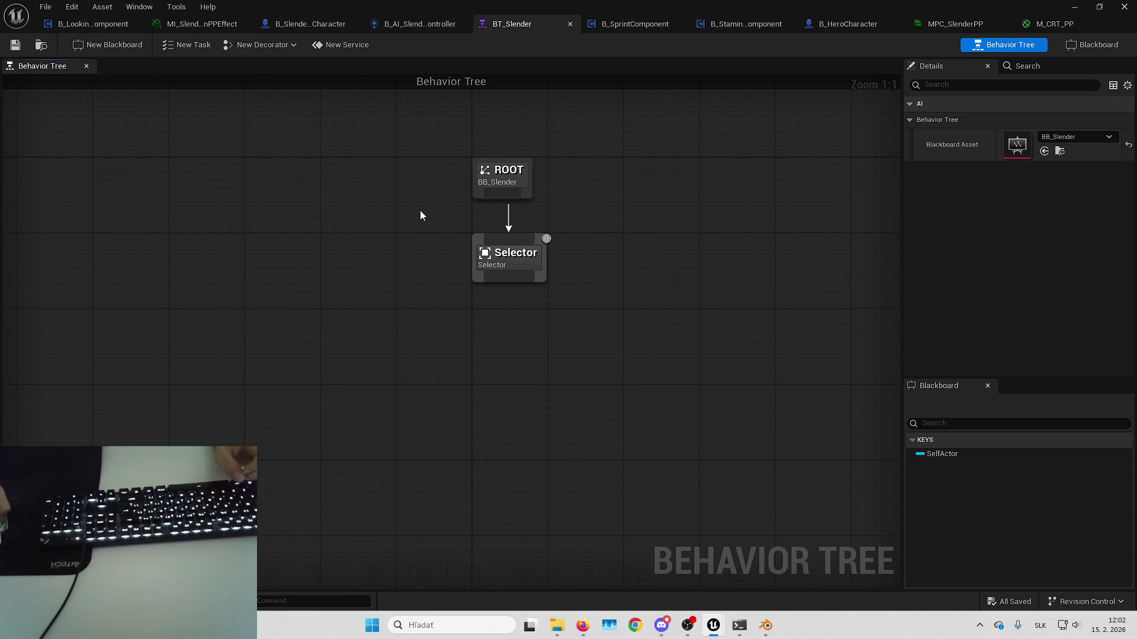
left_click(415, 24)
scroll(621, 337, "up", 2)
left_click_drag(598, 375, 433, 328)
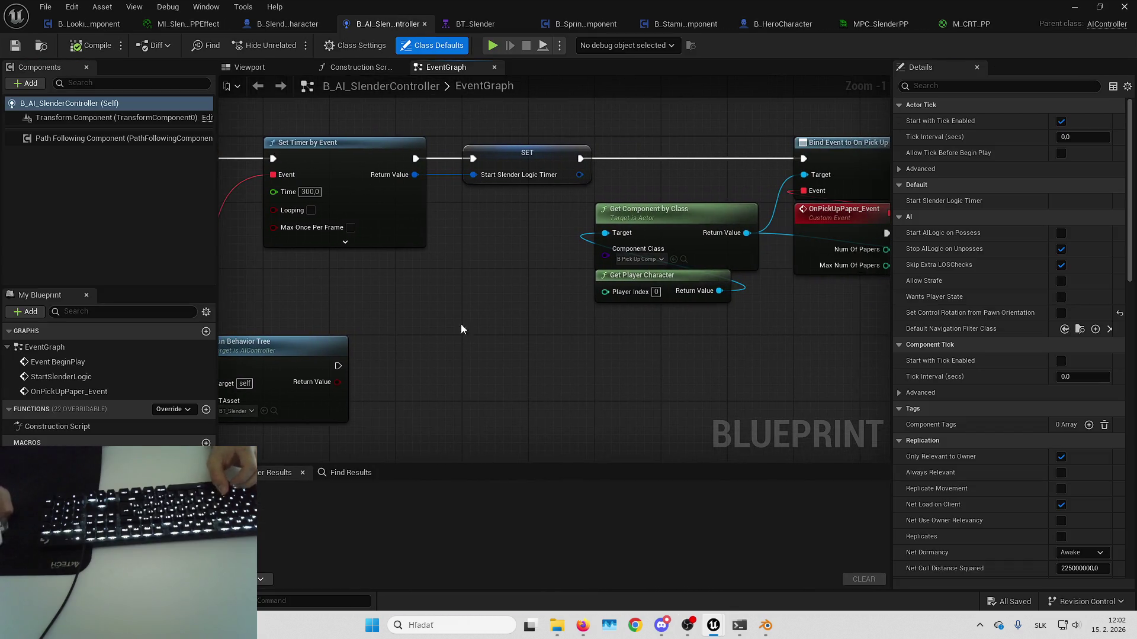
left_click_drag(759, 298, 469, 330)
scroll(237, 217, "down", 3)
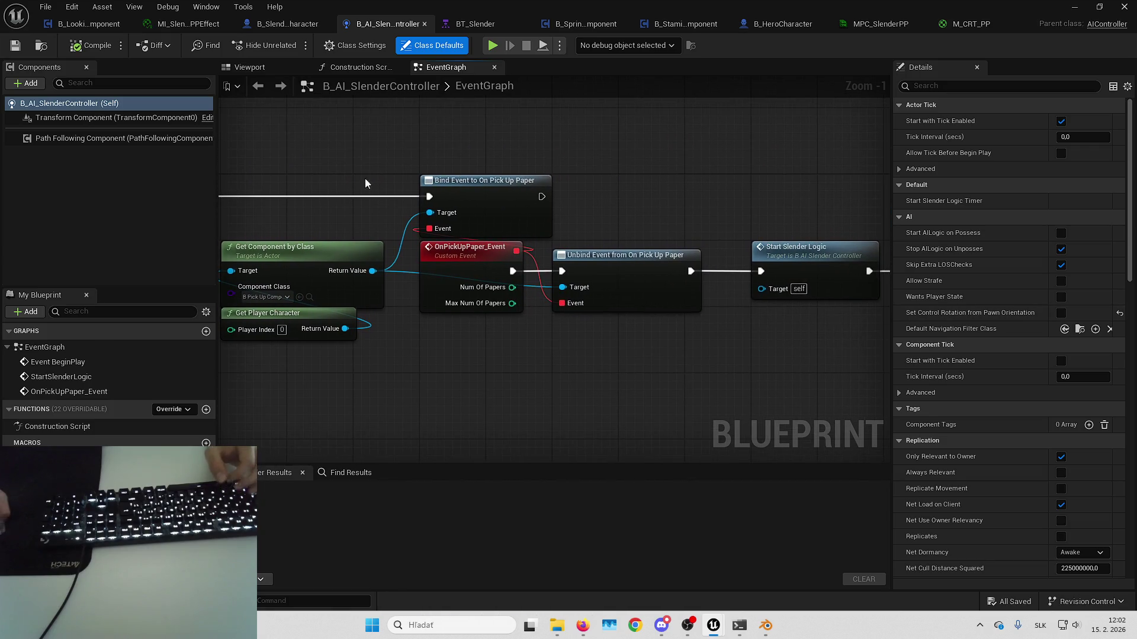
left_click_drag(323, 139, 696, 305)
mouse_move(415, 178)
left_mouse_down()
mouse_move(512, 216)
mouse_move(841, 224)
left_mouse_up()
scroll(642, 216, "up", 2)
left_click(673, 229)
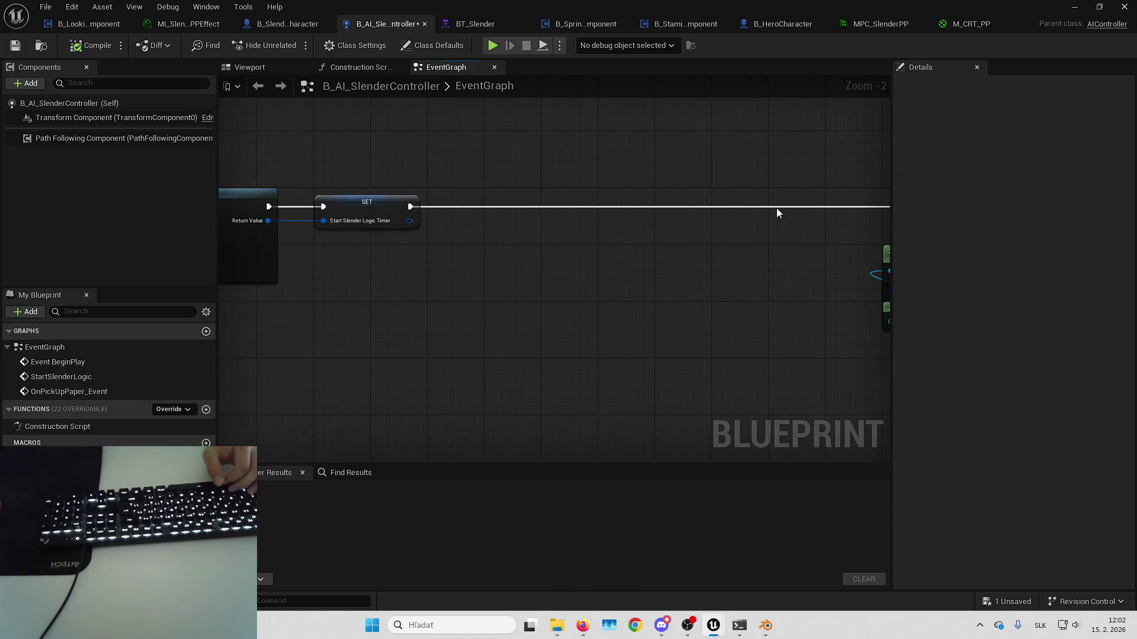
- Add Get Controlled Pawn feeding a Get Component by Class set to the looking component
right_click(502, 270)
type("getcontrol")
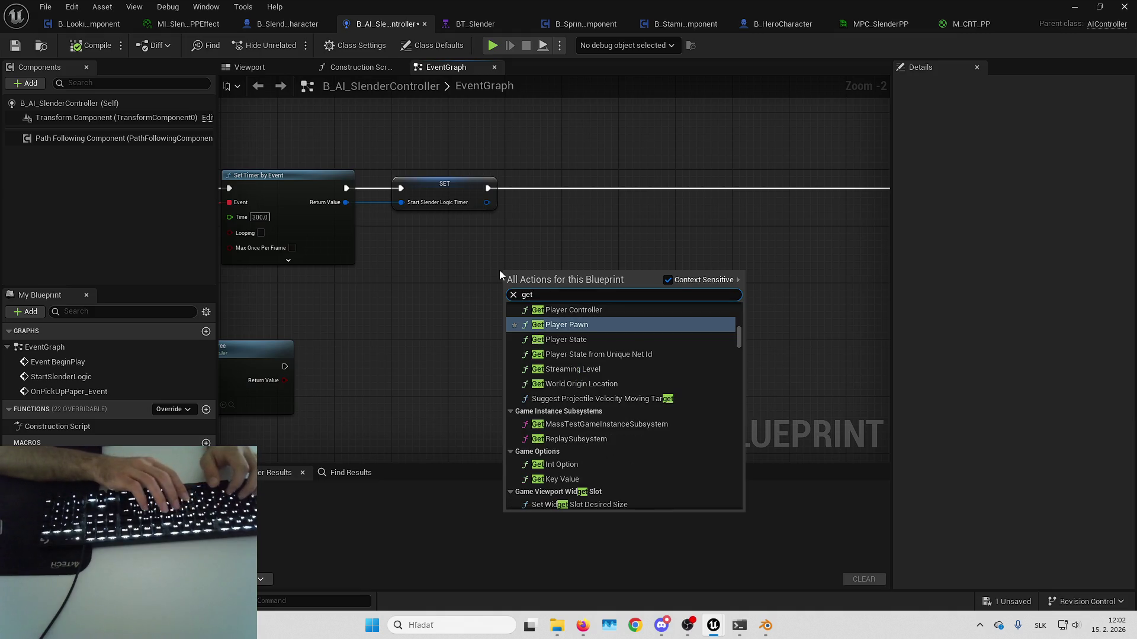
type("l")
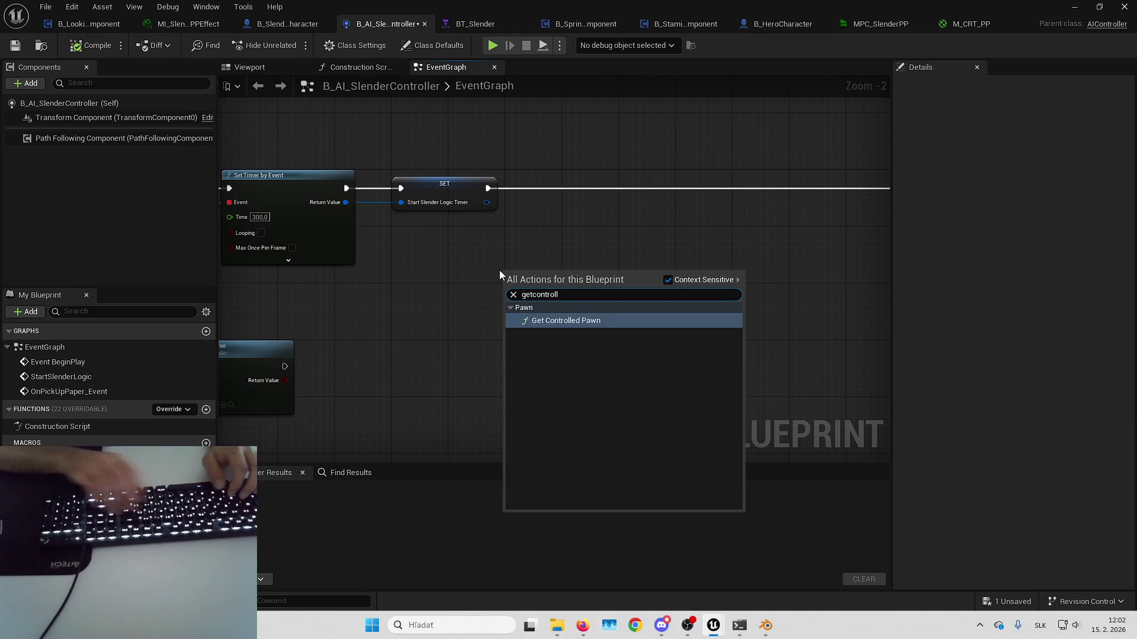
key("Return")
left_click_drag(593, 295, 626, 270)
type("getcomponentby")
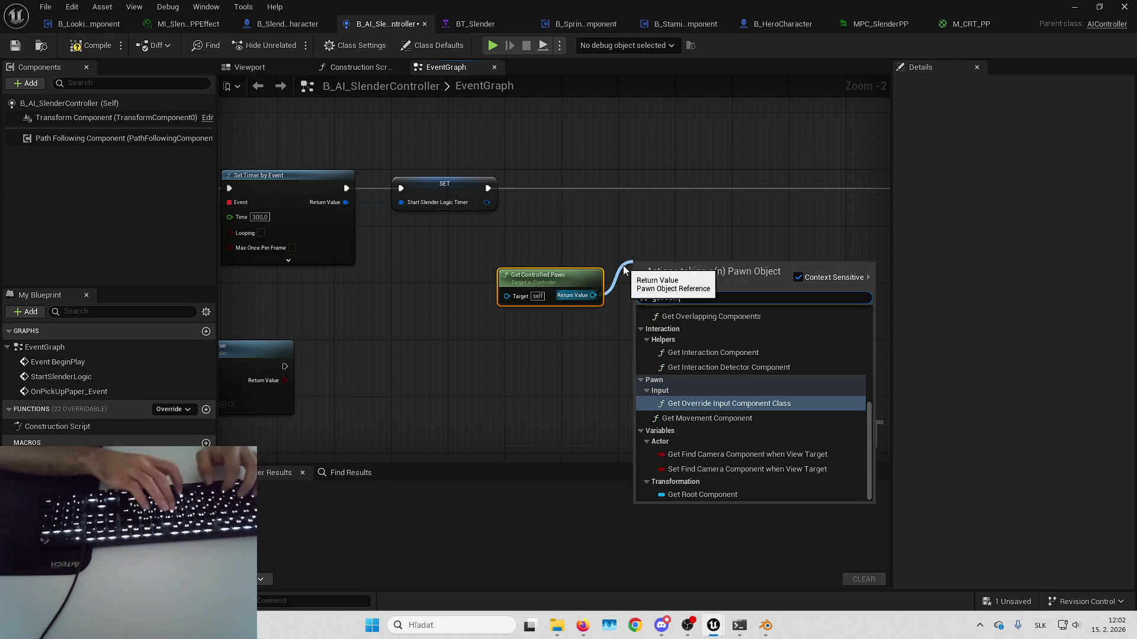
key("Return")
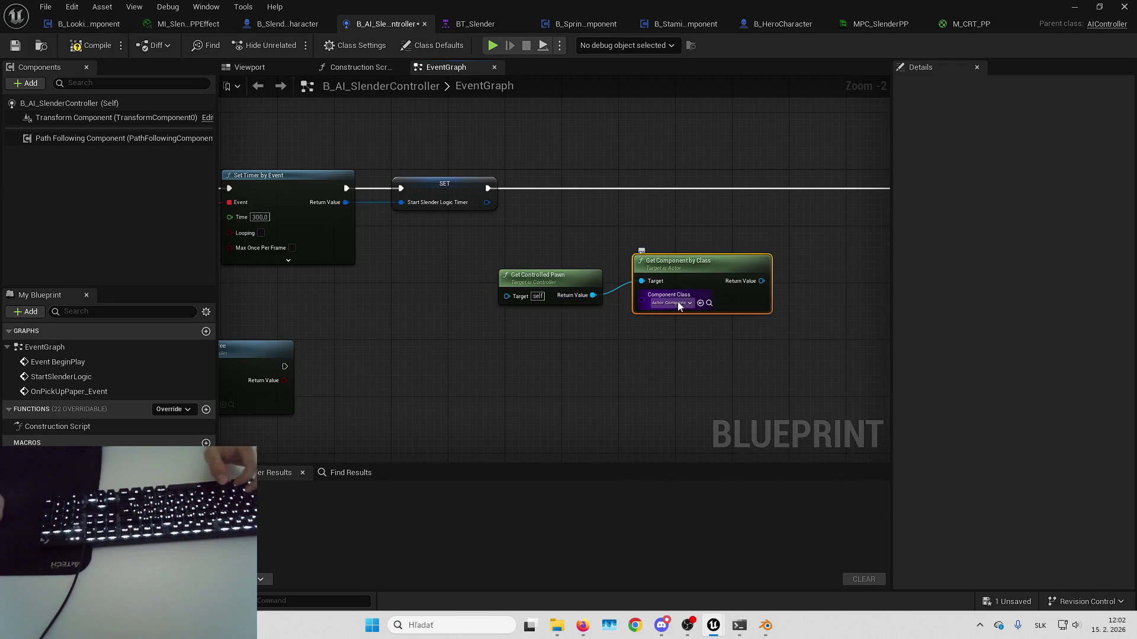
left_click(675, 303)
type("lo")
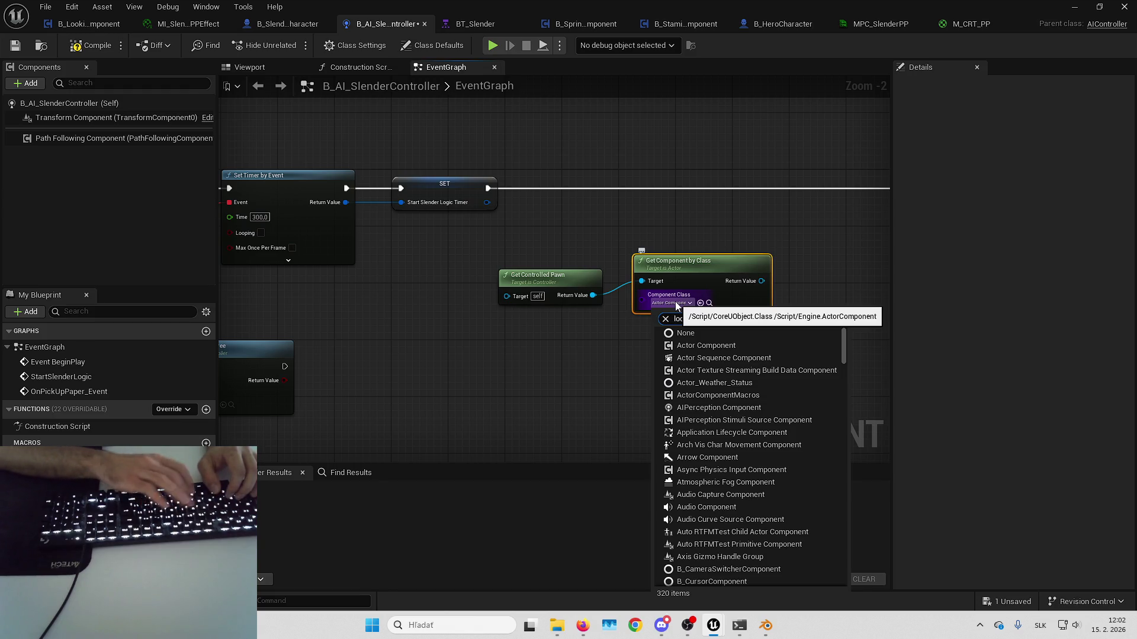
type("okin")
left_click(717, 339)
mouse_move(565, 272)
left_mouse_down()
mouse_move(701, 322)
mouse_move(509, 279)
mouse_move(513, 308)
mouse_move(613, 253)
mouse_move(601, 199)
left_mouse_up()
- Assign On Look State Changed, run the bind after the timer's SET, and tidy the nodes
left_click(701, 287, "shift")
type("assign")
left_click(712, 395)
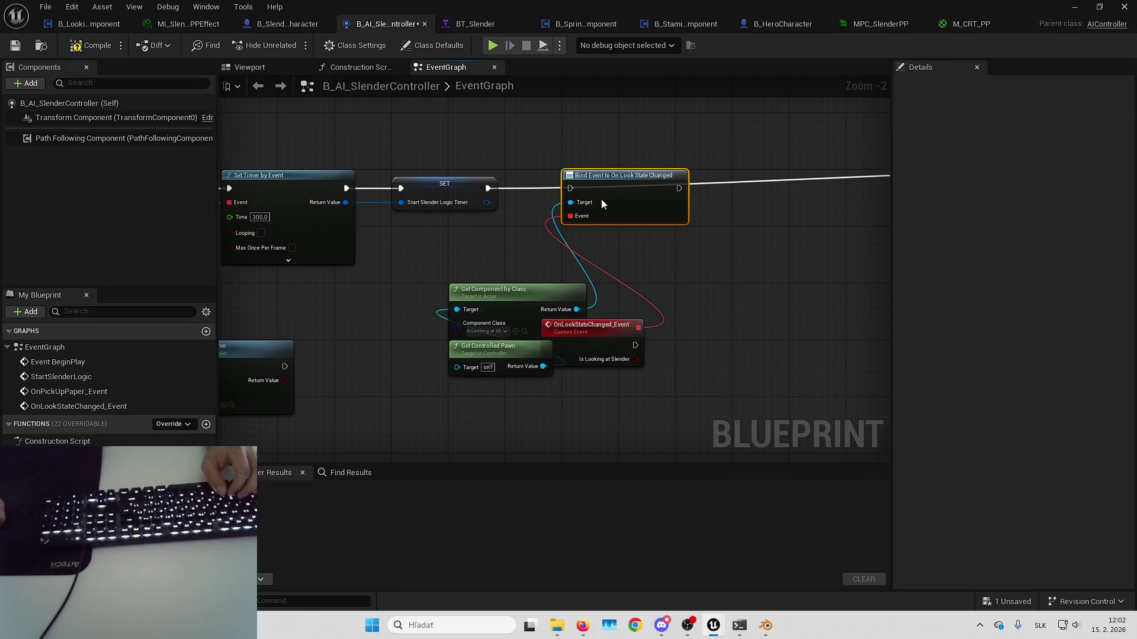
left_click_drag(488, 188, 570, 189)
mouse_move(603, 343)
left_mouse_down()
mouse_move(628, 241)
mouse_move(501, 378)
left_mouse_up()
mouse_move(516, 299)
left_mouse_down()
mouse_move(455, 243)
mouse_move(521, 231)
mouse_move(744, 252)
mouse_move(378, 229)
mouse_move(748, 218)
mouse_move(517, 283)
left_mouse_up()
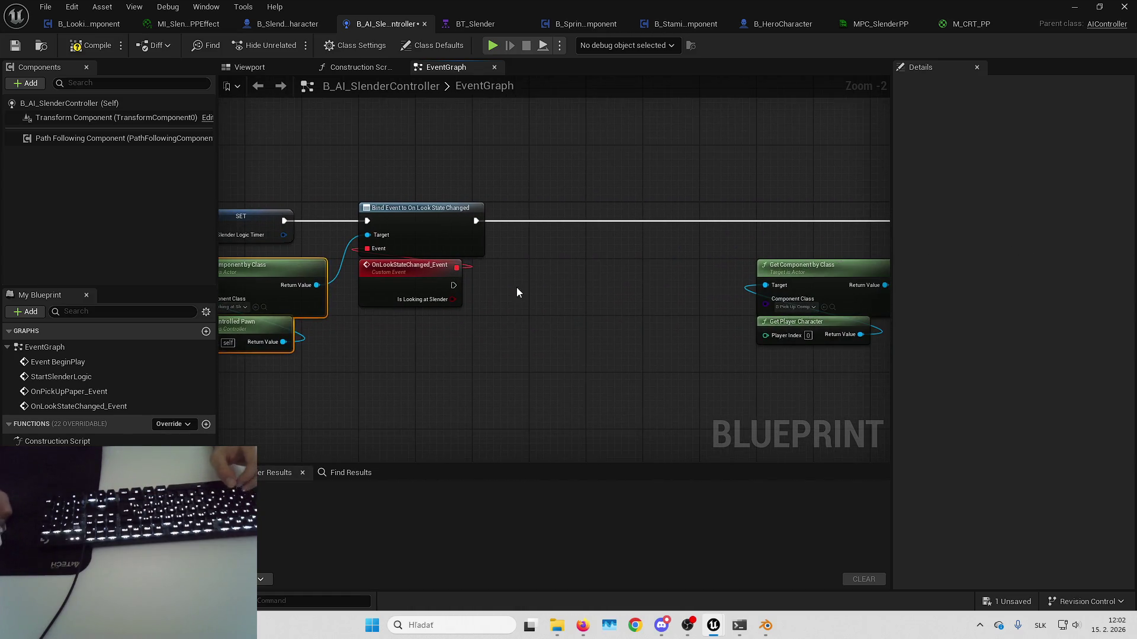
left_click_drag(515, 336, 606, 310)
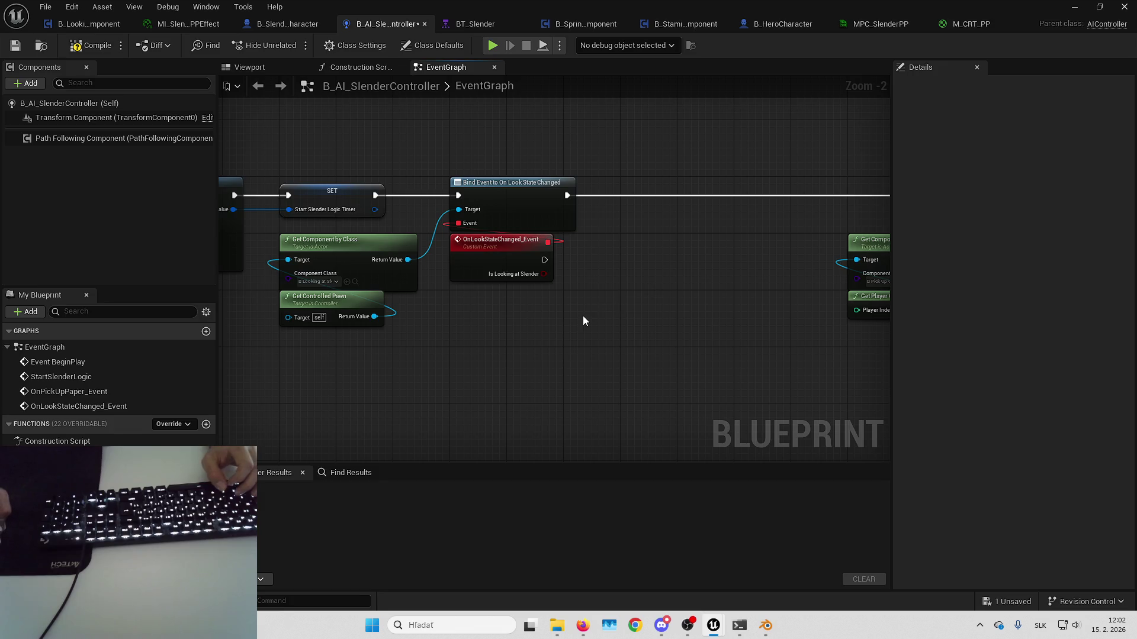
- Add a Blackboard reference and a Set Value as Bool node executed by the custom event
right_click(583, 315)
type("get blackboa")
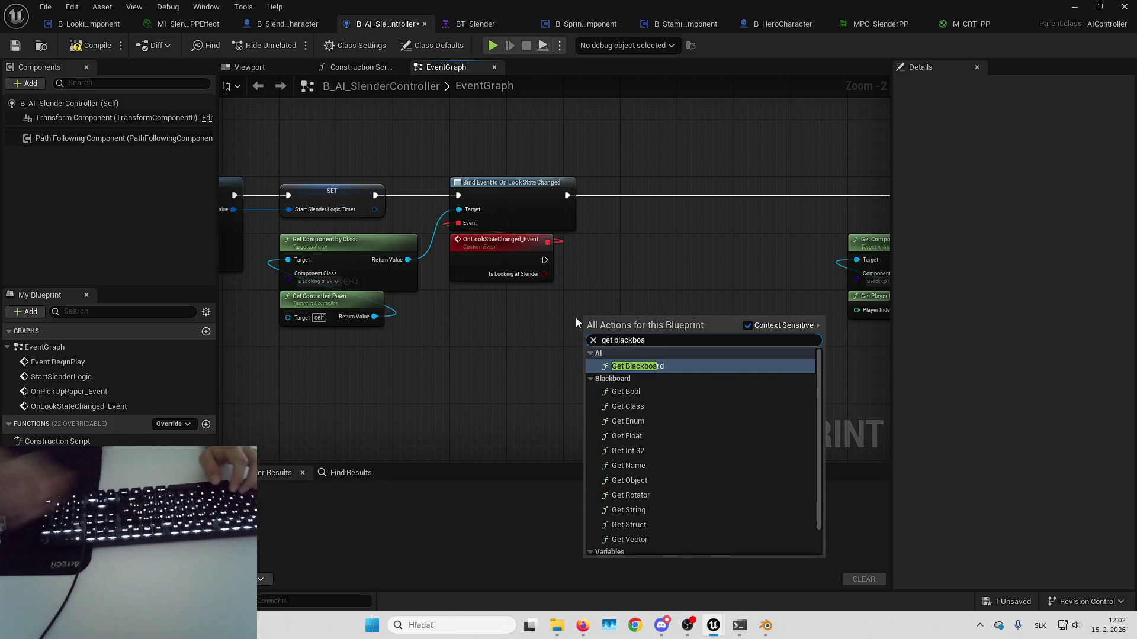
scroll(679, 485, "down", 2)
left_click(681, 545)
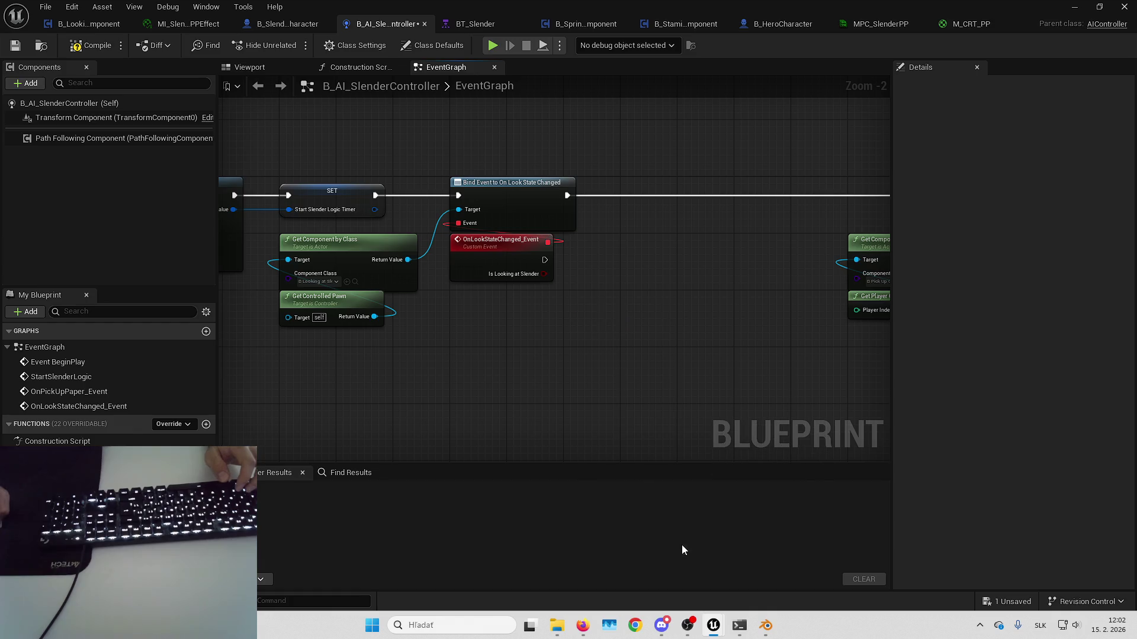
mouse_move(588, 322)
left_mouse_down()
mouse_move(521, 314)
mouse_move(620, 279)
left_mouse_up()
scroll(533, 313, "up", 1)
type("set")
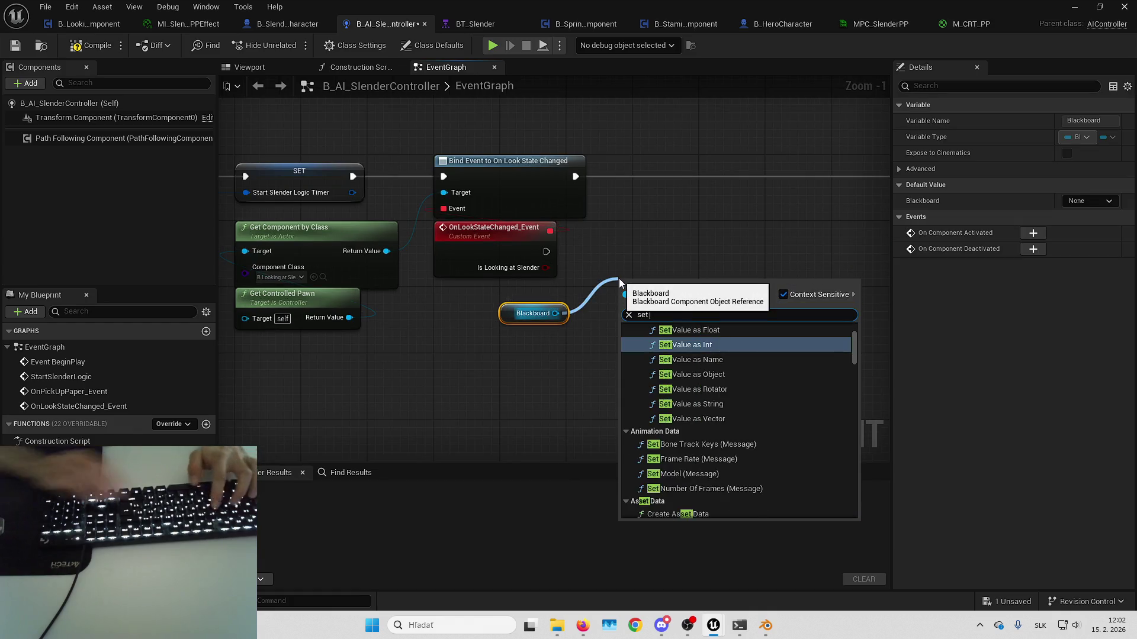
type(" value as b")
key("Return")
mouse_move(546, 251)
left_mouse_down()
mouse_move(626, 310)
mouse_move(677, 232)
left_mouse_up()
left_click(620, 305)
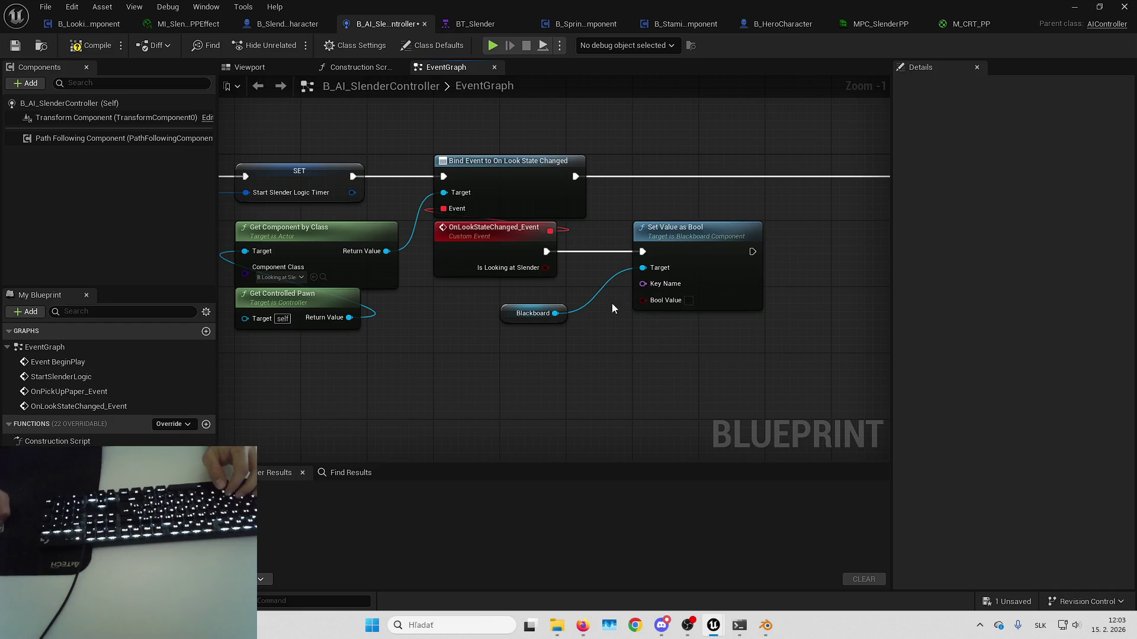
left_click_drag(547, 304, 572, 295)
mouse_move(610, 205)
left_mouse_down()
mouse_move(723, 257)
mouse_move(766, 255)
left_mouse_up()
left_click(644, 304)
- Feed Set Value as Bool a Make Literal Name 'bLookingAtSlender' and the look-state bool, then compile
left_click_drag(634, 277, 461, 312)
type("make literal name")
key("Return")
mouse_move(472, 261)
left_mouse_down()
mouse_move(674, 311)
mouse_move(635, 293)
left_mouse_up()
double_click(521, 269)
mouse_move(521, 269)
left_mouse_down()
mouse_move(518, 293)
mouse_move(612, 304)
left_mouse_up()
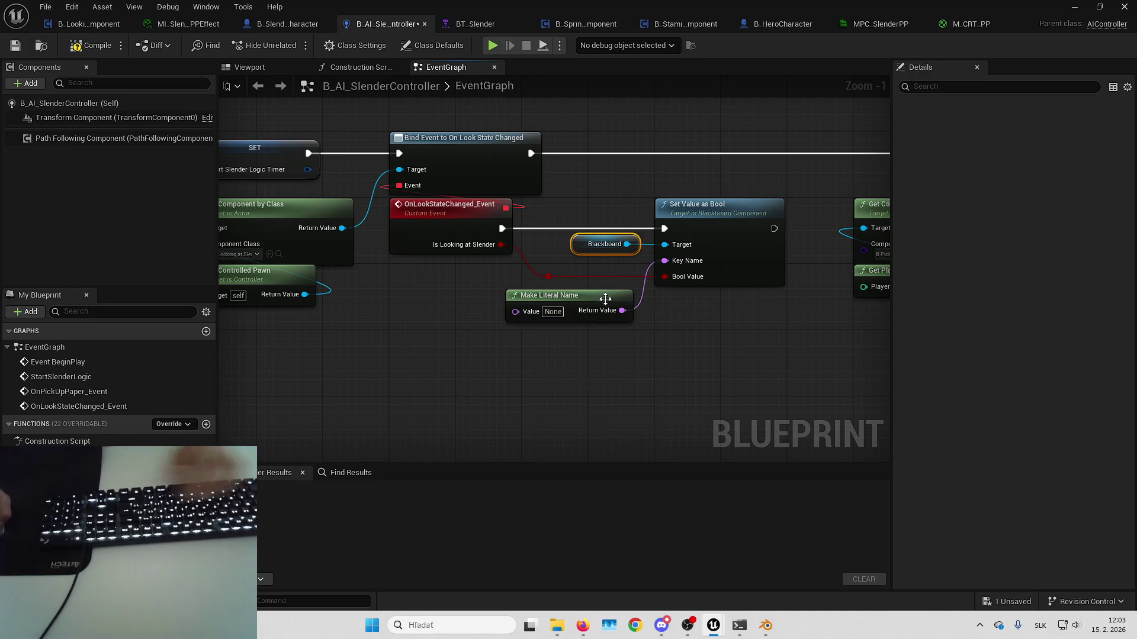
left_click(604, 244)
left_click(681, 332)
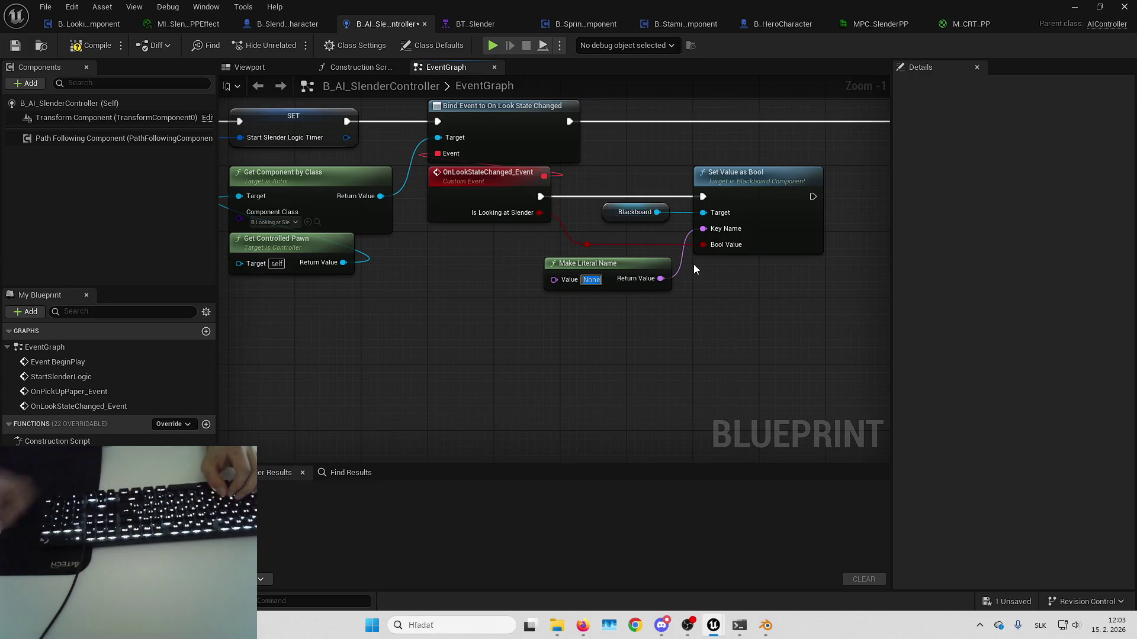
type("bL")
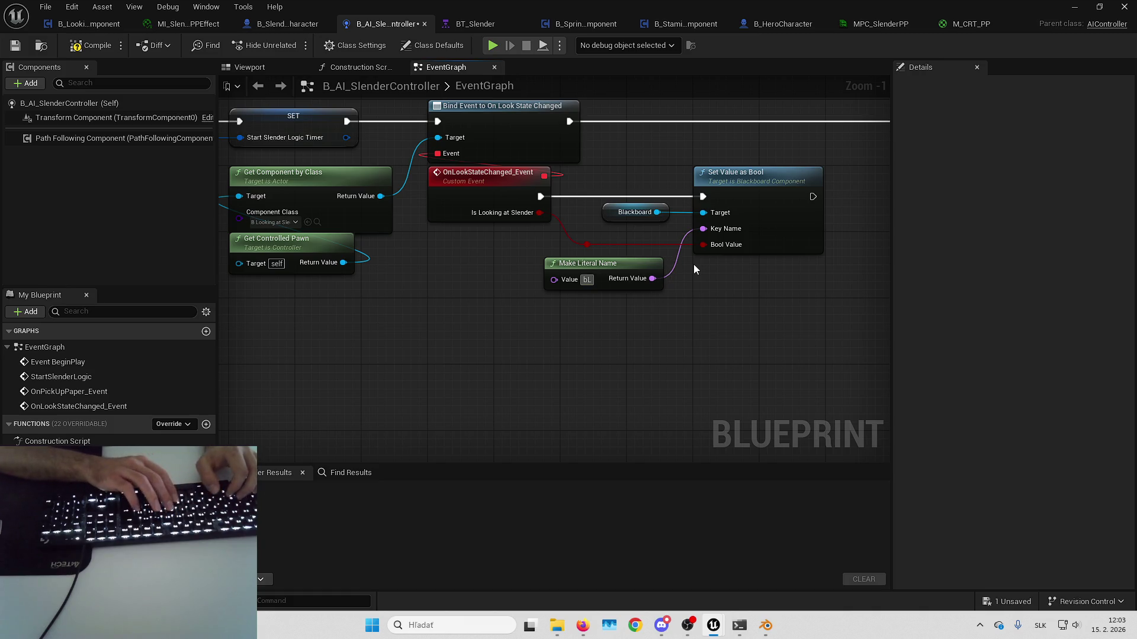
type("ookingAt")
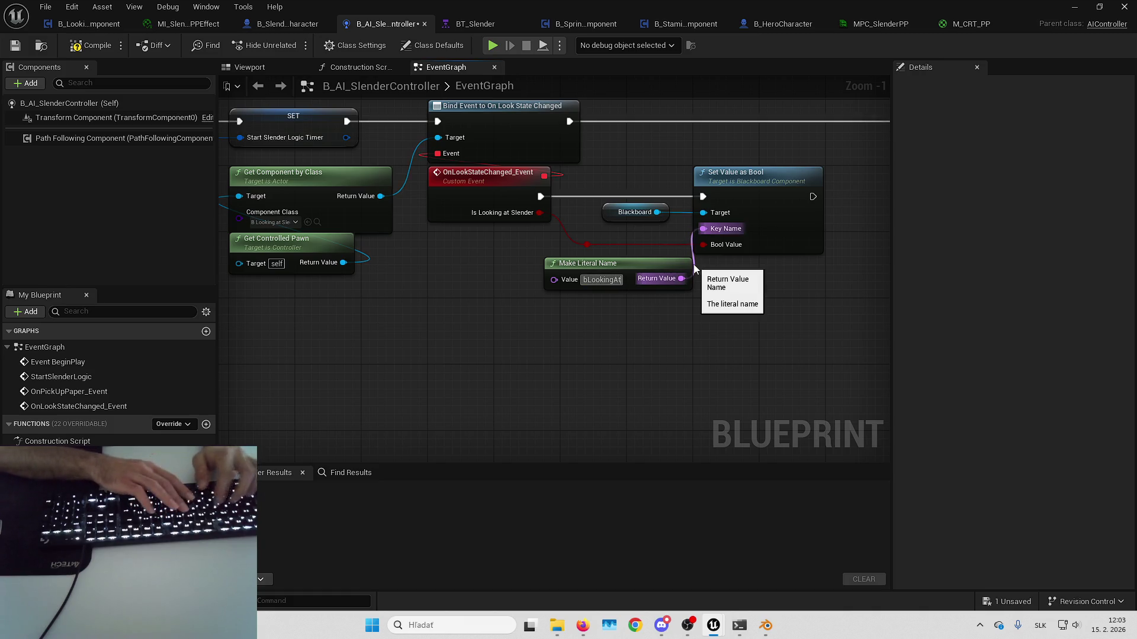
type("Slender")
key("Return")
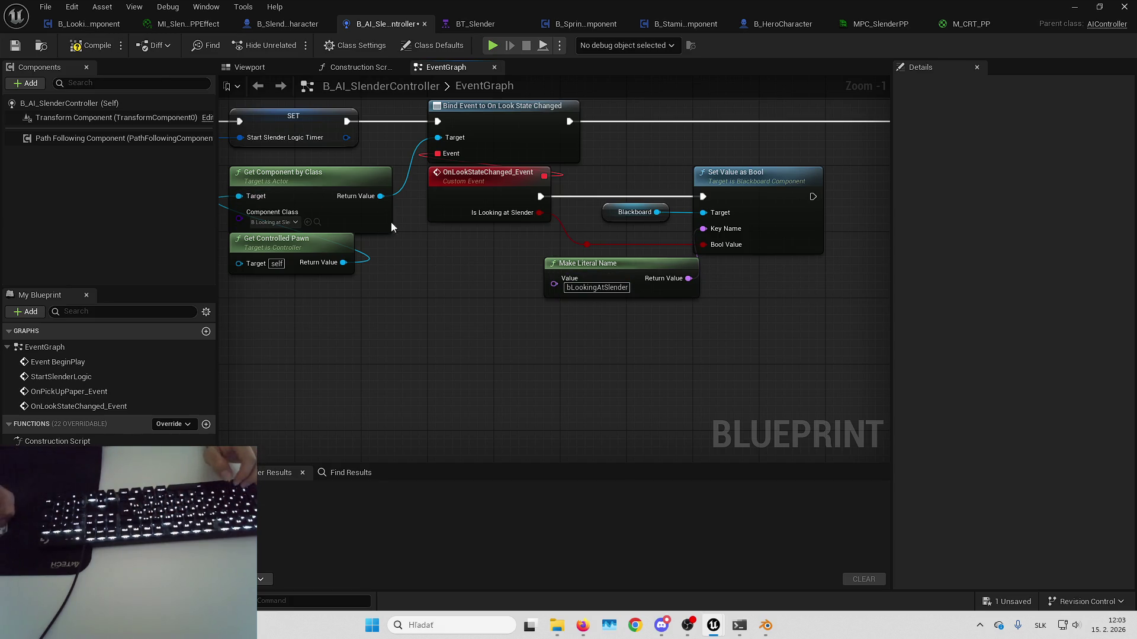
left_click(92, 47)
left_click(475, 24)
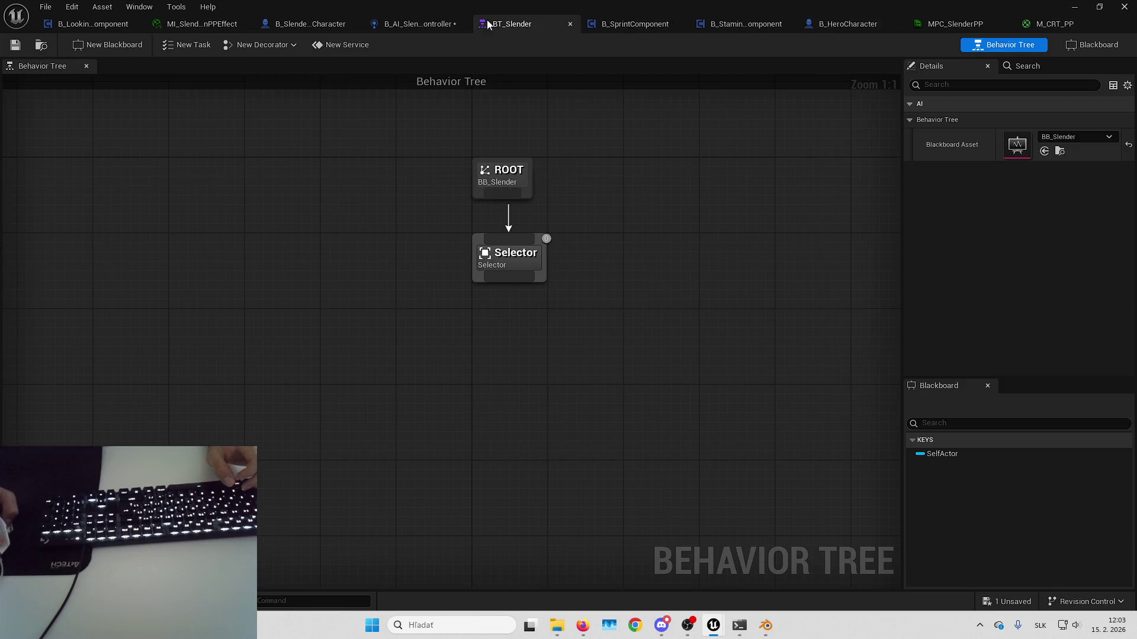
- Add a Bool key named bLookingAtSlender to BB_Slender and save the blackboard
left_click(1092, 45)
left_click(24, 87)
left_click(65, 125)
type("bLookingAtSlender")
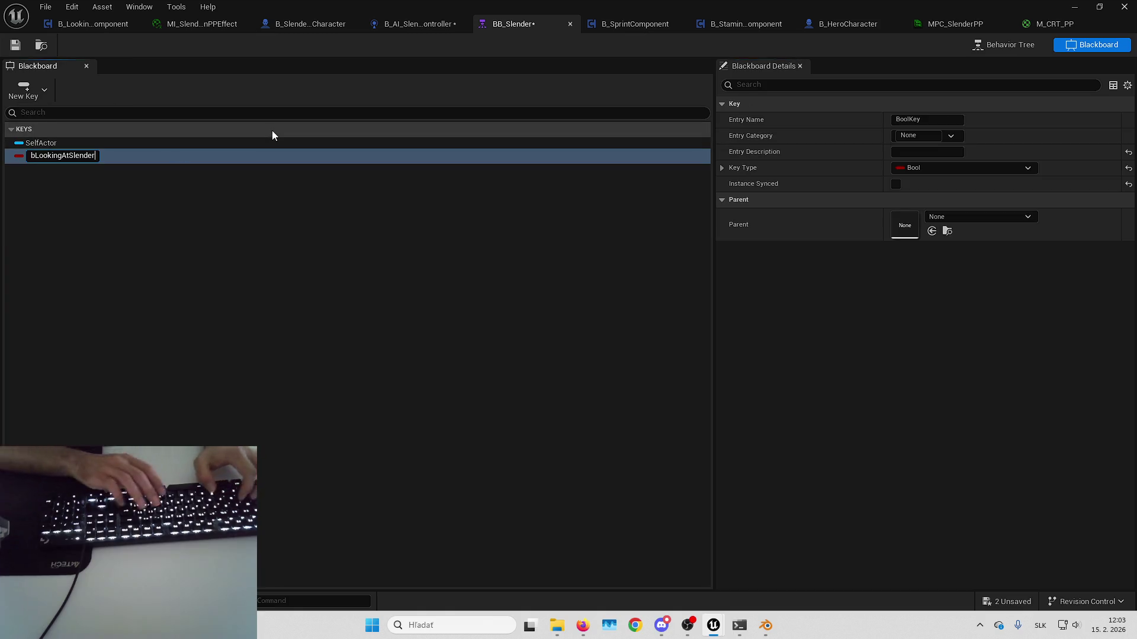
key("Return")
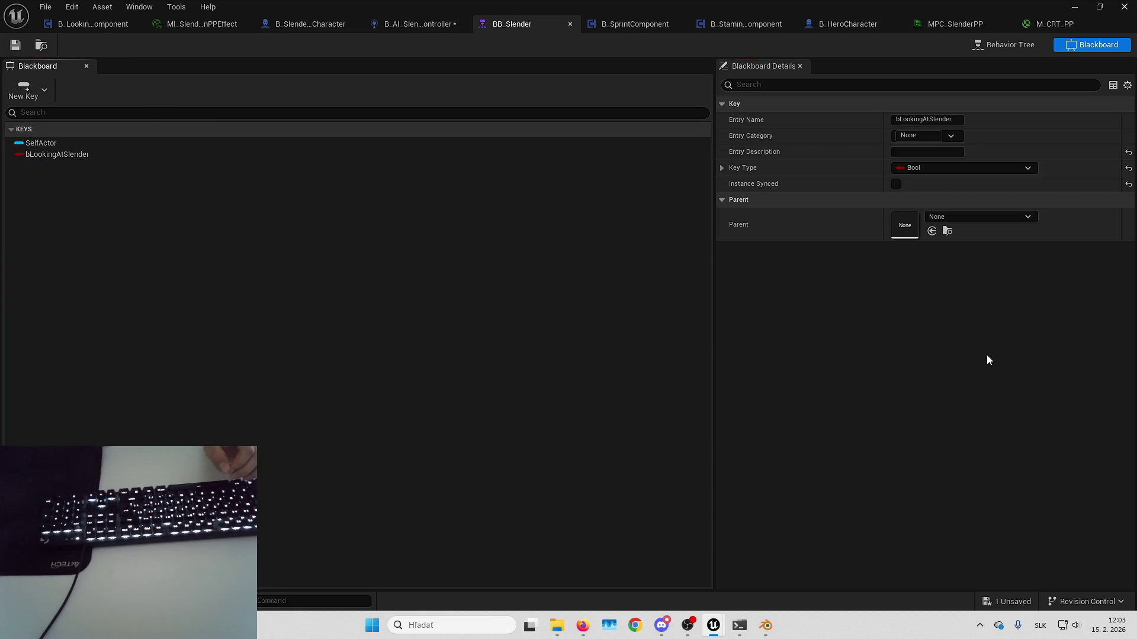
left_click(1006, 602)
key("Return")
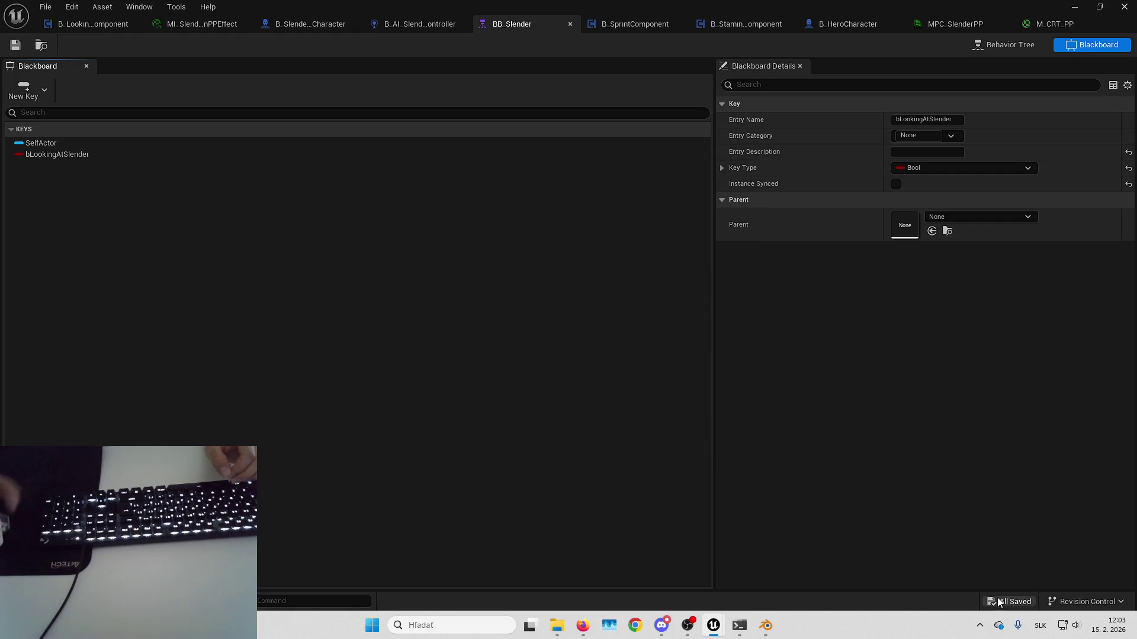
- Attach a Sequence node beneath the Selector in BT_Slender
left_click(1003, 45)
mouse_move(627, 249)
left_mouse_down()
mouse_move(598, 287)
mouse_move(510, 321)
left_mouse_up()
type("seq")
key("Return")
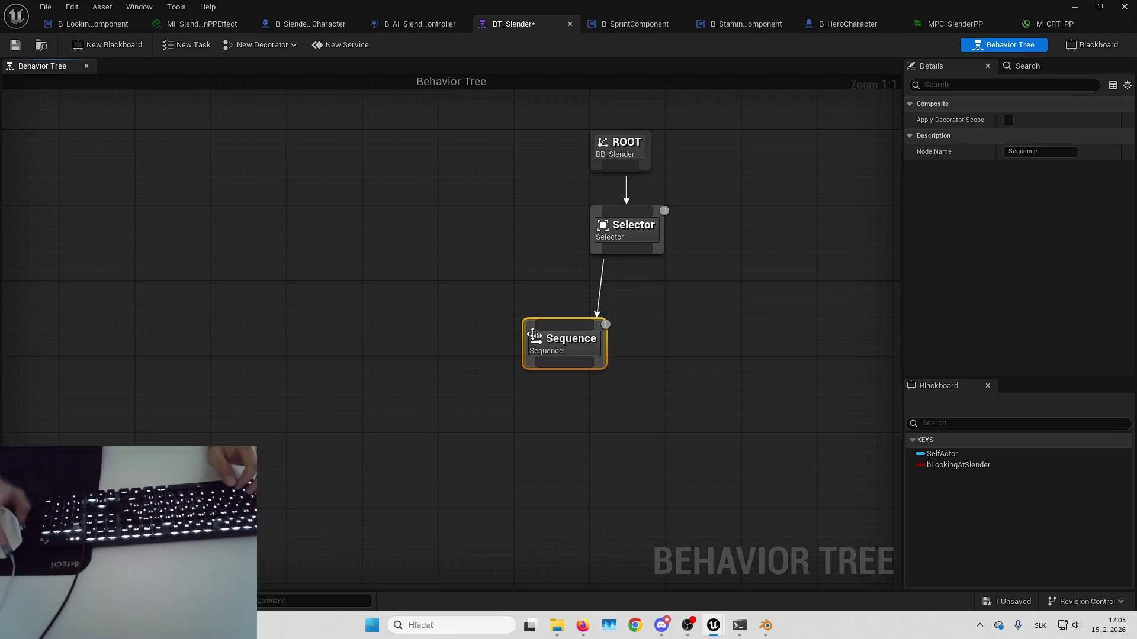
- Add a Blackboard condition decorator to the Sequence checking bLookingAtSlender
right_click(578, 355)
mouse_move(651, 518)
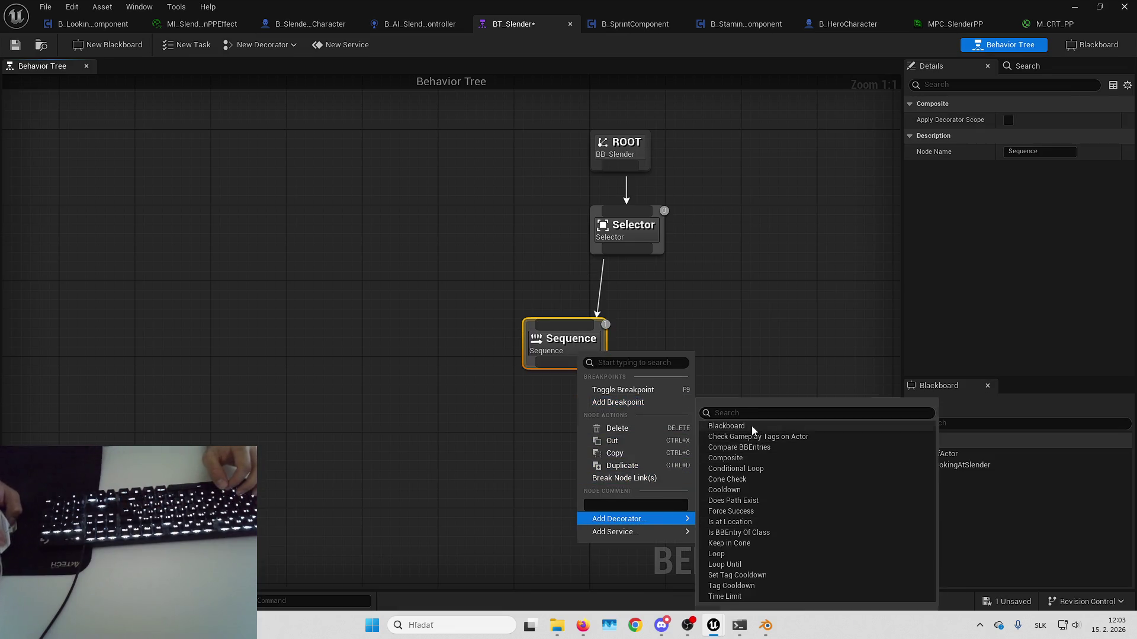
left_click(769, 429)
left_click(1039, 184)
left_click(1040, 216)
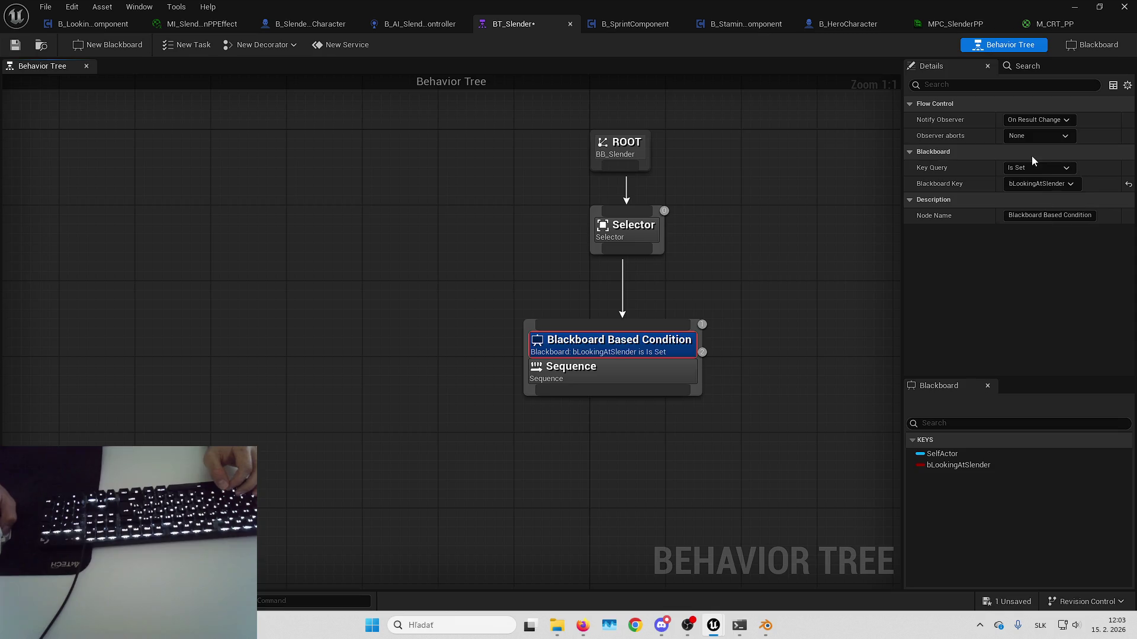
- Reposition the conditioned Sequence branch within the behavior tree
left_click_drag(759, 351, 802, 295)
mouse_move(741, 324)
left_mouse_down()
mouse_move(533, 301)
mouse_move(477, 309)
left_mouse_up()
left_click(614, 310)
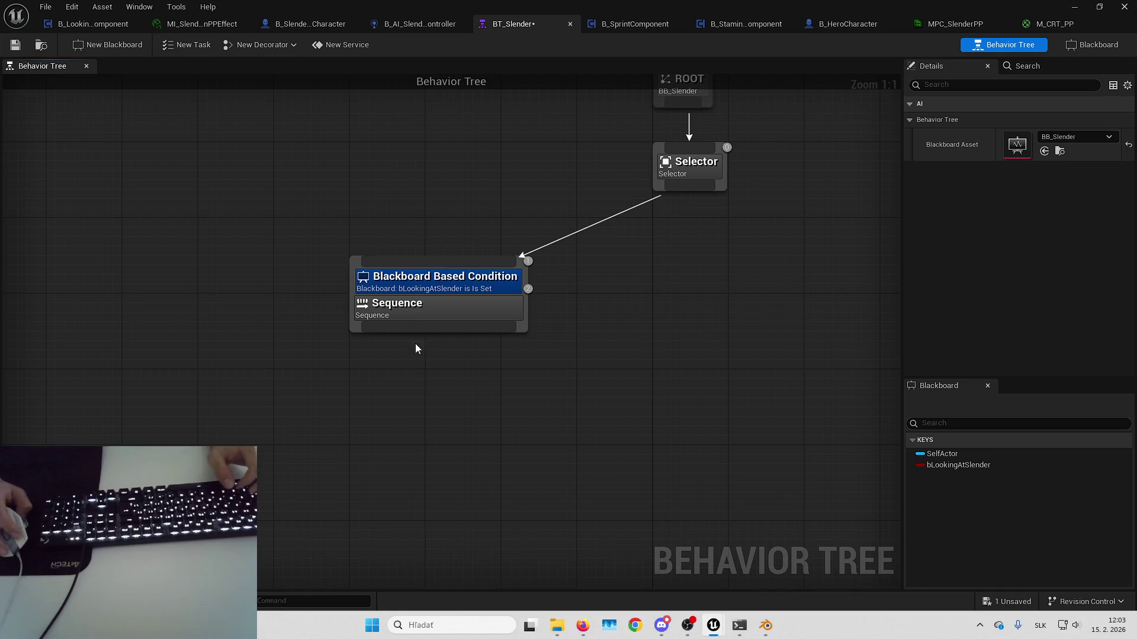
left_click(479, 307)
mouse_move(432, 368)
left_mouse_down()
mouse_move(577, 331)
mouse_move(540, 314)
mouse_move(521, 336)
left_mouse_up()
type("set")
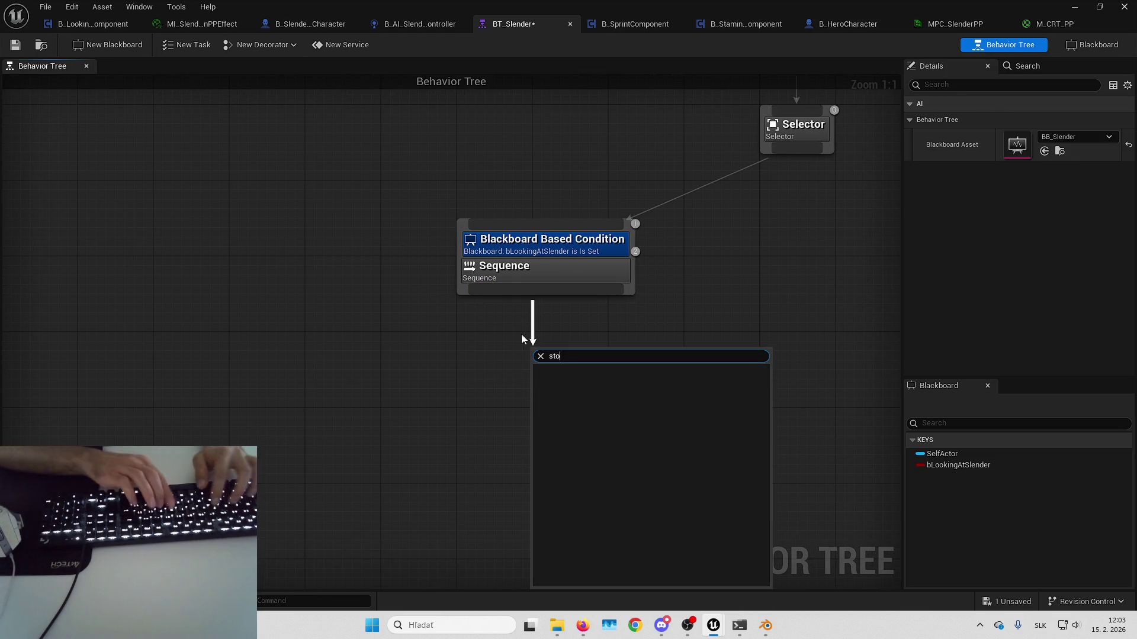
key("Escape")
- Copy and paste the conditioned Sequence to create a second branch under the Selector
mouse_move(580, 162)
left_mouse_down()
mouse_move(636, 240)
mouse_move(592, 166)
left_mouse_up()
left_click(402, 279)
key("ctrl+c")
key("ctrl+v")
left_click_drag(353, 303, 353, 345)
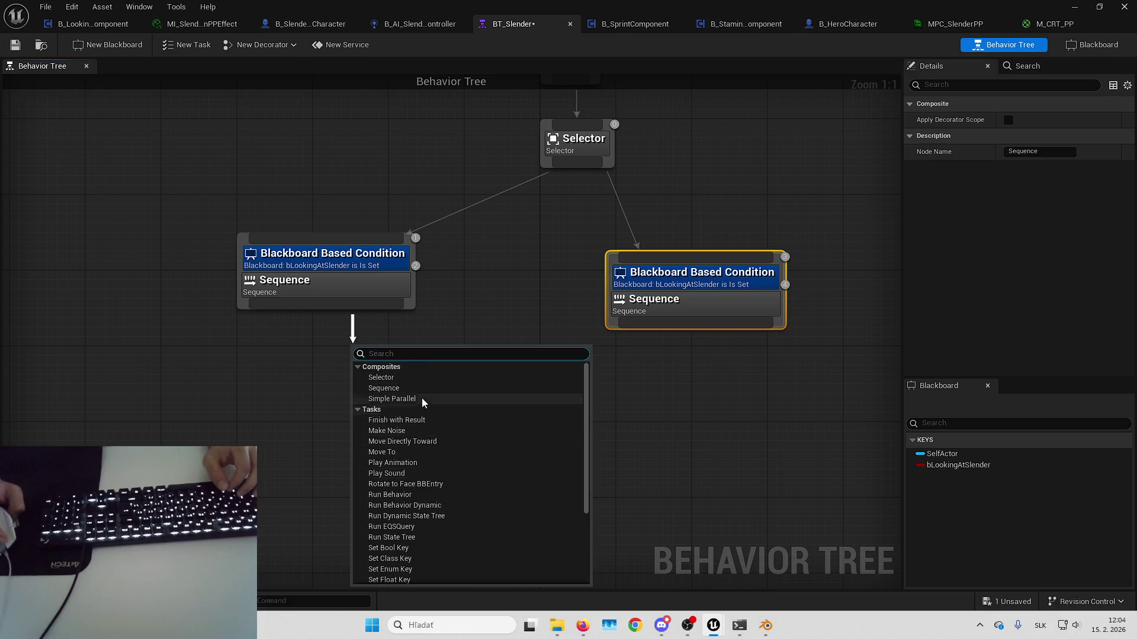
key("Escape")
- Change the copied branch's bLookingAtSlender condition Key Query to Is Not Set
left_click_drag(613, 283, 698, 269)
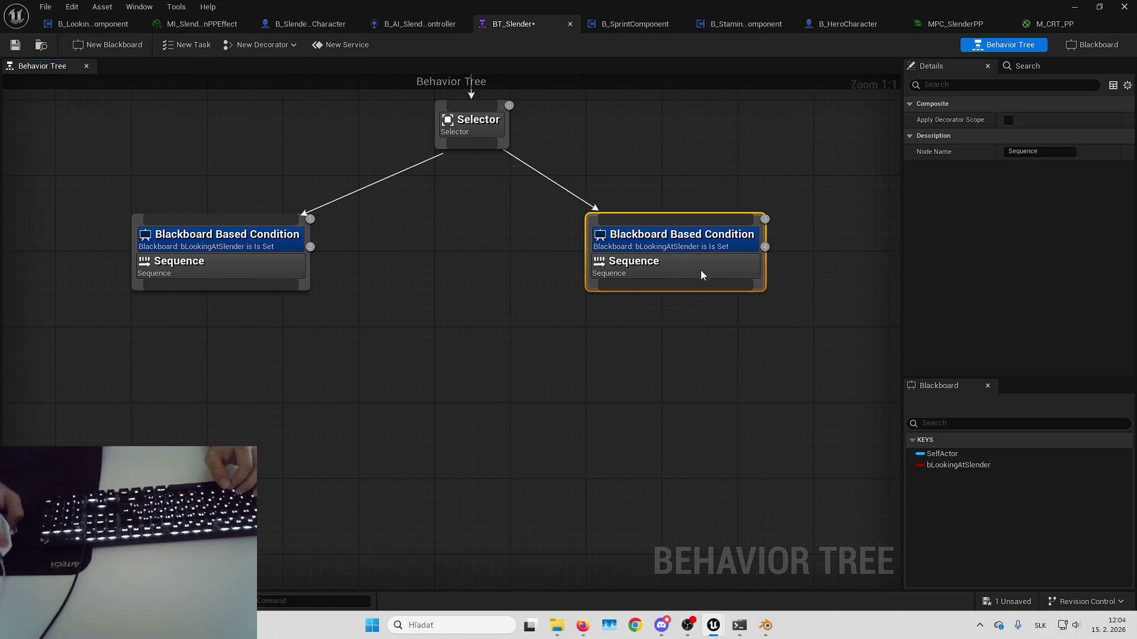
left_click(683, 294)
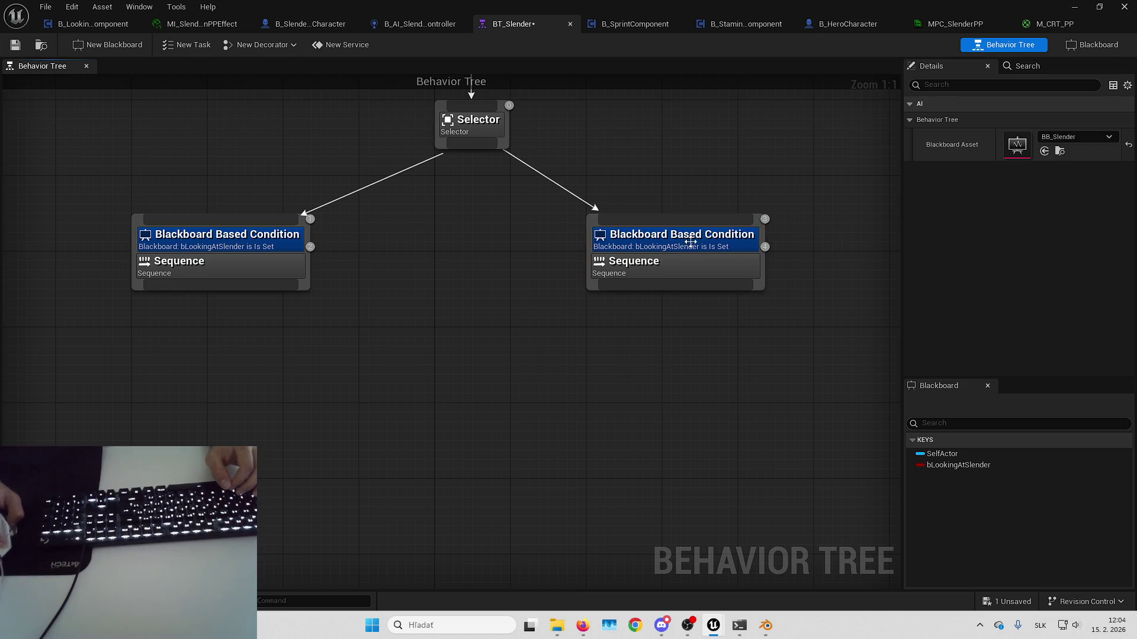
left_click(688, 242)
left_click(1042, 167)
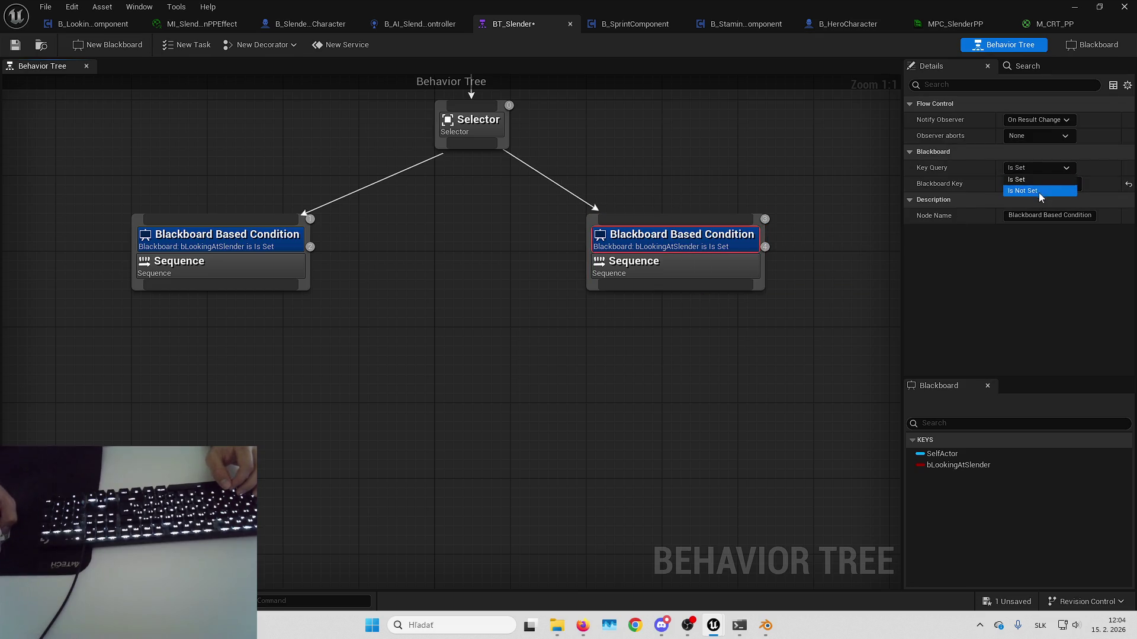
left_click(1040, 191)
left_click(754, 336)
- Swap the branches so Is Not Set sits on the left and Is Set on the right
mouse_move(774, 278)
left_mouse_down()
mouse_move(536, 365)
mouse_move(311, 349)
left_mouse_up()
left_click_drag(322, 278, 780, 319)
mouse_move(322, 364)
left_mouse_down()
mouse_move(357, 309)
mouse_move(441, 360)
mouse_move(559, 307)
left_mouse_up()
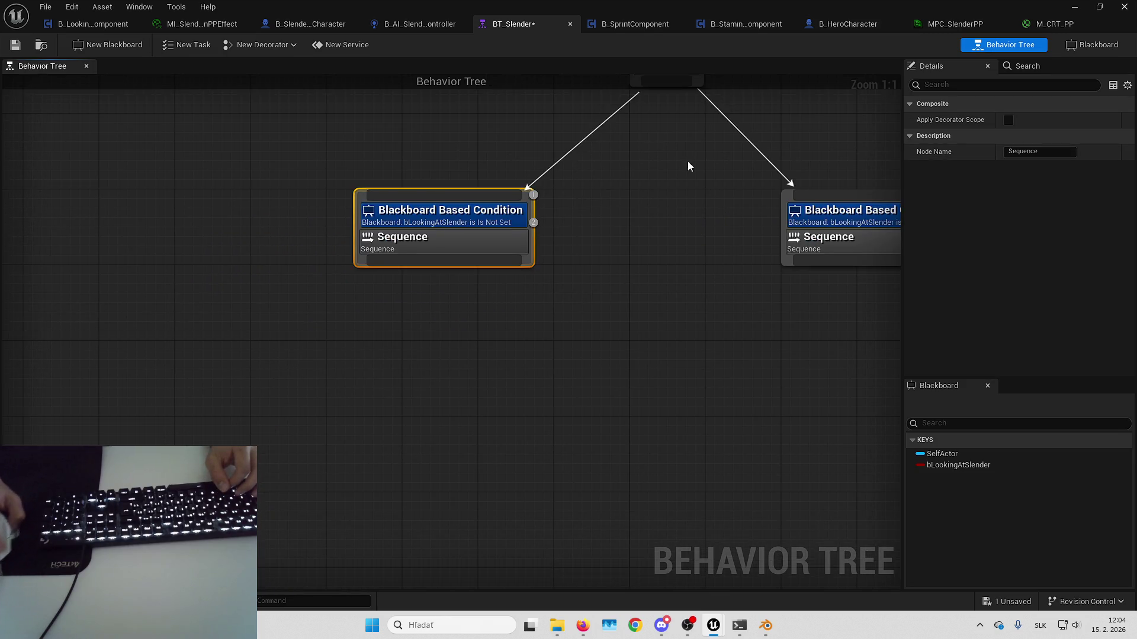
left_click_drag(687, 160, 504, 186)
left_click_drag(731, 325, 975, 263)
left_click_drag(706, 300, 675, 401)
- Check both branch conditions and move the Is Set branch further right
left_click(492, 292)
left_click(491, 307)
left_click_drag(727, 310, 512, 310)
left_click(752, 320)
left_click_drag(704, 366, 715, 372)
mouse_move(651, 355)
left_mouse_down()
mouse_move(721, 362)
mouse_move(491, 345)
left_mouse_up()
left_click_drag(539, 311, 608, 310)
left_click(467, 368)
left_click_drag(468, 368, 560, 321)
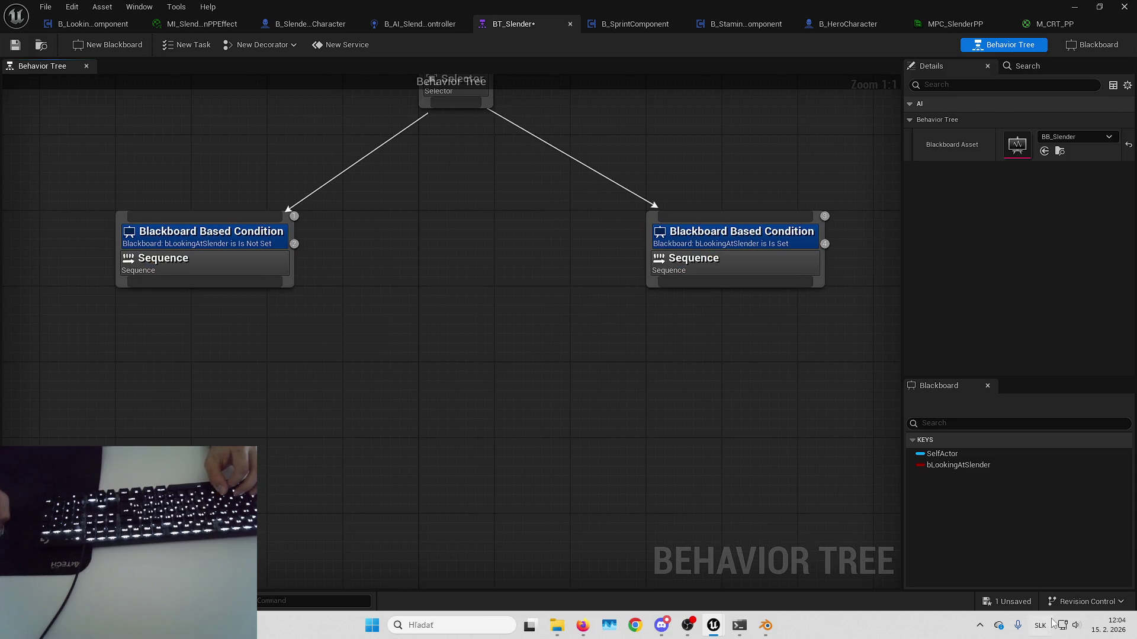
- Save the BT_Slender behavior tree with the updated conditions
key("ctrl+shift+s")
key("Return")
mouse_move(461, 404)
left_mouse_down()
mouse_move(535, 385)
mouse_move(690, 376)
left_mouse_up()
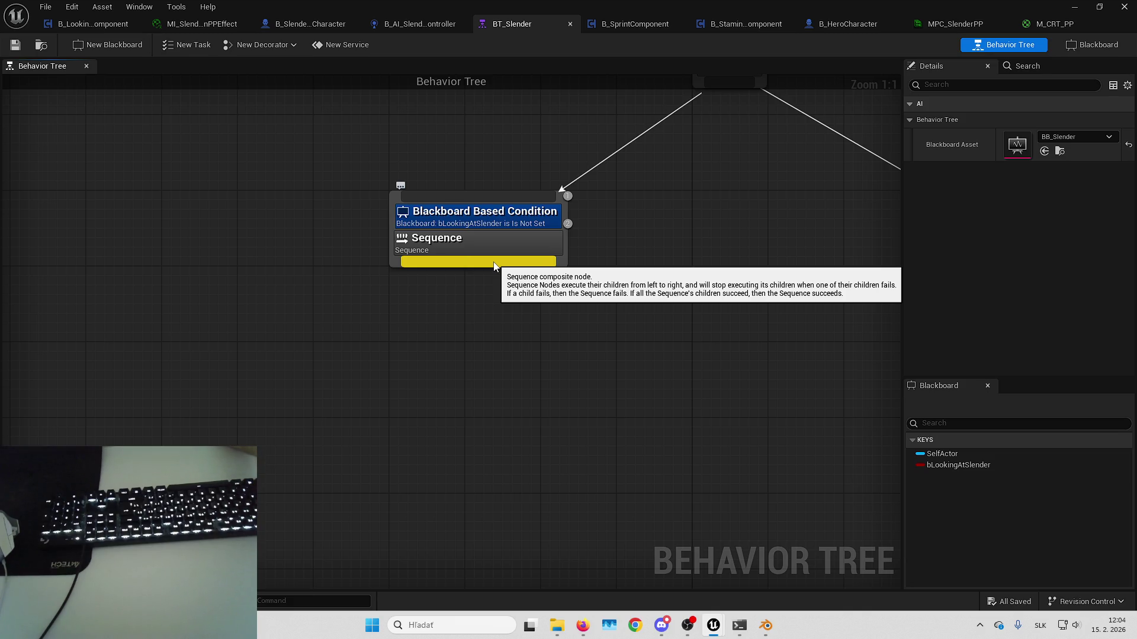
mouse_move(494, 267)
left_mouse_down()
mouse_move(576, 322)
mouse_move(625, 311)
mouse_move(592, 307)
left_mouse_up()
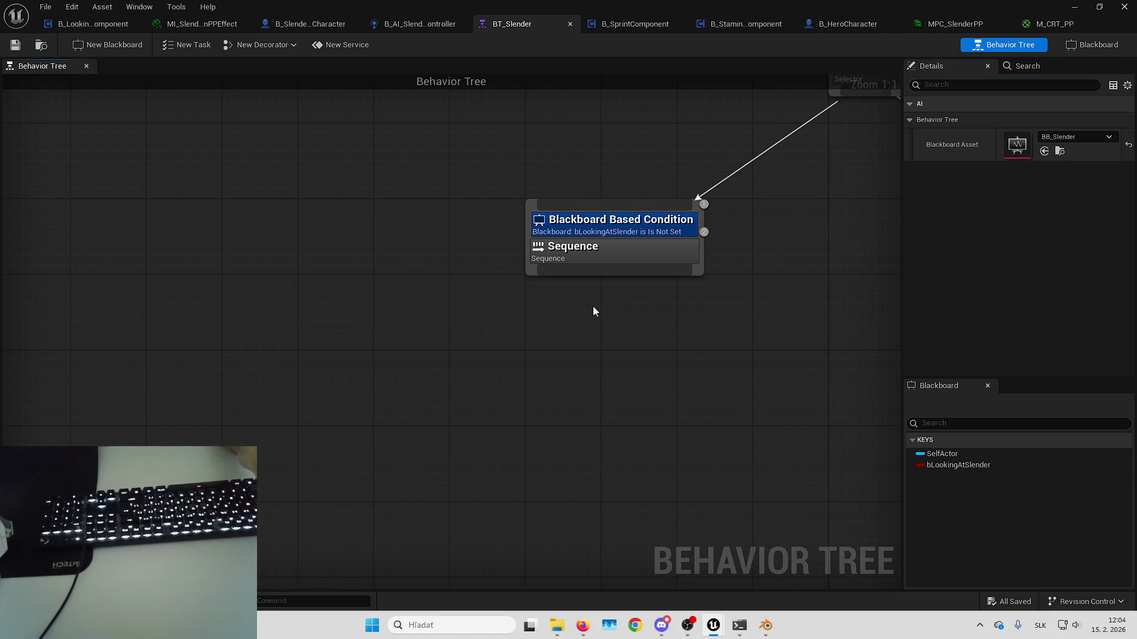
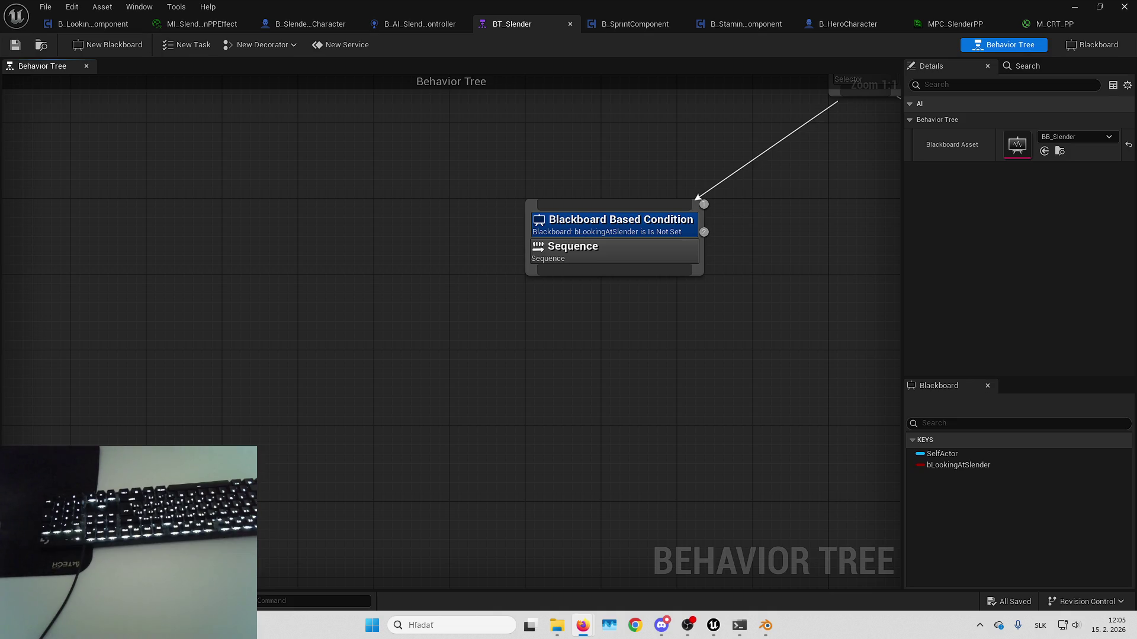
- Start a new Blueprint task and create a Tasks folder under AI
left_click_drag(589, 376, 668, 375)
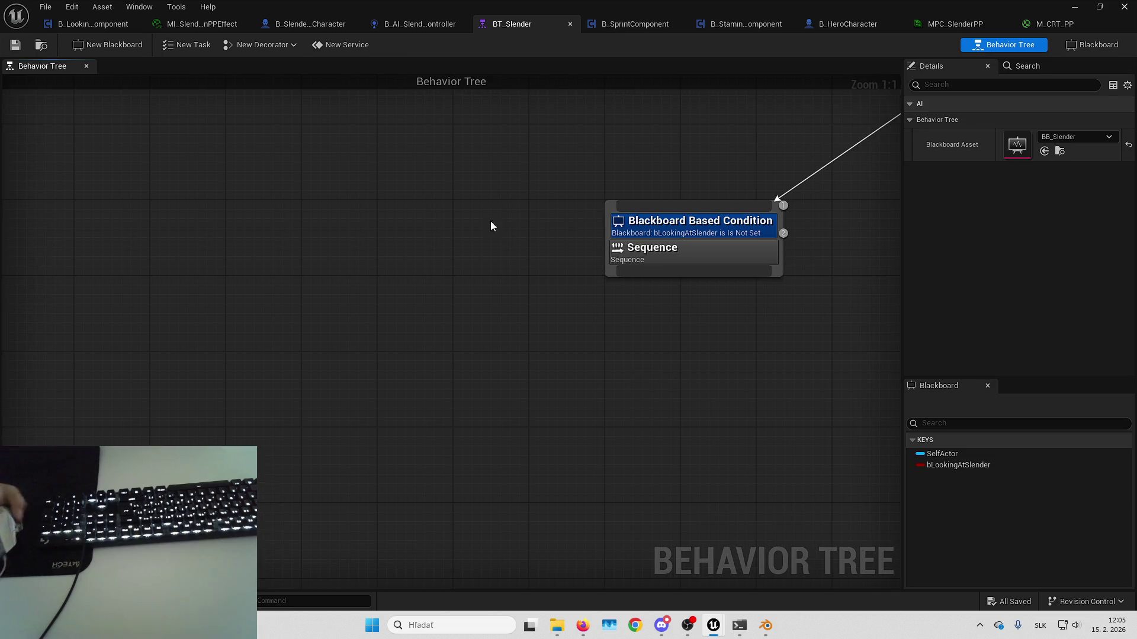
left_click(189, 45)
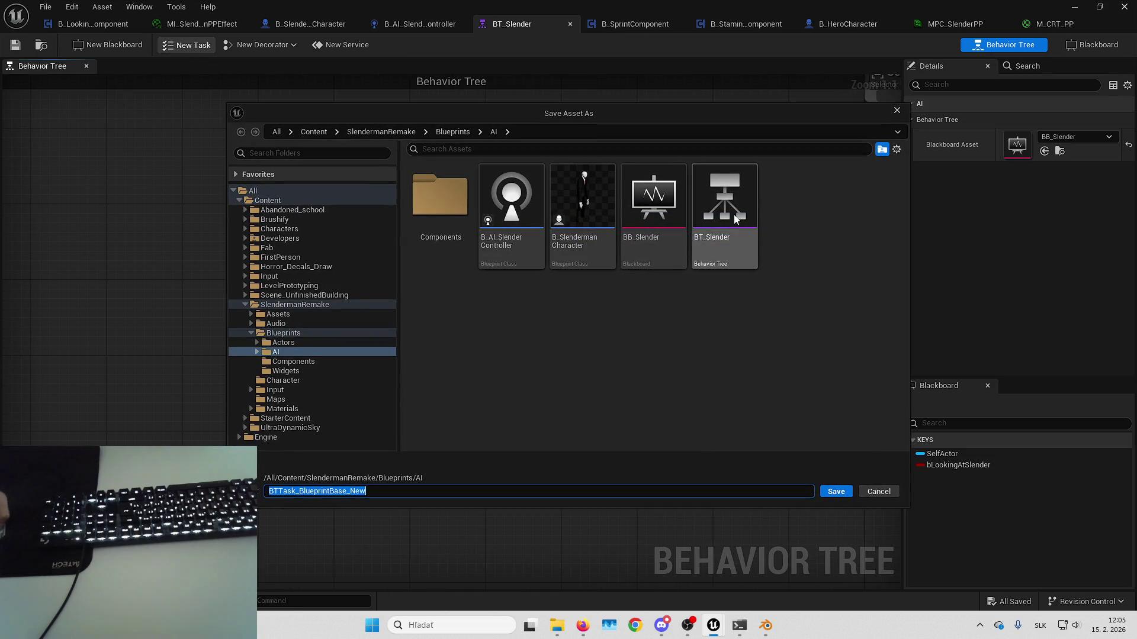
right_click(622, 379)
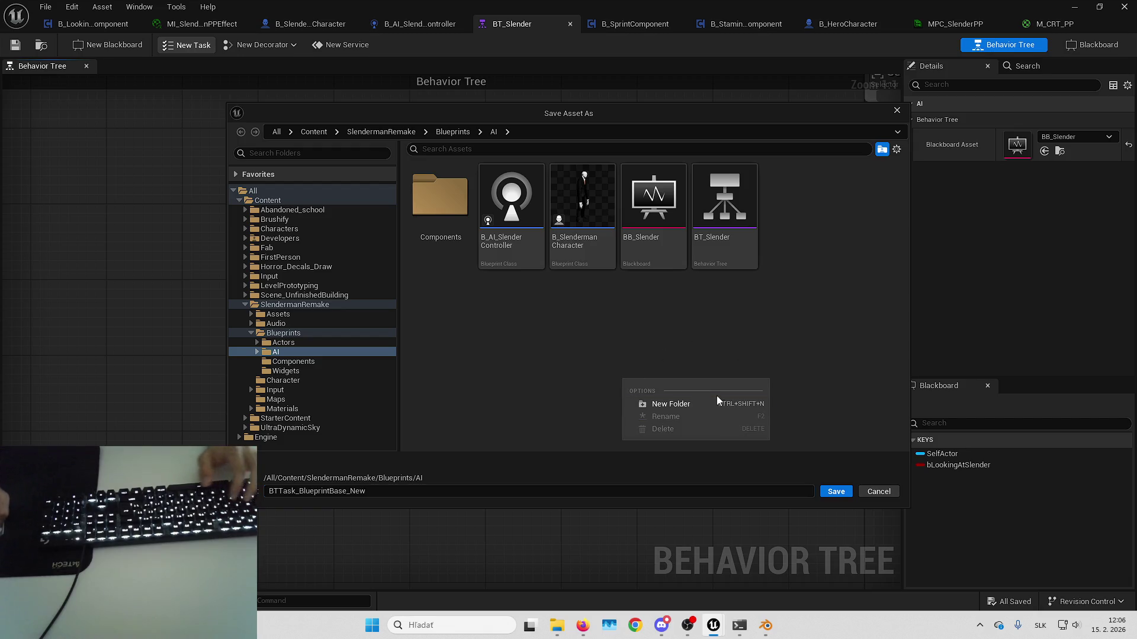
left_click(718, 403)
type("Tasks")
key("Return")
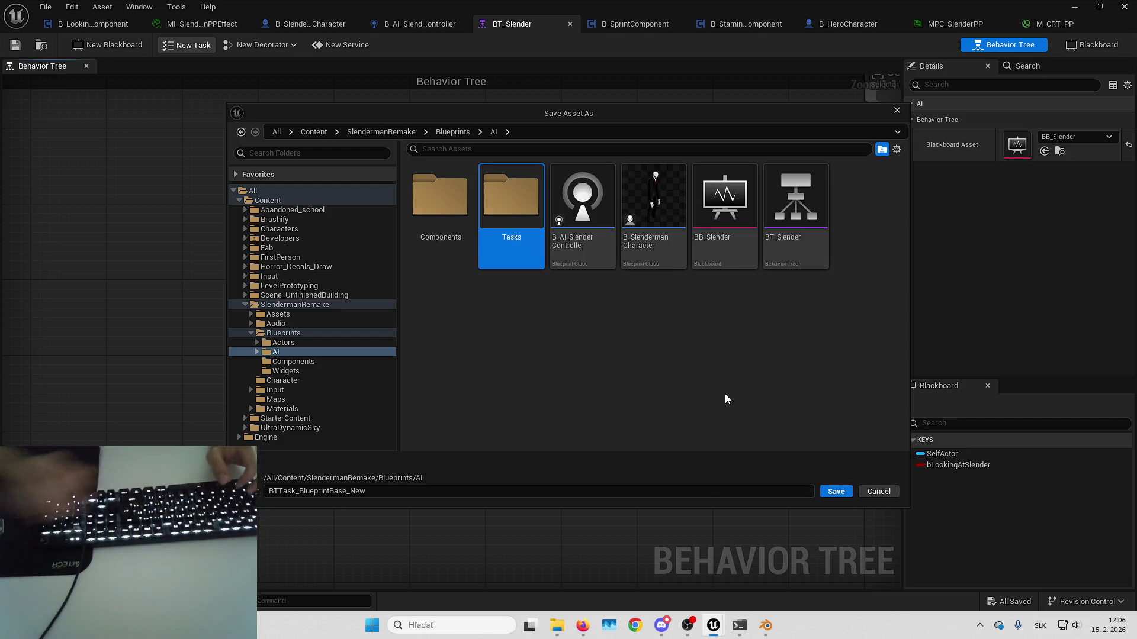
- Save the task as BTT_TeleportBehindPlayer inside the Tasks folder and open it
double_click(504, 225)
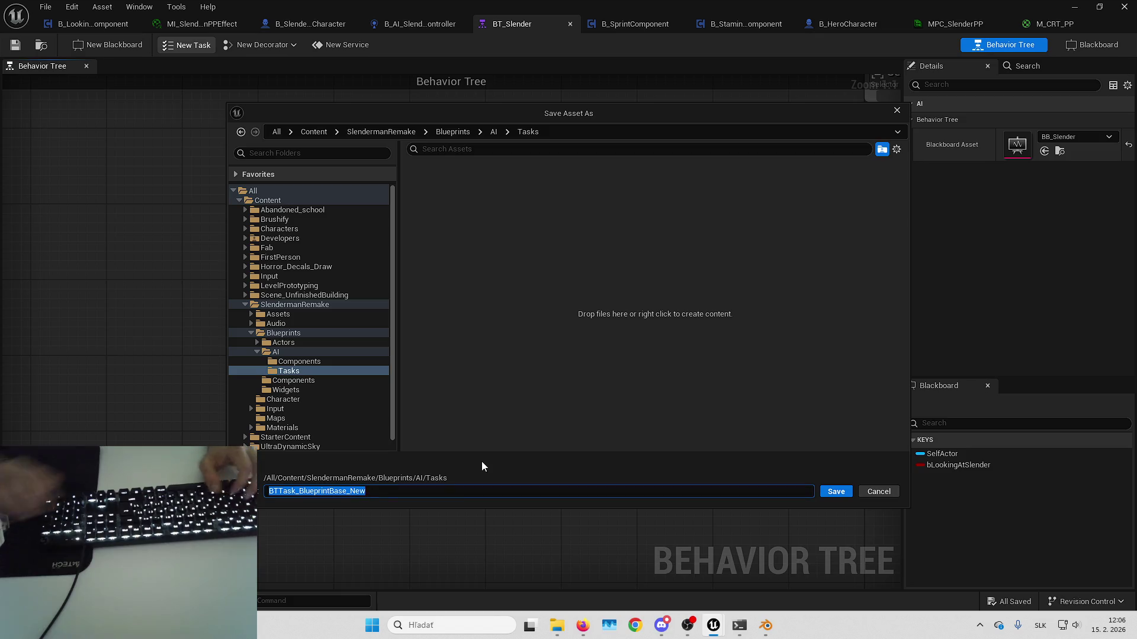
type("BTT_Teleport")
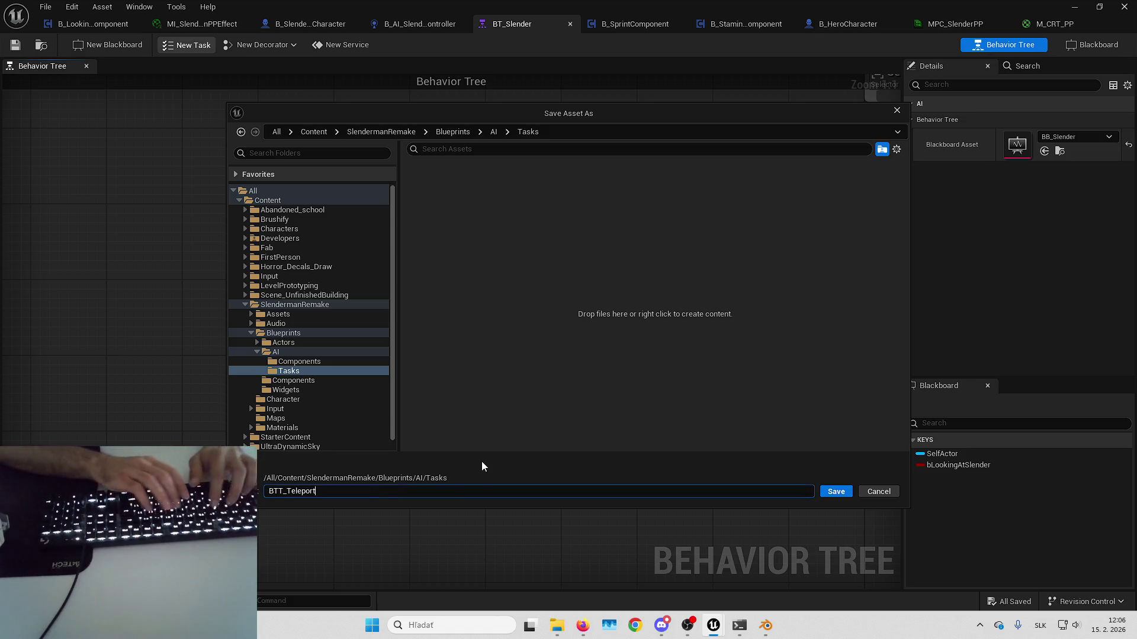
type("BehindPlayer")
key("Return")
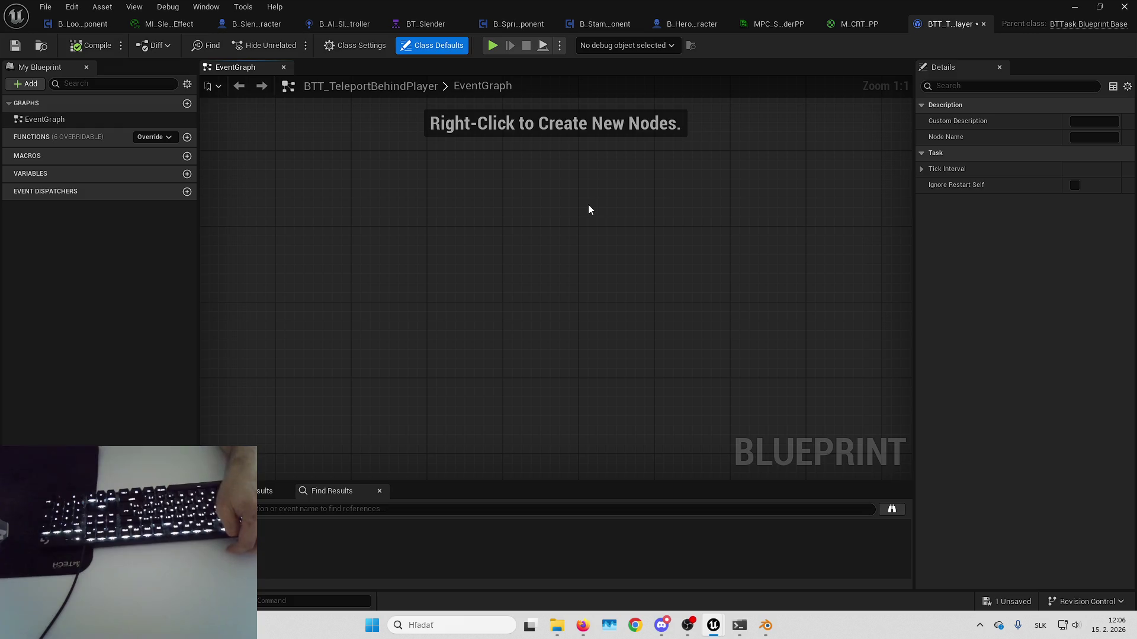
- Override Receive Execute AI to place its event node in the task's event graph
mouse_move(556, 223)
left_mouse_down()
mouse_move(327, 217)
mouse_move(527, 193)
left_mouse_up()
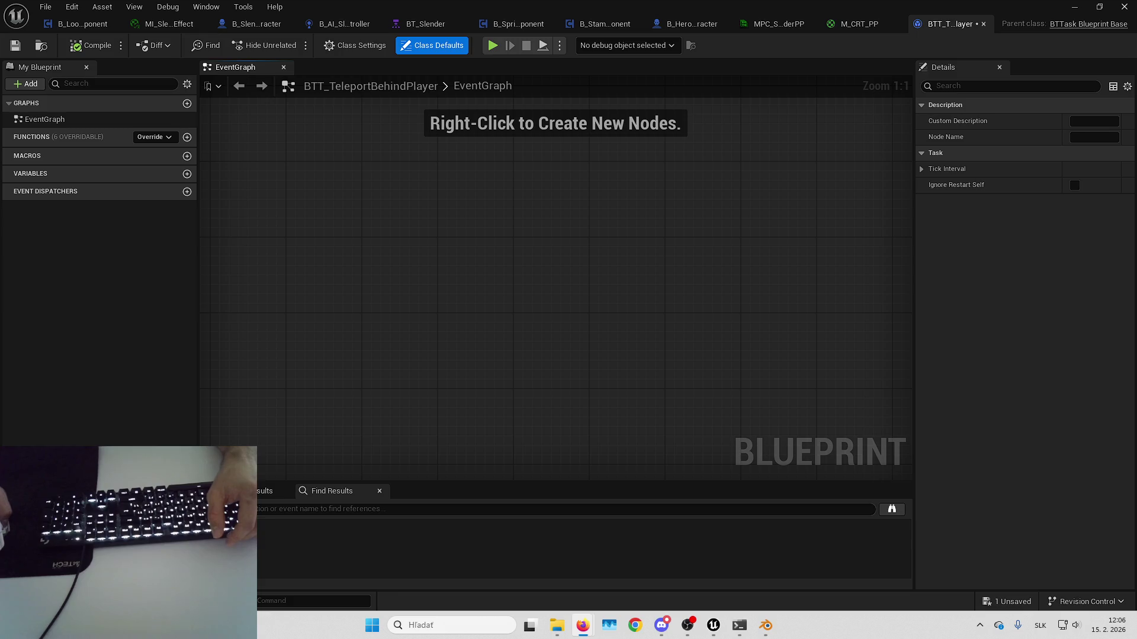
left_click(153, 137)
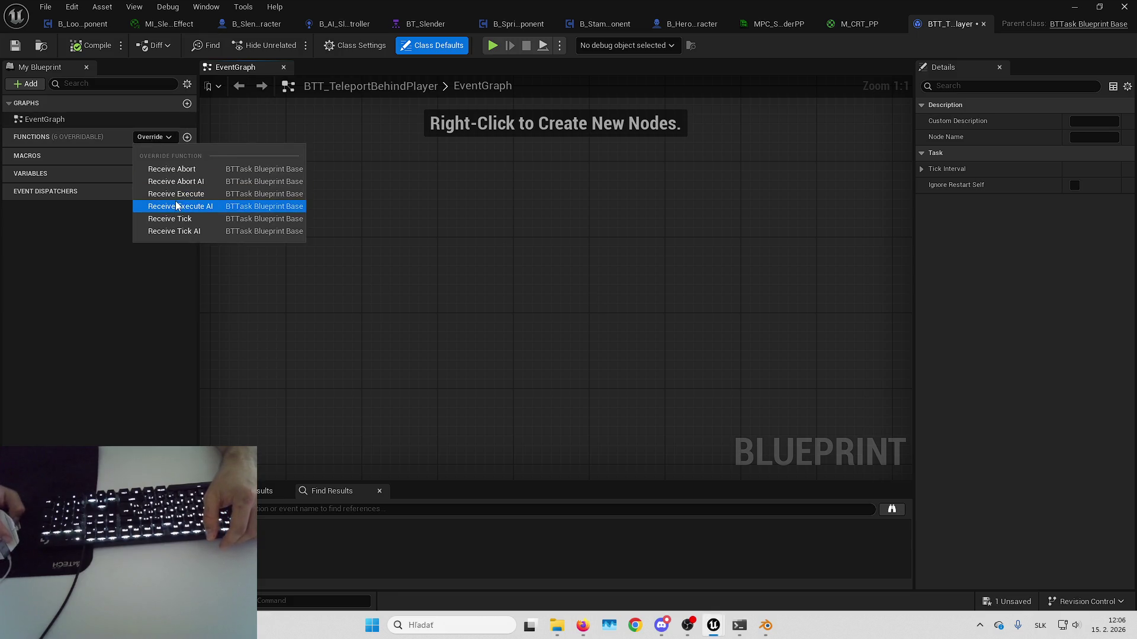
left_click(177, 206)
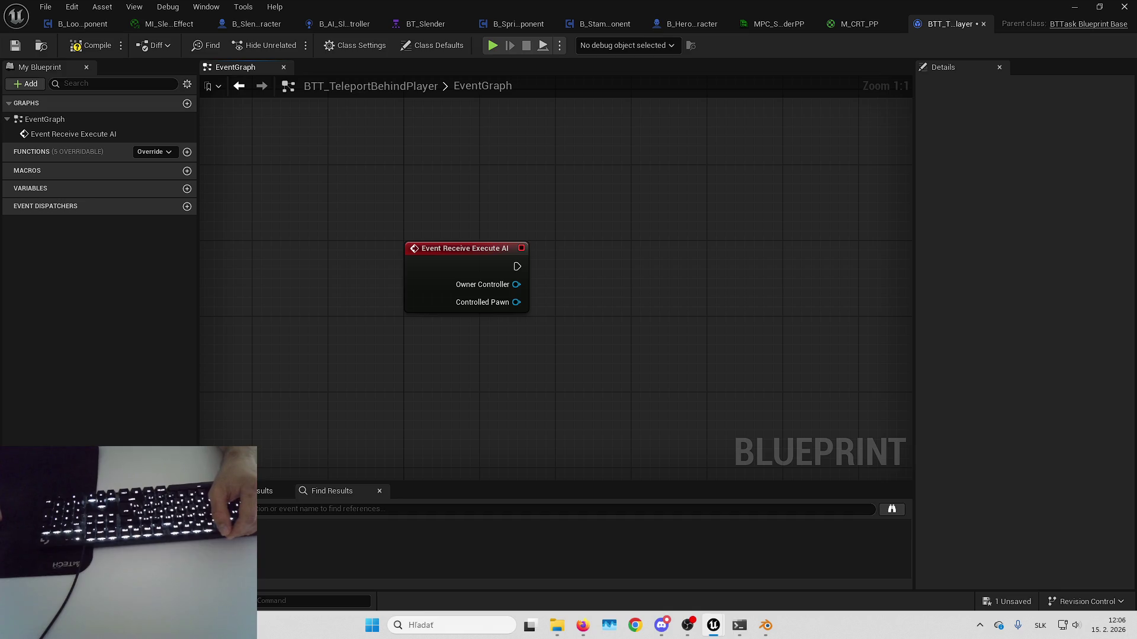
right_click(762, 300)
- Search the graph actions for a random cone node, then dismiss the search
type("vrand")
key("ctrl+a")
type("rand")
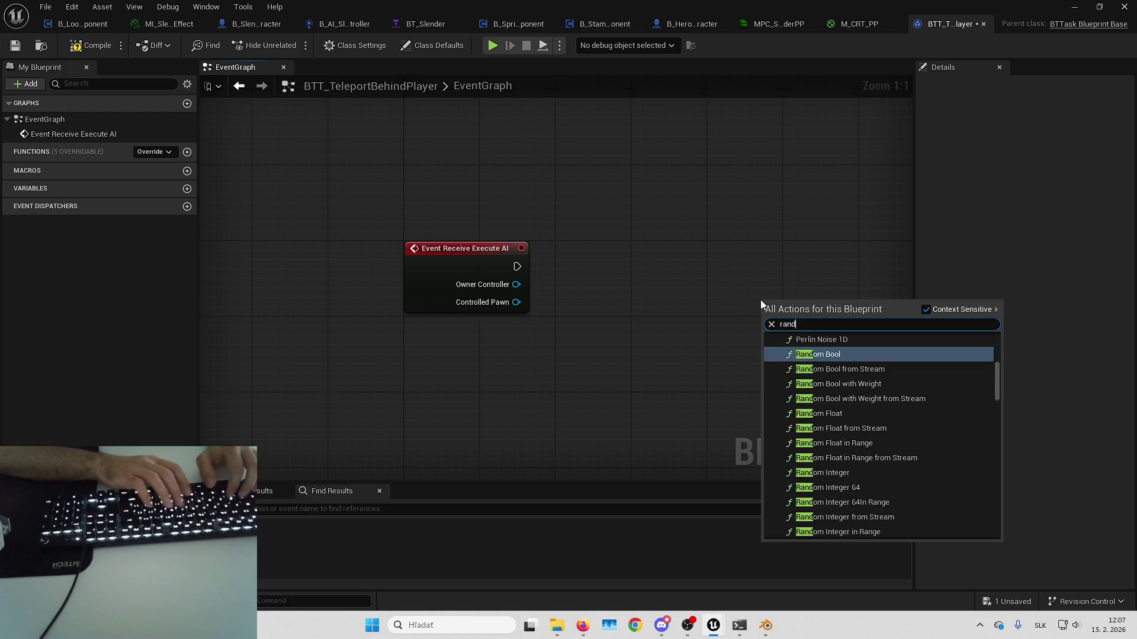
type("om cone")
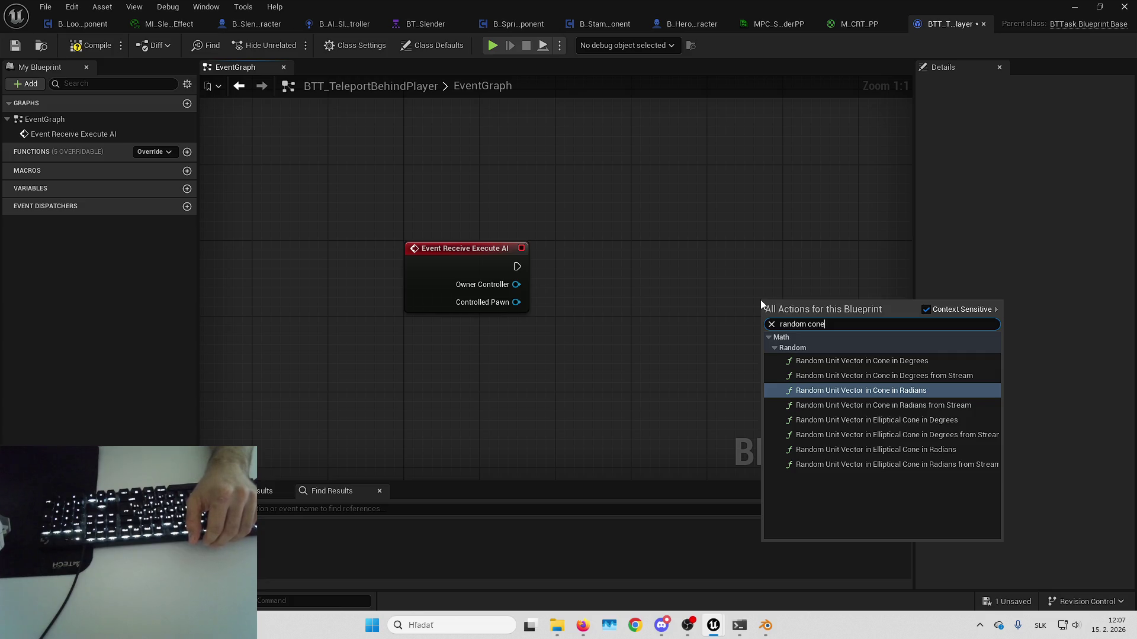
key("Escape")
- Add a Get Player Character node below the Receive Execute AI event
right_click(558, 389)
left_click_drag(529, 335, 546, 311)
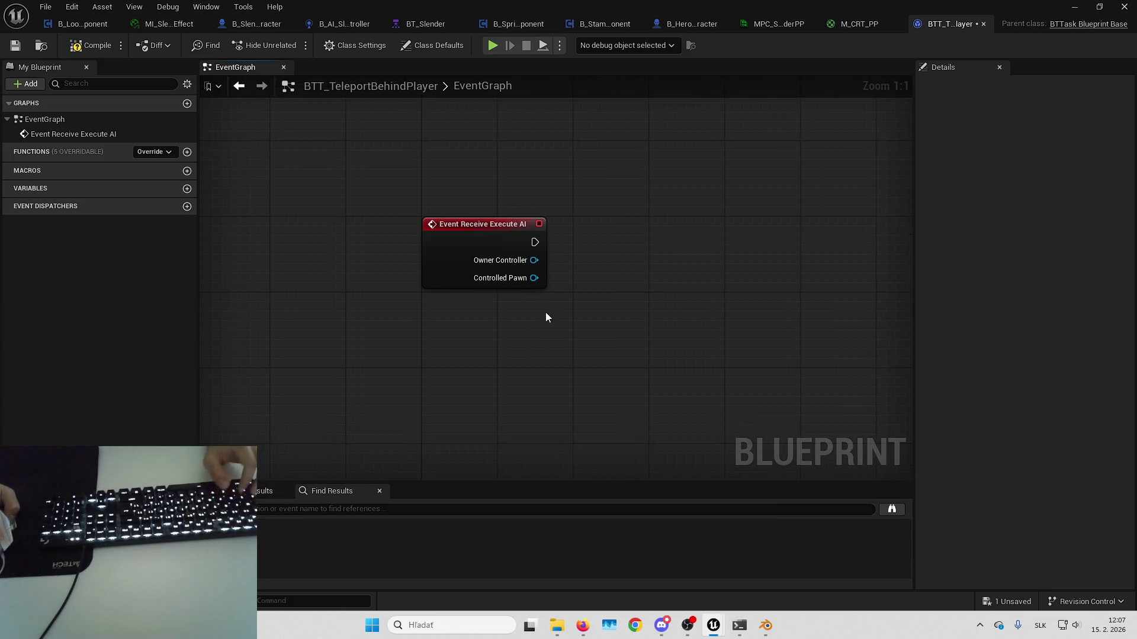
right_click(528, 347)
type("getplayerchara")
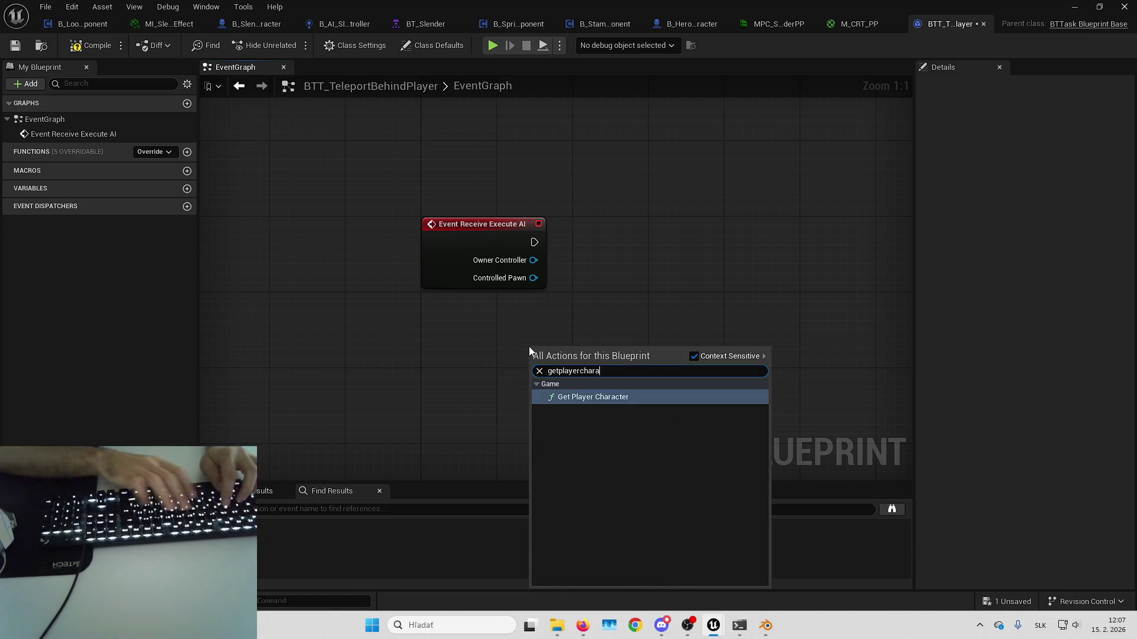
key("Return")
left_click_drag(644, 251, 630, 234)
mouse_move(592, 334)
left_mouse_down()
mouse_move(480, 352)
mouse_move(566, 357)
left_mouse_up()
left_click(603, 322)
left_click_drag(602, 322, 628, 294)
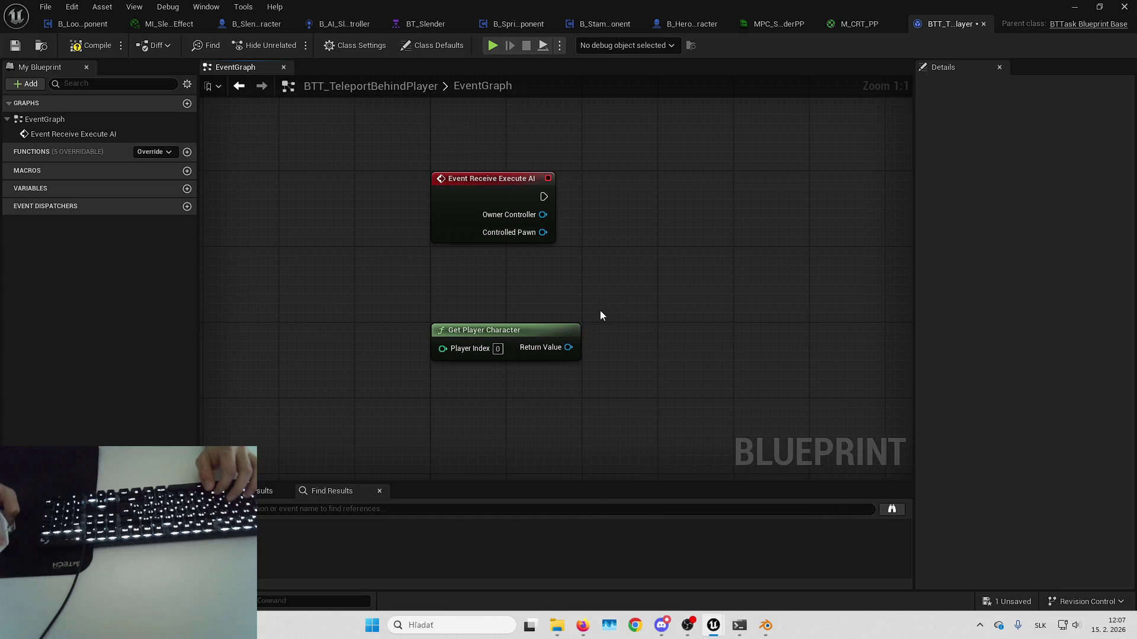
- Add Get Player Camera Manager feeding a Get Actor Forward Vector node, and arrange the nodes
right_click(622, 317)
type("get player camera naa")
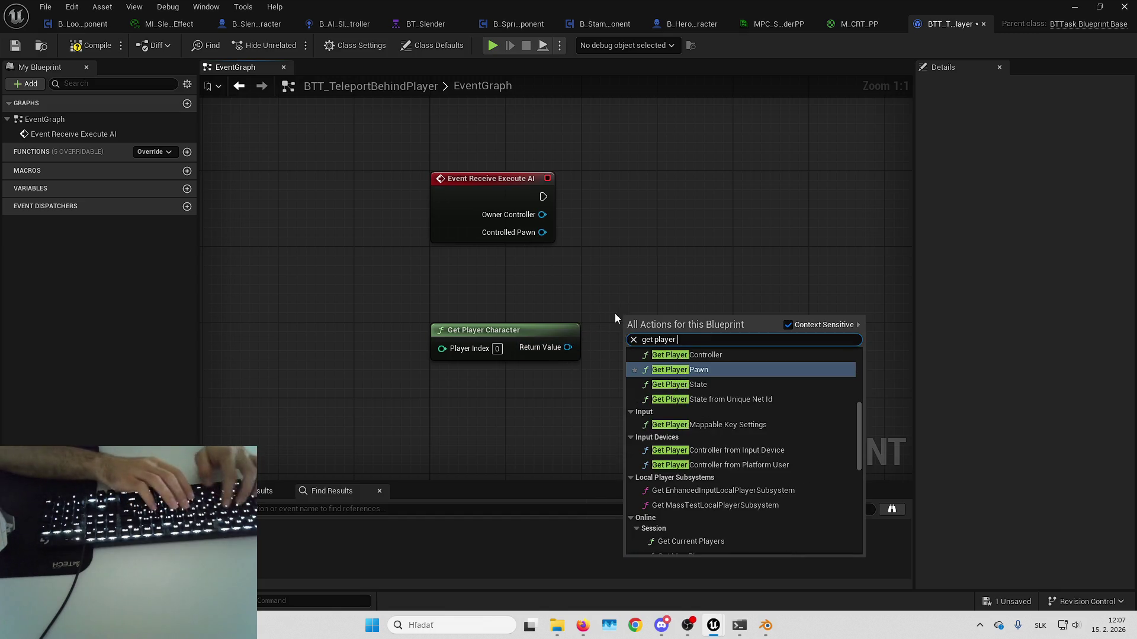
key("BackSpace")
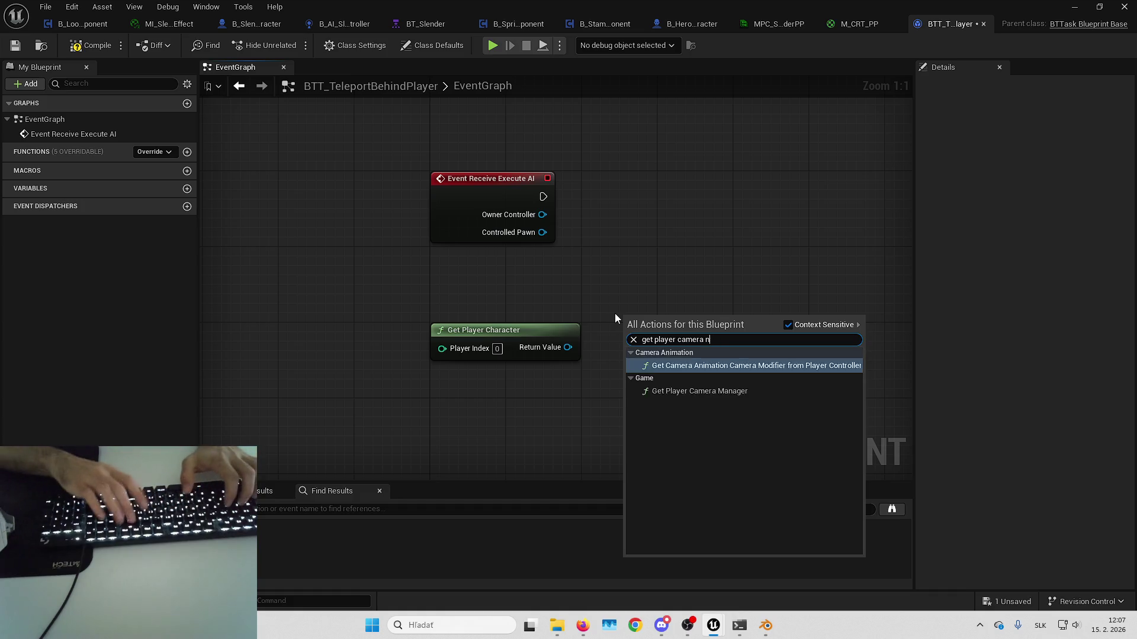
key("Return")
mouse_move(554, 327)
left_mouse_down()
mouse_move(635, 307)
mouse_move(527, 256)
mouse_move(506, 264)
mouse_move(687, 192)
left_mouse_up()
type("forward vector")
key("Return")
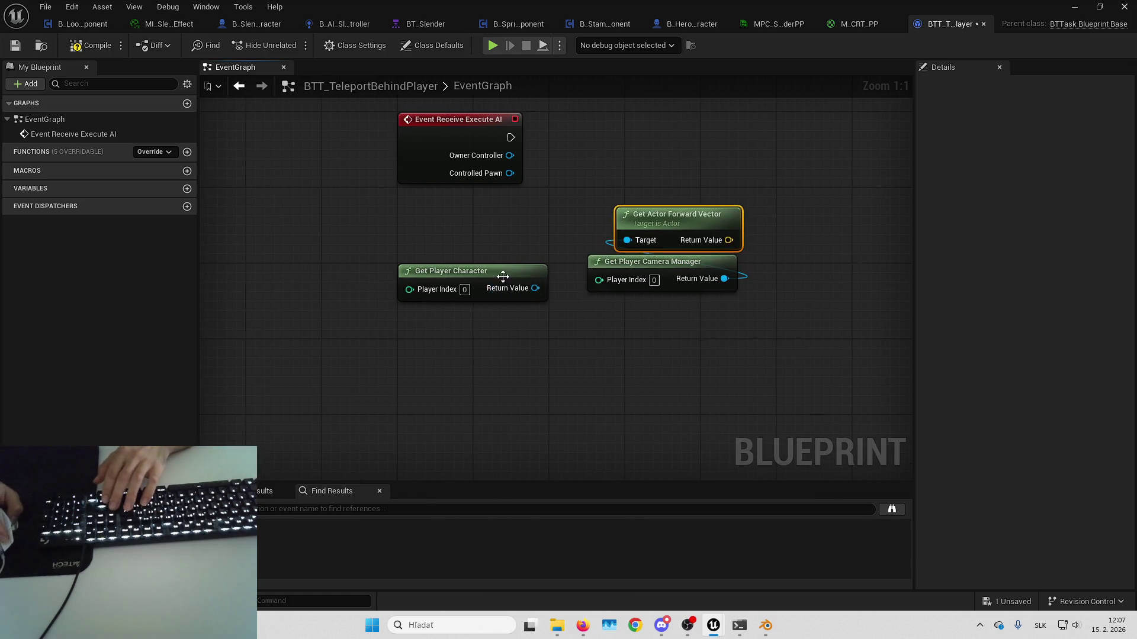
left_click_drag(502, 277, 238, 248)
mouse_move(550, 340)
left_mouse_down()
mouse_move(681, 219)
mouse_move(479, 290)
mouse_move(459, 272)
mouse_move(595, 285)
left_mouse_up()
- Multiply the forward vector by a float of -1.0, replacing the unwanted math node
key("Escape")
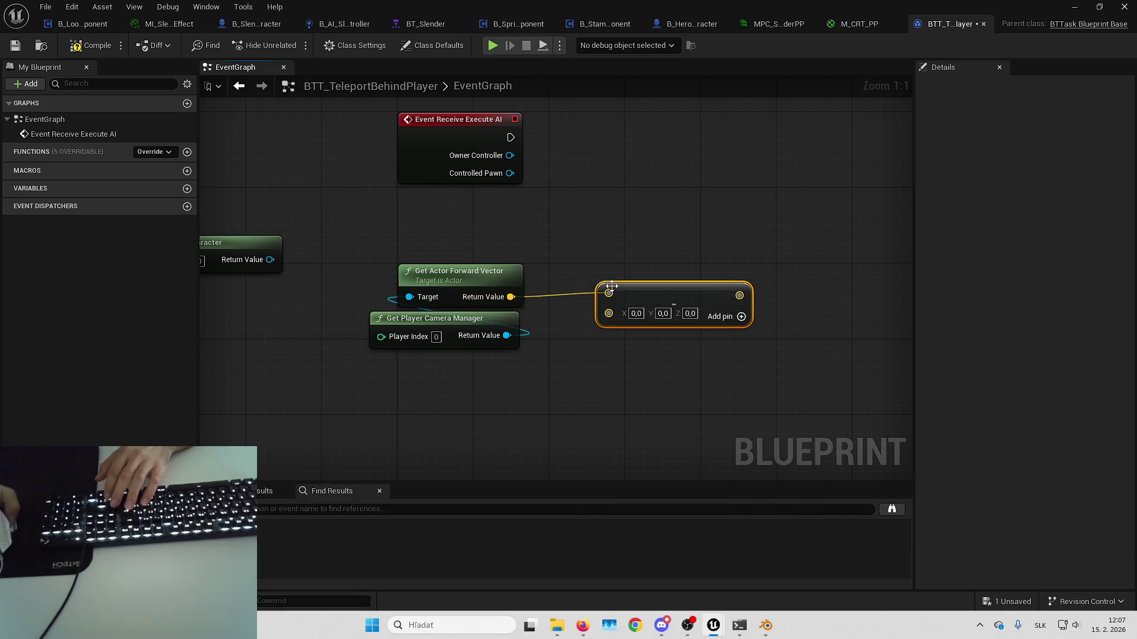
key("Delete")
left_click_drag(511, 297, 619, 278)
type("+")
key("Return")
right_click(611, 307)
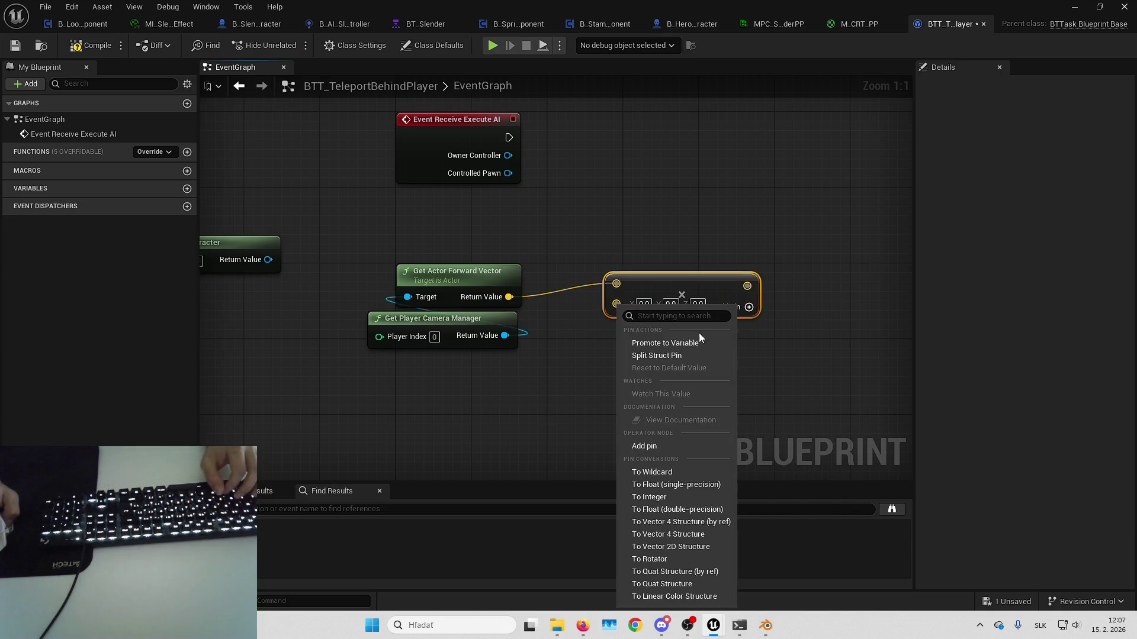
left_click(688, 485)
left_click(632, 302)
type("-1")
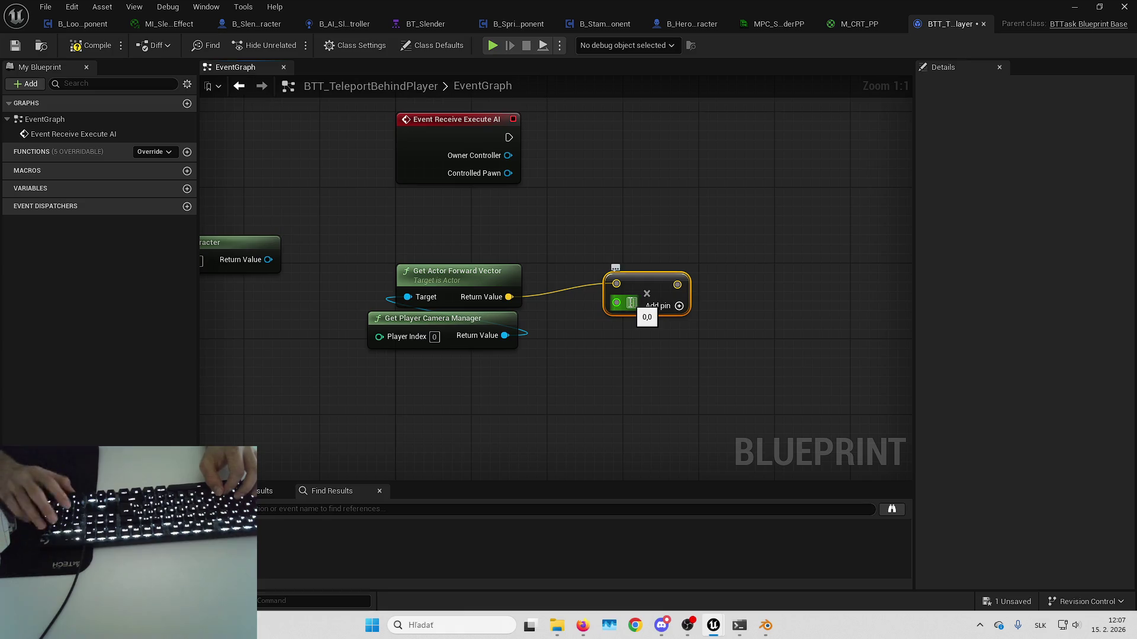
key("Return")
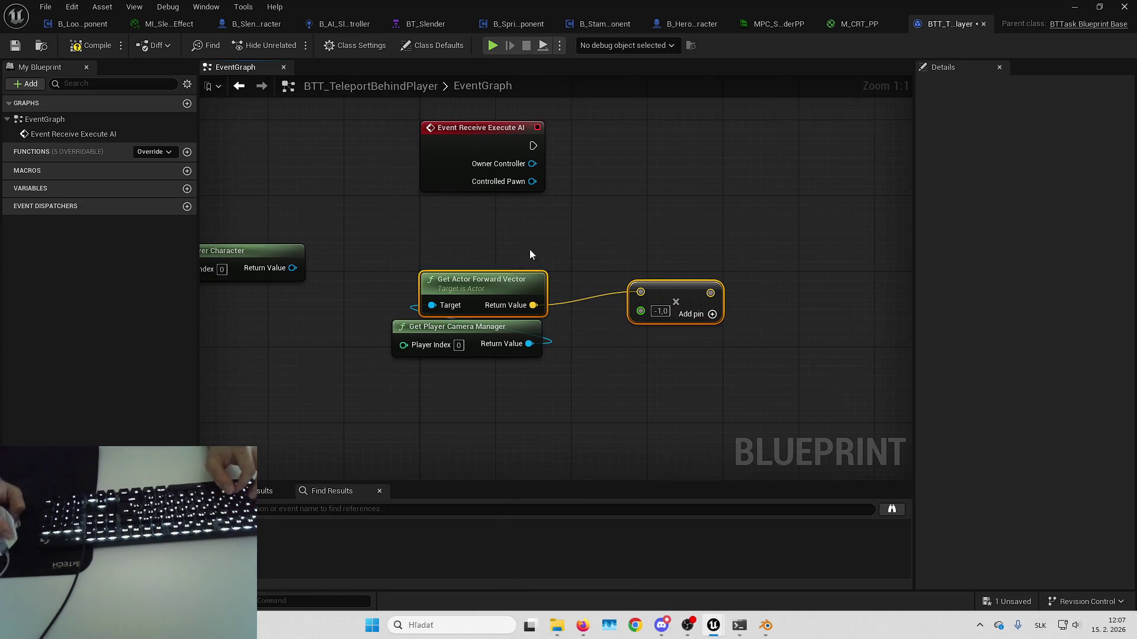
mouse_move(649, 254)
left_mouse_down()
mouse_move(587, 372)
mouse_move(552, 411)
left_mouse_up()
left_click(581, 385)
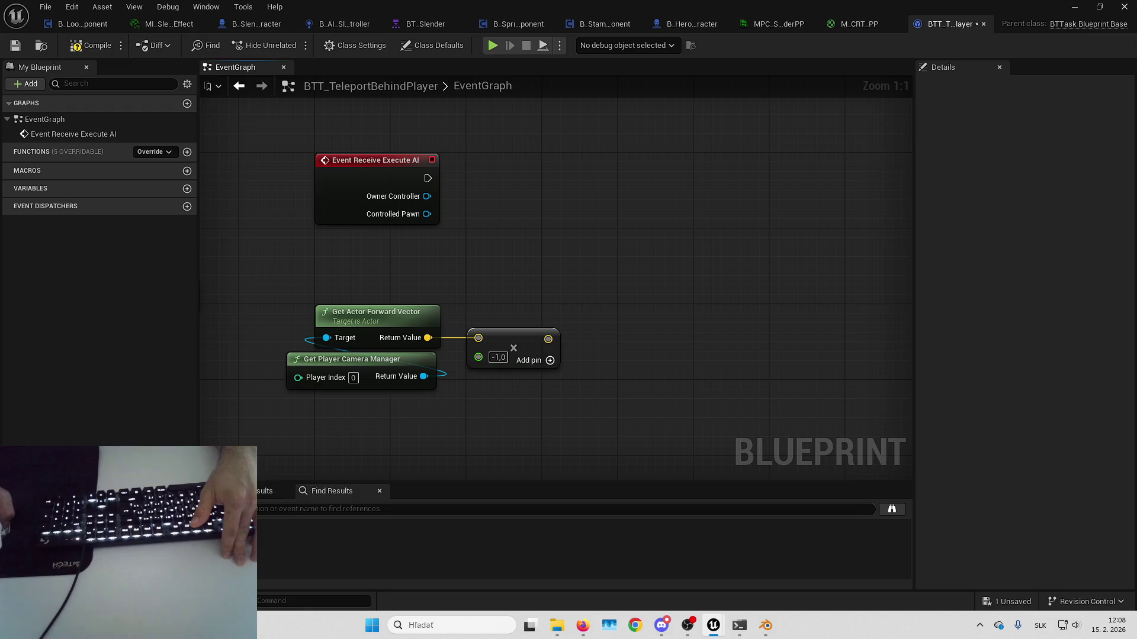
- Select the multiply node and search for a random cone node without adding one
left_click_drag(655, 264, 671, 236)
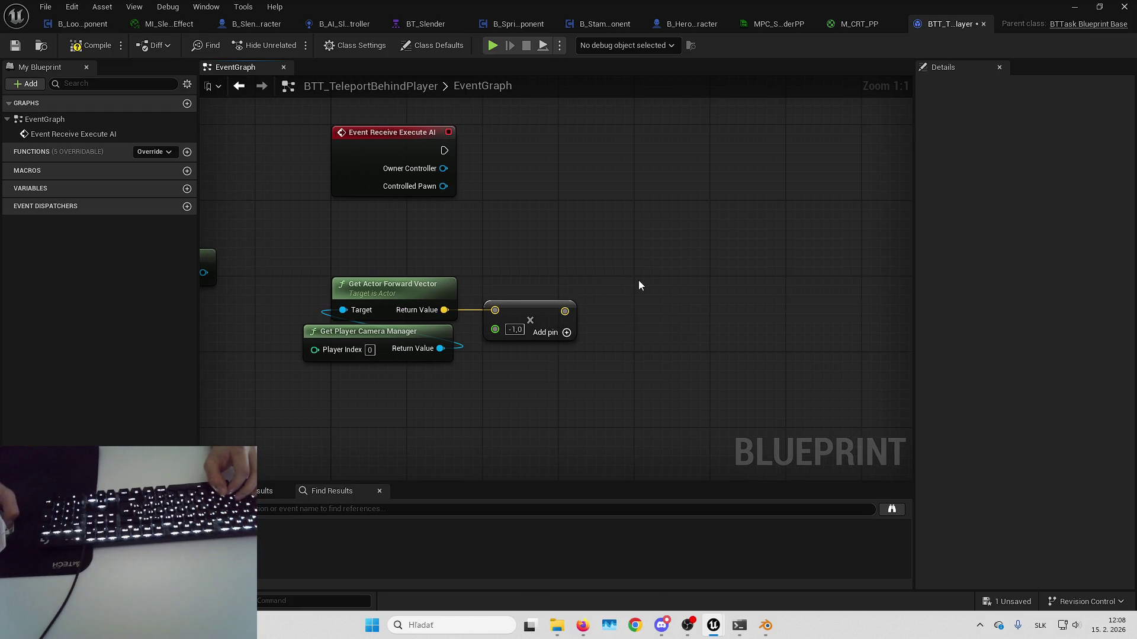
left_click_drag(472, 253, 572, 354)
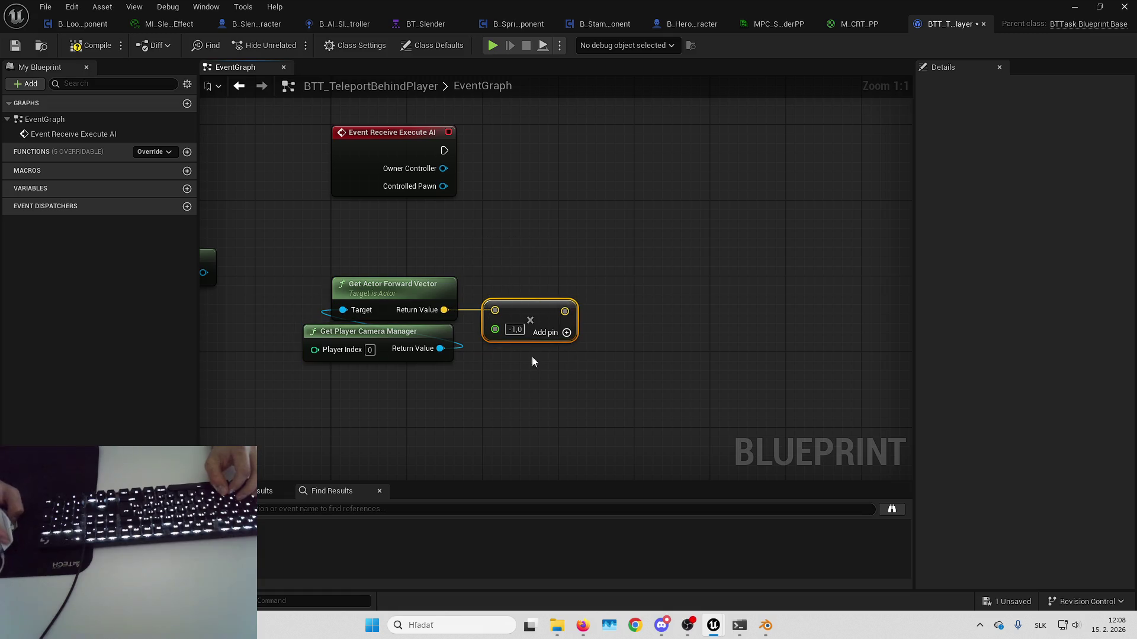
left_click_drag(545, 300, 537, 315)
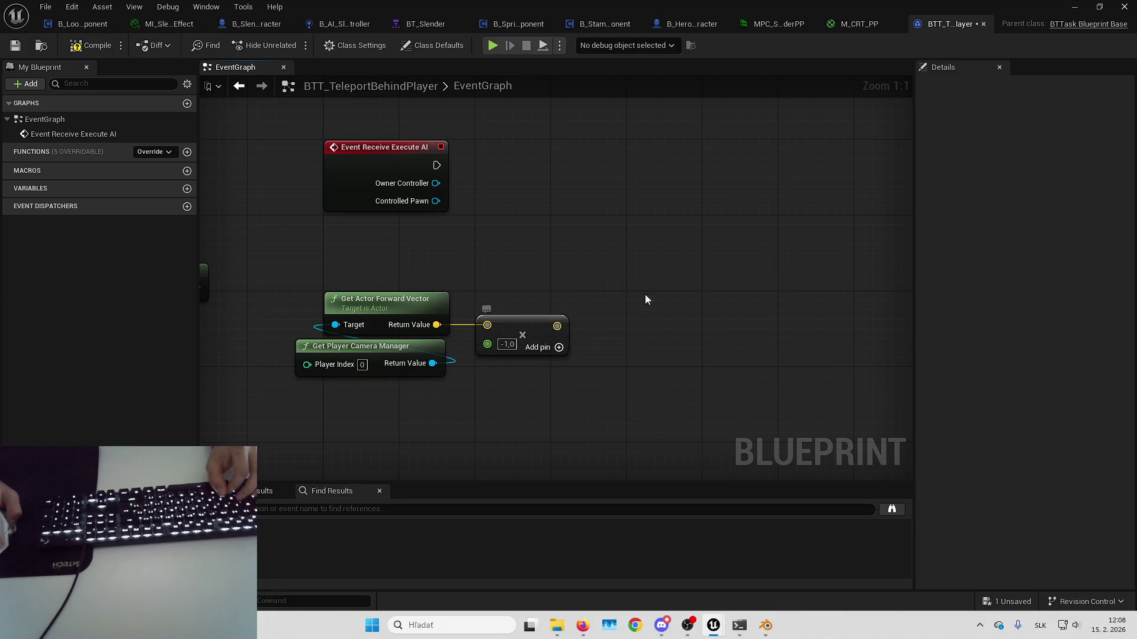
right_click(666, 266)
type("random")
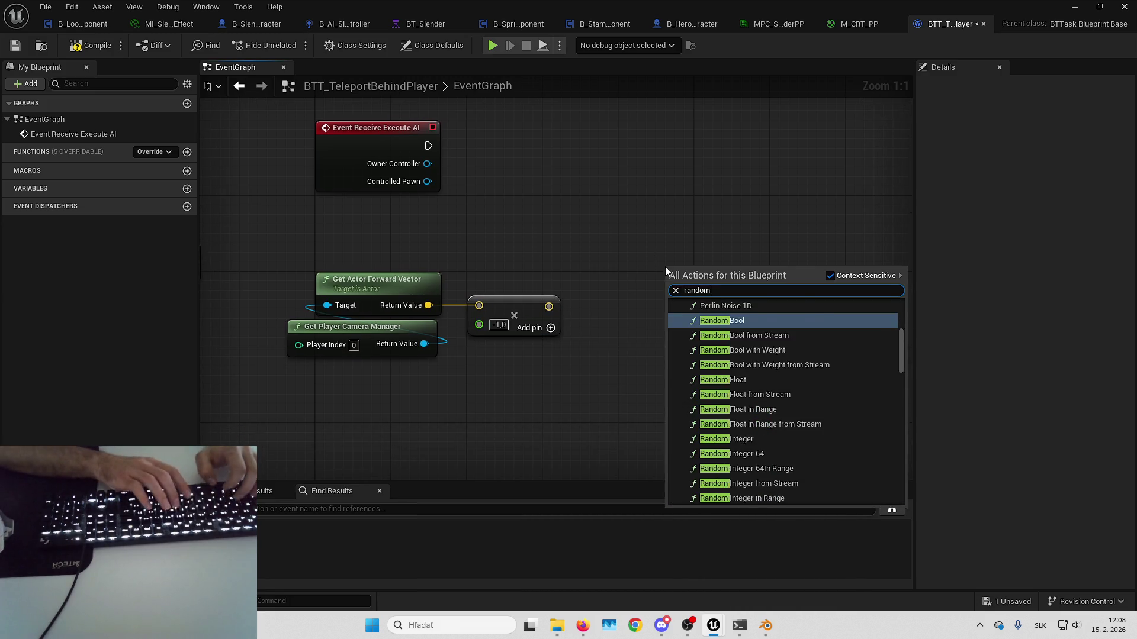
type(" cone")
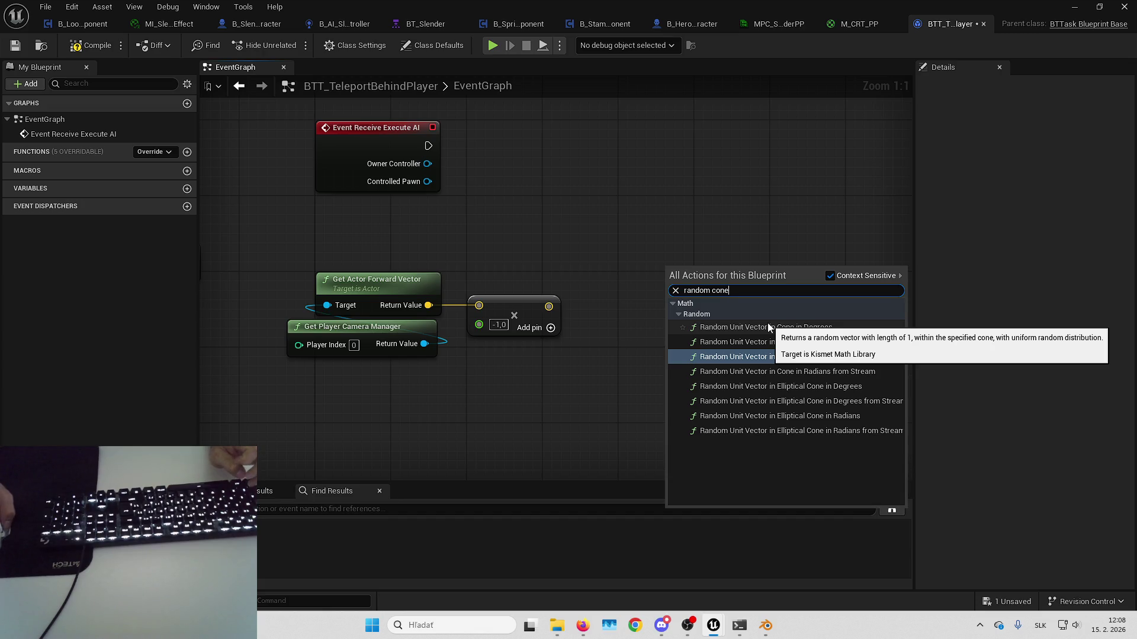
key("Escape")
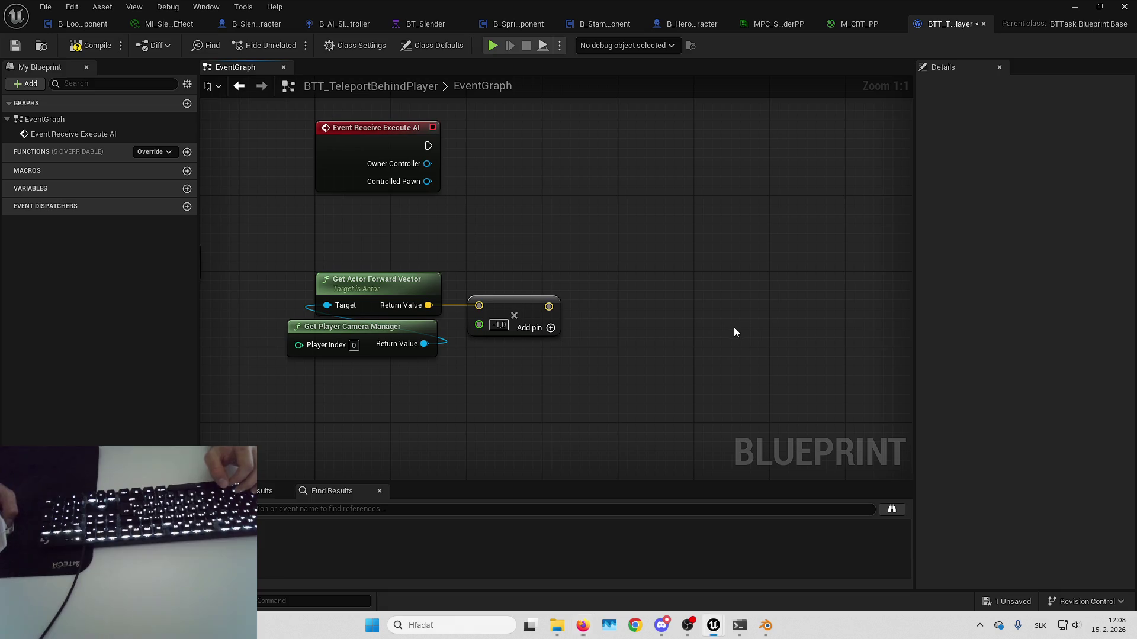
- Add Random Unit Vector in Cone in Degrees from the multiply output with half angle 45
left_click_drag(733, 326, 762, 329)
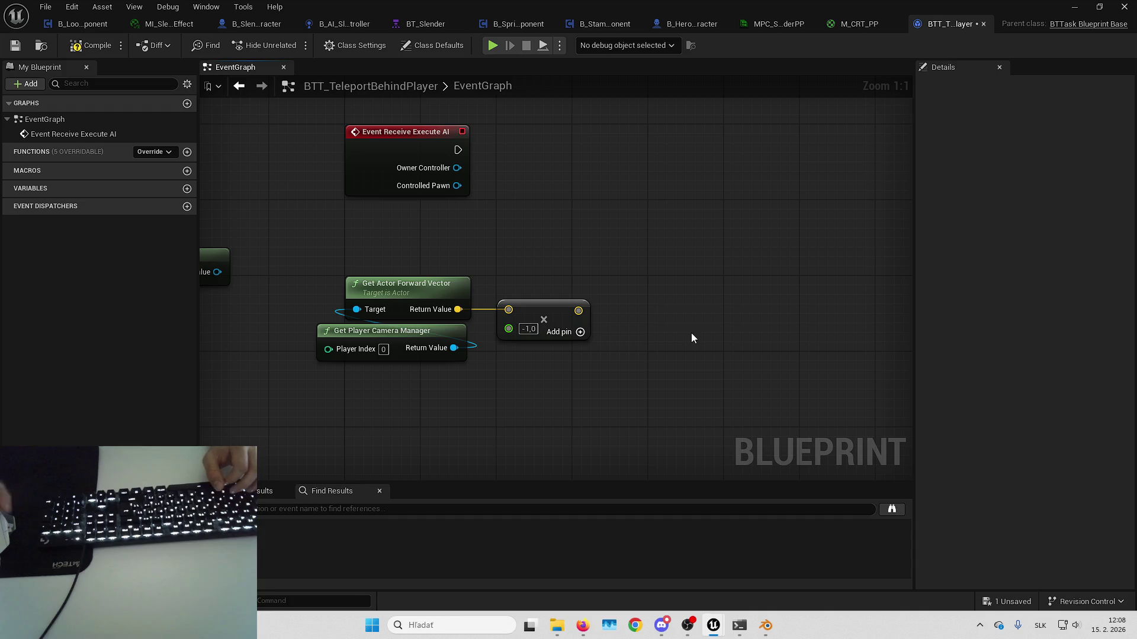
left_click_drag(578, 311, 646, 296)
type("random unit vec")
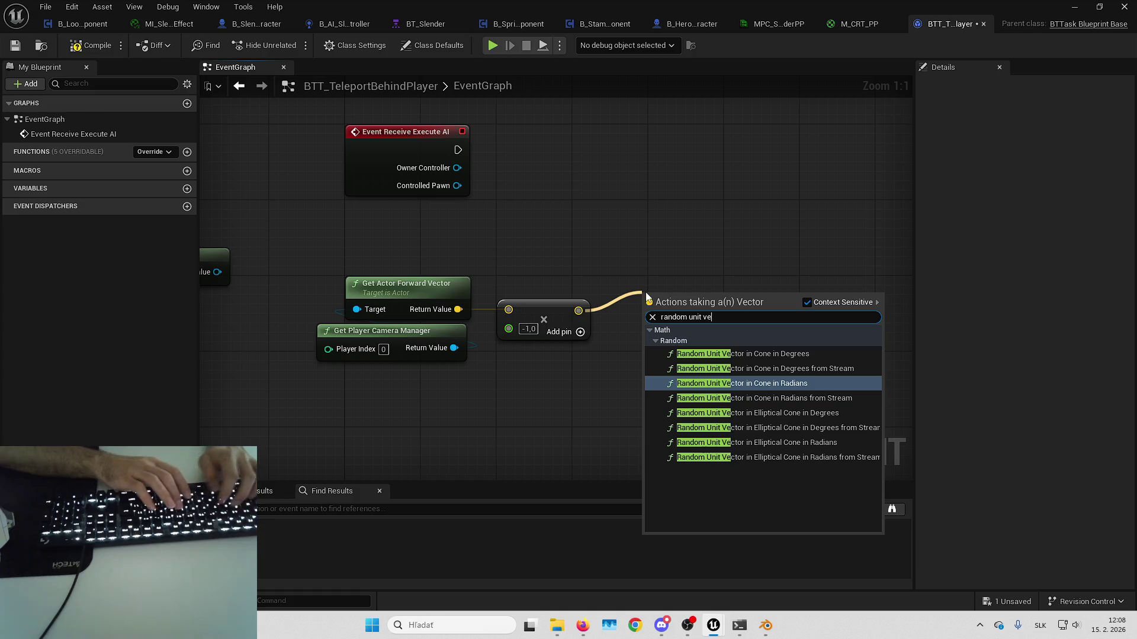
key("Return")
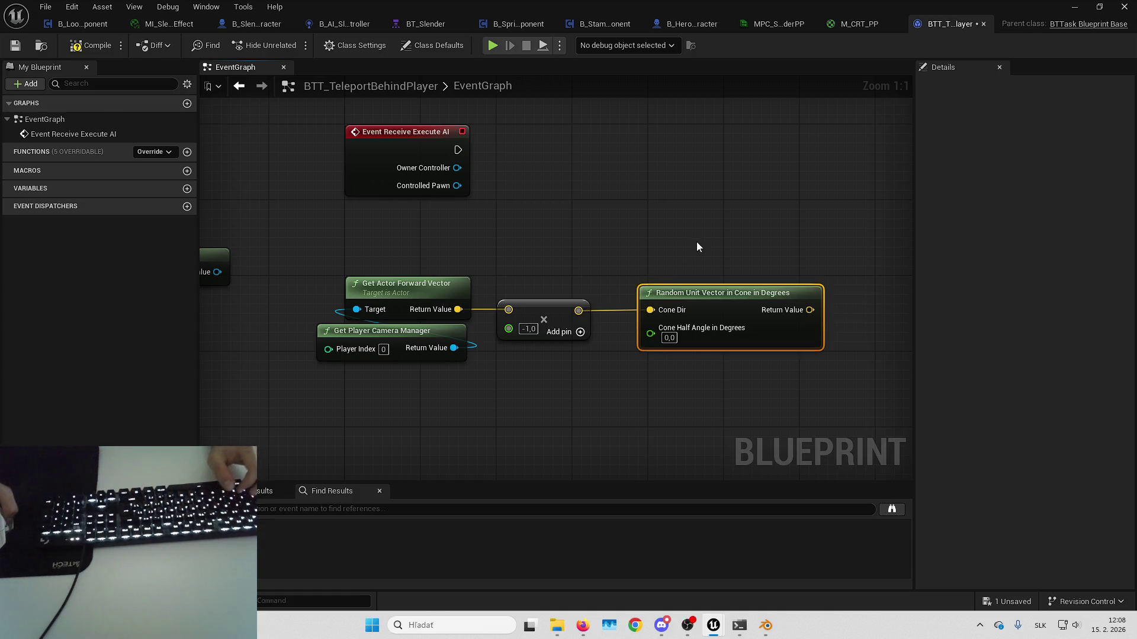
left_click_drag(744, 253, 680, 219)
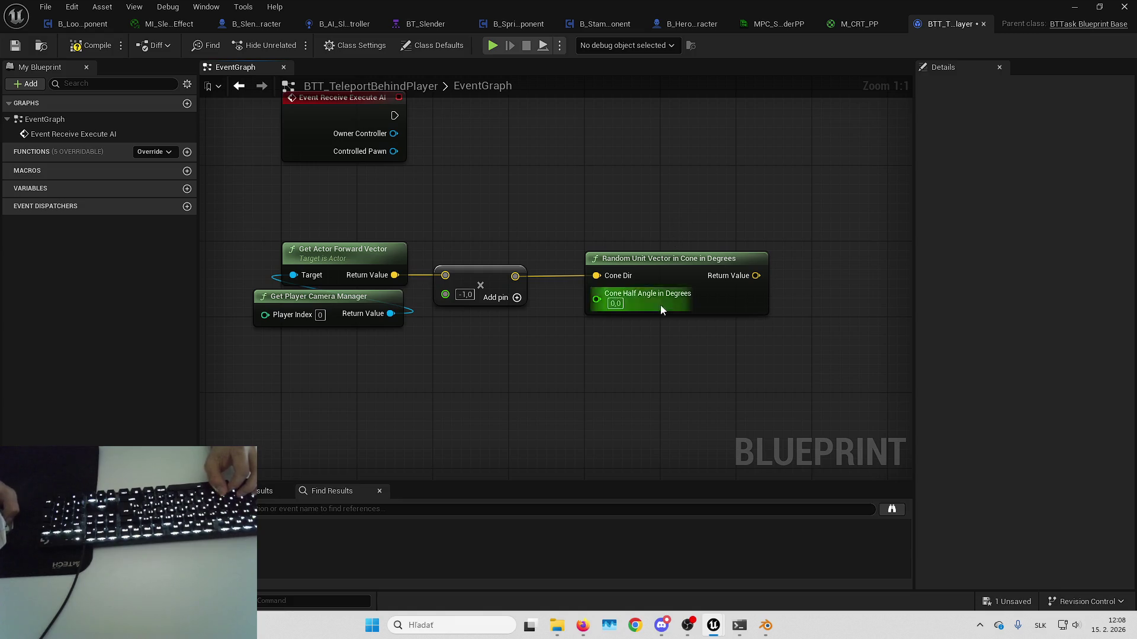
left_click(616, 303)
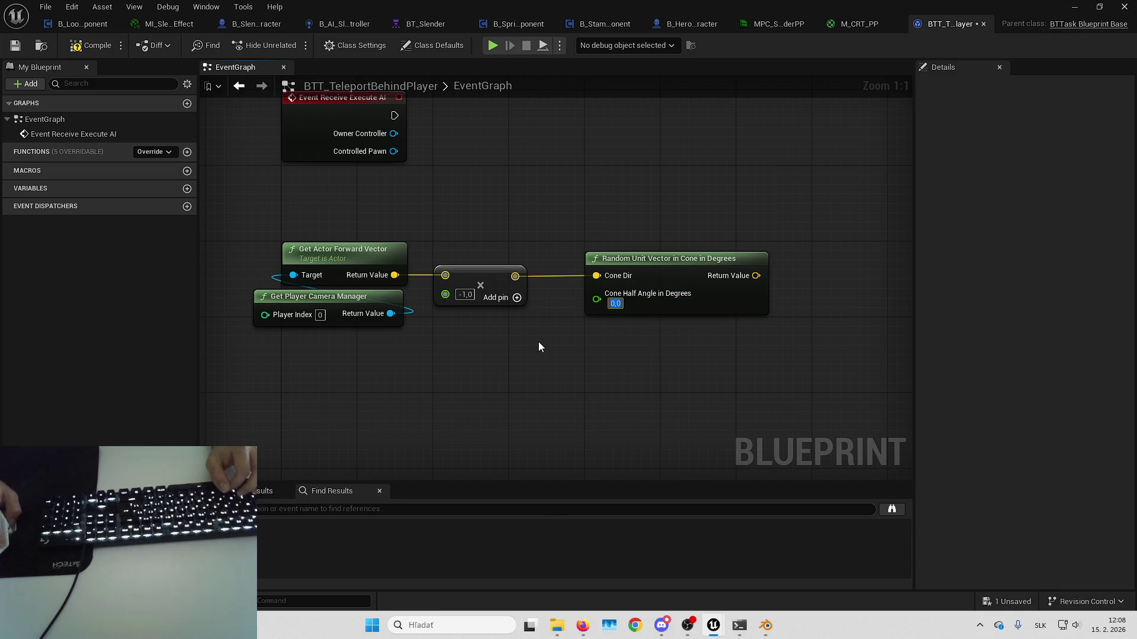
left_click_drag(539, 364, 535, 324)
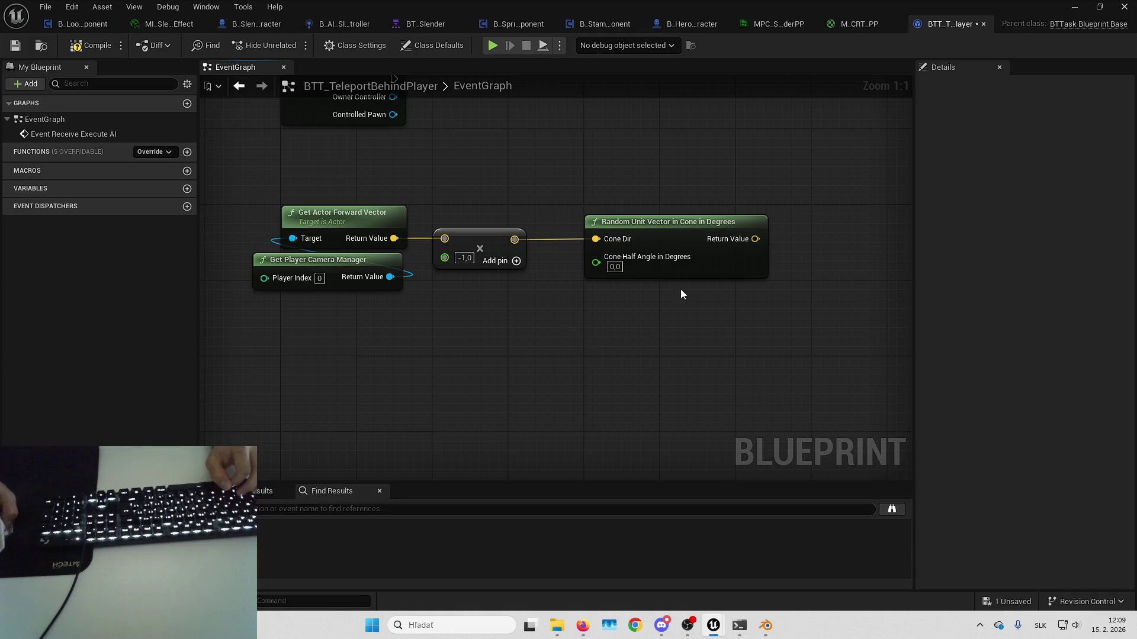
left_click(614, 267)
type("45")
key("Return")
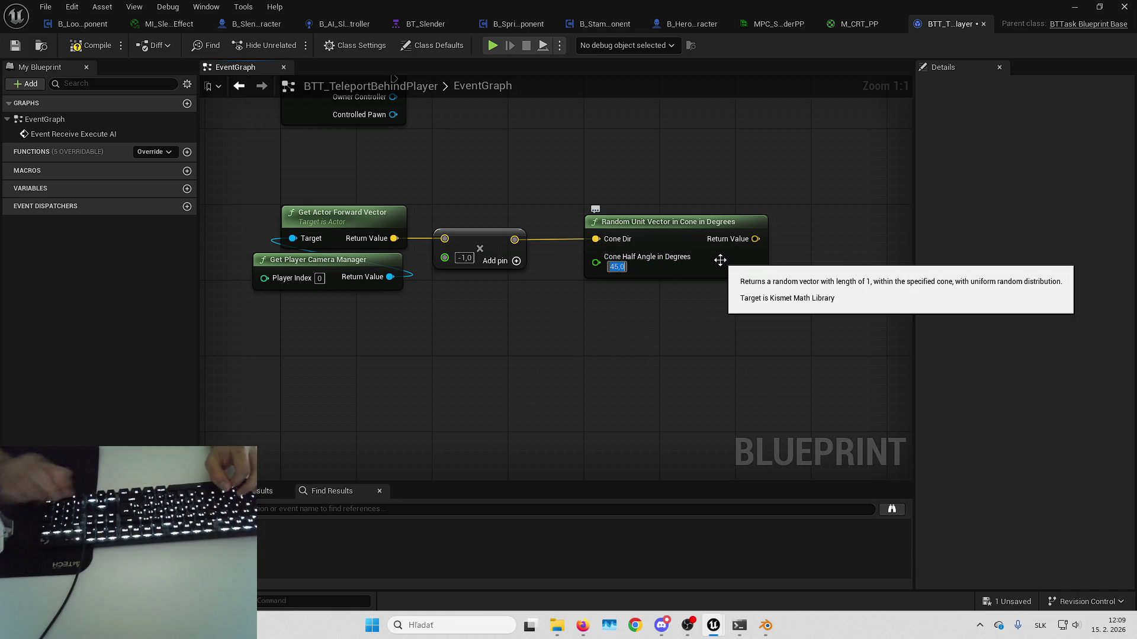
left_click(497, 624)
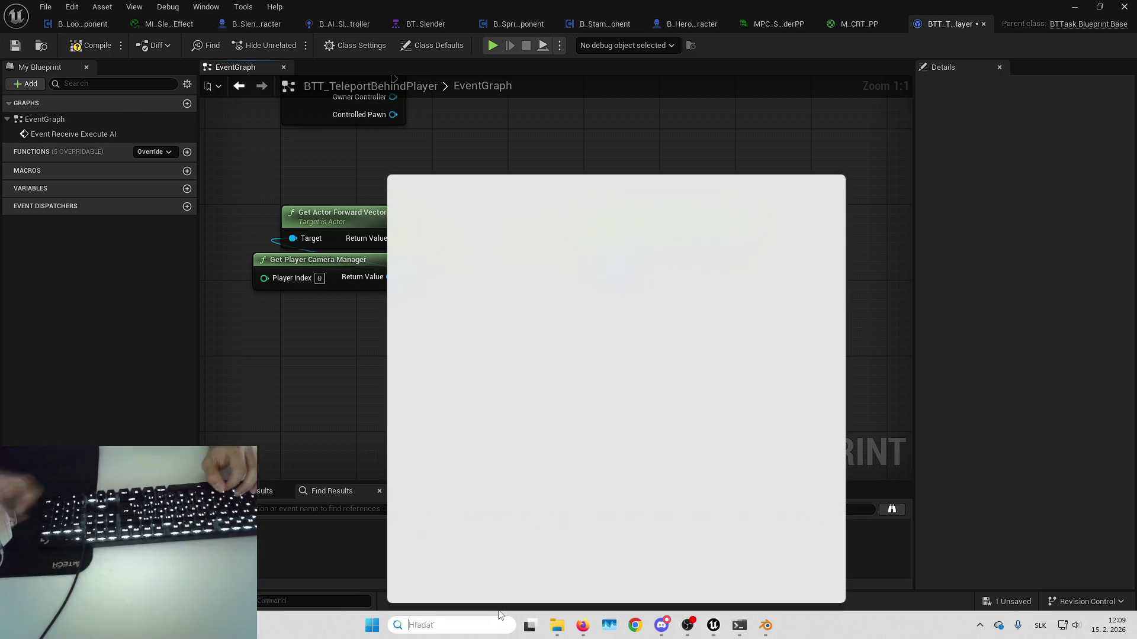
- In Paint, sketch the enemy's head, a centre line and two cone edges, saving on close
type("ski")
key("Return")
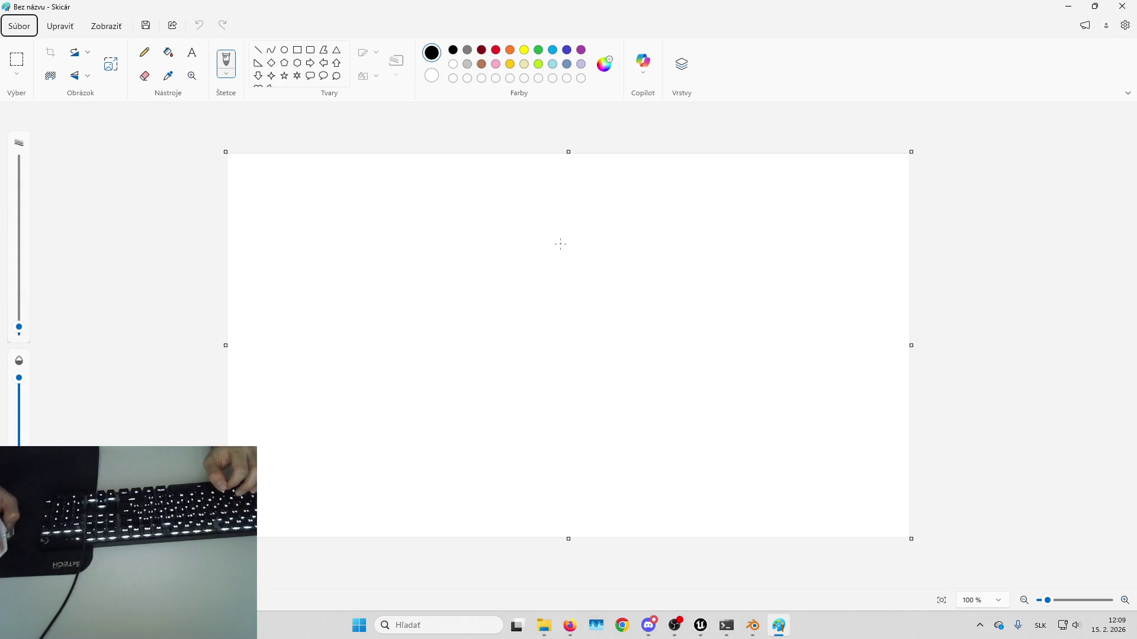
left_click_drag(545, 243, 562, 237)
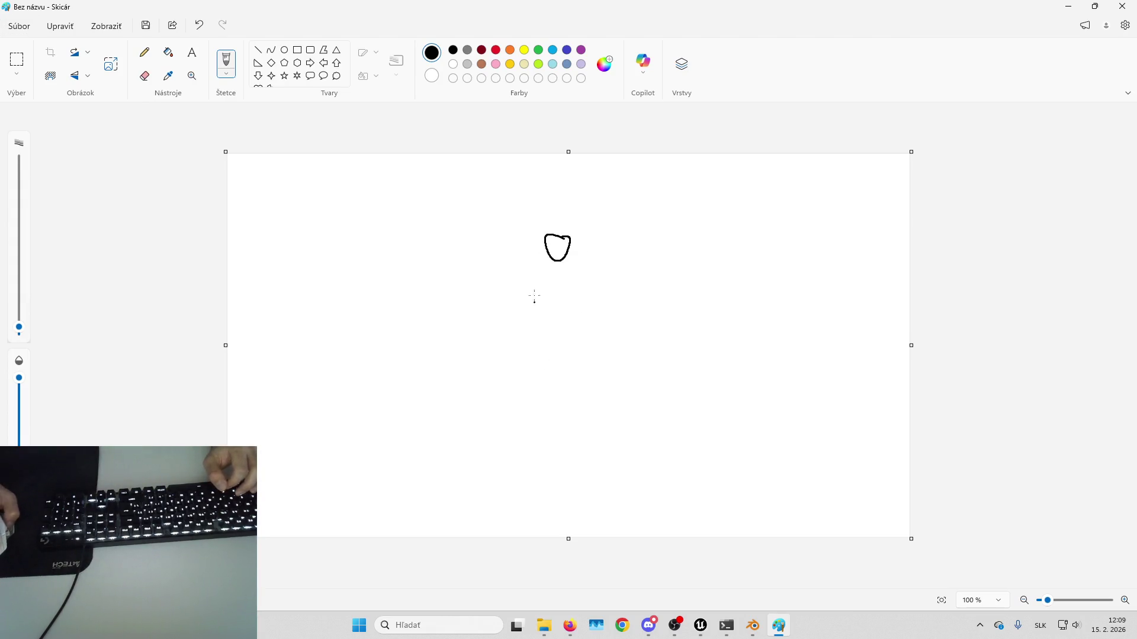
left_click_drag(557, 296, 560, 392)
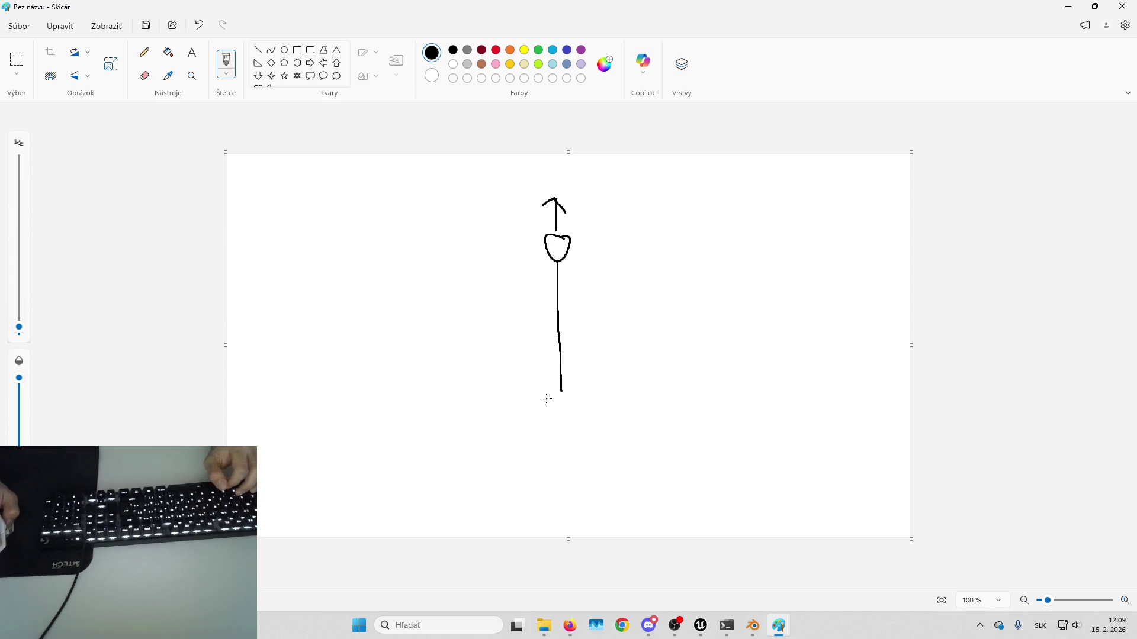
left_click_drag(550, 263, 427, 354)
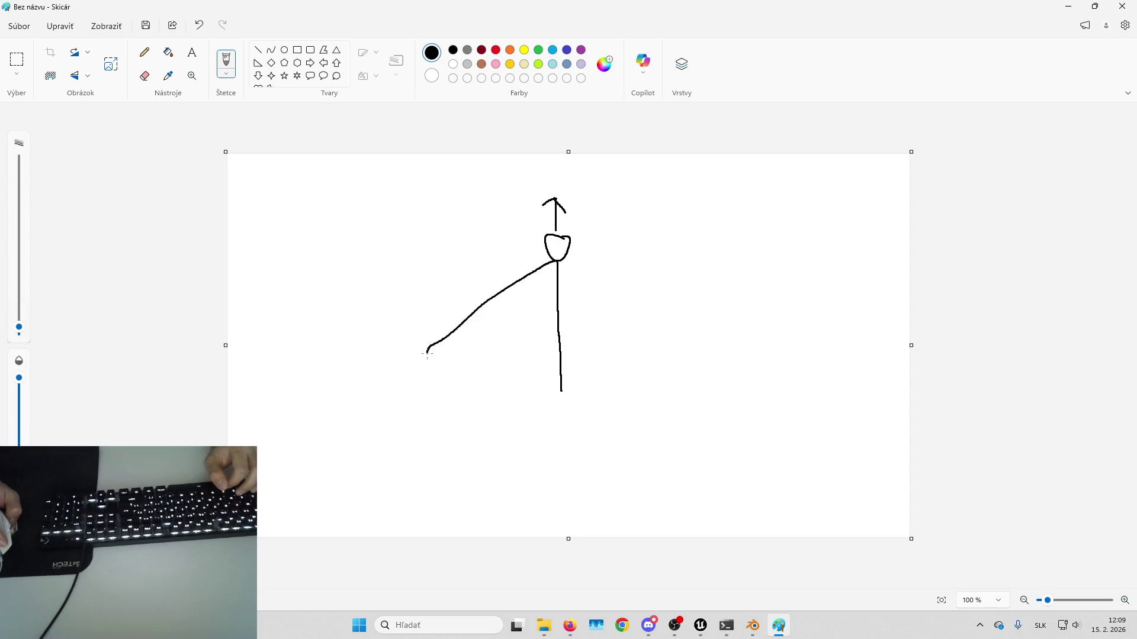
left_click_drag(557, 267, 669, 368)
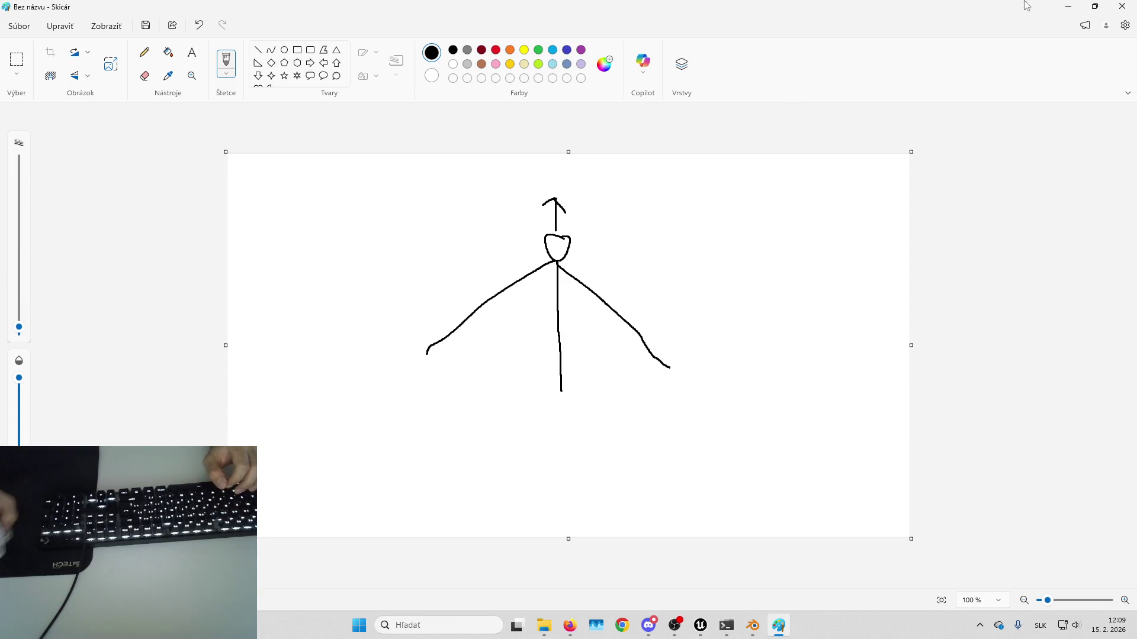
left_click(1121, 7)
left_click(537, 340)
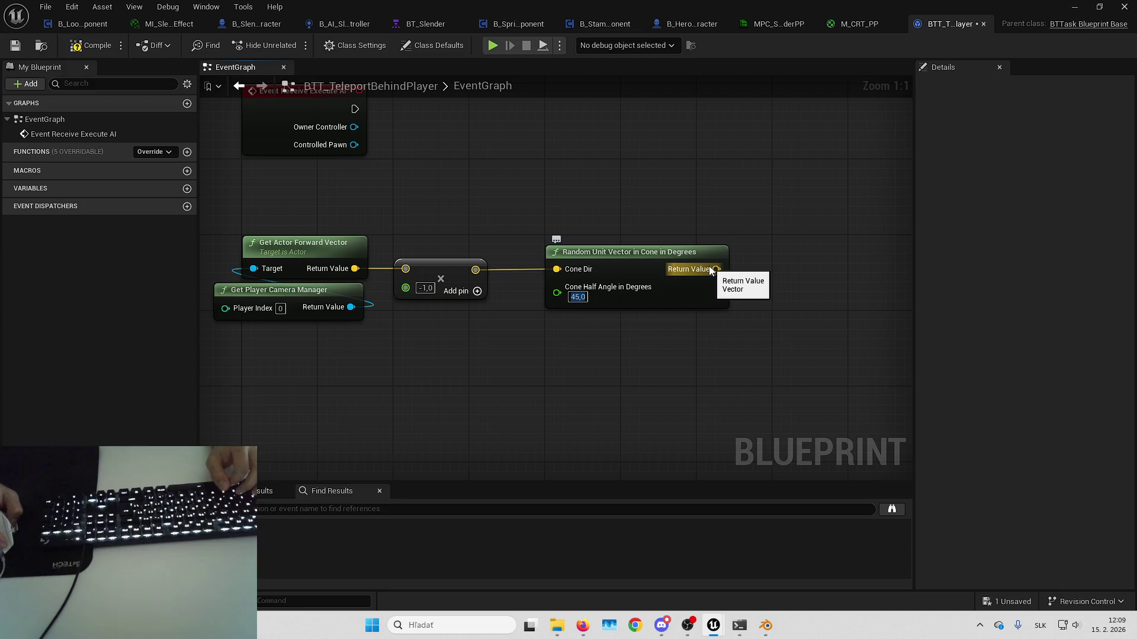
- Break the cone vector into components, discarding a mistakenly added Make Rotator node
mouse_move(770, 262)
left_mouse_down()
mouse_move(673, 282)
mouse_move(782, 272)
left_mouse_up()
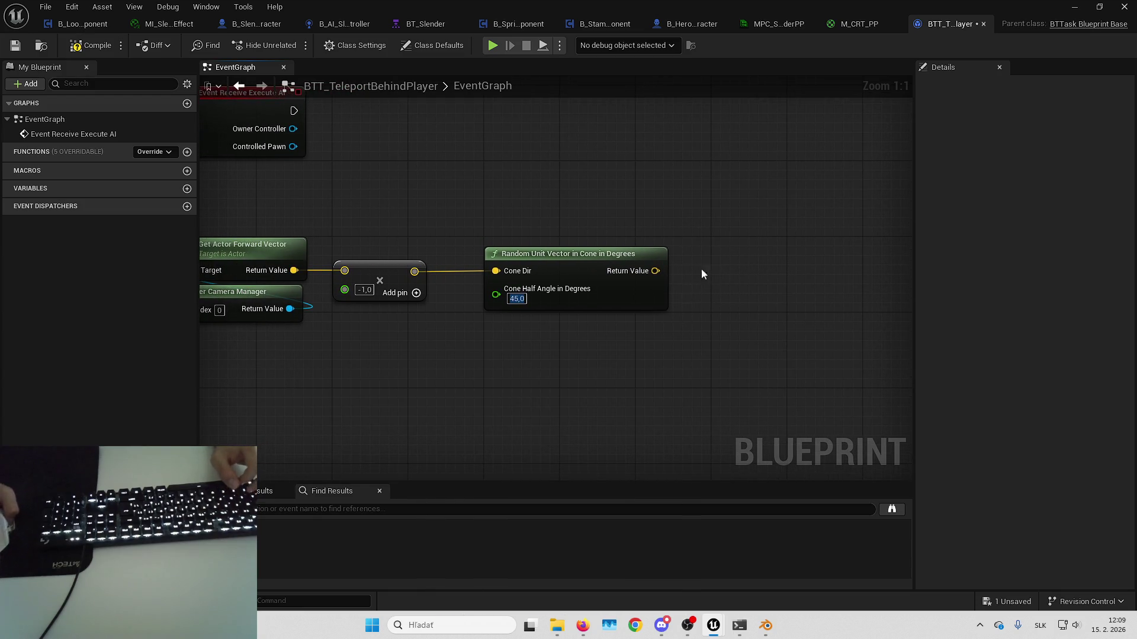
mouse_move(655, 270)
left_mouse_down()
mouse_move(713, 278)
mouse_move(702, 263)
mouse_move(721, 253)
left_mouse_up()
type("break vector")
key("Return")
mouse_move(814, 291)
left_mouse_down()
mouse_move(683, 305)
mouse_move(723, 266)
left_mouse_up()
type("make rotator")
key("Return")
left_click_drag(724, 305, 651, 303)
left_click_drag(692, 204, 570, 211)
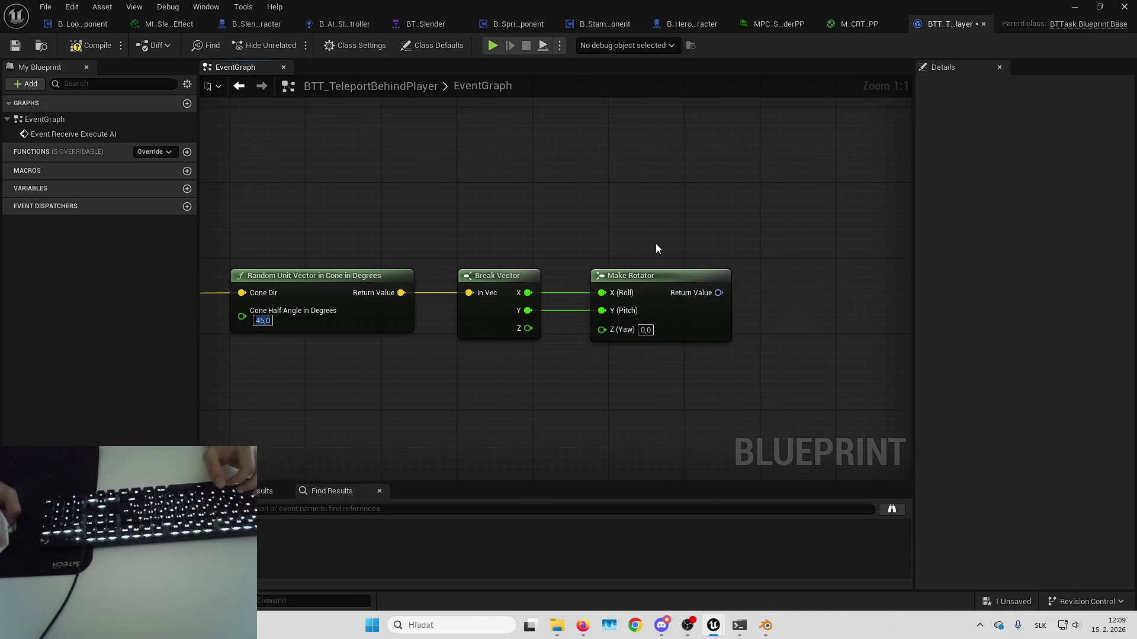
left_click(646, 276)
key("Delete")
- Rebuild the vector with a Make Vector using Break Vector's X and Y, Z left 0
left_click_drag(528, 292, 613, 293)
type("make vector")
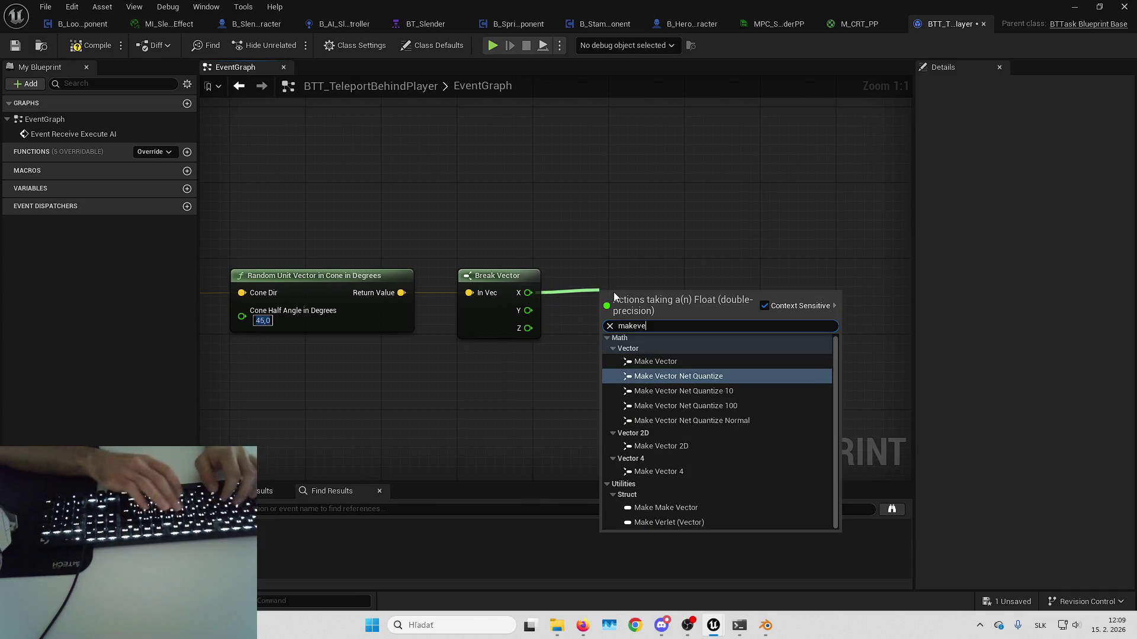
key("Return")
mouse_move(611, 331)
left_mouse_down()
mouse_move(619, 322)
mouse_move(527, 311)
left_mouse_up()
left_click_drag(602, 234, 507, 217)
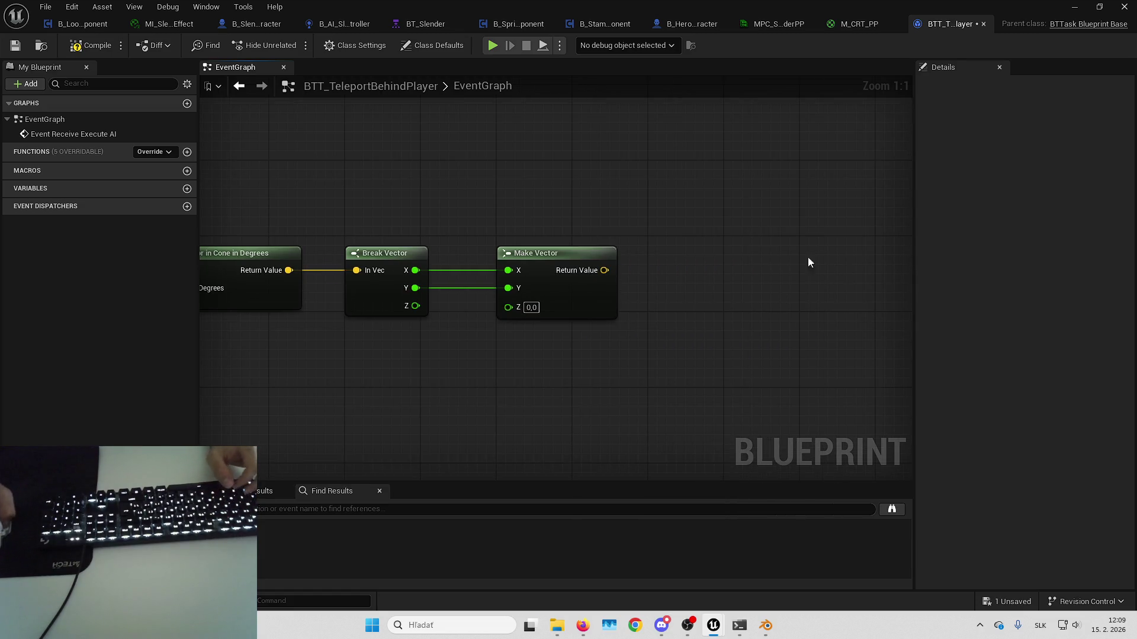
mouse_move(650, 277)
left_mouse_down()
mouse_move(751, 248)
mouse_move(673, 136)
mouse_move(709, 332)
mouse_move(731, 331)
mouse_move(663, 362)
left_mouse_up()
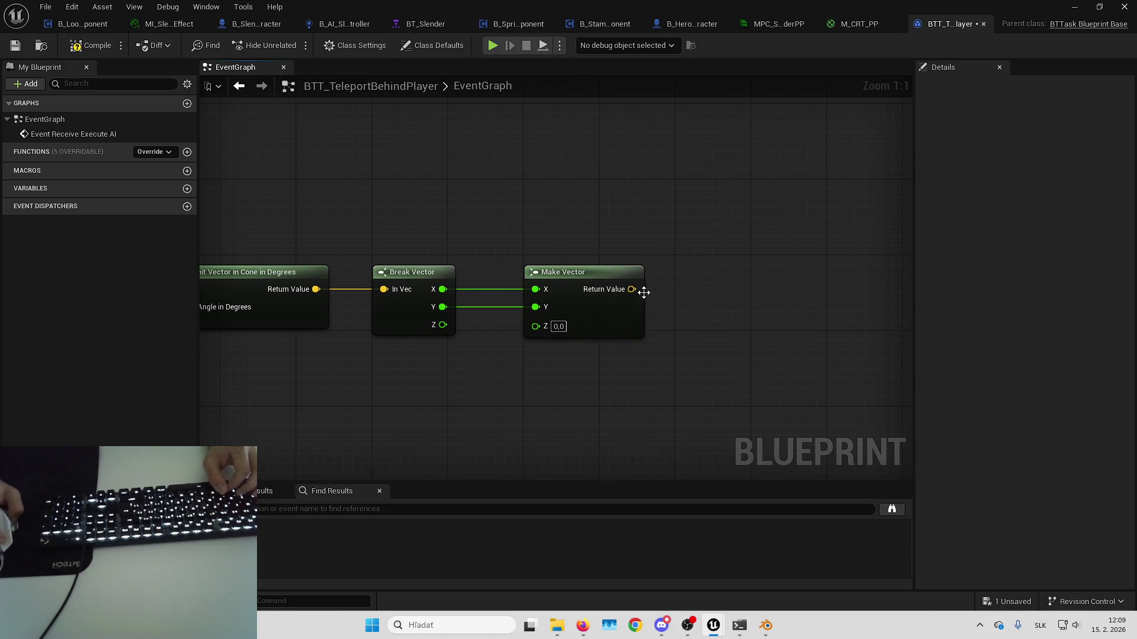
- Add a Normalize node after the Make Vector output
left_click_drag(632, 289, 698, 276)
type("normalize")
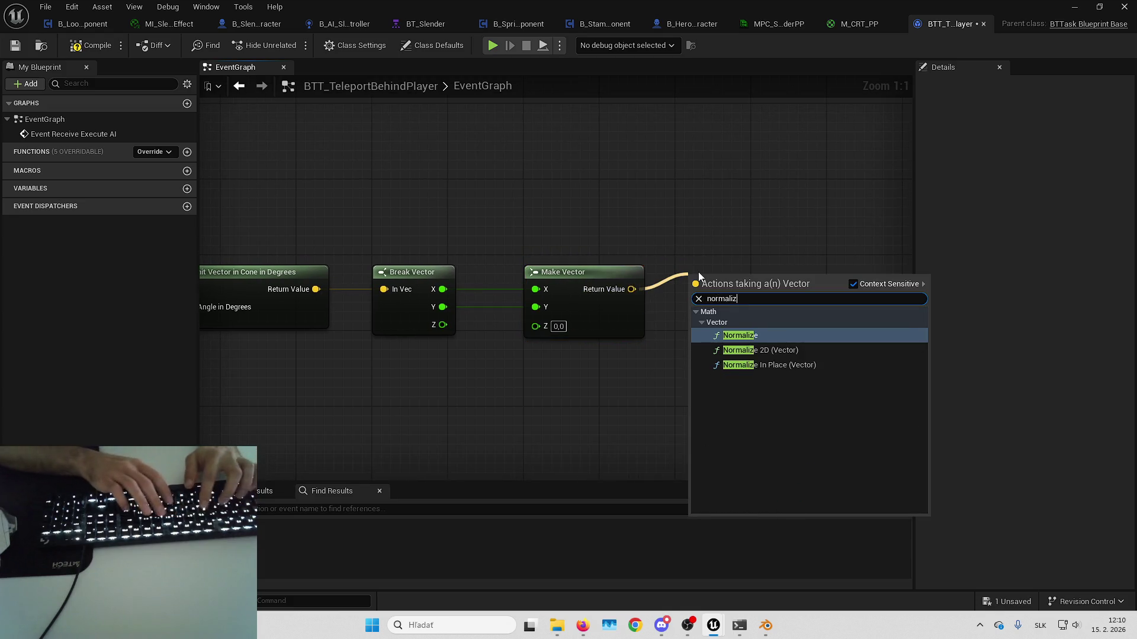
key("Return")
left_click_drag(770, 297, 762, 288)
left_click(673, 231)
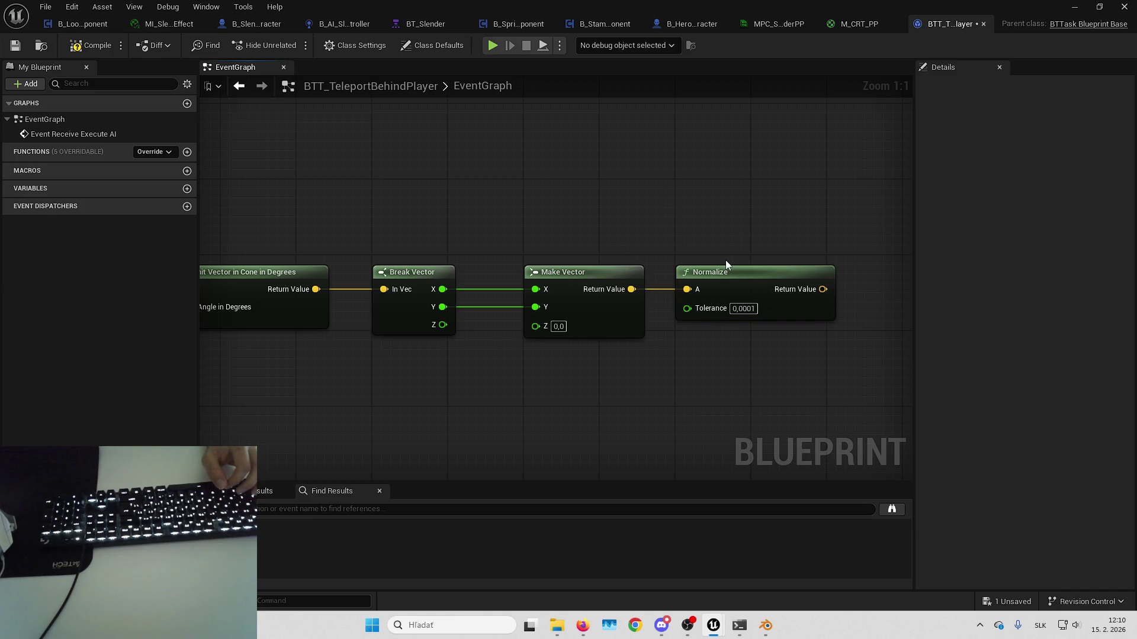
left_click_drag(796, 319, 678, 365)
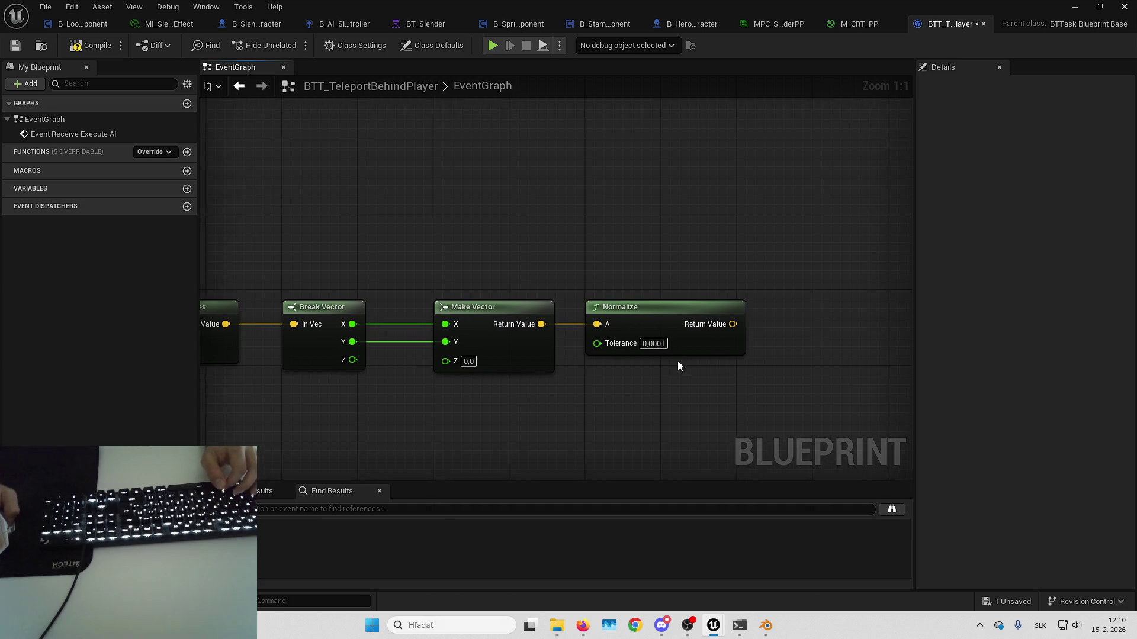
left_click(490, 619)
- In Paint, draw the enemy's head, forward arrow, centre line and both cone edges
type("skica")
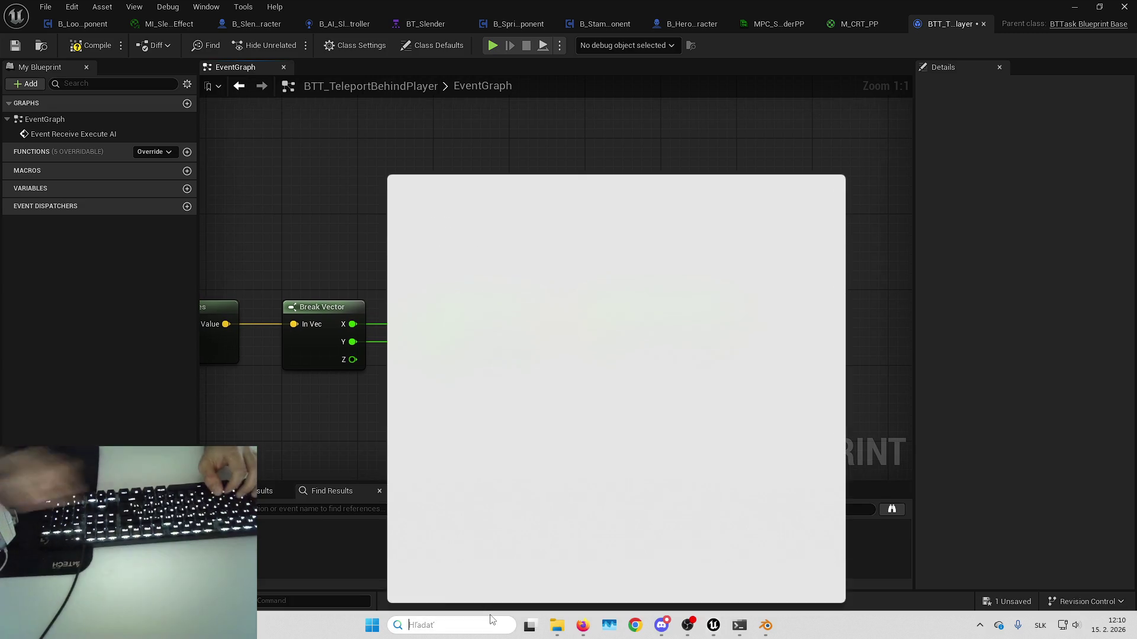
type("r")
key("Return")
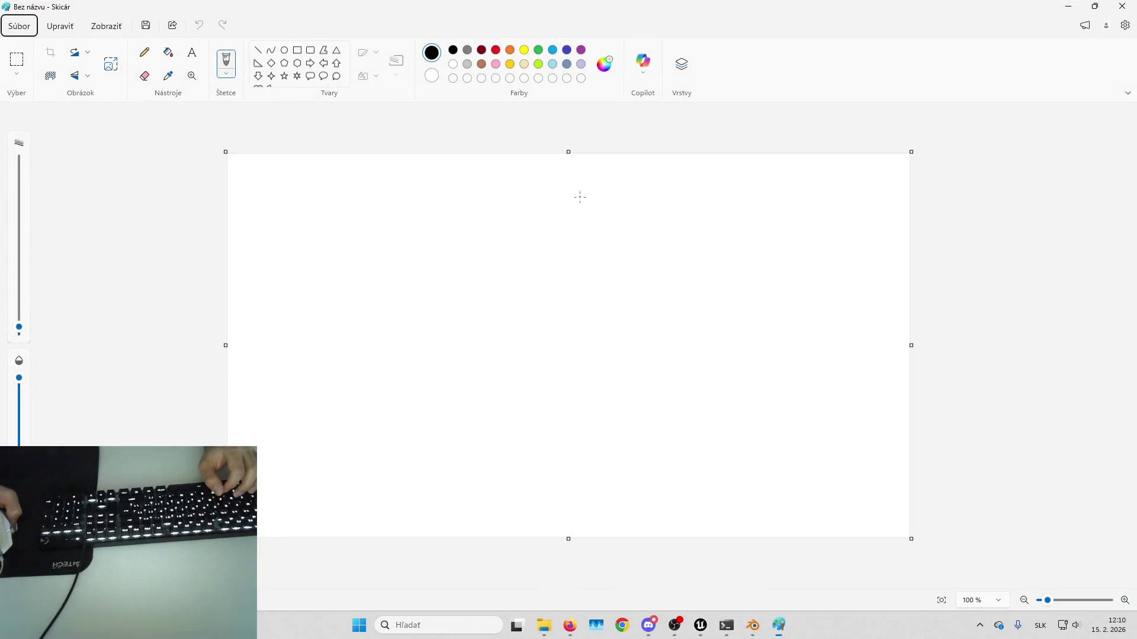
left_click_drag(570, 244, 584, 257)
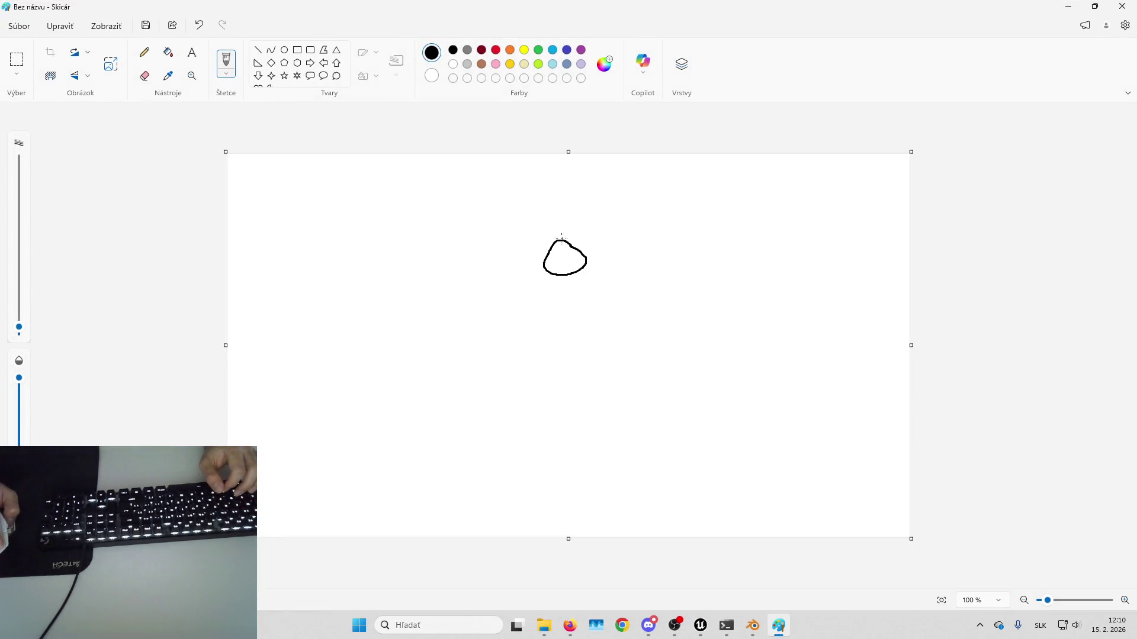
left_click_drag(566, 202, 604, 230)
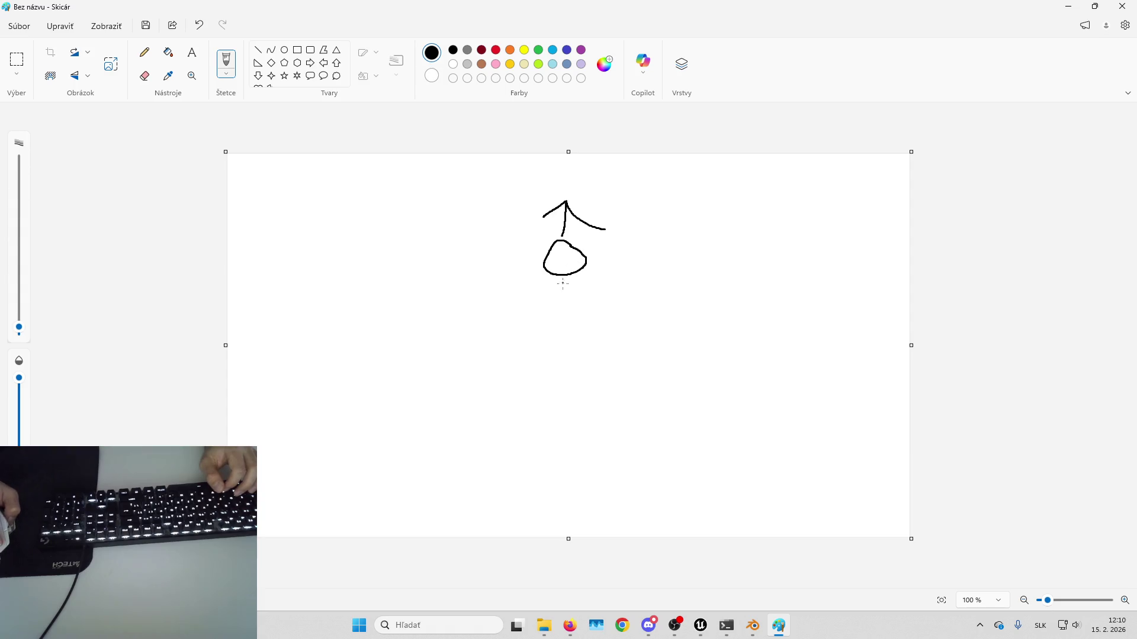
left_click_drag(562, 288, 552, 454)
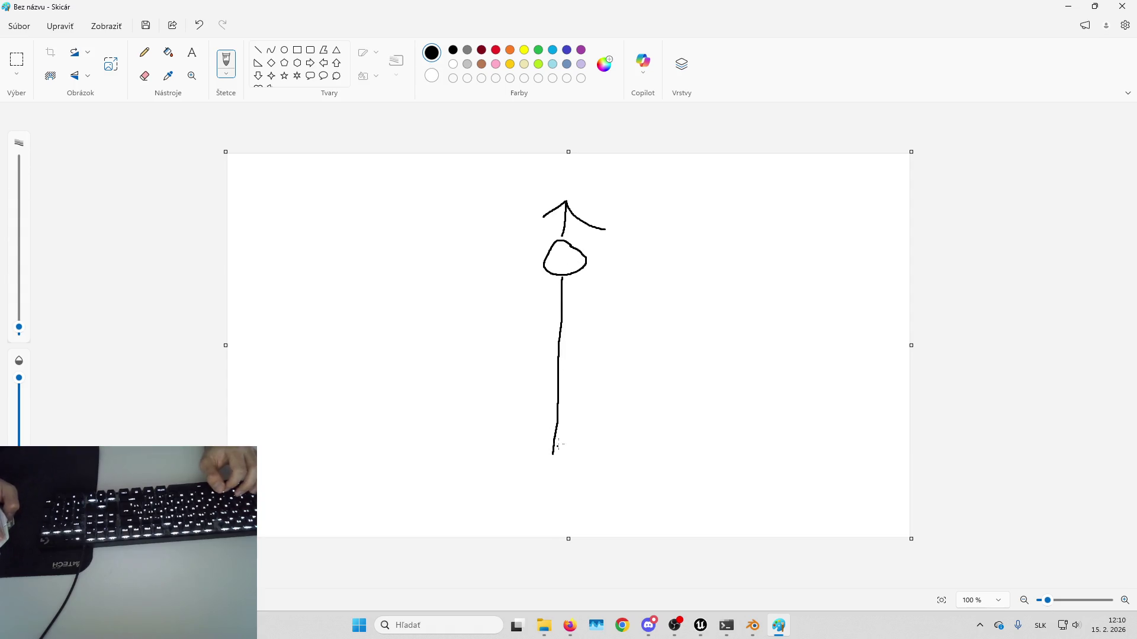
left_click_drag(559, 276, 384, 435)
left_click_drag(561, 280, 729, 435)
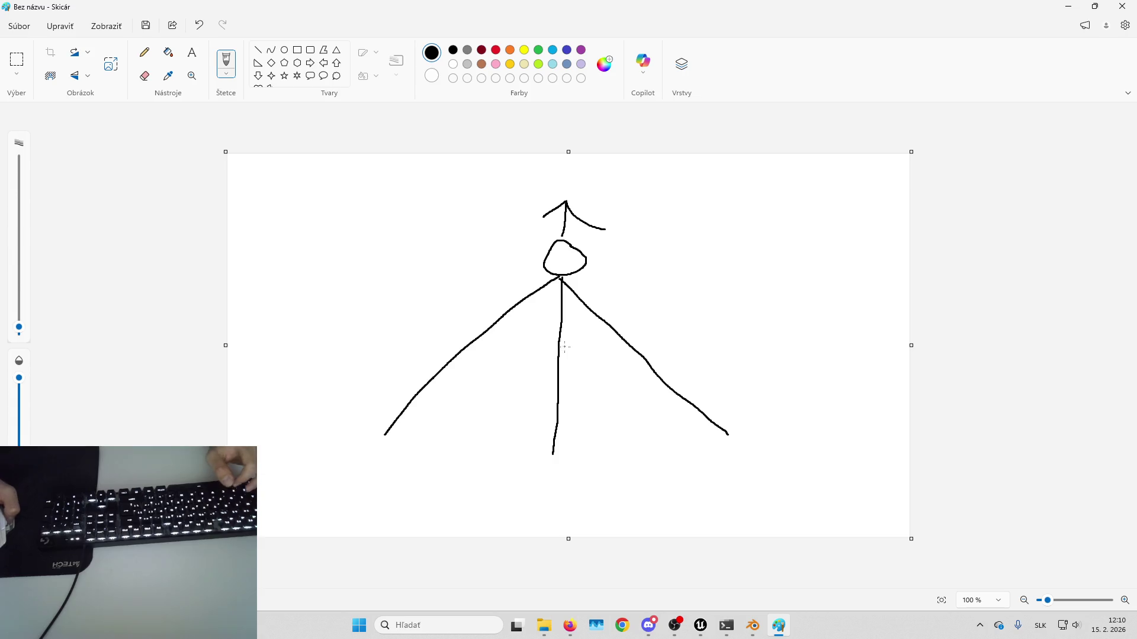
- Add a gold random direction and green distance mark, then close Paint without saving
left_click(509, 64)
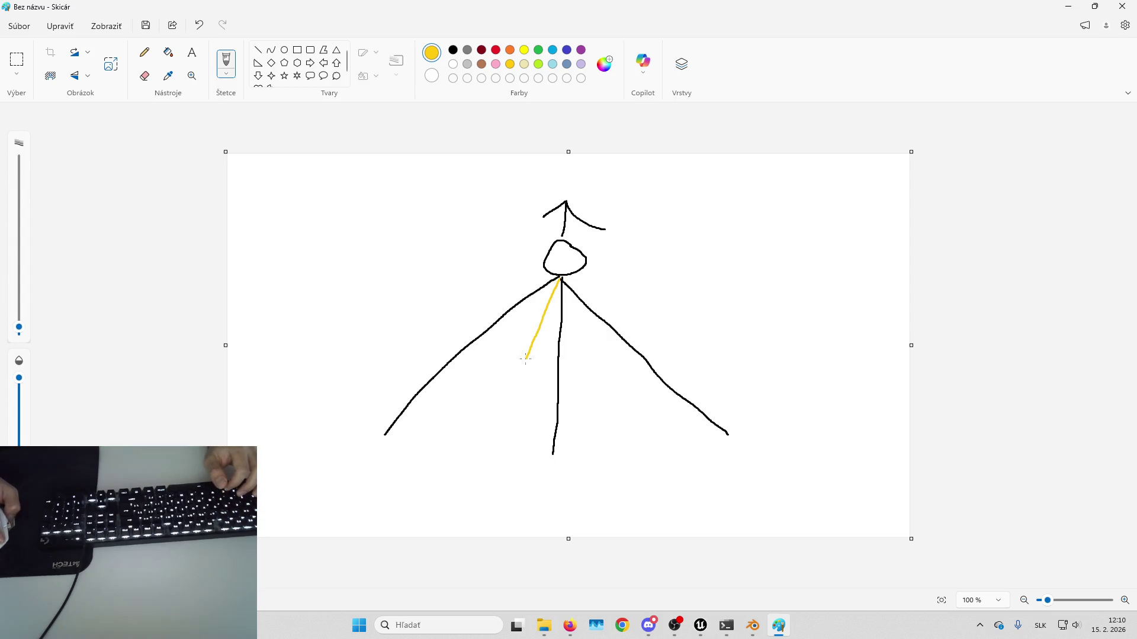
left_click_drag(510, 398, 489, 447)
left_click(539, 64)
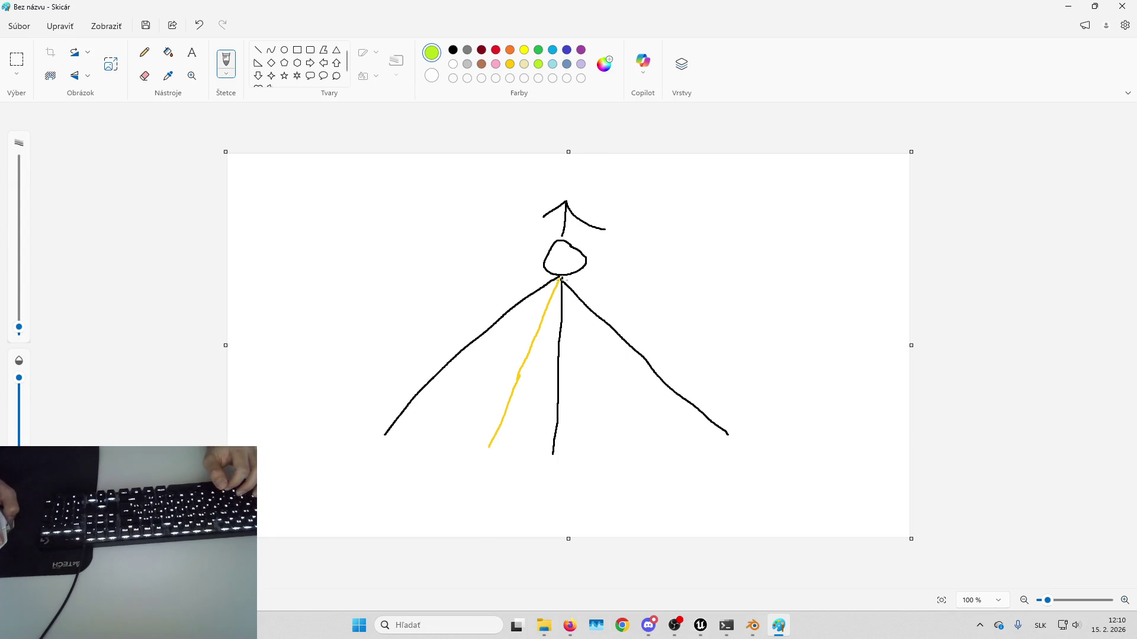
left_click_drag(558, 278, 525, 331)
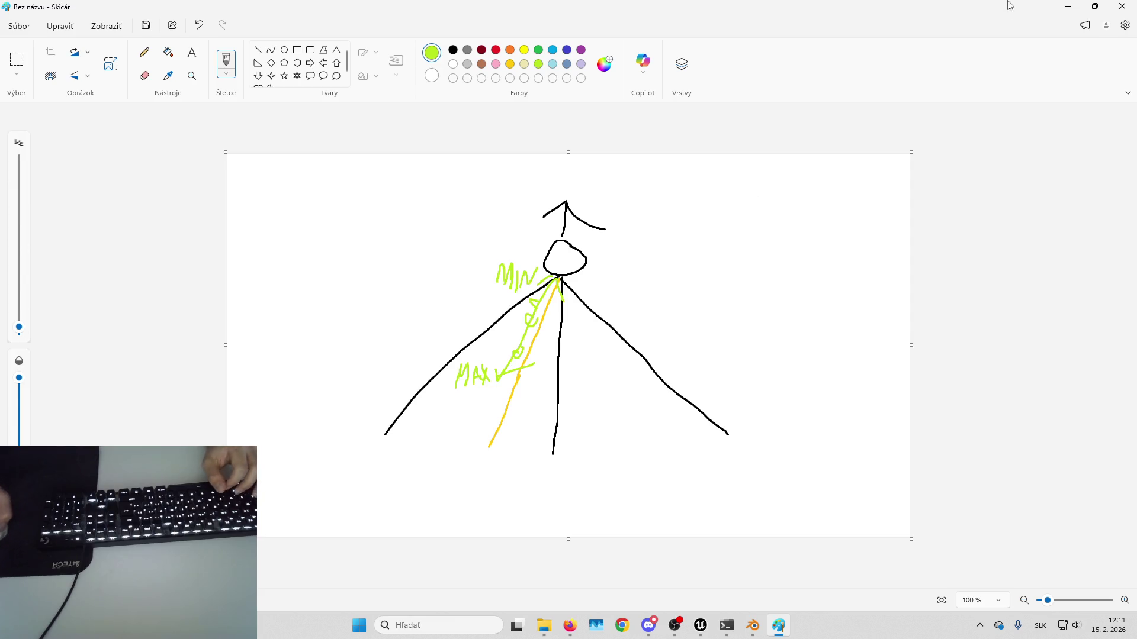
left_click(1112, 5)
left_click(586, 334)
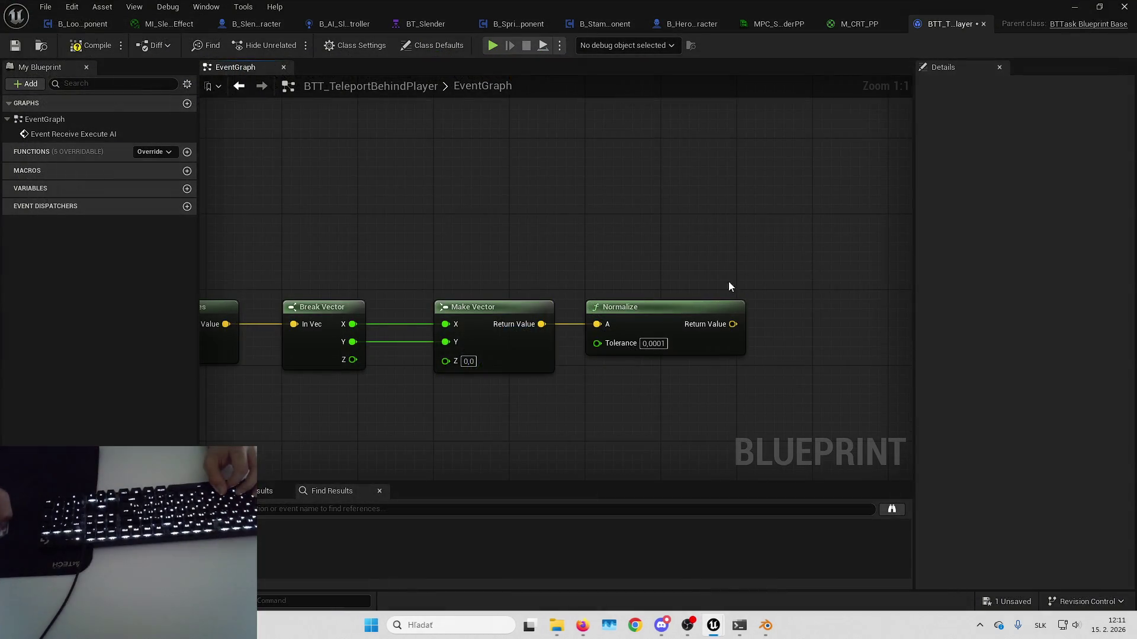
- Add a Random Float in Range node with Min 600 and Max 2000
mouse_move(671, 231)
left_mouse_down()
mouse_move(581, 234)
mouse_move(663, 193)
mouse_move(762, 228)
mouse_move(696, 292)
left_mouse_up()
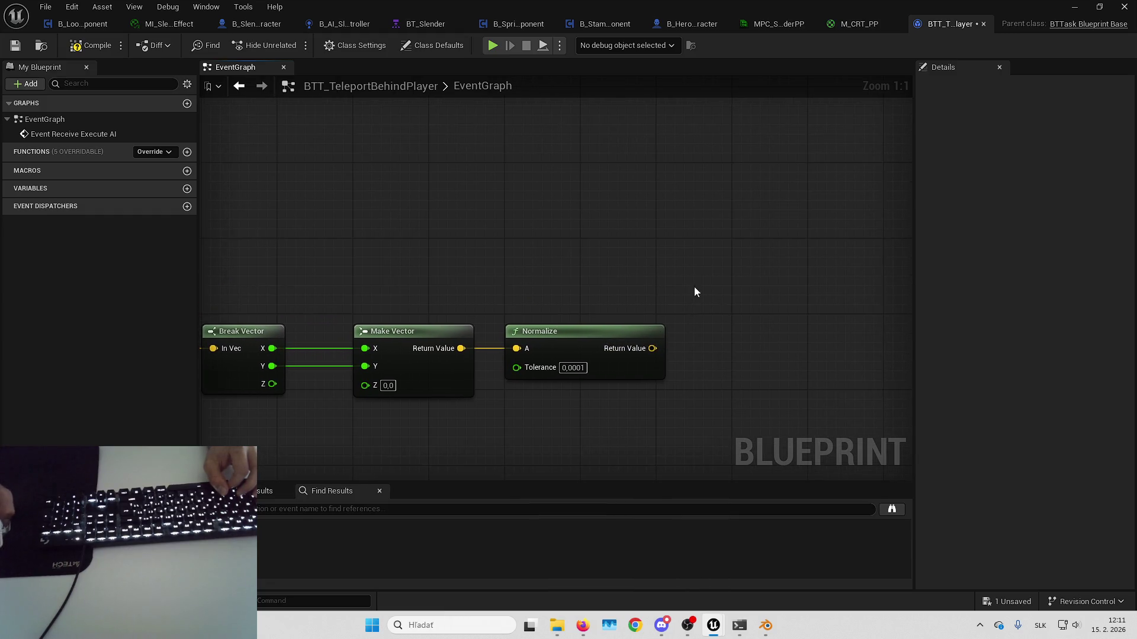
right_click(721, 258)
type("random float in ran")
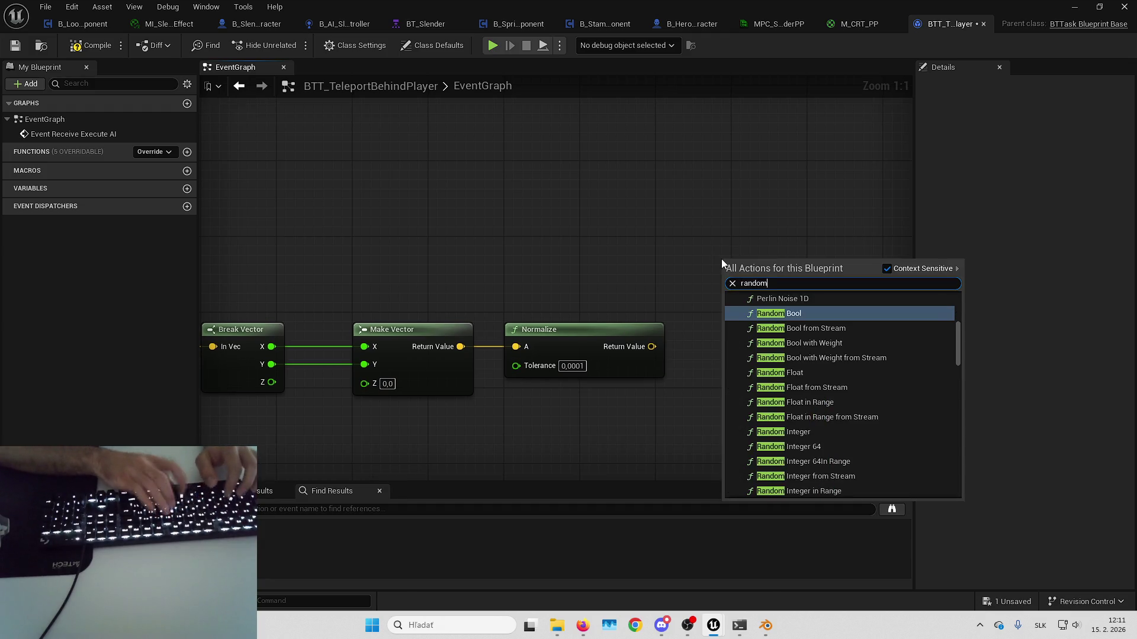
type("ge")
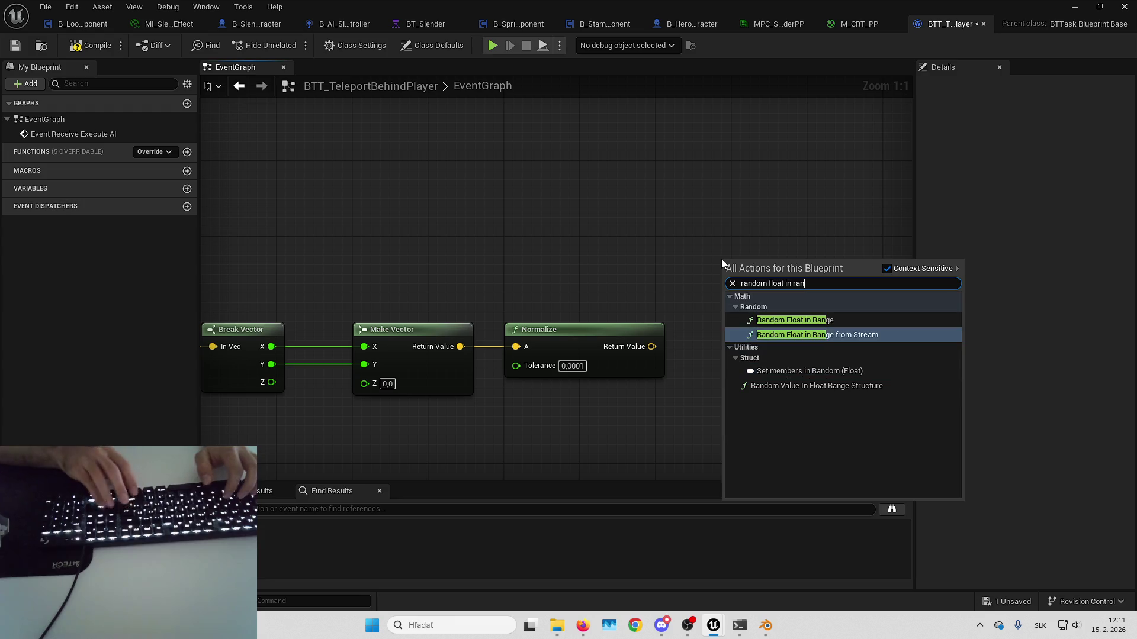
key("Return")
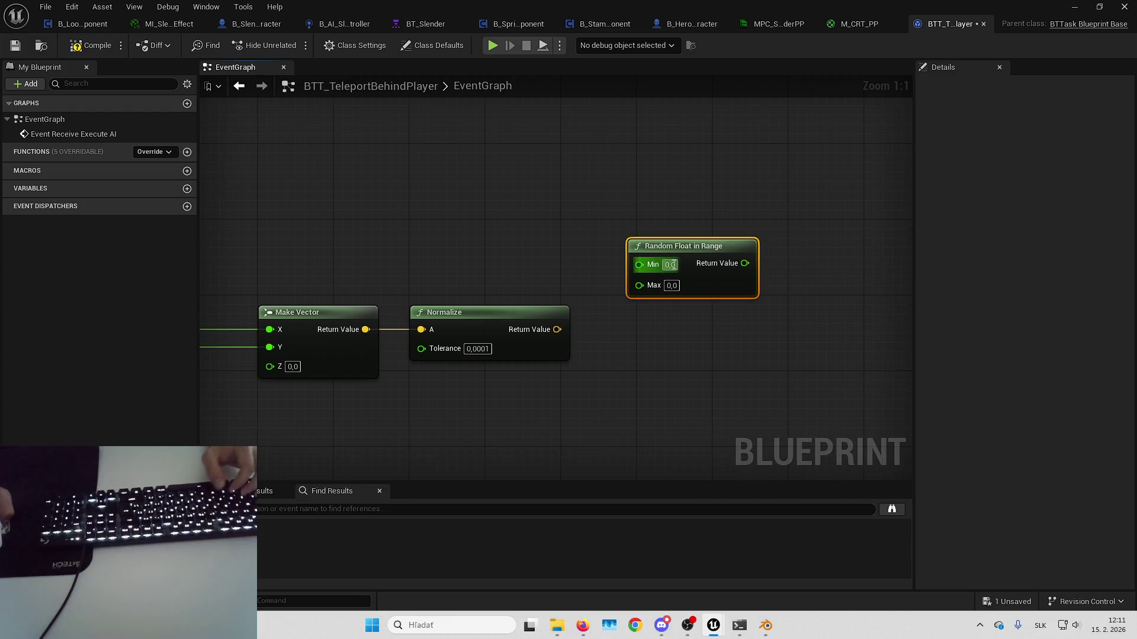
left_click(668, 264)
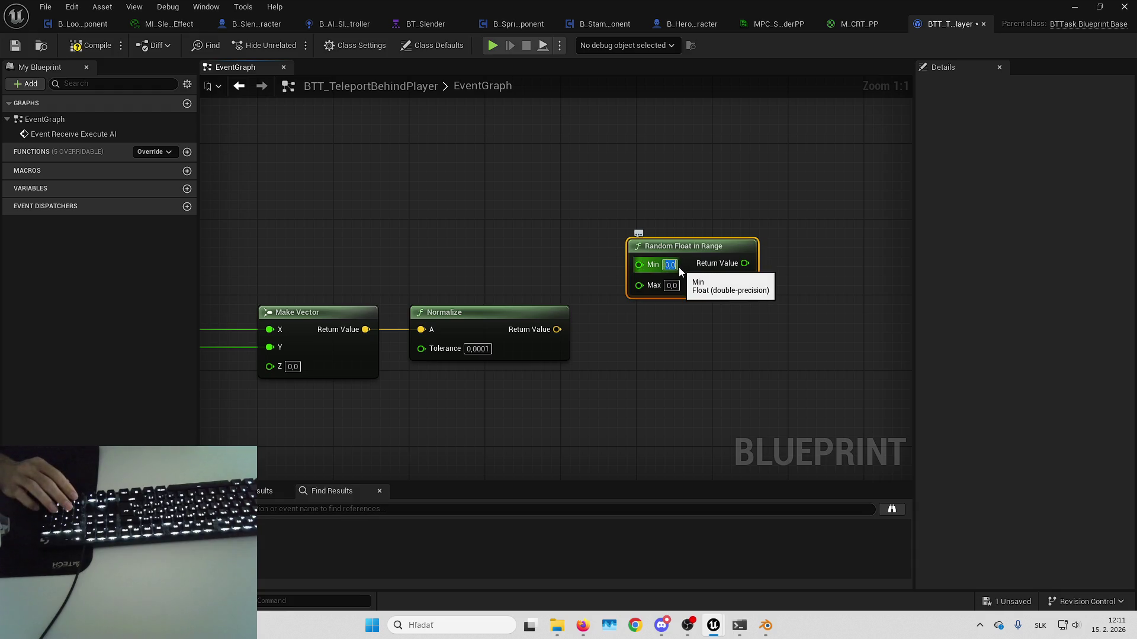
type("600")
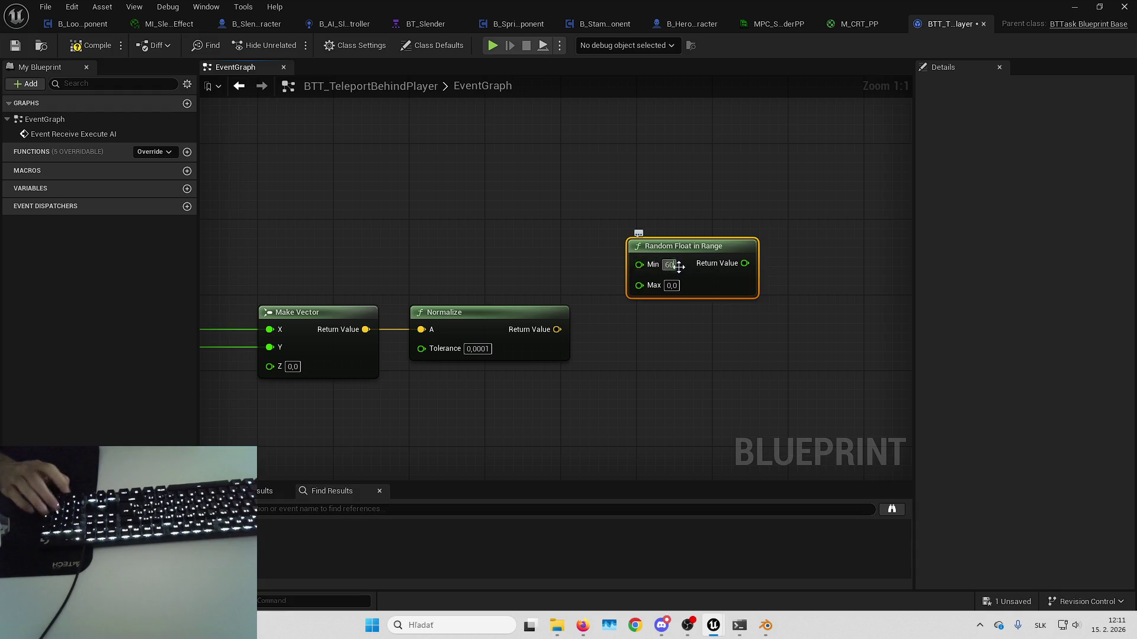
key("Return")
right_click(570, 222)
left_click(598, 227)
mouse_move(599, 226)
left_mouse_down()
mouse_move(680, 226)
mouse_move(678, 238)
left_mouse_up()
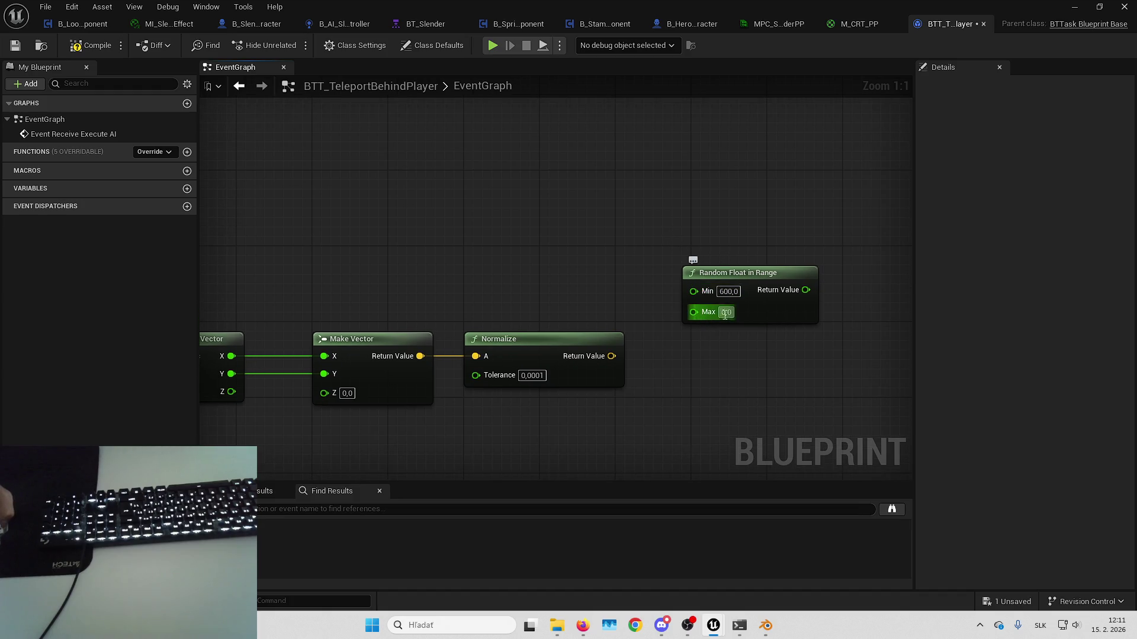
type("200")
key("Return")
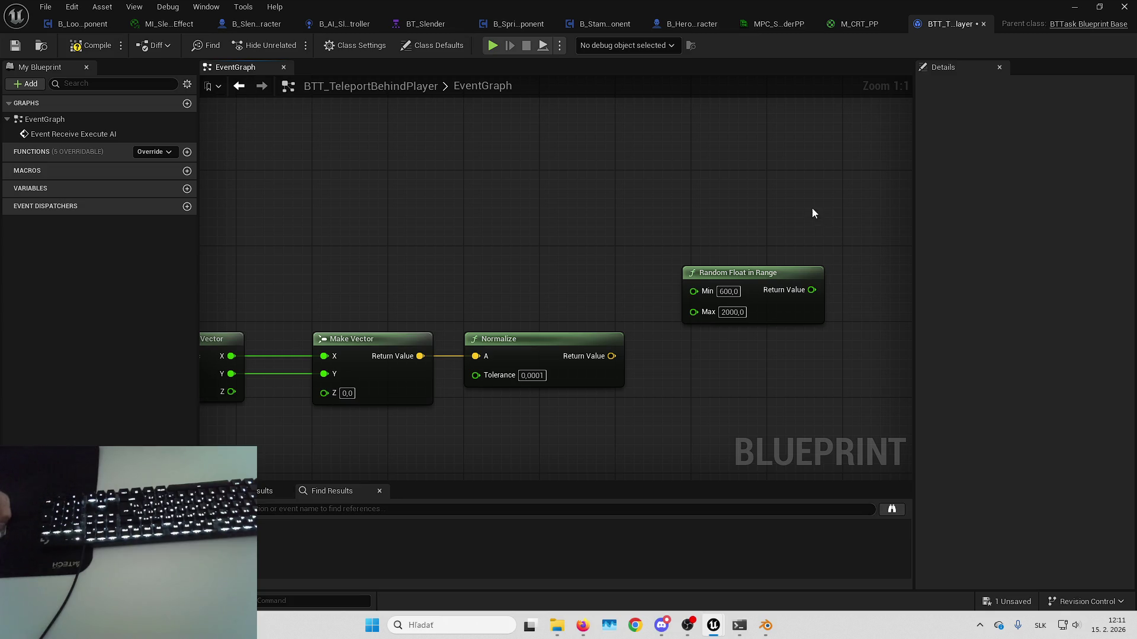
- Switch to the level viewport and look down over the level to select the cube
key("alt+Tab")
left_click_drag(734, 308, 734, 326)
left_click(701, 325)
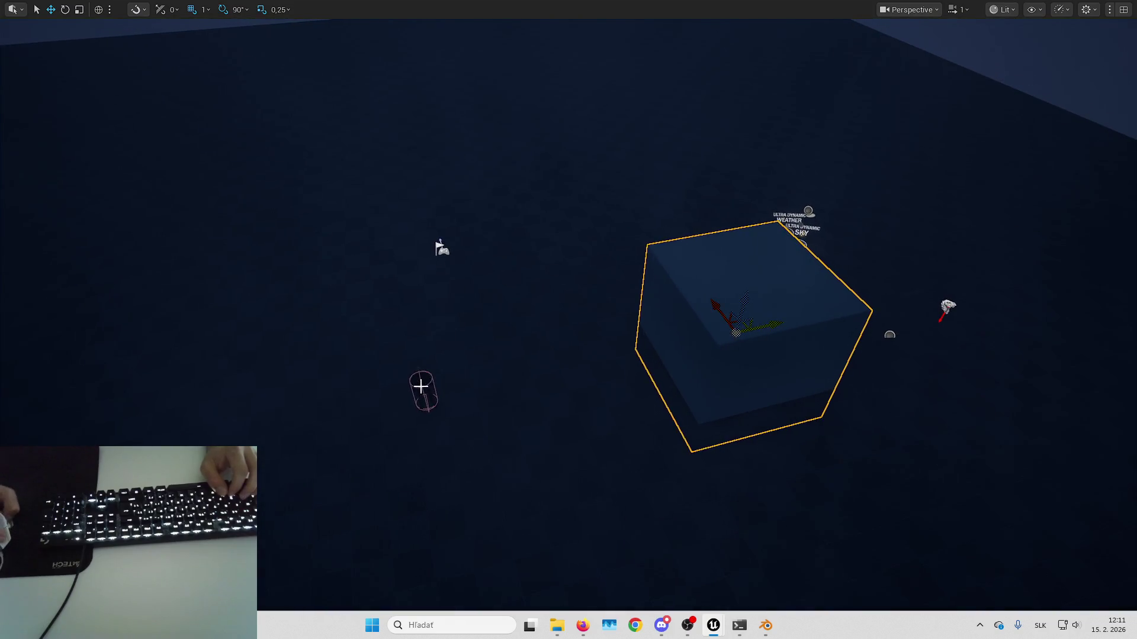
- Select B_SlendermanCharacter2 and set its Location X to -2741
left_click(421, 385)
key("F11")
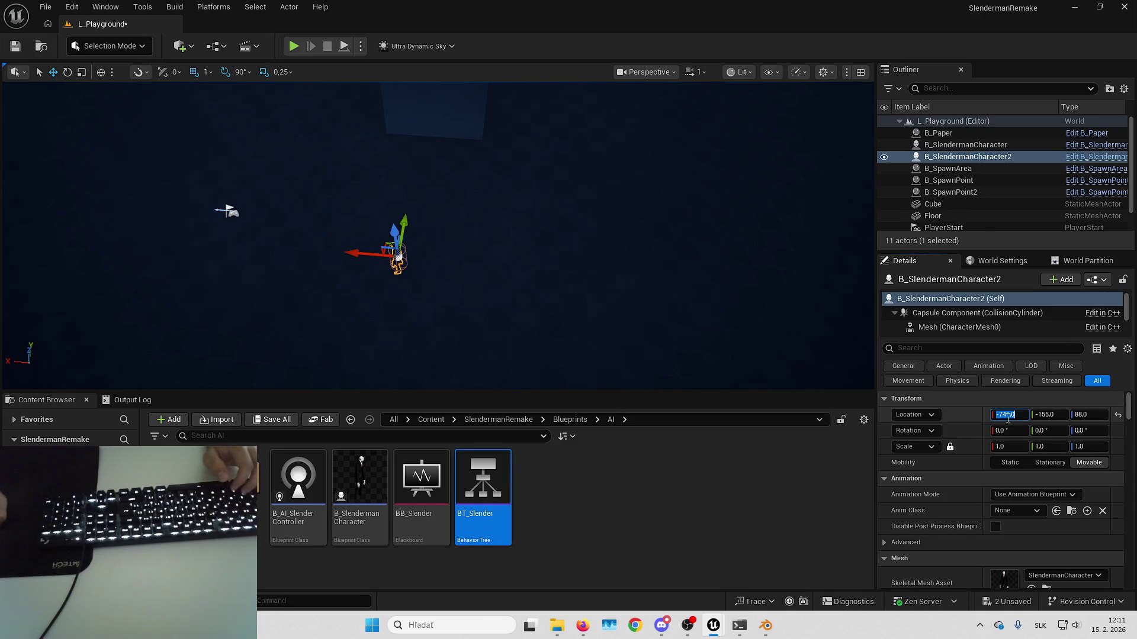
type("-2741")
key("Return")
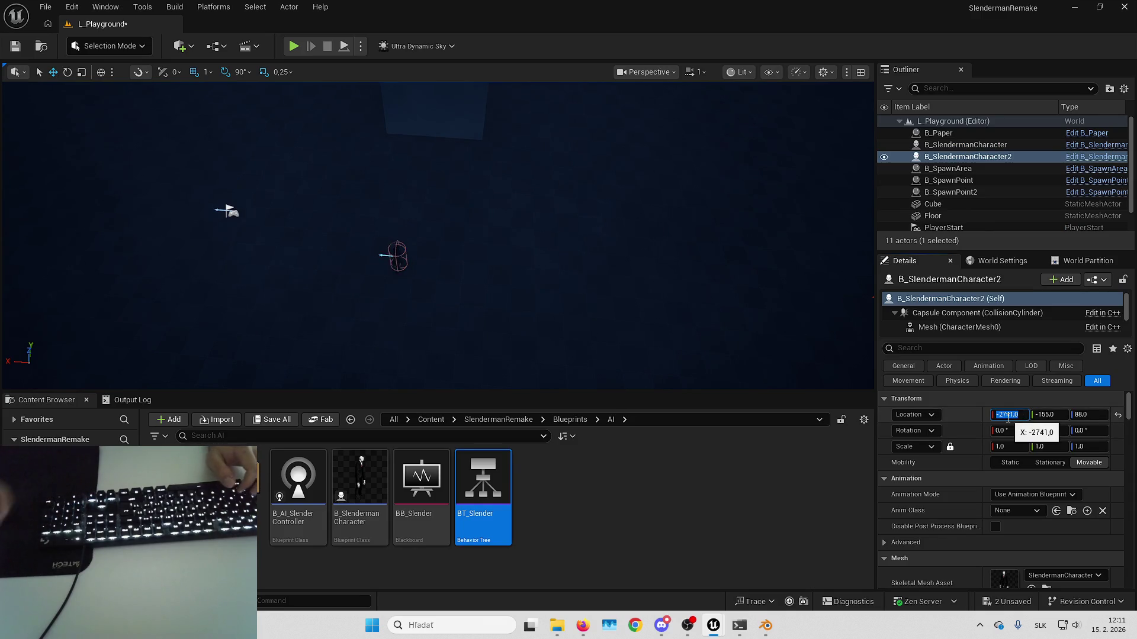
mouse_move(495, 305)
left_mouse_down()
mouse_move(592, 284)
mouse_move(497, 260)
mouse_move(533, 261)
mouse_move(518, 246)
mouse_move(507, 284)
left_mouse_up()
key("Escape")
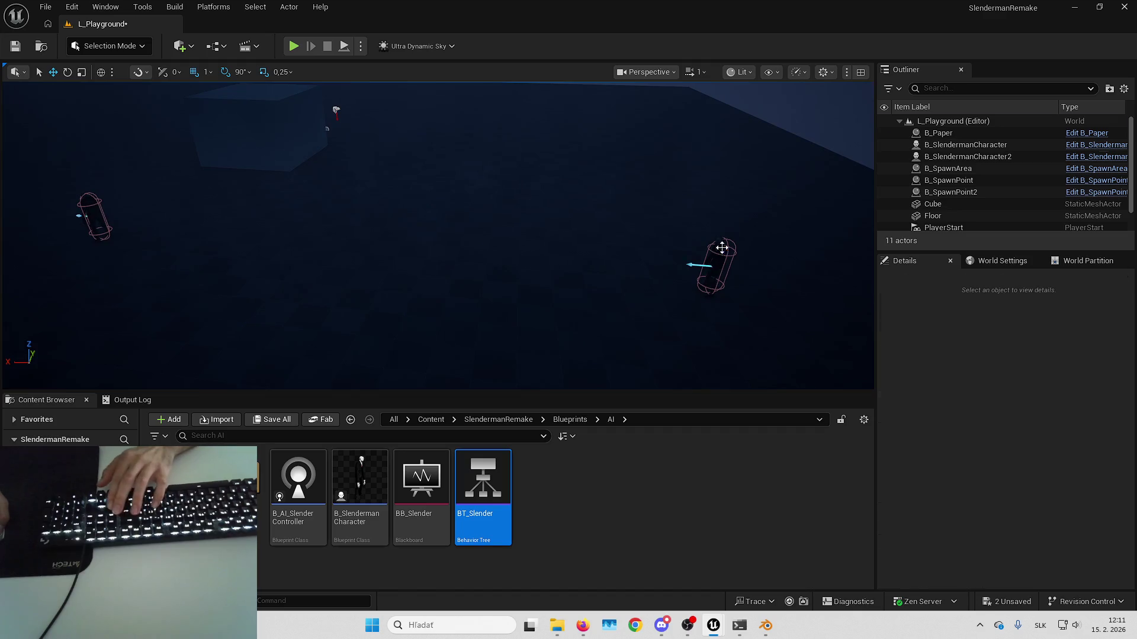
- Put the character at Location X -2241, then return to the BTT_TeleportBehindPlayer graph
left_click(721, 247)
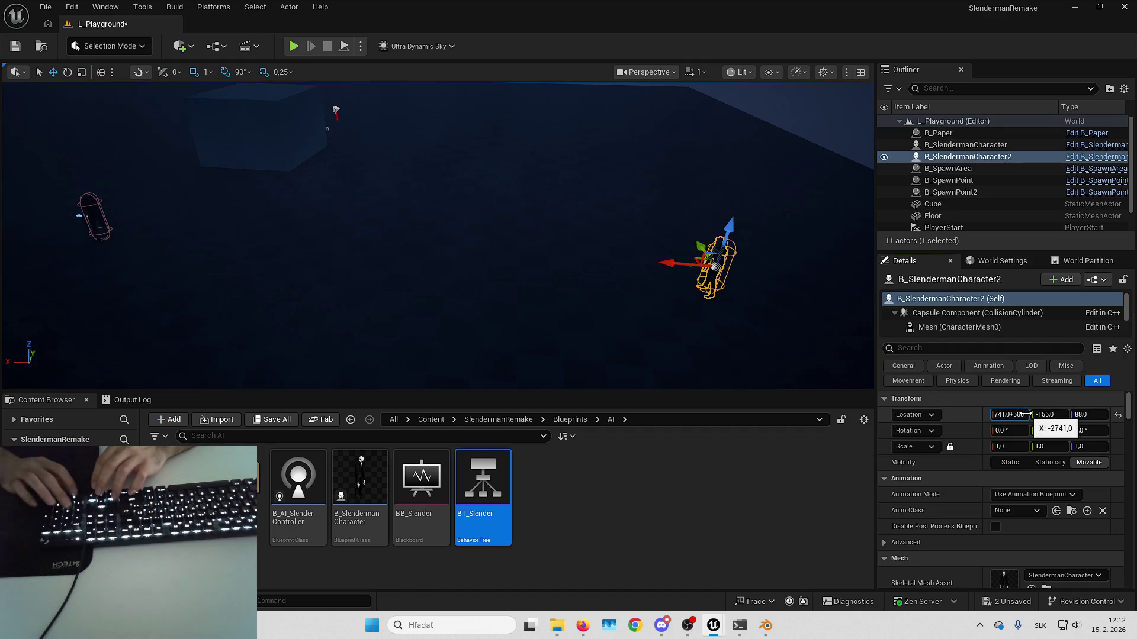
key("ctrl+z")
key("Right")
key("Right")
key("Right")
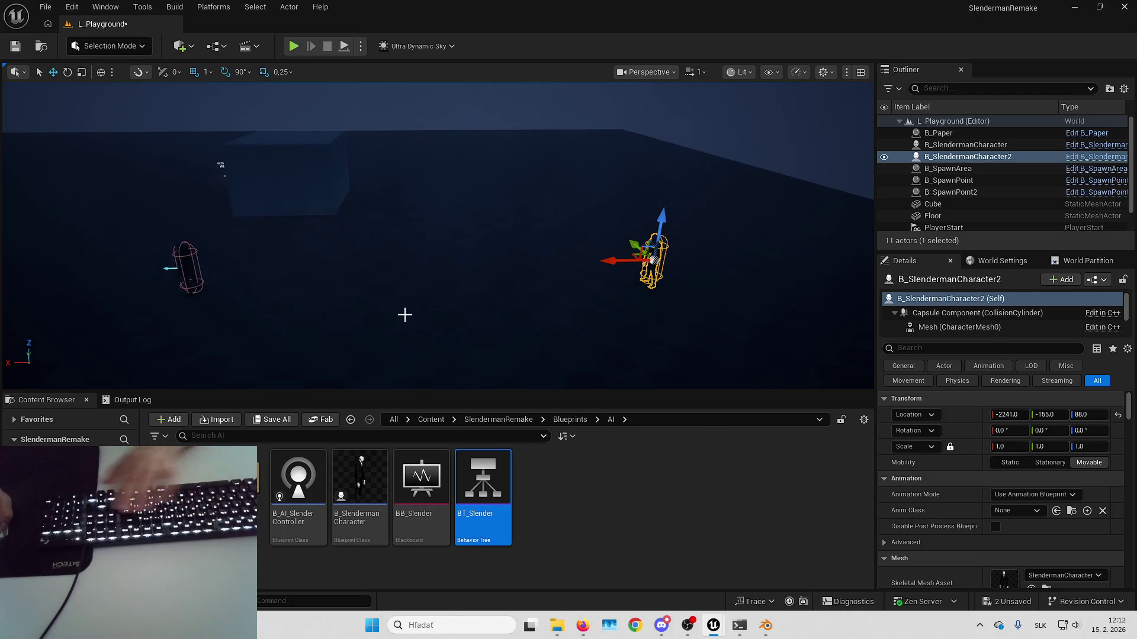
left_click(609, 295)
key("alt+Tab")
left_click(734, 312)
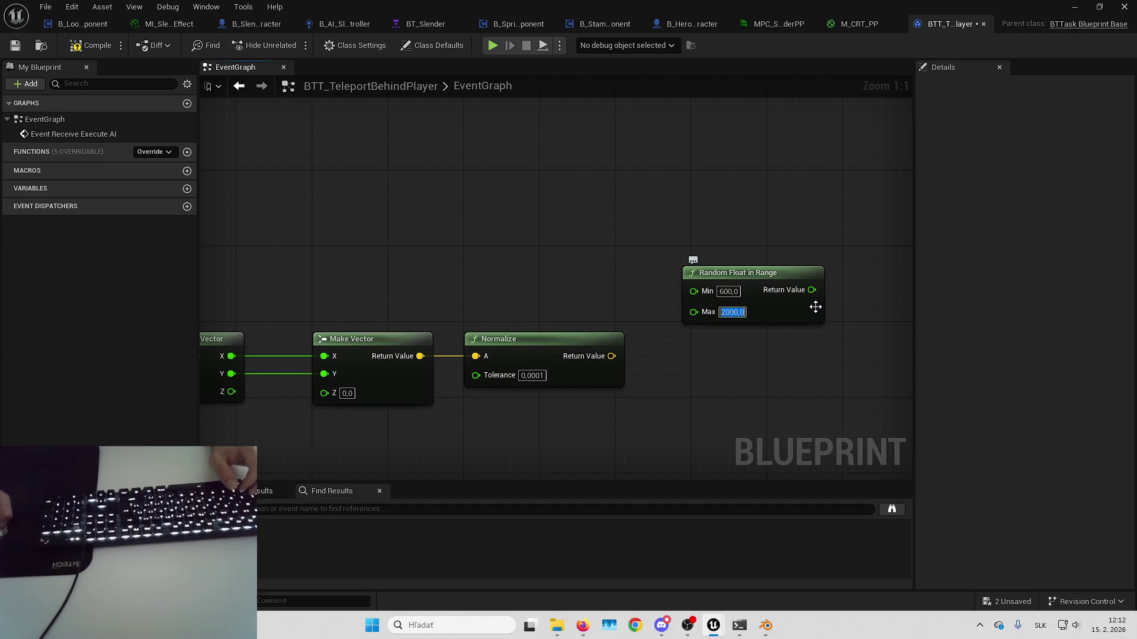
- Set the random range Max to 1500 and move the Random Float in Range node up-left
type("1500")
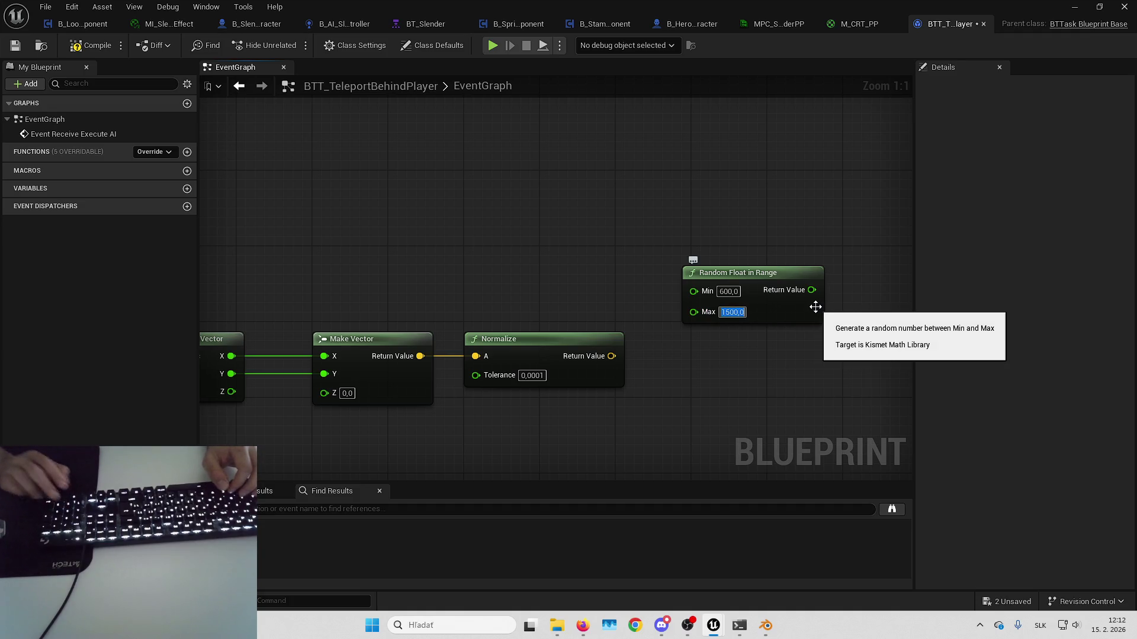
key("Return")
left_click_drag(740, 407, 672, 393)
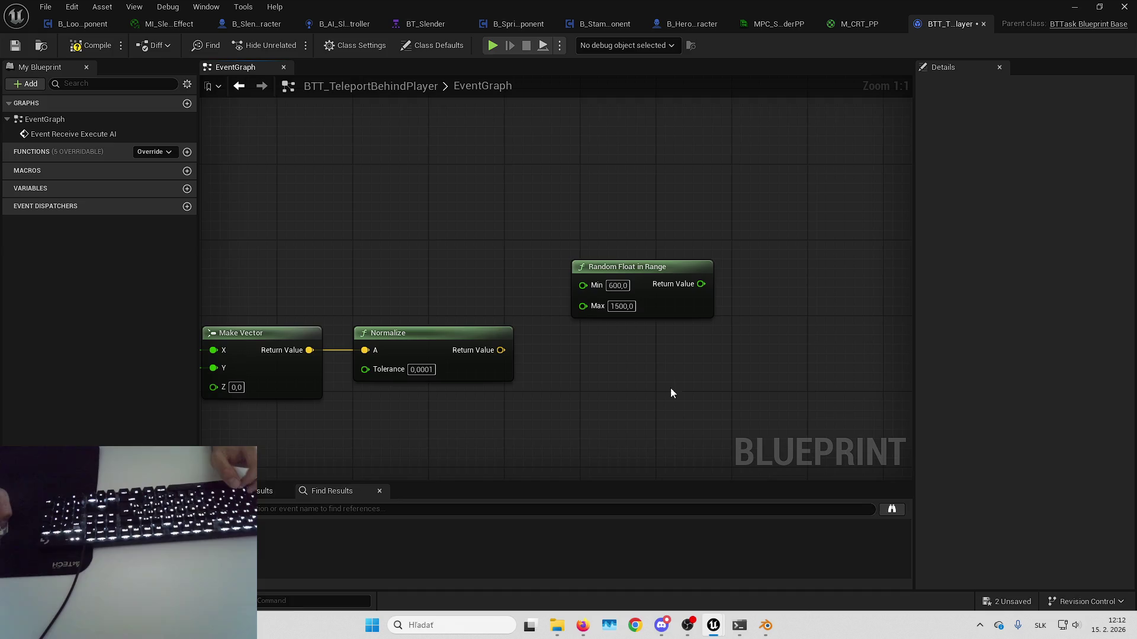
mouse_move(723, 317)
left_mouse_down()
mouse_move(794, 323)
mouse_move(587, 290)
left_mouse_up()
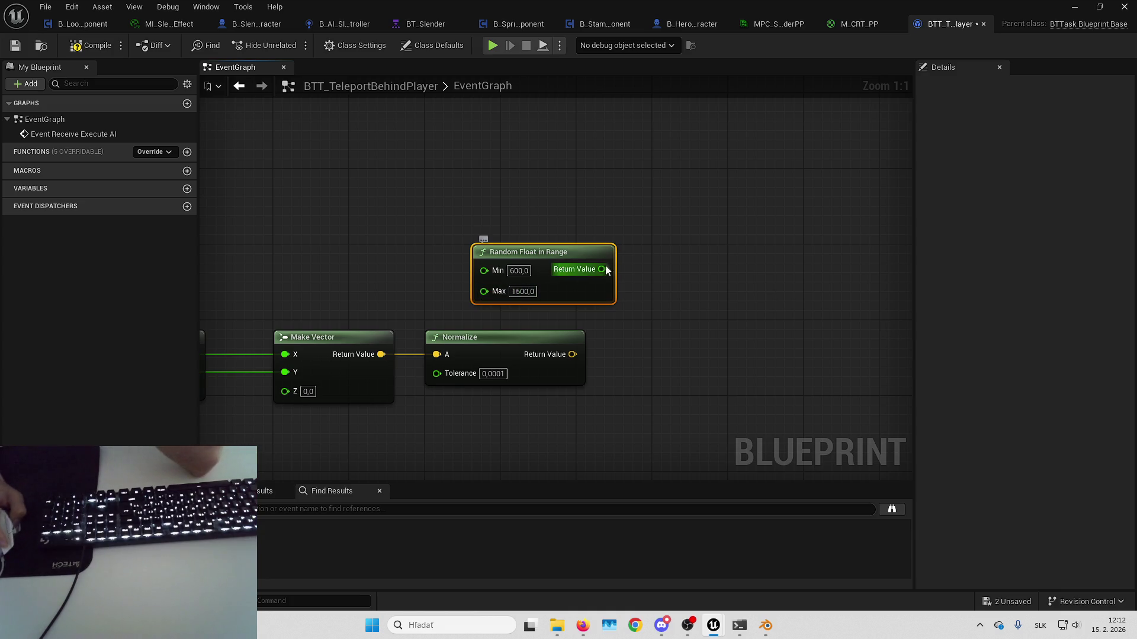
mouse_move(601, 269)
left_mouse_down()
mouse_move(711, 252)
mouse_move(670, 222)
mouse_move(718, 204)
left_mouse_up()
left_click_drag(583, 252, 524, 294)
- Move Get Player Character beside the Normalize chain and add Get Actor Location from it
left_click_drag(255, 249, 399, 347)
key("ctrl+x")
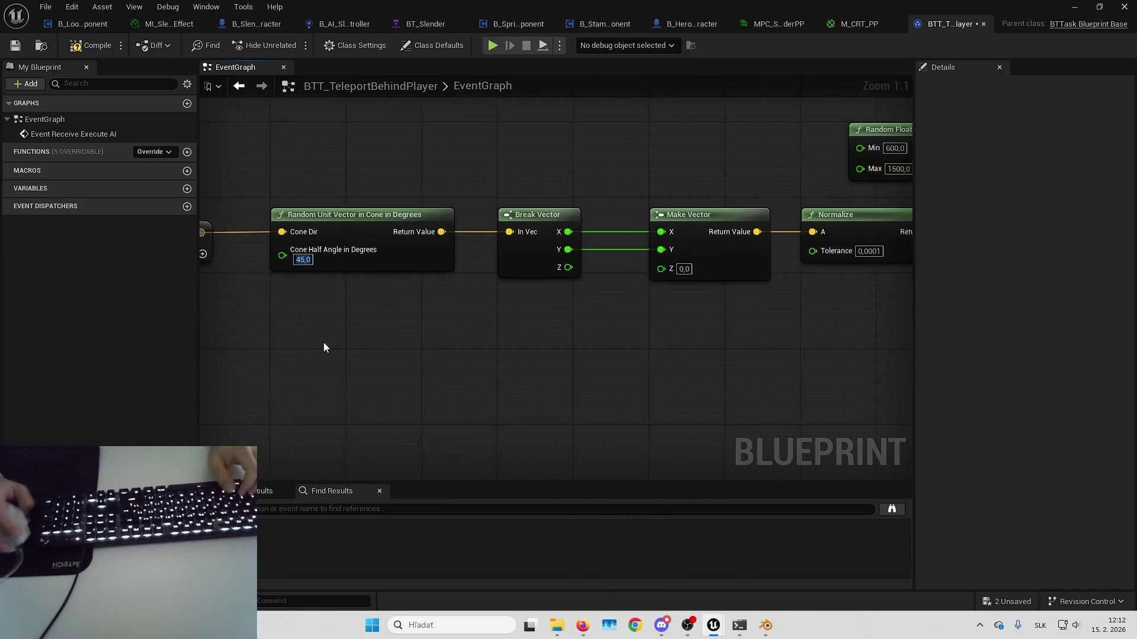
key("ctrl+v")
left_click_drag(665, 345, 737, 327)
type("get actor location")
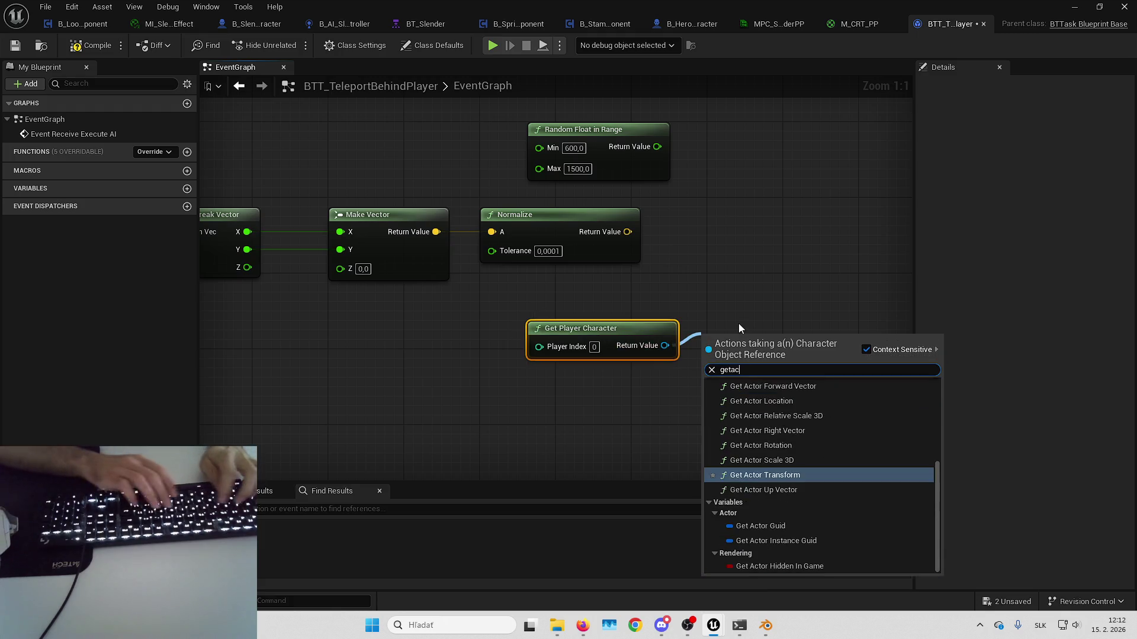
key("Return")
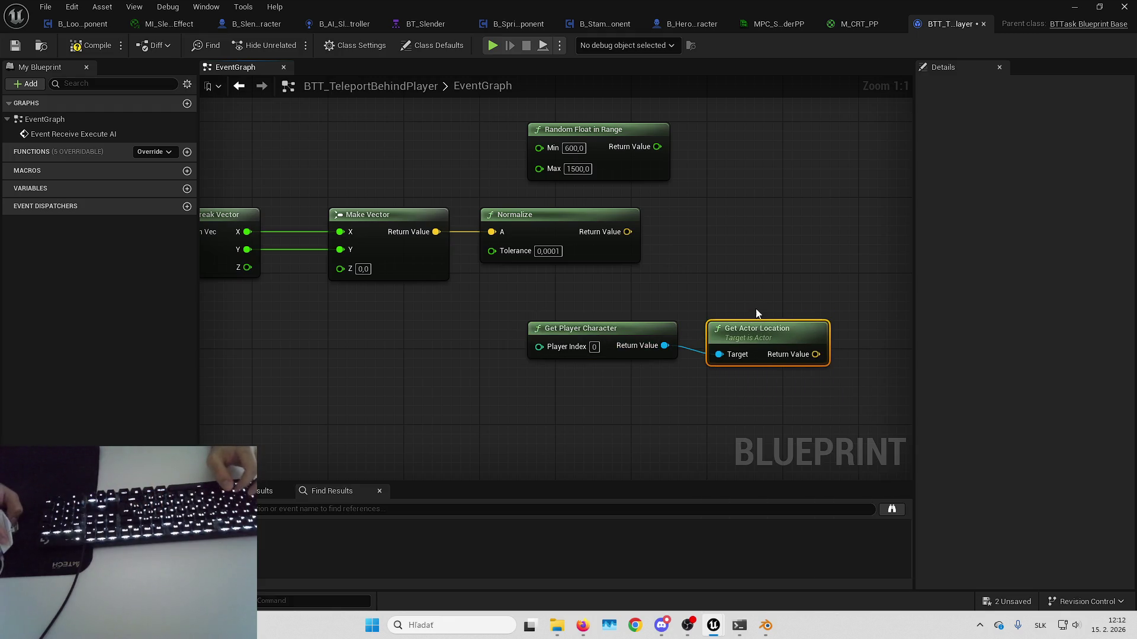
- Add an Add node from the player's actor location output
left_click_drag(764, 325, 639, 301)
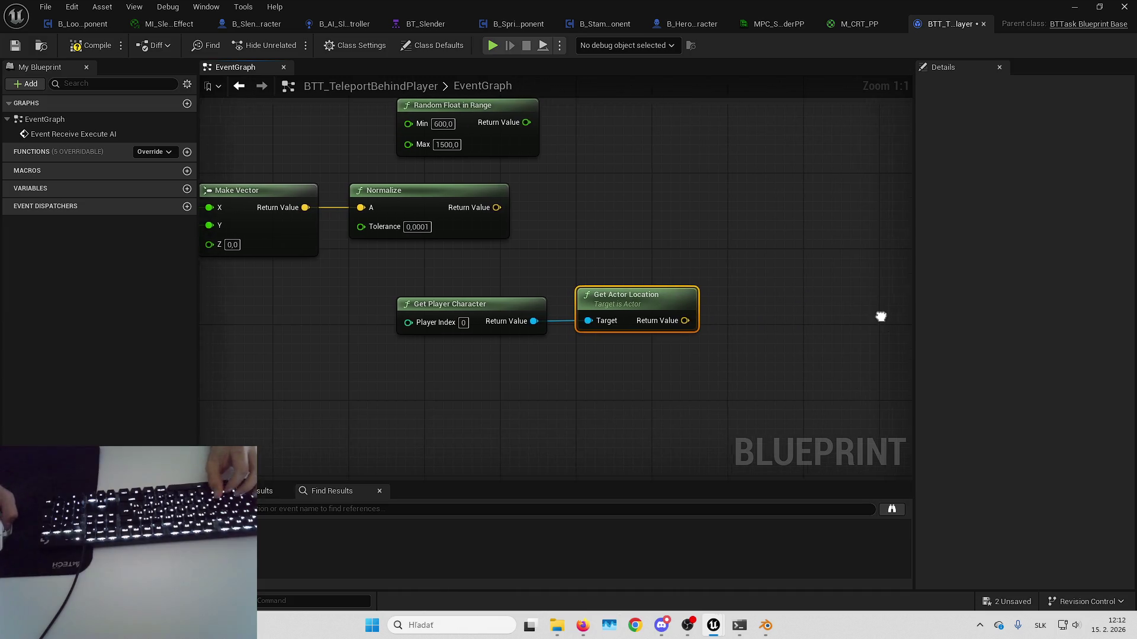
left_click_drag(872, 306, 831, 316)
left_click_drag(640, 336, 729, 329)
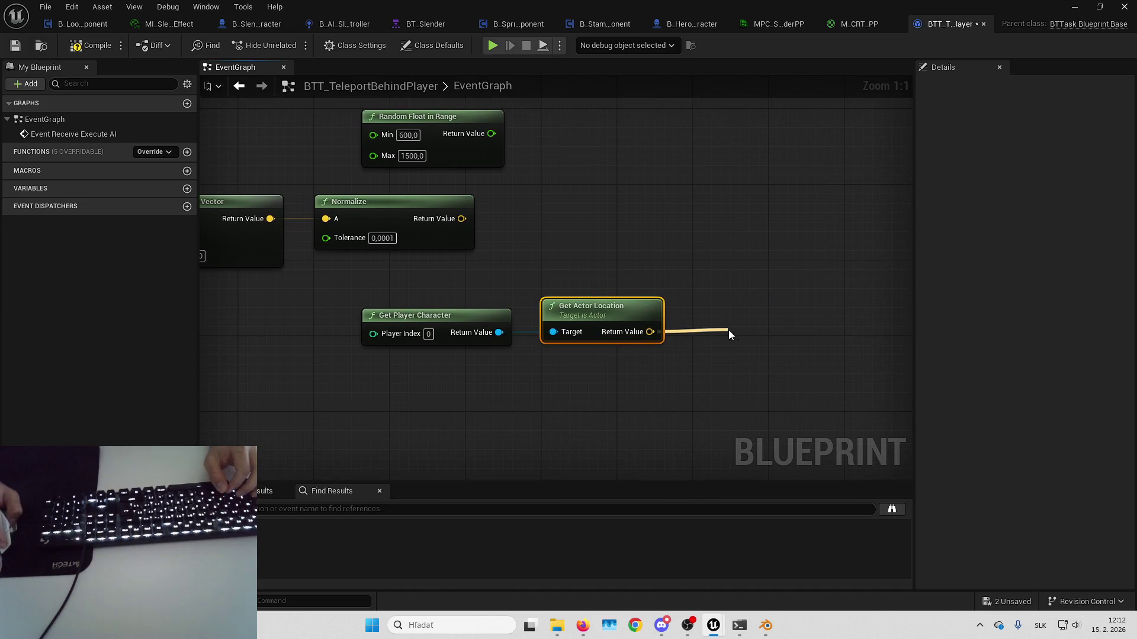
type("add")
key("Return")
- Multiply the normalized direction by the random float and feed the result into the Add node
left_click_drag(622, 233, 781, 256)
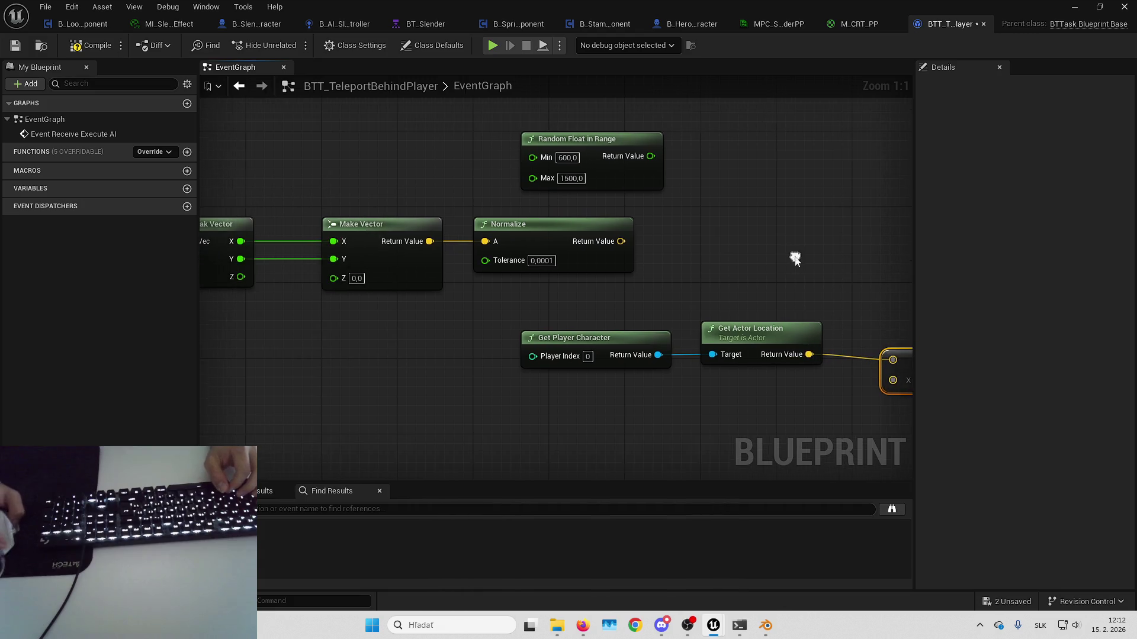
left_click_drag(620, 241, 701, 211)
type("multiply")
key("Return")
right_click(685, 247)
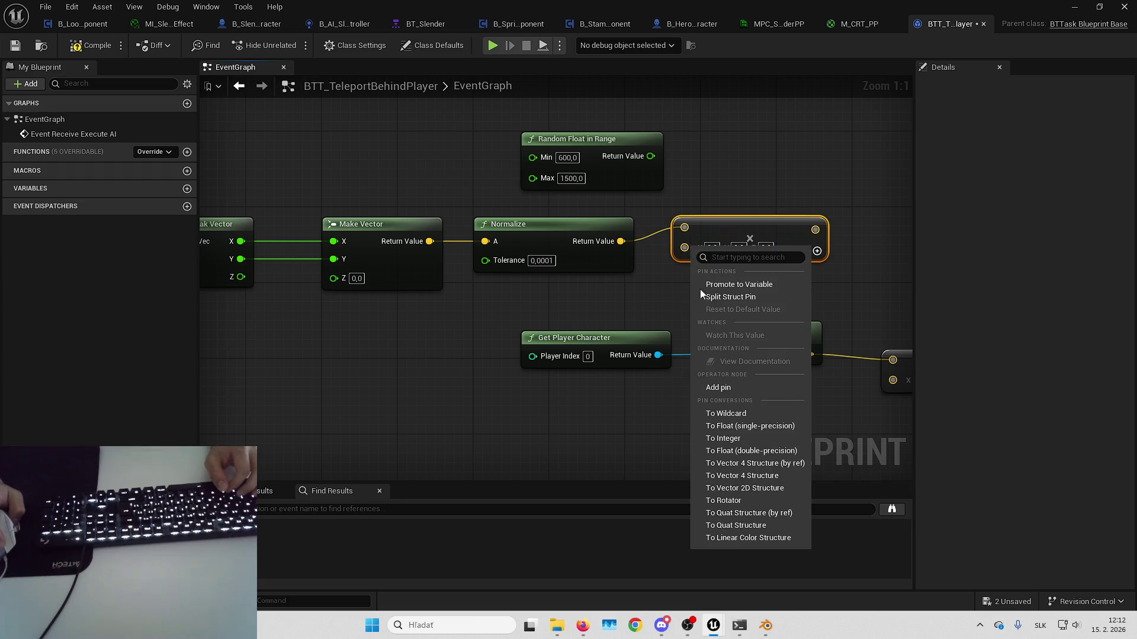
left_click(736, 441)
mouse_move(650, 156)
left_mouse_down()
mouse_move(687, 250)
mouse_move(591, 299)
left_mouse_up()
mouse_move(700, 231)
left_mouse_down()
mouse_move(700, 250)
mouse_move(557, 212)
left_mouse_up()
left_click(672, 190)
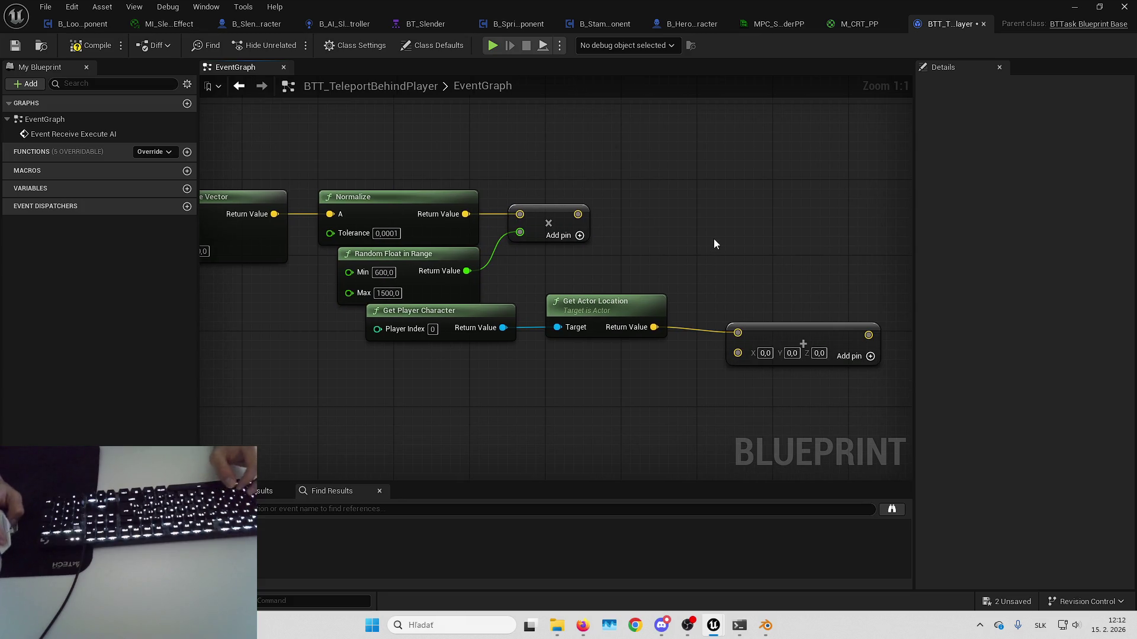
left_click_drag(737, 354, 578, 215)
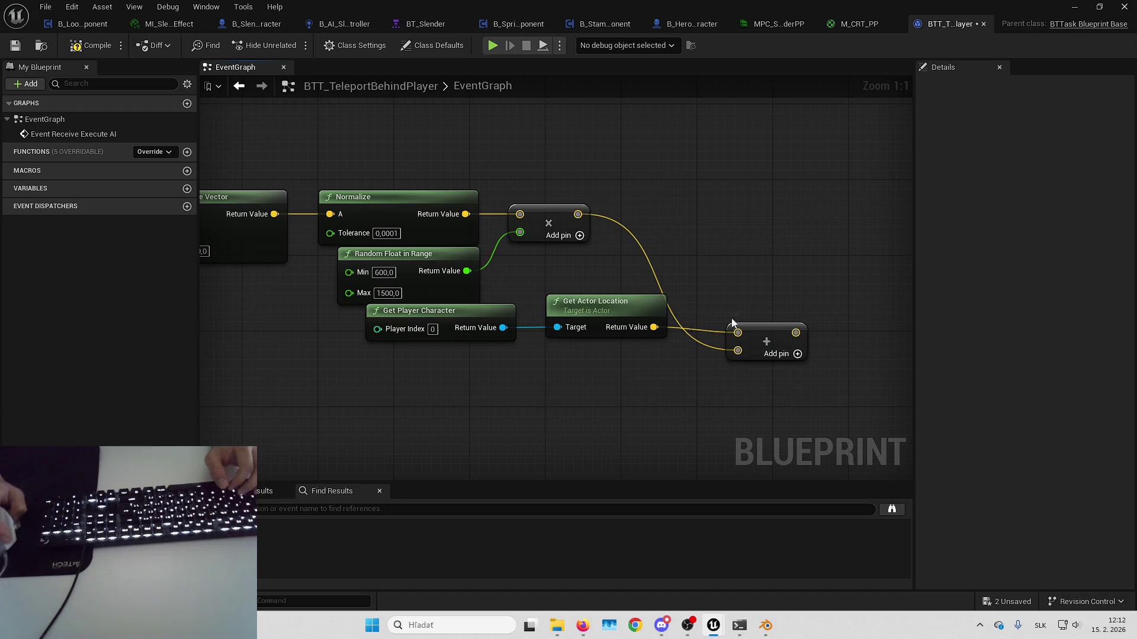
- Rearrange the Add and player nodes above the chain so the graph is tidy
left_click_drag(765, 339, 734, 276)
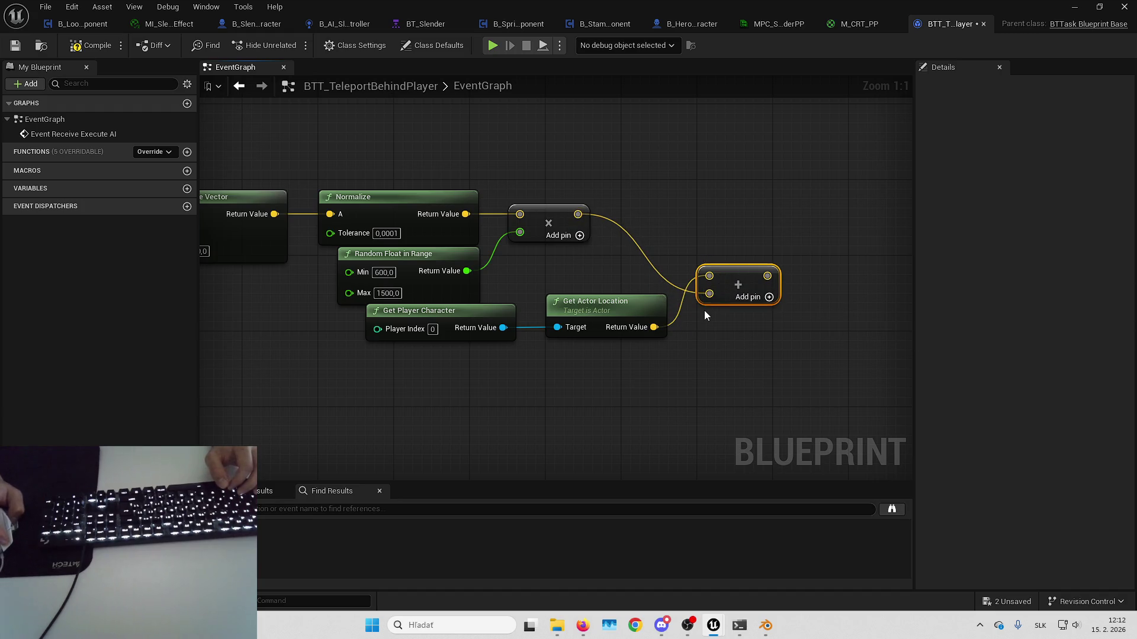
left_click_drag(503, 289, 568, 314)
mouse_move(614, 311)
left_mouse_down()
mouse_move(592, 219)
mouse_move(539, 147)
left_mouse_up()
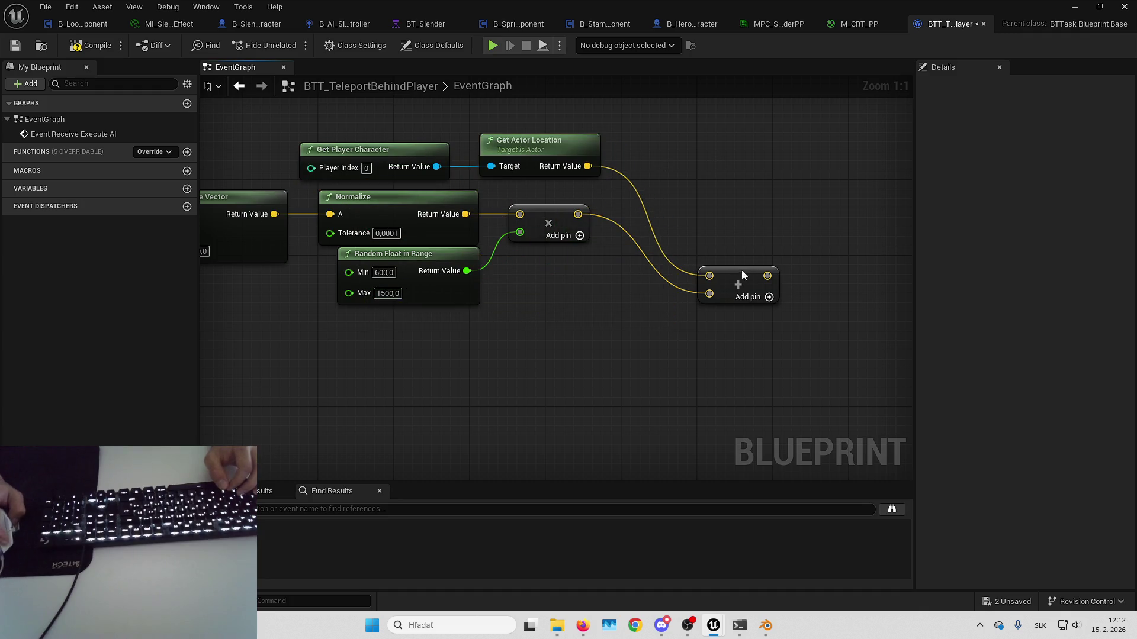
left_click_drag(744, 272, 684, 173)
left_click(587, 206, "shift")
left_click_drag(587, 206, 781, 205)
left_click(584, 266)
mouse_move(586, 266)
left_mouse_down()
mouse_move(602, 266)
mouse_move(597, 198)
left_mouse_up()
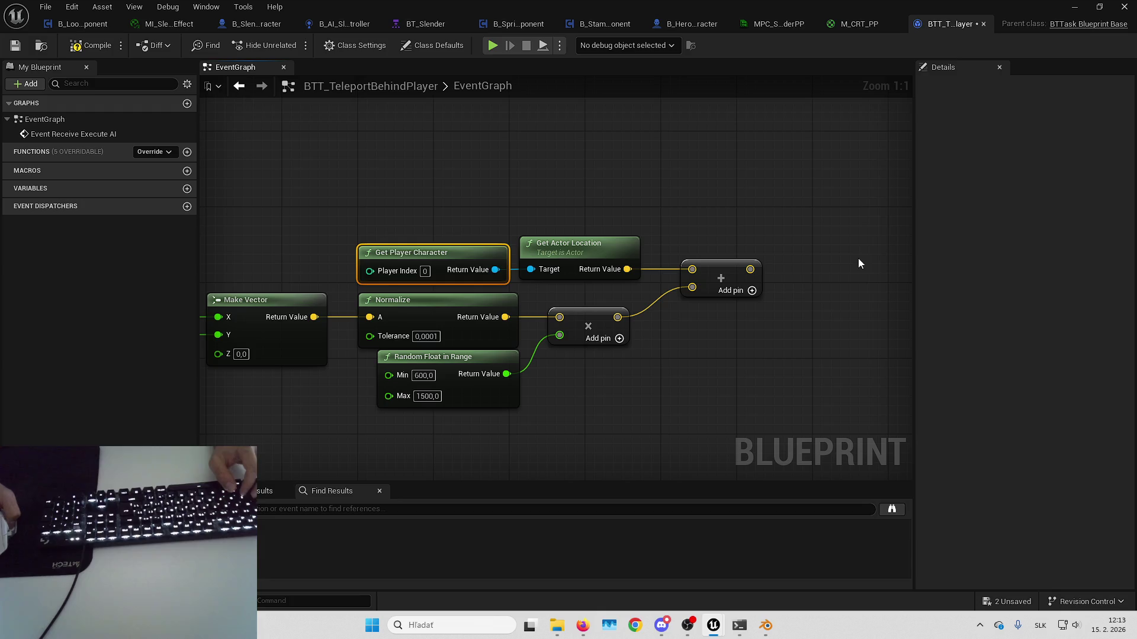
scroll(809, 322, "down", 5)
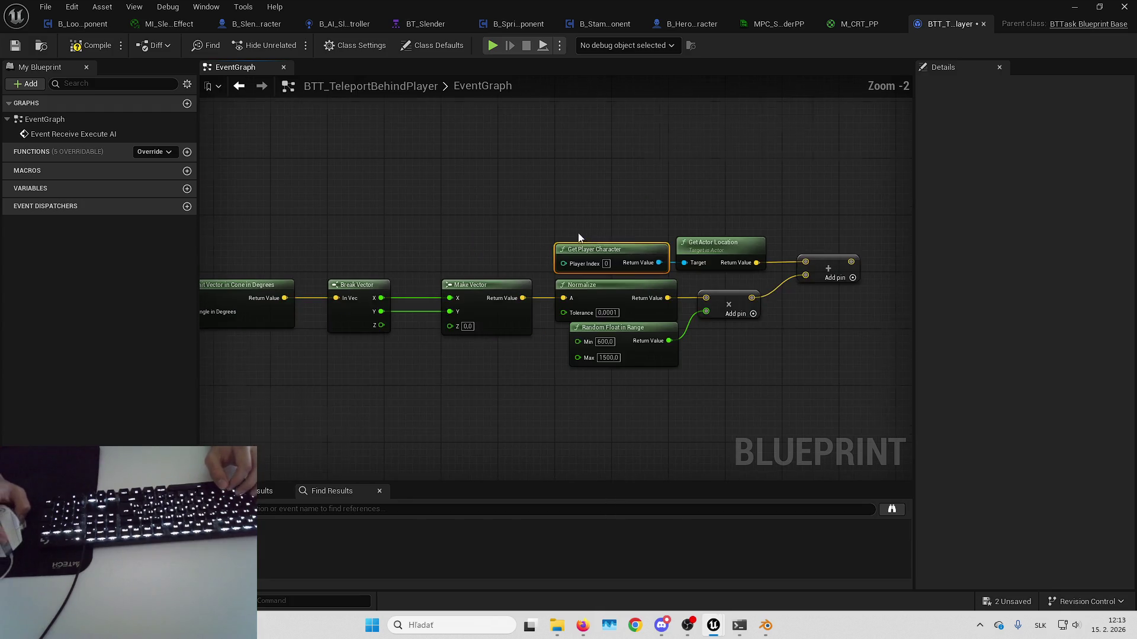
scroll(657, 250, "up", 2)
mouse_move(654, 257)
left_mouse_down()
mouse_move(647, 268)
mouse_move(515, 272)
mouse_move(384, 294)
mouse_move(613, 265)
mouse_move(494, 308)
left_mouse_up()
- Place a Move To Location or Actor node from the start event, then undo it
left_click_drag(294, 253, 770, 251)
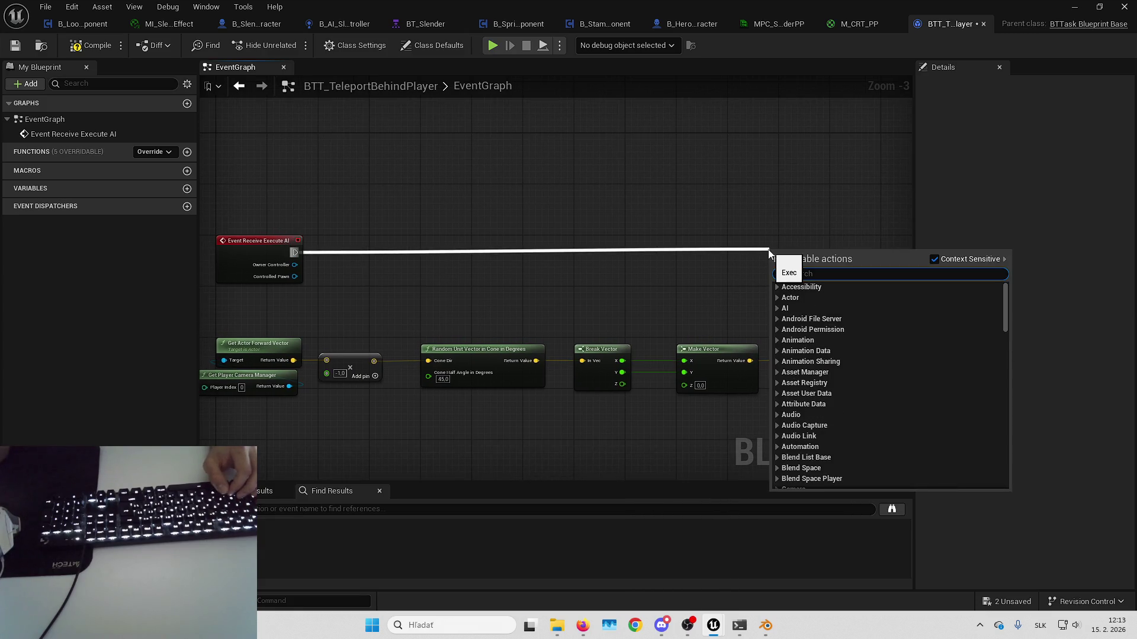
type("move")
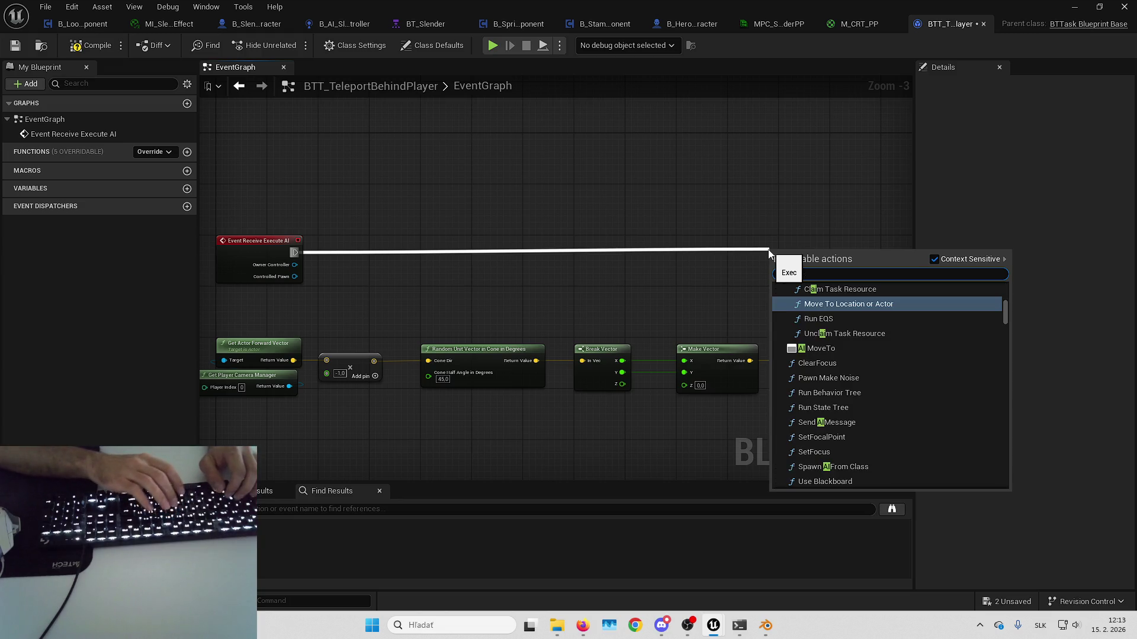
key("Return")
key("ctrl+z")
- Add an AI MoveTo node after Event Receive Execute AI
left_click_drag(294, 252, 534, 232)
type("ait")
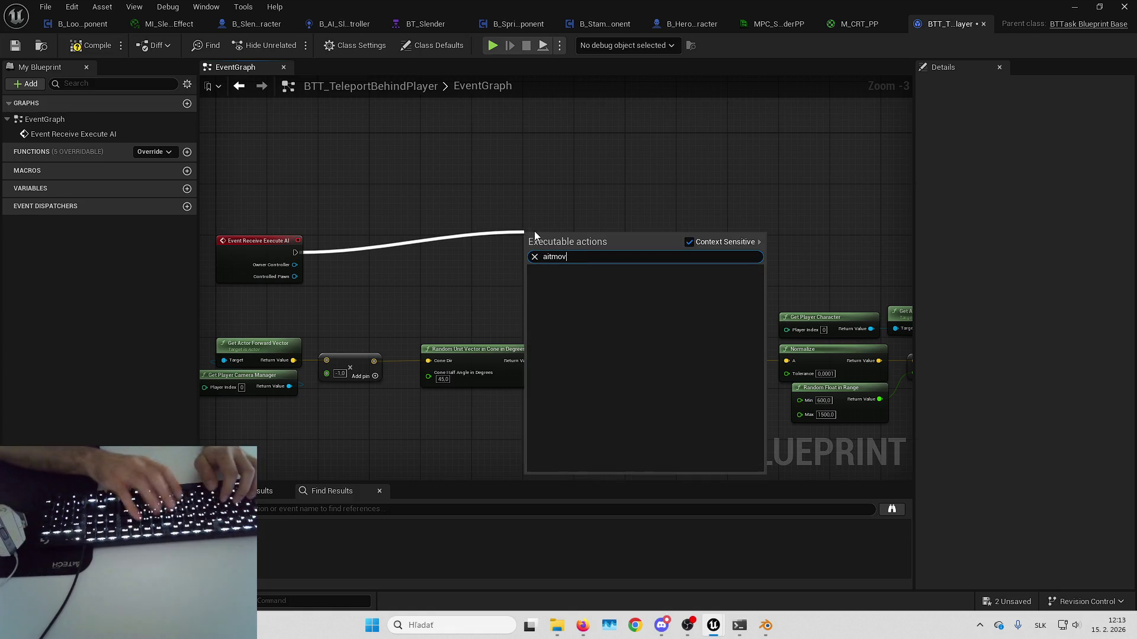
key("BackSpace")
type("moveto")
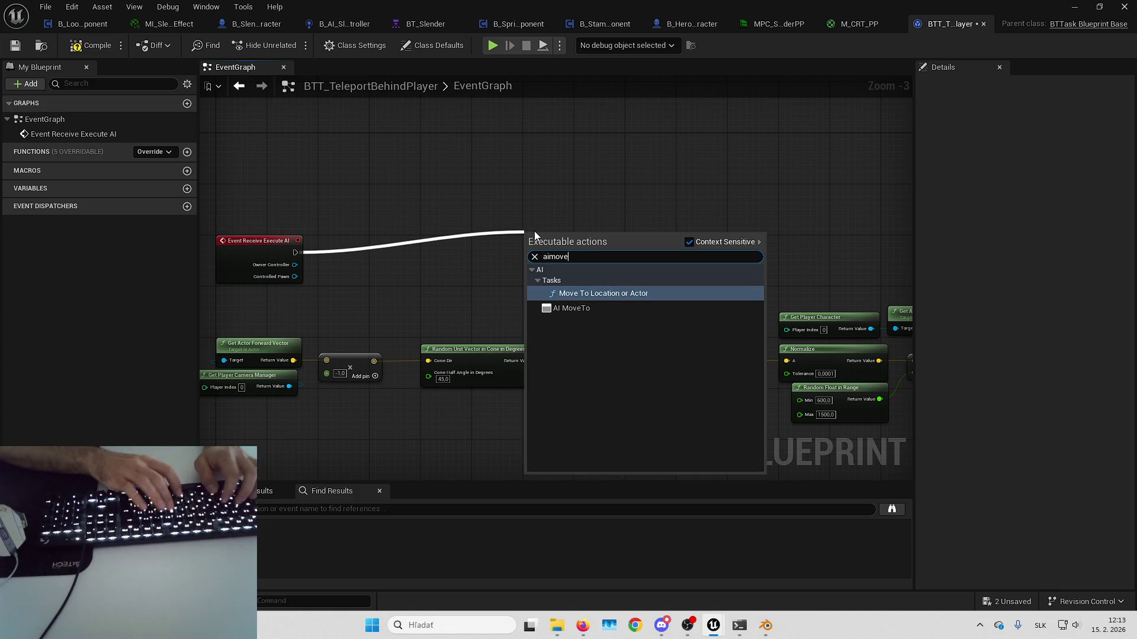
key("Down")
key("Return")
left_click_drag(612, 267, 697, 244)
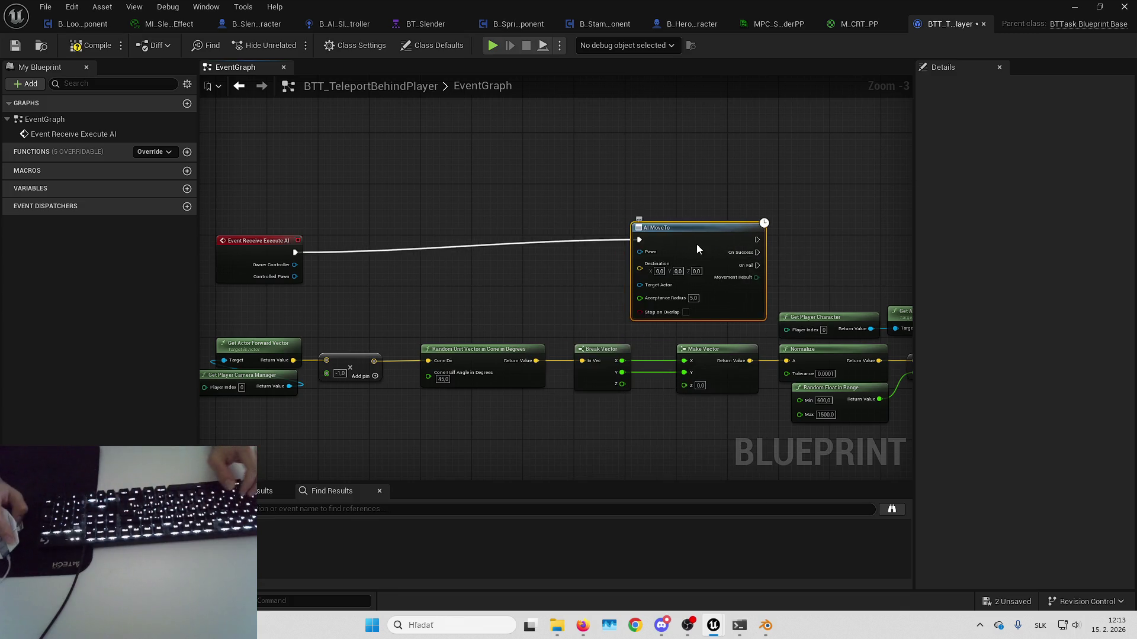
scroll(667, 202, "down", 2)
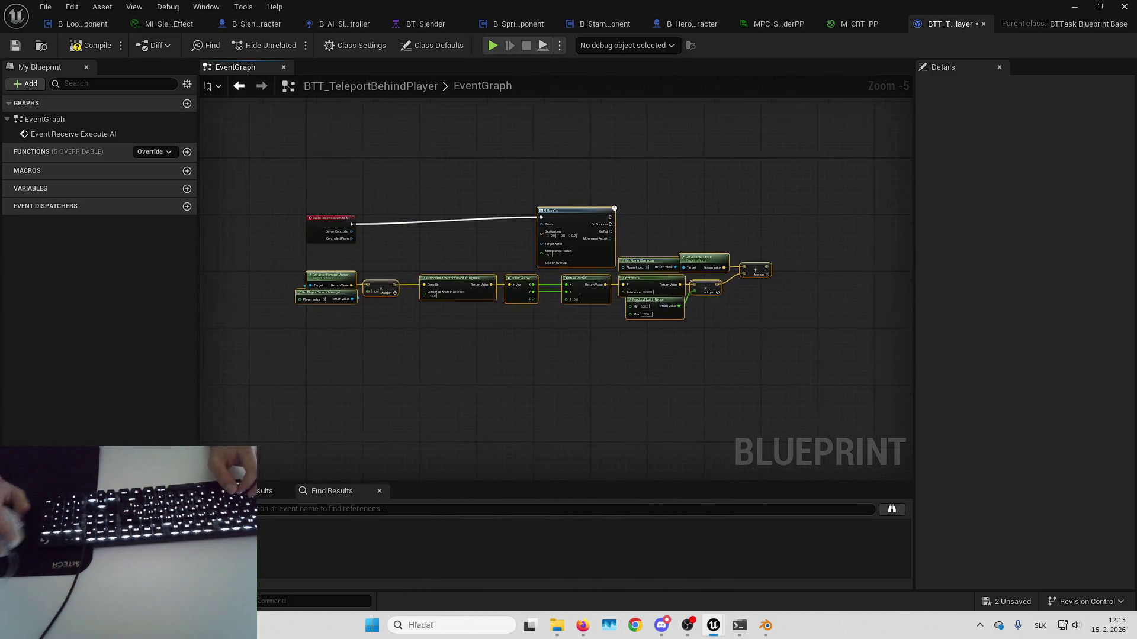
scroll(706, 260, "up", 4)
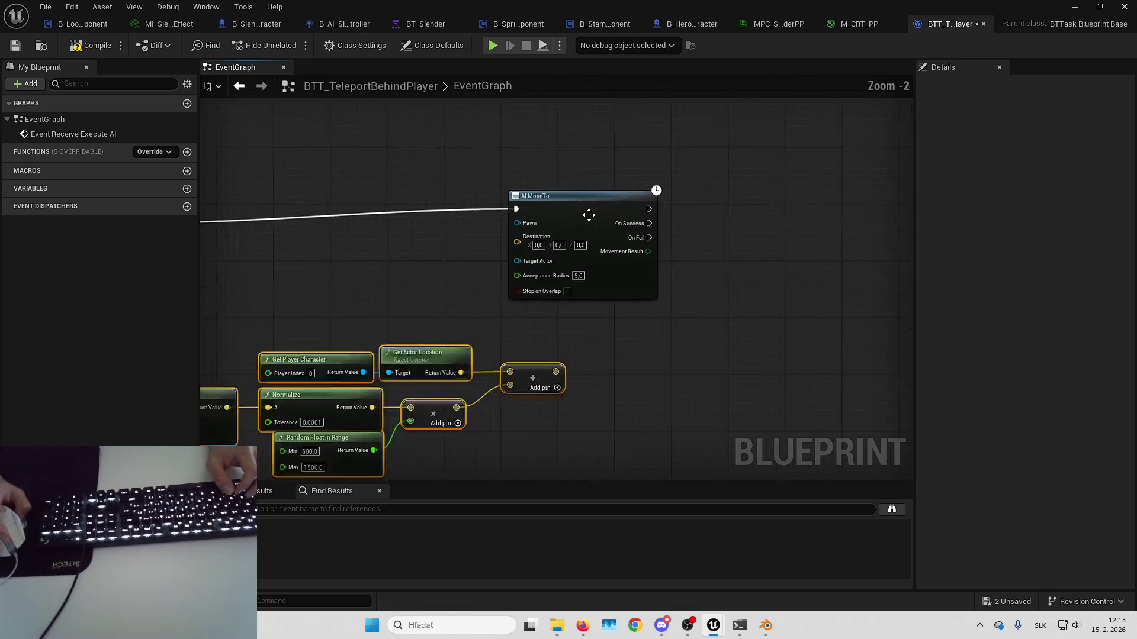
- Wire the Add result into AI MoveTo's Destination and Controlled Pawn into its Pawn
left_click(712, 230)
left_click_drag(610, 356, 689, 221)
mouse_move(381, 206)
left_mouse_down()
mouse_move(424, 219)
mouse_move(793, 195)
mouse_move(724, 182)
mouse_move(784, 186)
left_mouse_up()
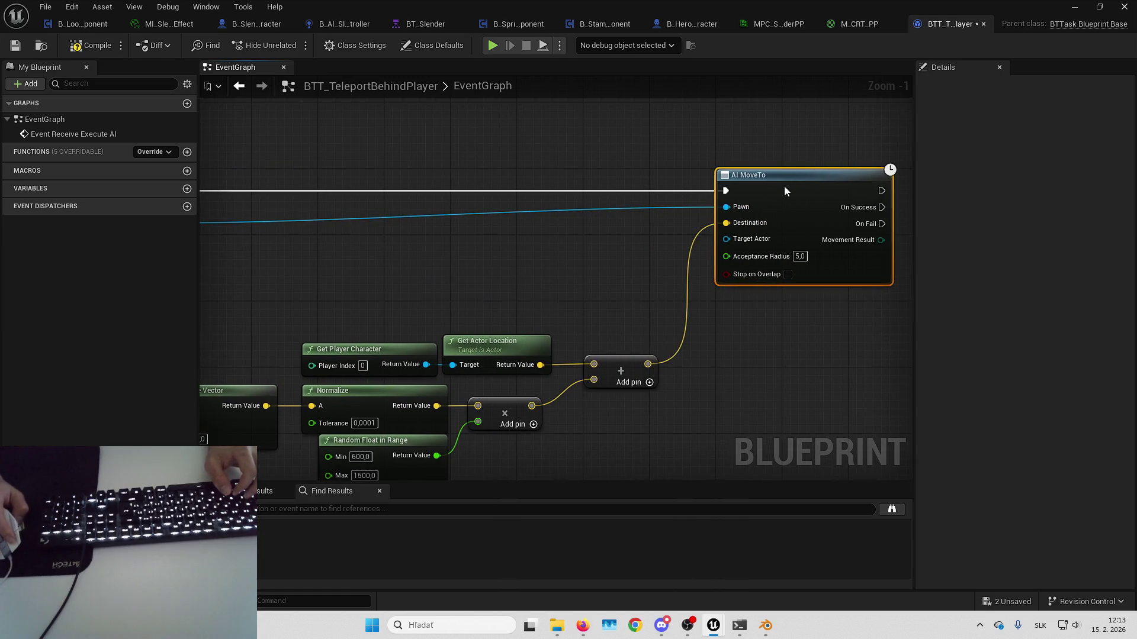
left_click(793, 341)
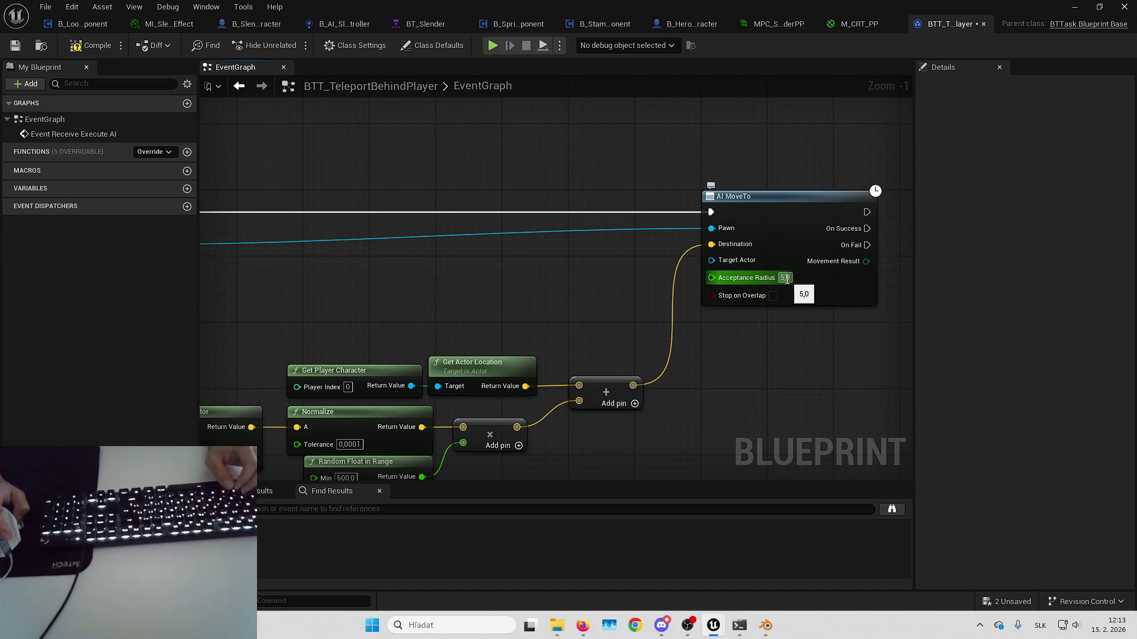
left_click_drag(786, 397, 744, 391)
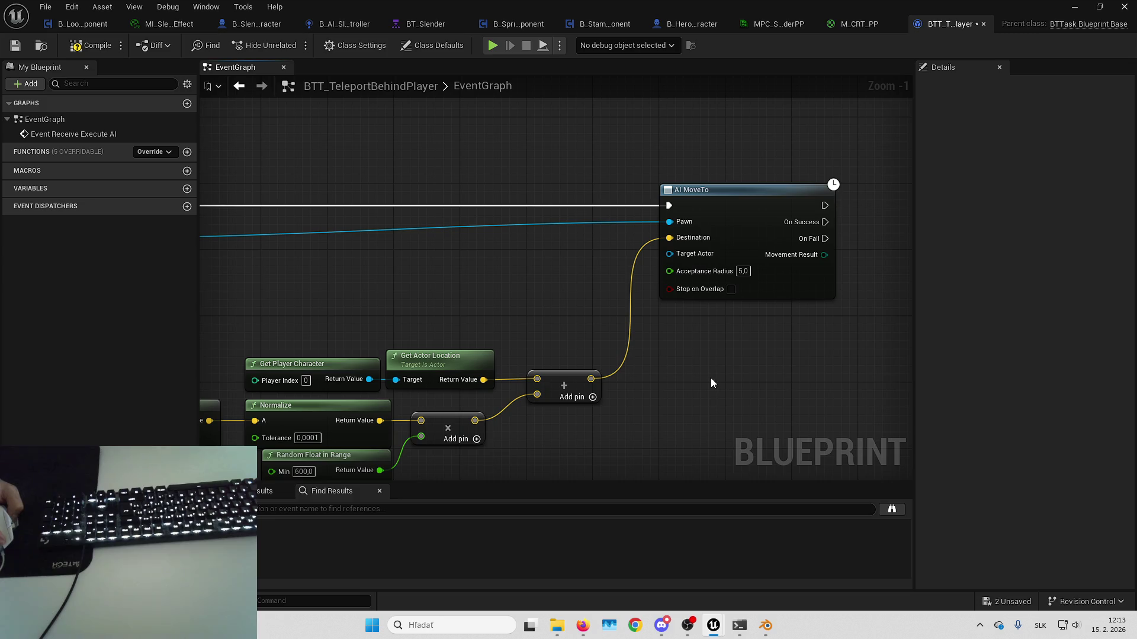
left_click_drag(679, 360, 670, 366)
- Add a Get Random Reachable Point in Radius node next to AI MoveTo
mouse_move(604, 318)
left_mouse_down()
mouse_move(754, 360)
mouse_move(723, 346)
left_mouse_up()
right_click(725, 347)
type("get")
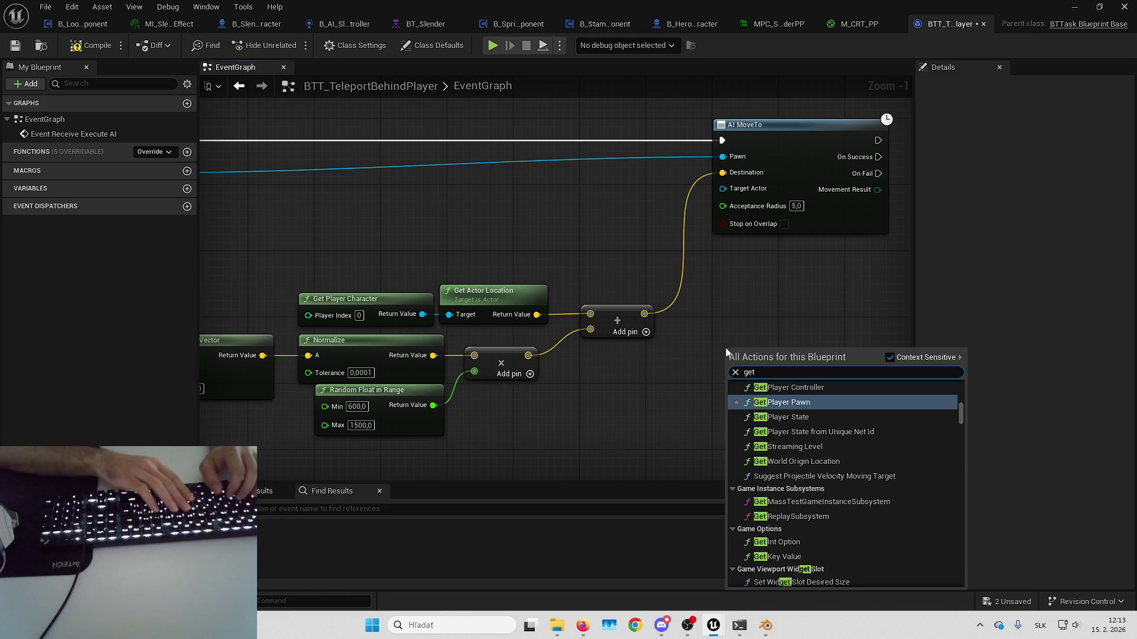
type(" point")
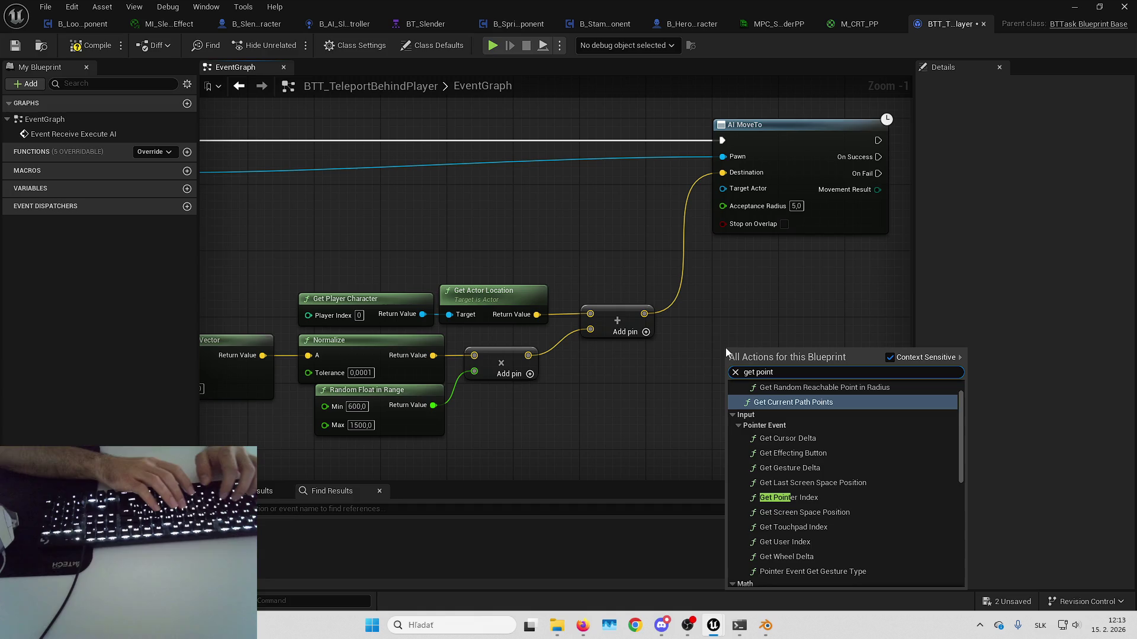
type(" rad")
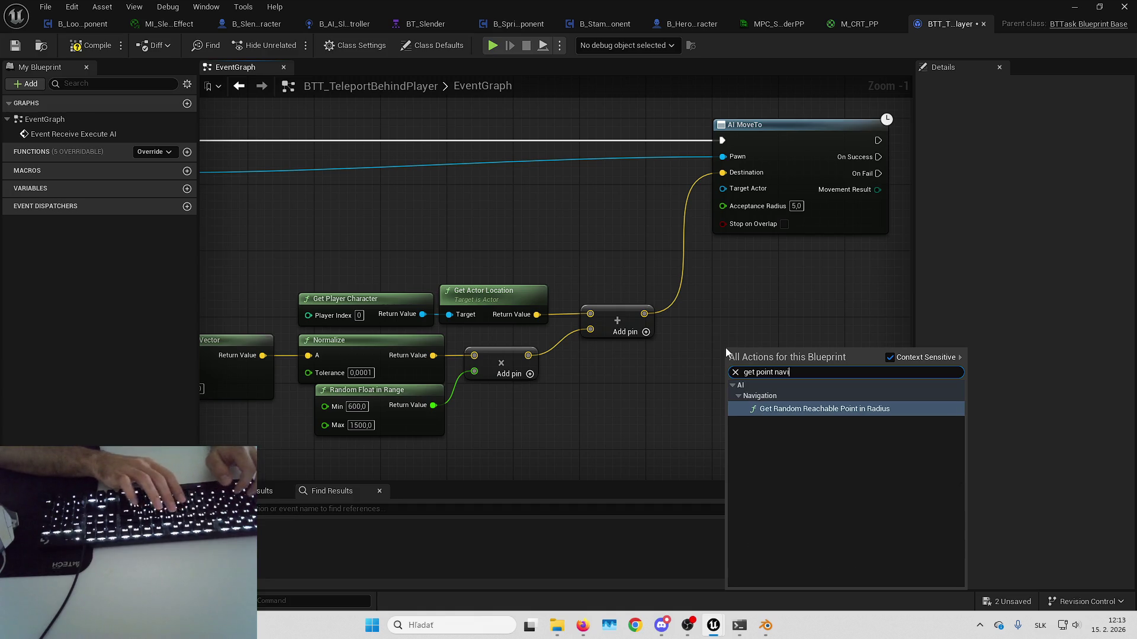
key("Return")
left_click_drag(811, 344, 795, 286)
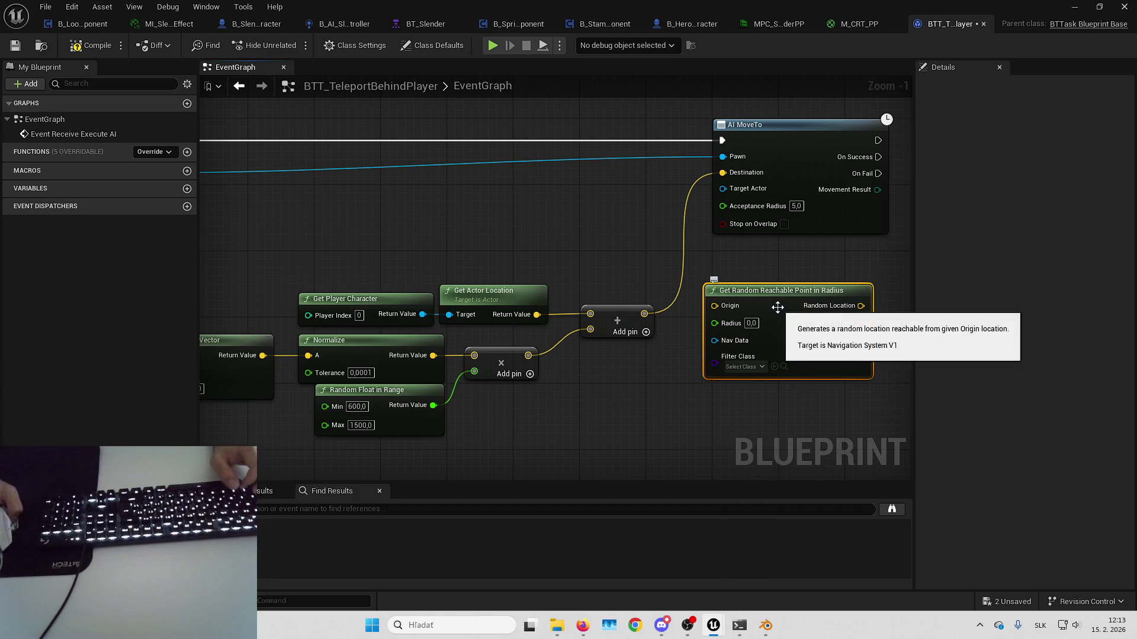
- Wire the Add result into its Origin and set Radius to 150
mouse_move(715, 305)
left_mouse_down()
mouse_move(640, 318)
mouse_move(766, 304)
left_mouse_up()
key("Escape")
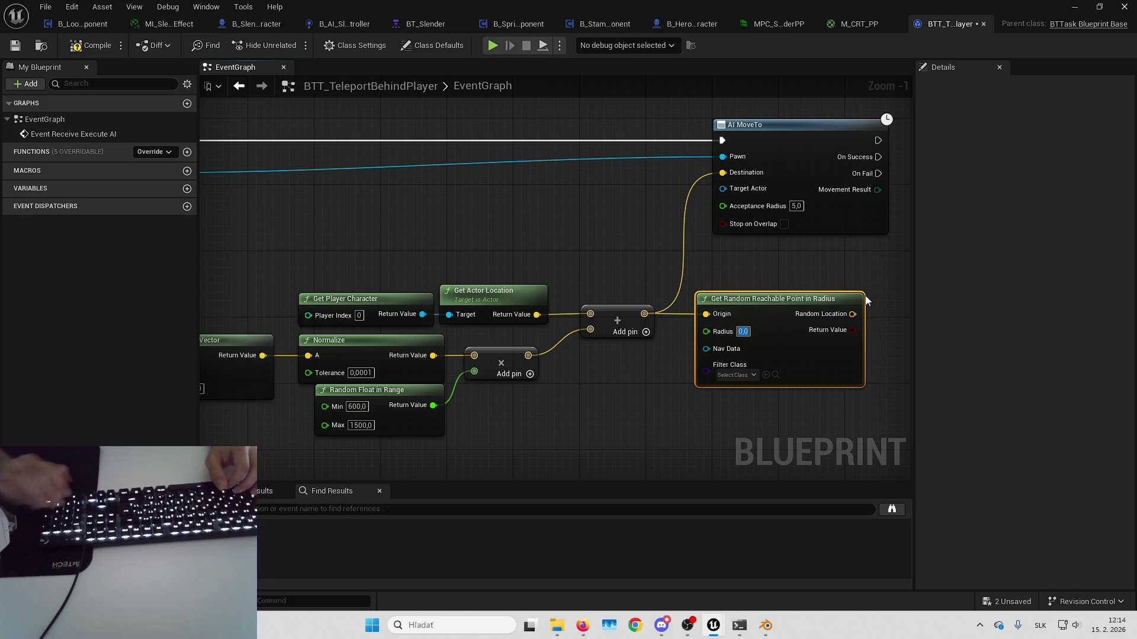
type("150")
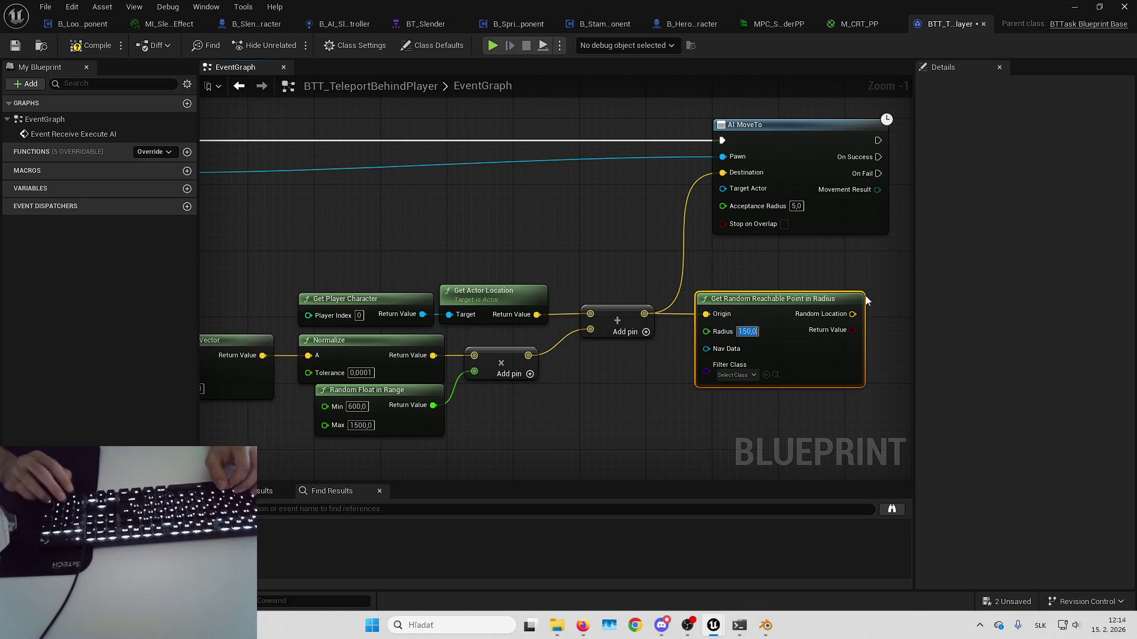
key("Return")
mouse_move(824, 292)
left_mouse_down()
mouse_move(706, 287)
mouse_move(626, 324)
left_mouse_up()
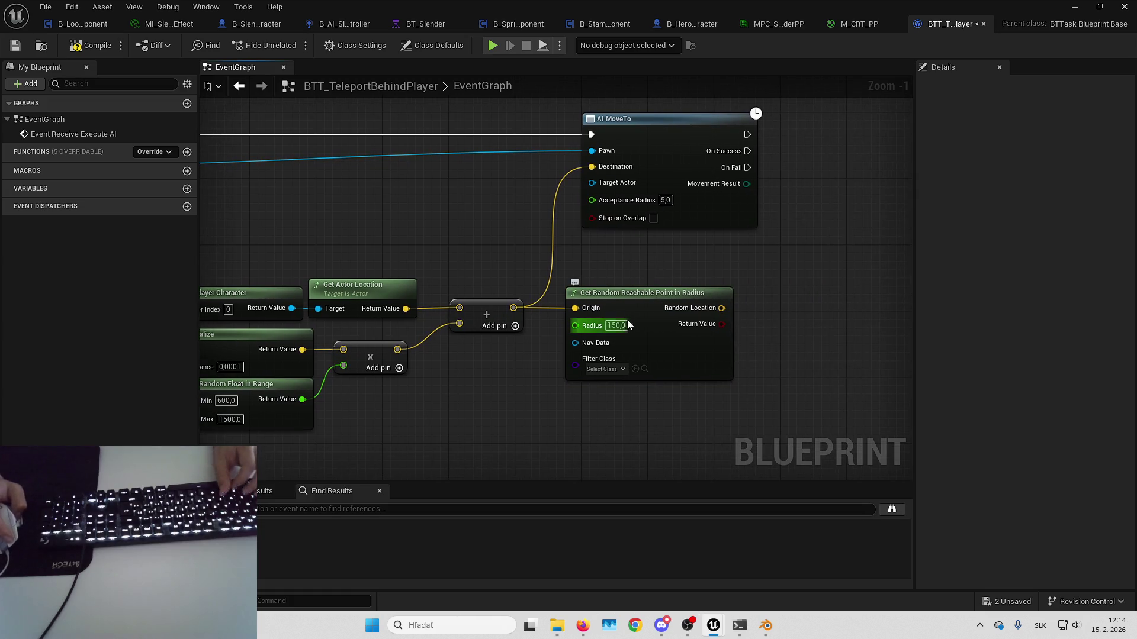
mouse_move(537, 246)
left_mouse_down()
mouse_move(770, 249)
mouse_move(681, 261)
mouse_move(824, 245)
mouse_move(406, 296)
mouse_move(448, 235)
left_mouse_up()
- Set the cone half angle to 40 and wire Random Location into AI MoveTo's Destination
left_click(488, 265)
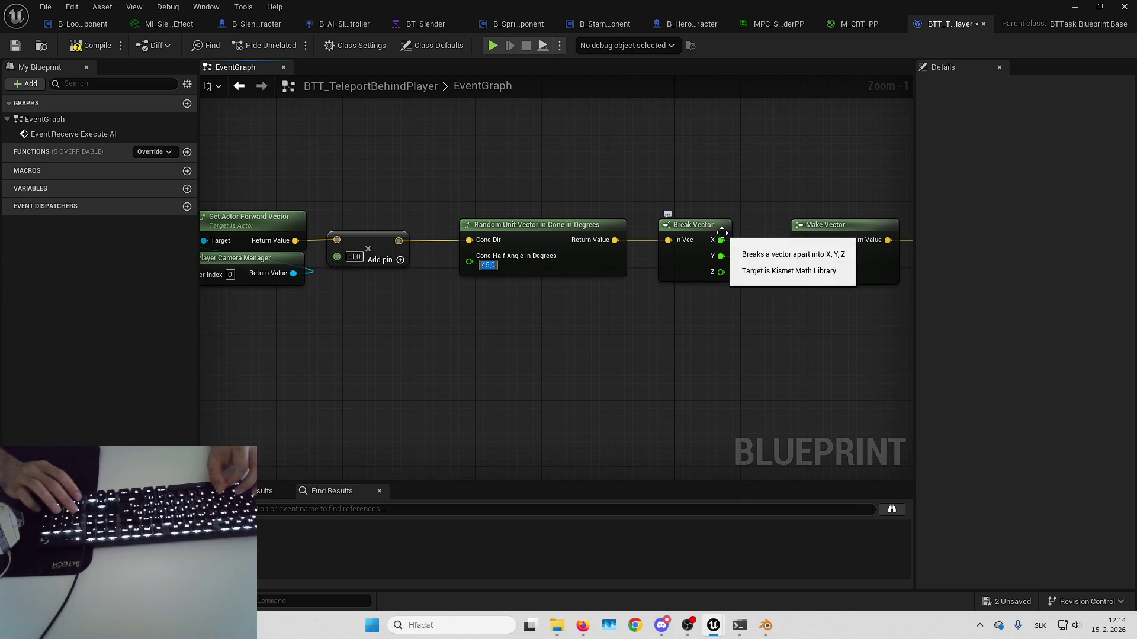
mouse_move(719, 365)
left_mouse_down()
mouse_move(778, 240)
mouse_move(629, 287)
mouse_move(531, 140)
mouse_move(513, 147)
left_mouse_up()
mouse_move(535, 259)
left_mouse_down()
mouse_move(660, 259)
mouse_move(641, 218)
mouse_move(681, 219)
left_mouse_up()
scroll(781, 243, "down", 3)
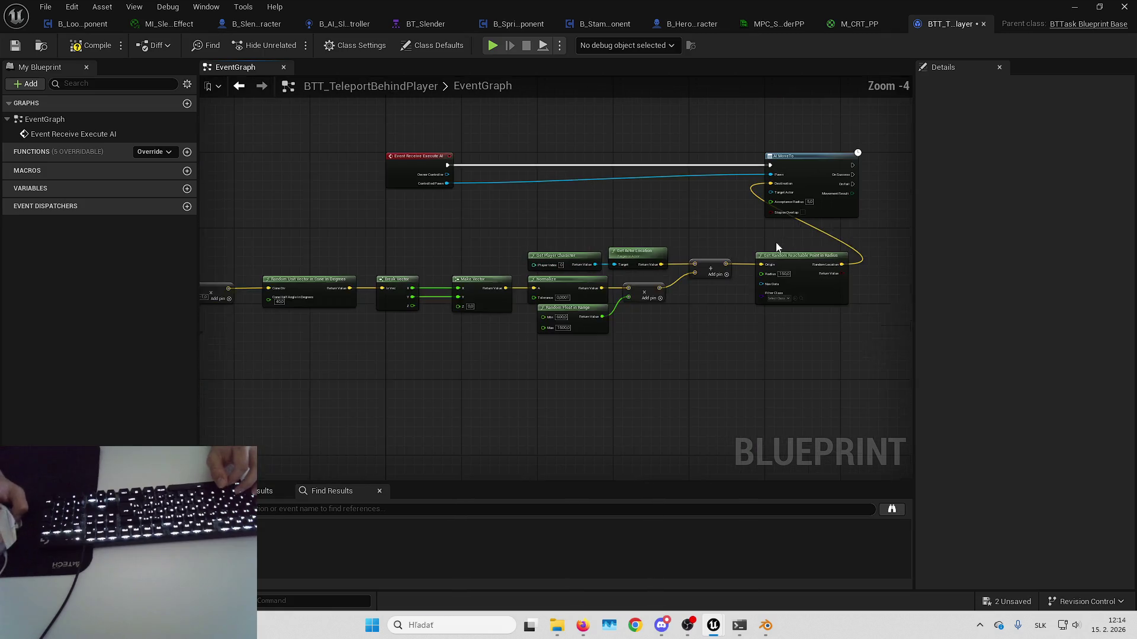
left_click_drag(273, 253, 388, 224)
- Box-select the node chain several times to prepare it for alignment
mouse_move(315, 223)
left_mouse_down()
mouse_move(916, 367)
mouse_move(765, 332)
left_mouse_up()
scroll(721, 254, "up", 5)
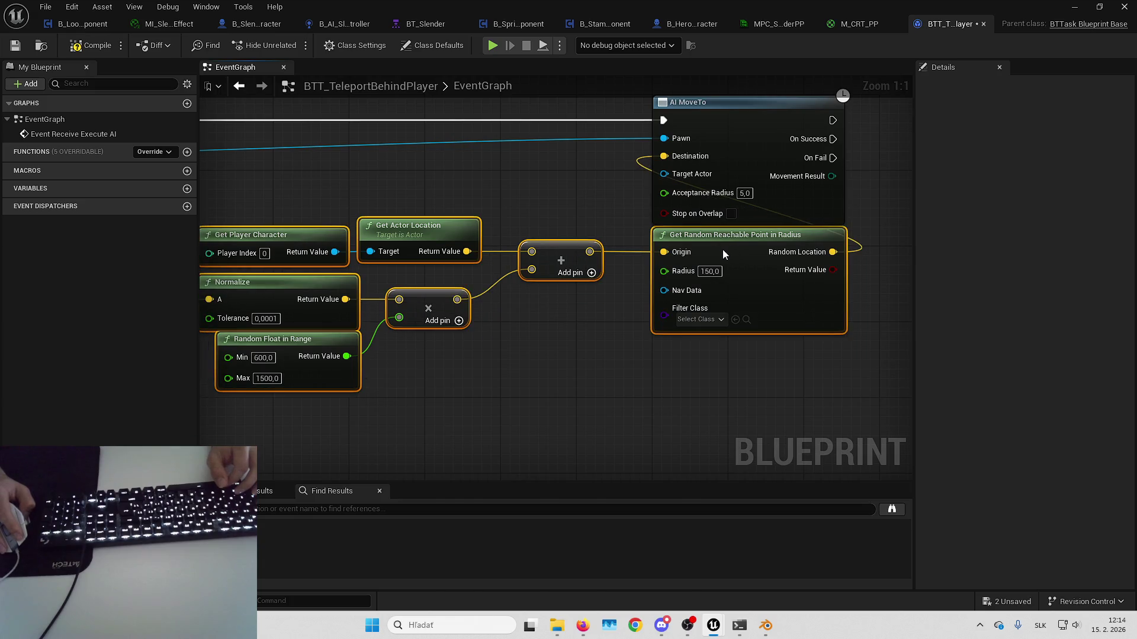
left_click(716, 378)
scroll(788, 375, "down", 4)
scroll(649, 348, "up", 3)
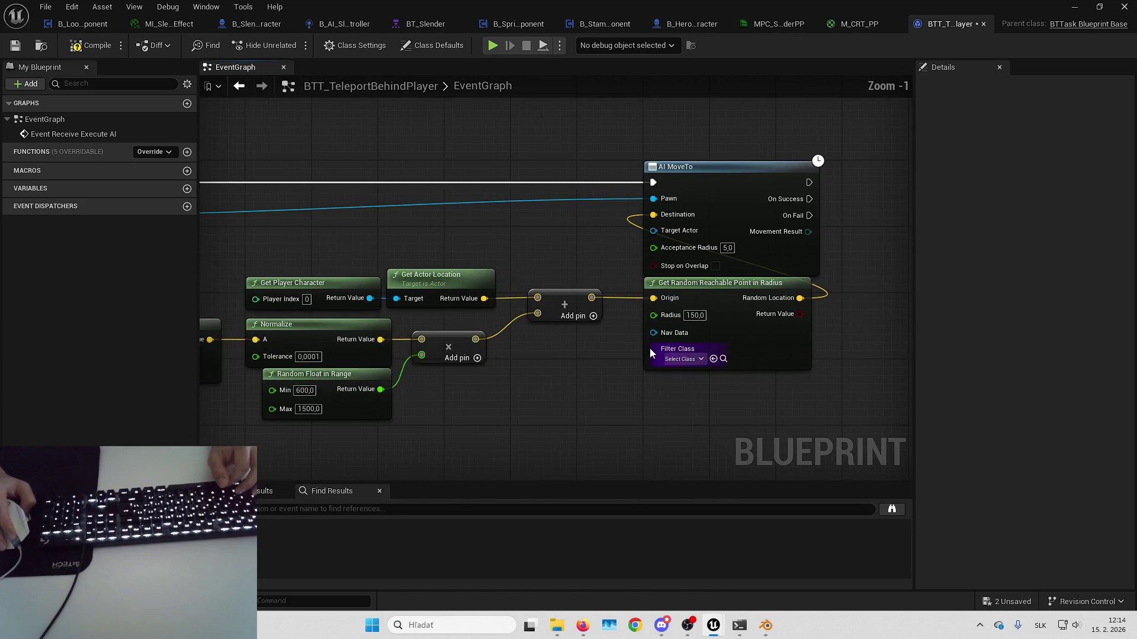
left_click_drag(640, 366, 624, 374)
scroll(738, 374, "down", 4)
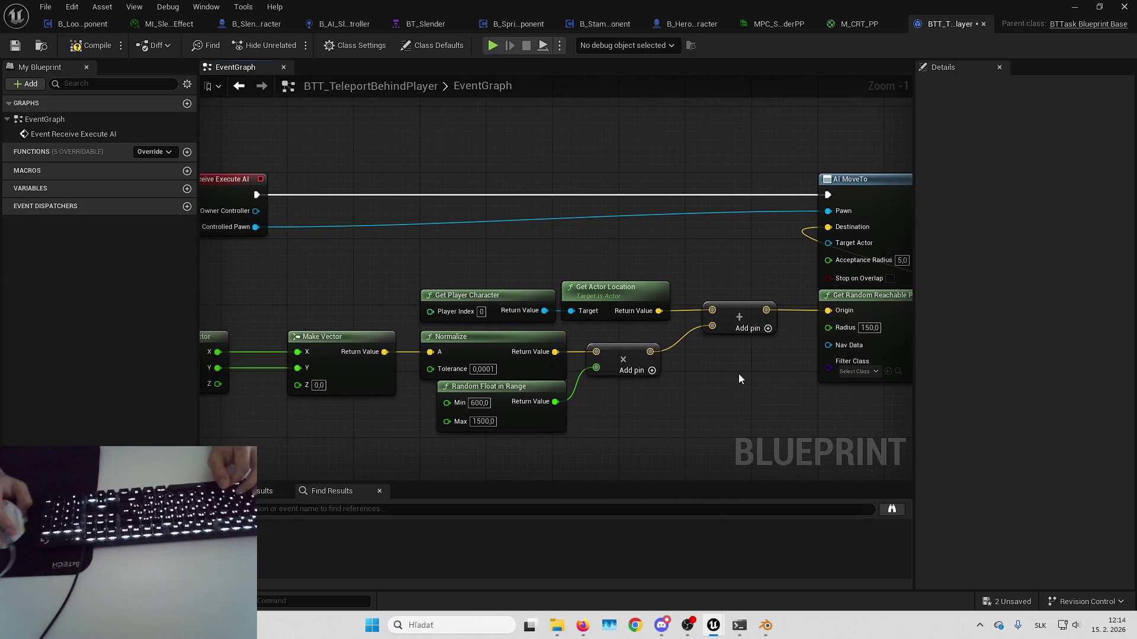
left_click_drag(410, 340, 779, 405)
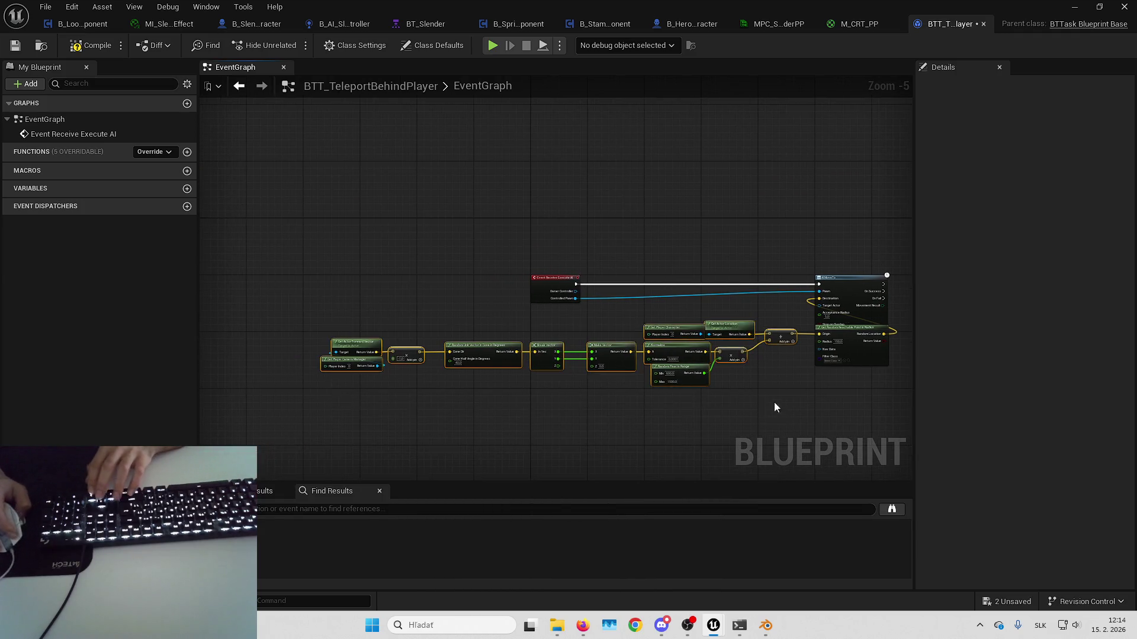
scroll(655, 335, "up", 4)
left_click(654, 351)
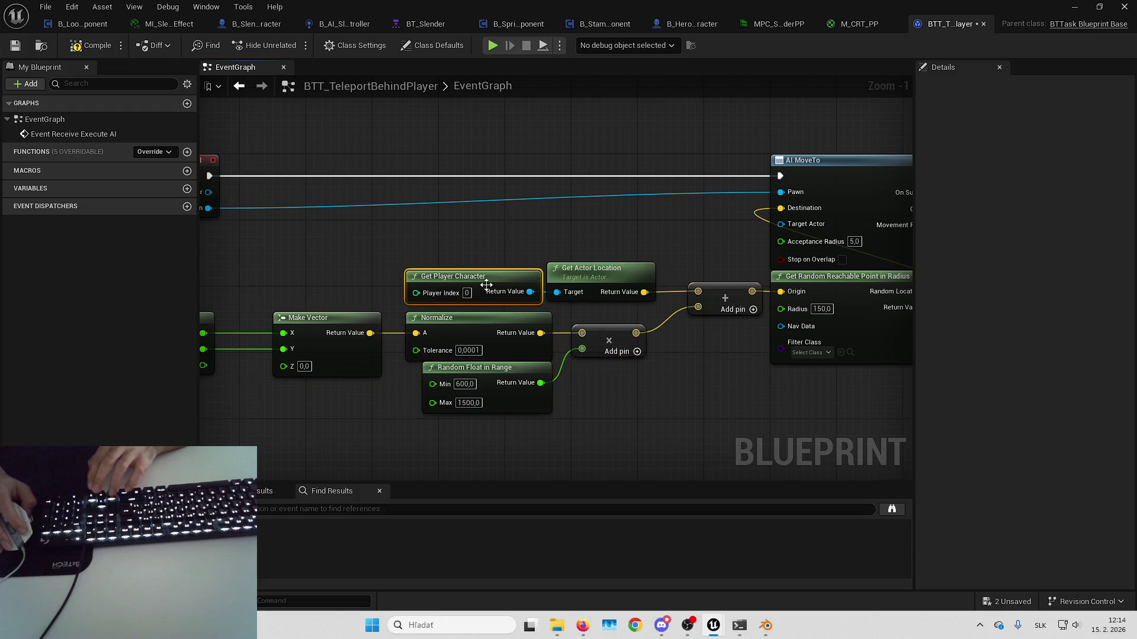
scroll(527, 240, "down", 2)
- Straighten the left nodes and Break Vector into line, shift them right, and compile
mouse_move(247, 262)
left_mouse_down()
mouse_move(547, 365)
mouse_move(683, 372)
left_mouse_up()
key("f")
left_click(652, 360)
mouse_move(278, 269)
left_mouse_down()
mouse_move(460, 353)
mouse_move(486, 318)
left_mouse_up()
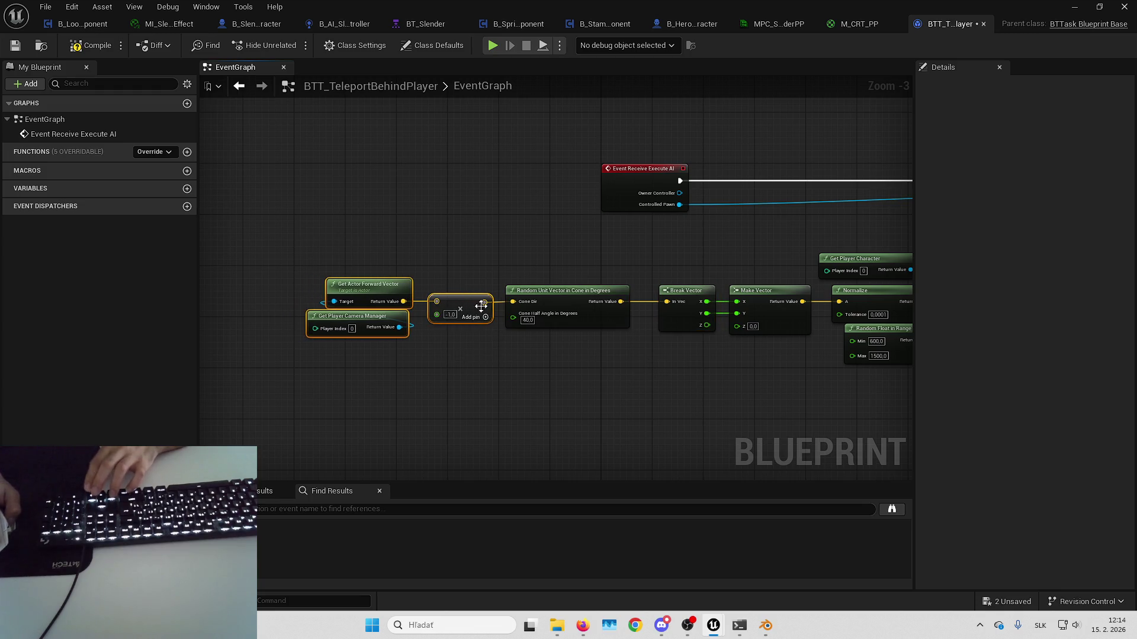
left_click_drag(608, 382, 410, 375)
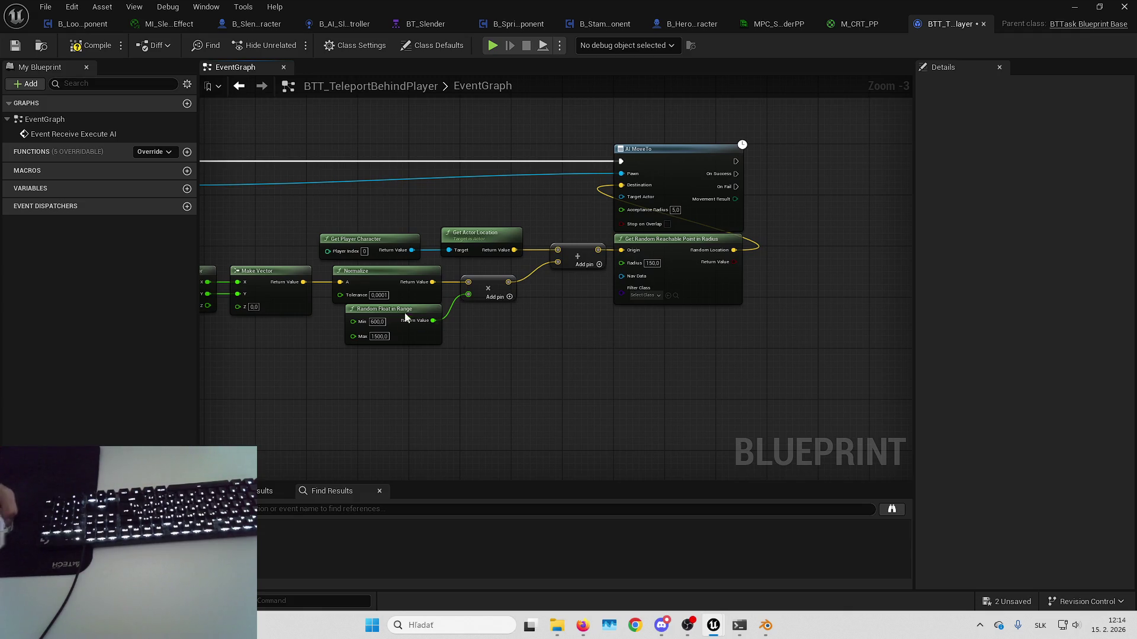
left_click(90, 52)
- Add a Finish Execute node from AI MoveTo's On Success with Success ticked
mouse_move(802, 217)
left_mouse_down()
mouse_move(577, 242)
mouse_move(589, 241)
left_mouse_up()
type("fini")
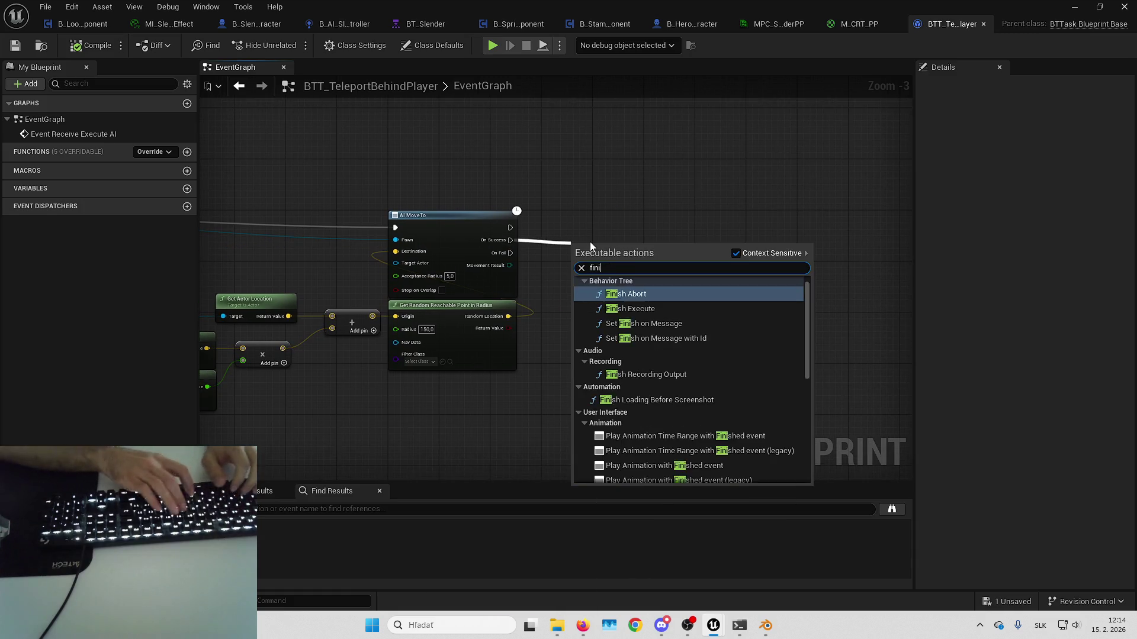
type("sh ex")
key("Return")
scroll(590, 241, "up", 3)
left_click_drag(614, 251, 635, 222)
left_click(646, 277)
left_click(631, 314)
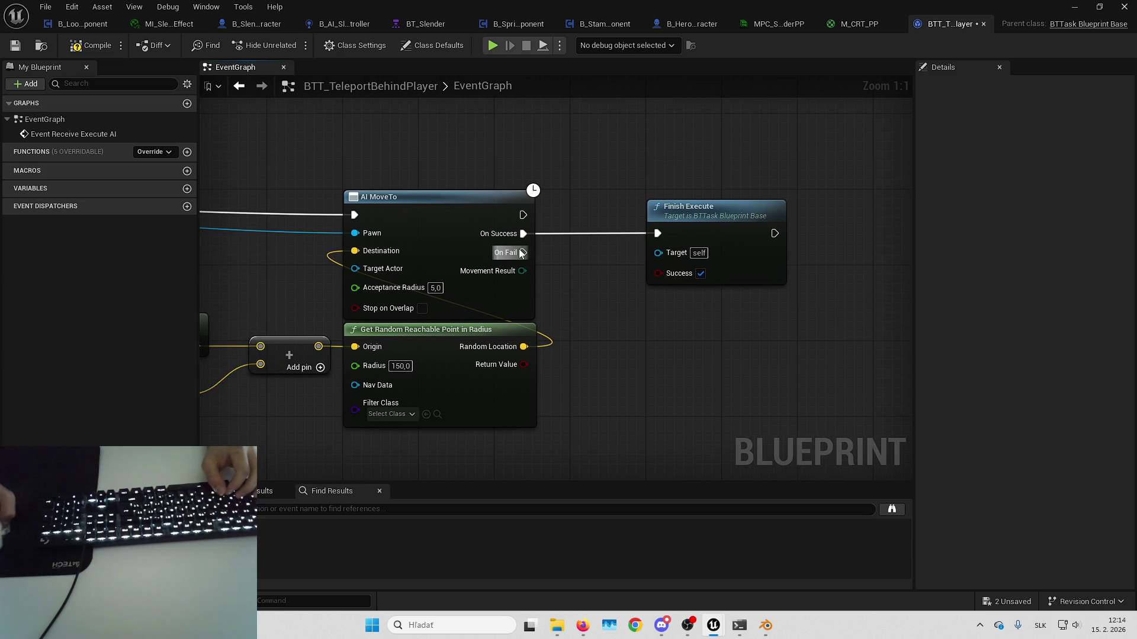
- Route On Fail into Finish Execute too, then compile and save the task
mouse_move(521, 250)
left_mouse_down()
mouse_move(690, 277)
mouse_move(656, 235)
left_mouse_up()
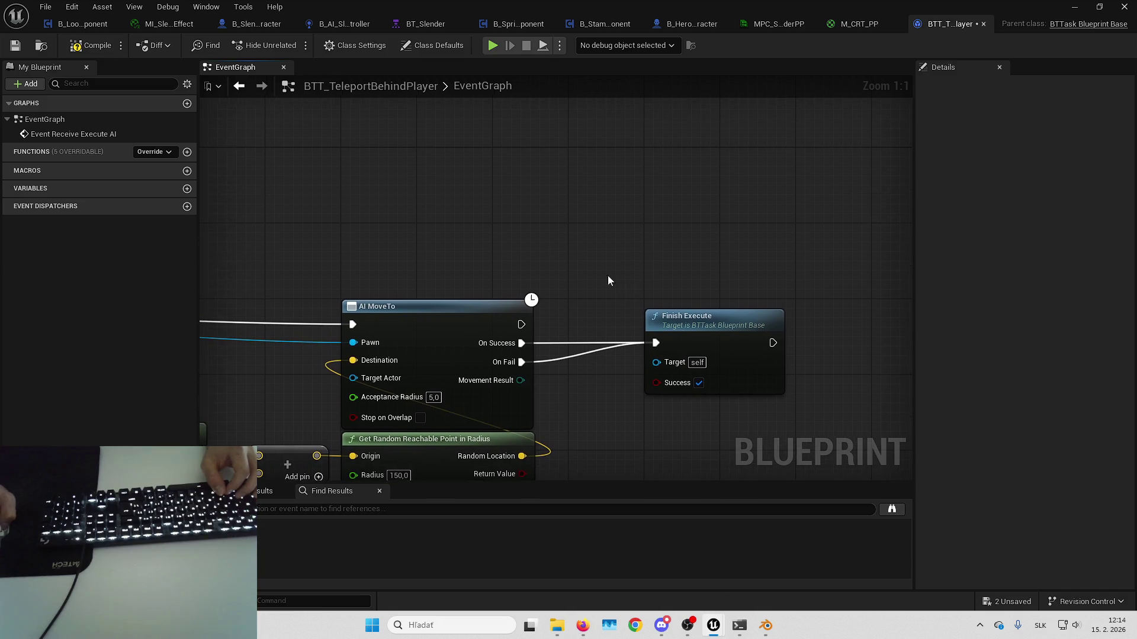
left_click(87, 47)
key("ctrl+s")
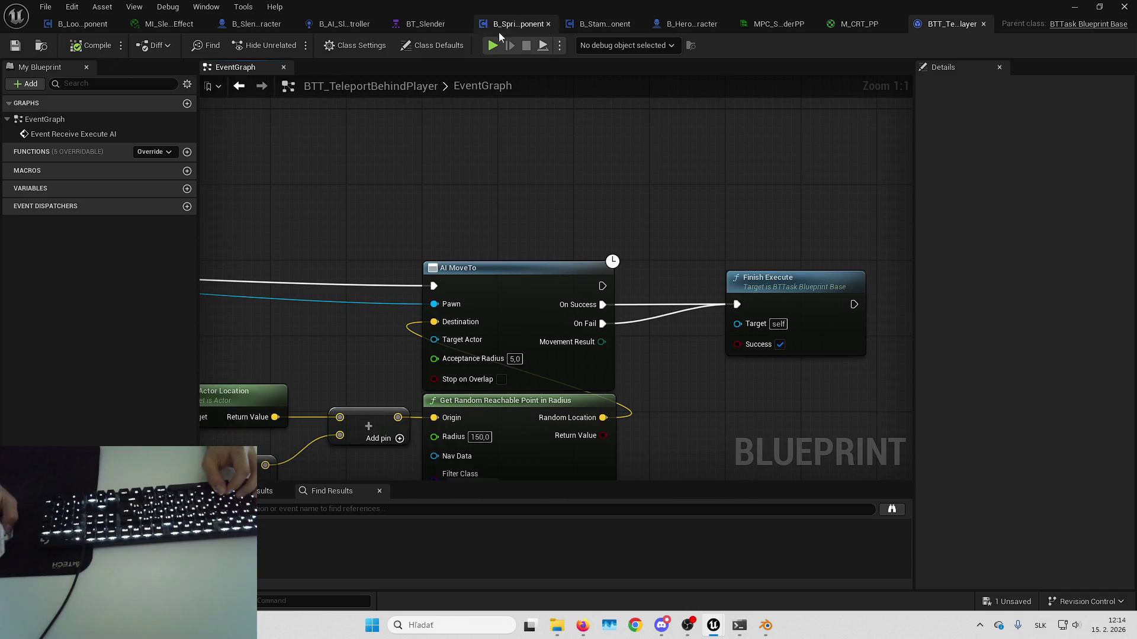
left_click(425, 25)
- Attach BTT_TeleportBehindPlayer below BT_Slender's Sequence and open the task's blueprint graph
left_click_drag(510, 276, 510, 305)
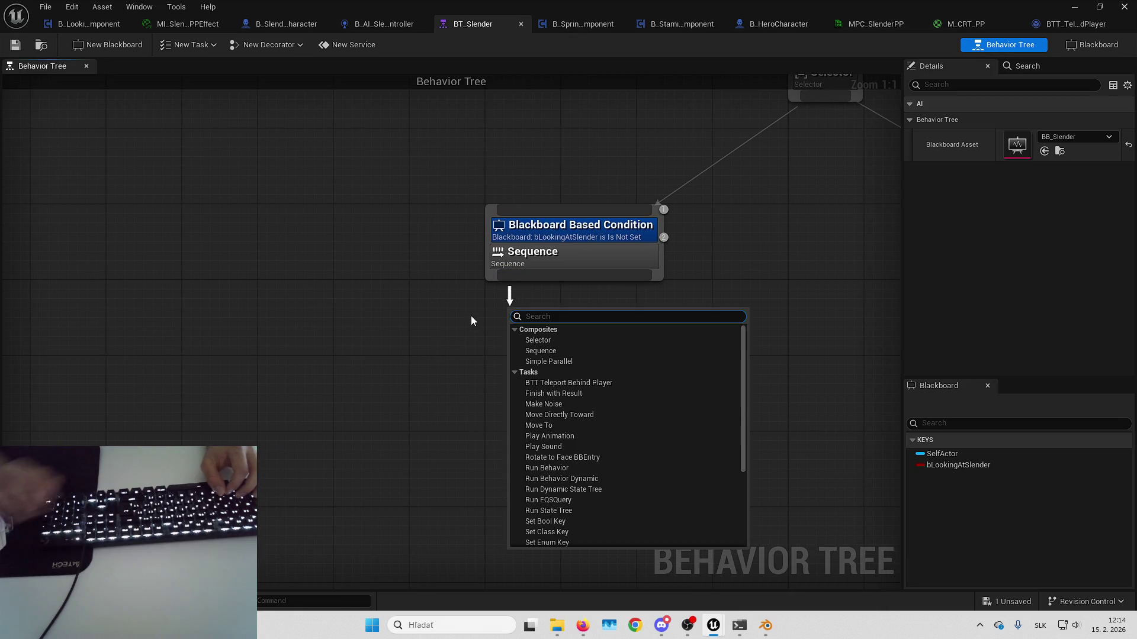
type("tele")
key("Return")
left_click_drag(590, 331, 474, 383)
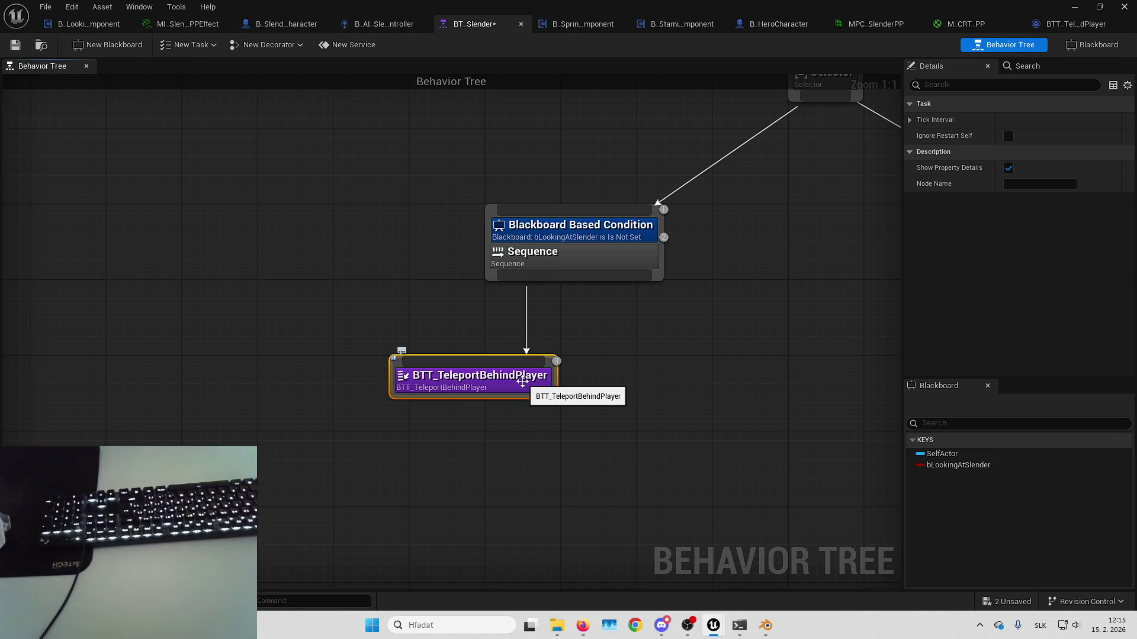
double_click(522, 382)
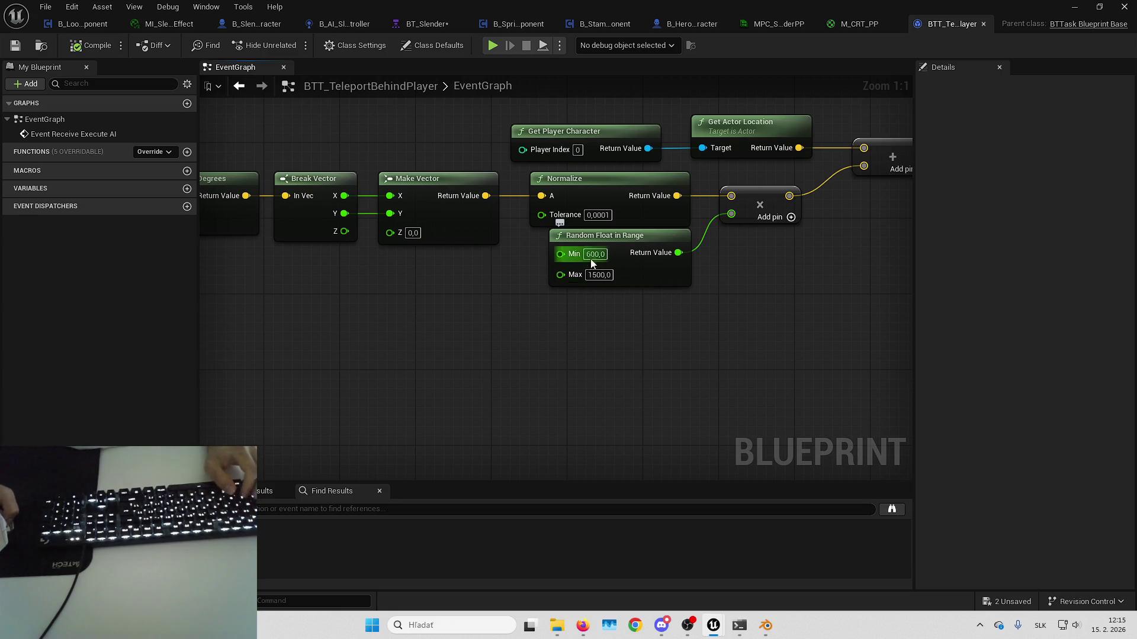
- Review the task's vector nodes and save the unsaved assets
mouse_move(591, 267)
left_mouse_down()
mouse_move(660, 301)
mouse_move(687, 290)
mouse_move(606, 299)
mouse_move(675, 235)
left_mouse_up()
mouse_move(709, 274)
left_mouse_down()
mouse_move(649, 297)
mouse_move(941, 595)
left_mouse_up()
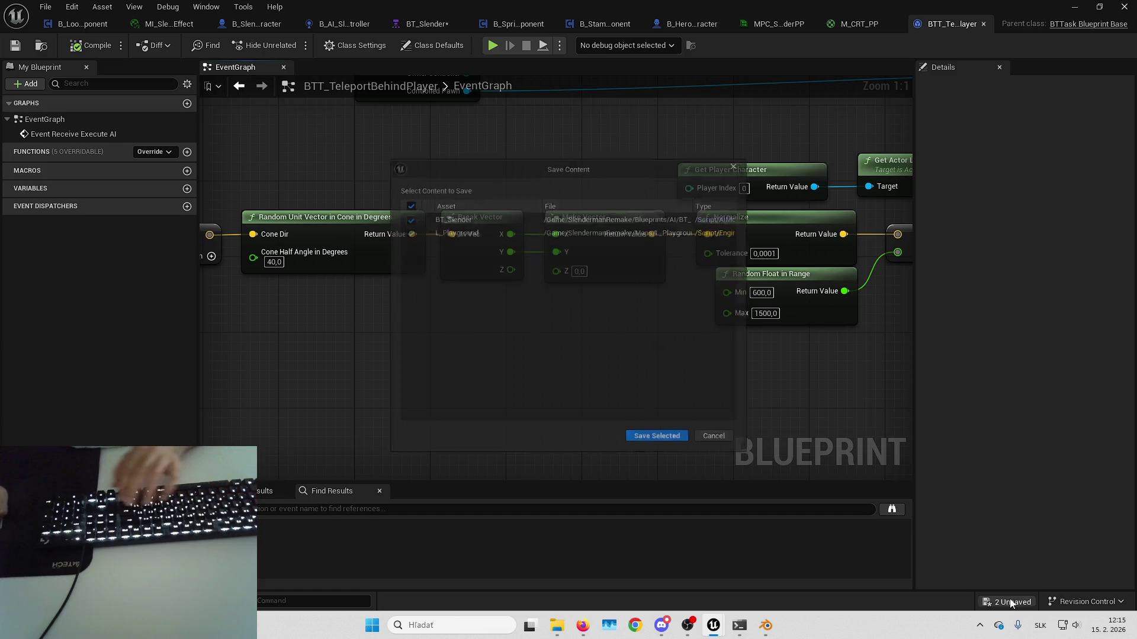
left_click(1007, 601)
mouse_move(647, 371)
left_mouse_down()
mouse_move(530, 325)
mouse_move(352, 318)
mouse_move(443, 318)
mouse_move(503, 339)
mouse_move(687, 314)
mouse_move(160, 38)
left_mouse_up()
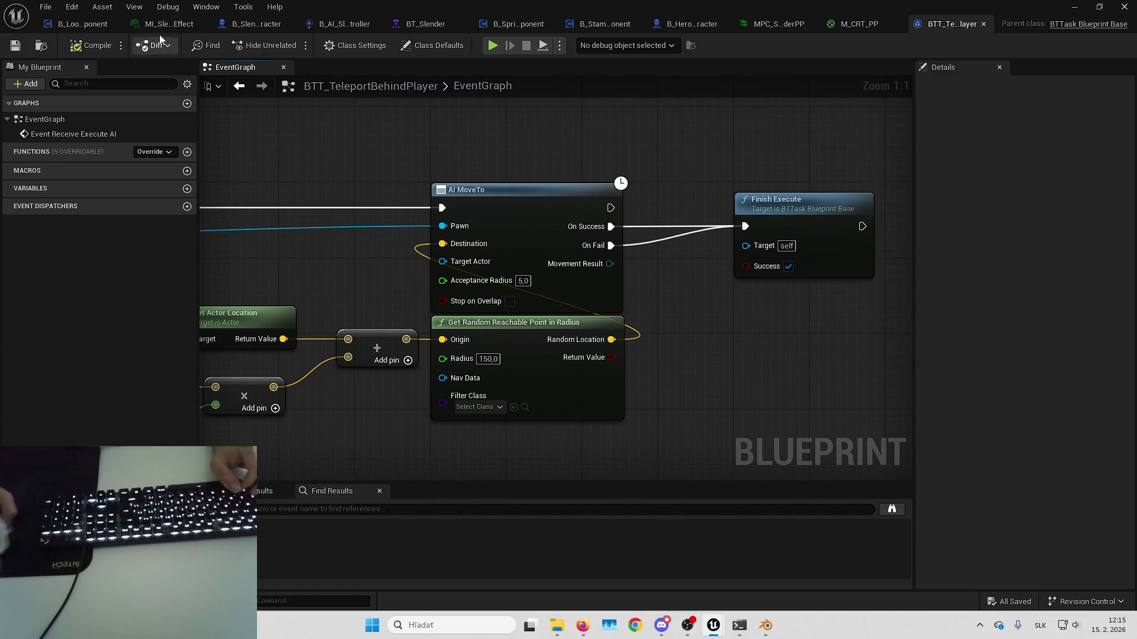
- In BT_Slender, move the teleport task left and start attaching a node under Sequence
left_click(418, 24)
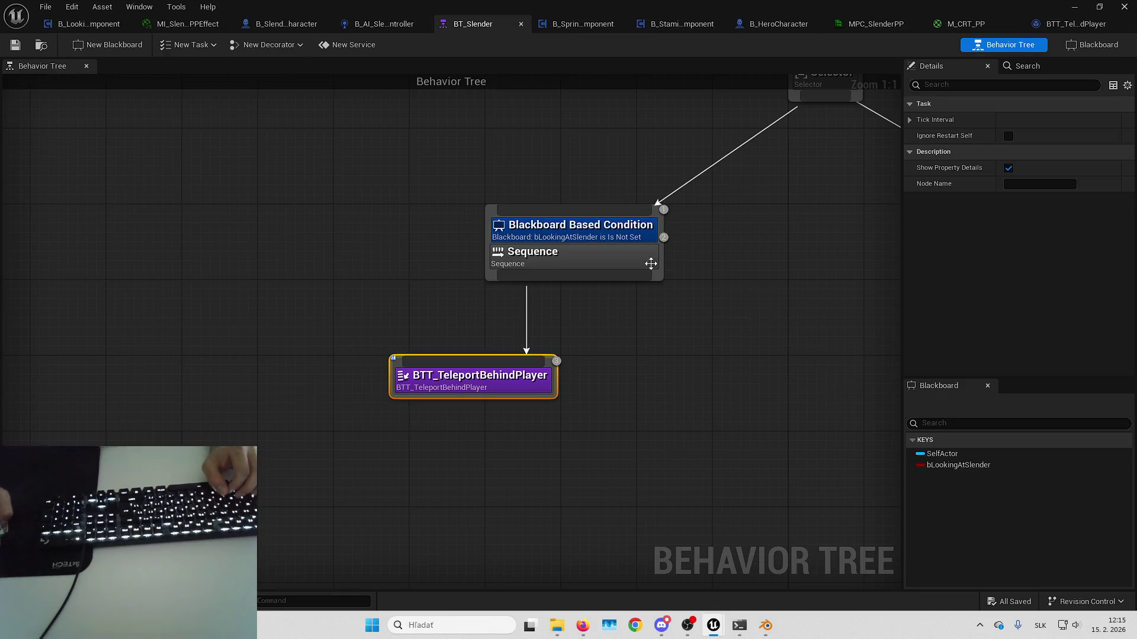
left_click(613, 349)
left_click_drag(496, 376, 440, 377)
left_click_drag(584, 275, 614, 336)
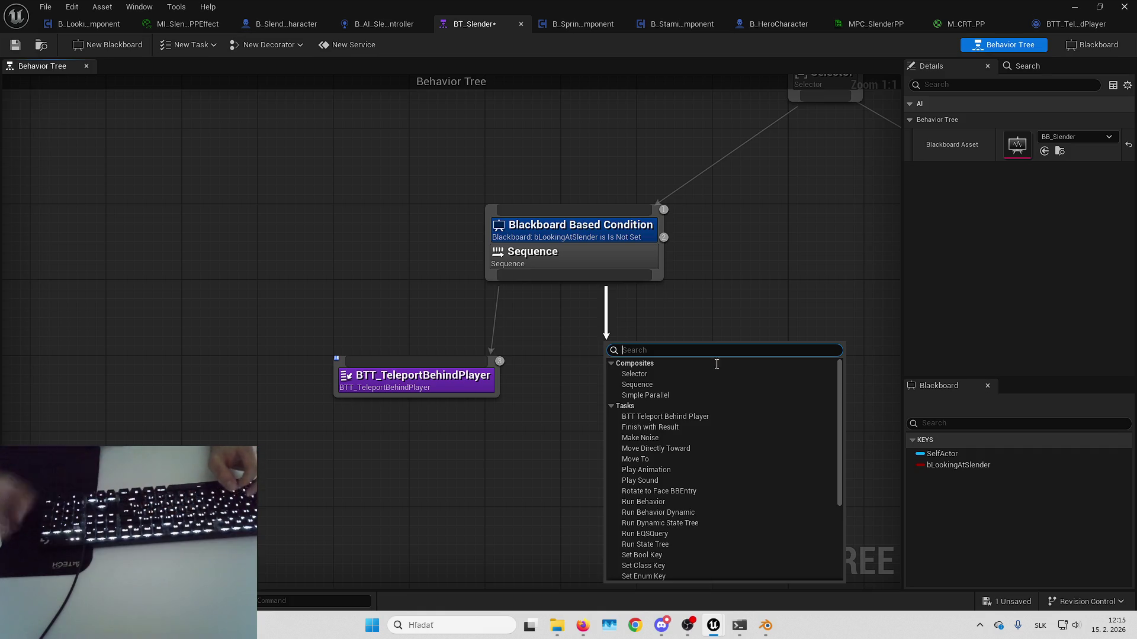
- Open BTT_TeleportBehindPlayer and add a Teleport node off Controlled Pawn
left_click(511, 383)
double_click(462, 379)
left_click(528, 221)
mouse_move(665, 128)
left_mouse_down()
mouse_move(658, 228)
mouse_move(657, 174)
left_mouse_up()
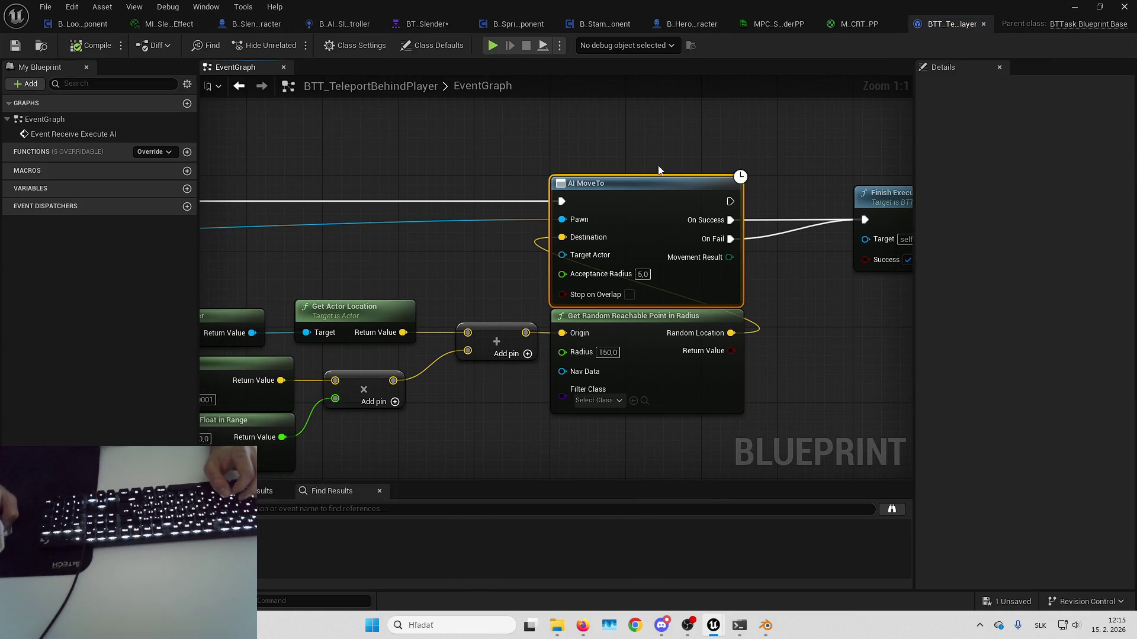
left_click_drag(693, 107, 683, 168)
right_click(684, 168)
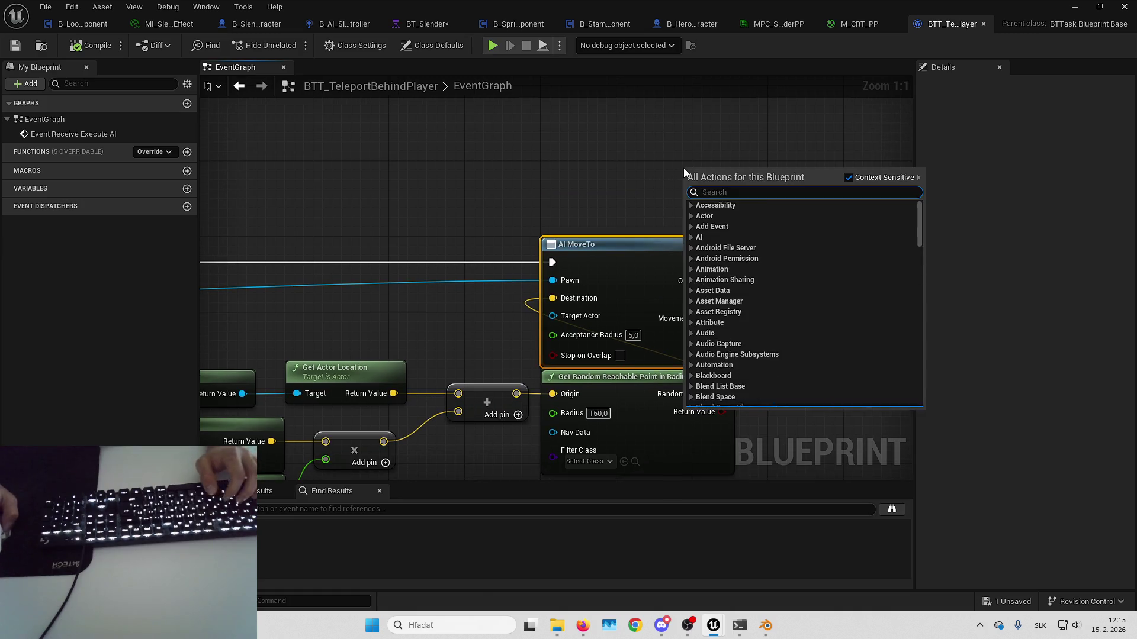
type("teleport")
key("Escape")
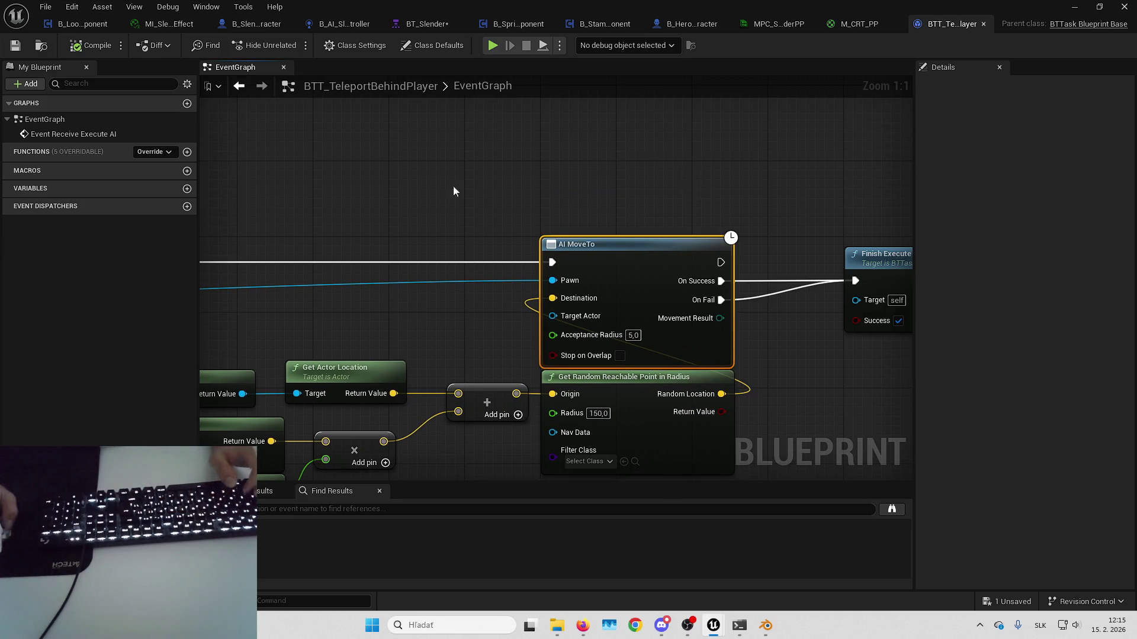
scroll(497, 178, "down", 3)
left_click_drag(423, 279, 663, 205)
type("teleport")
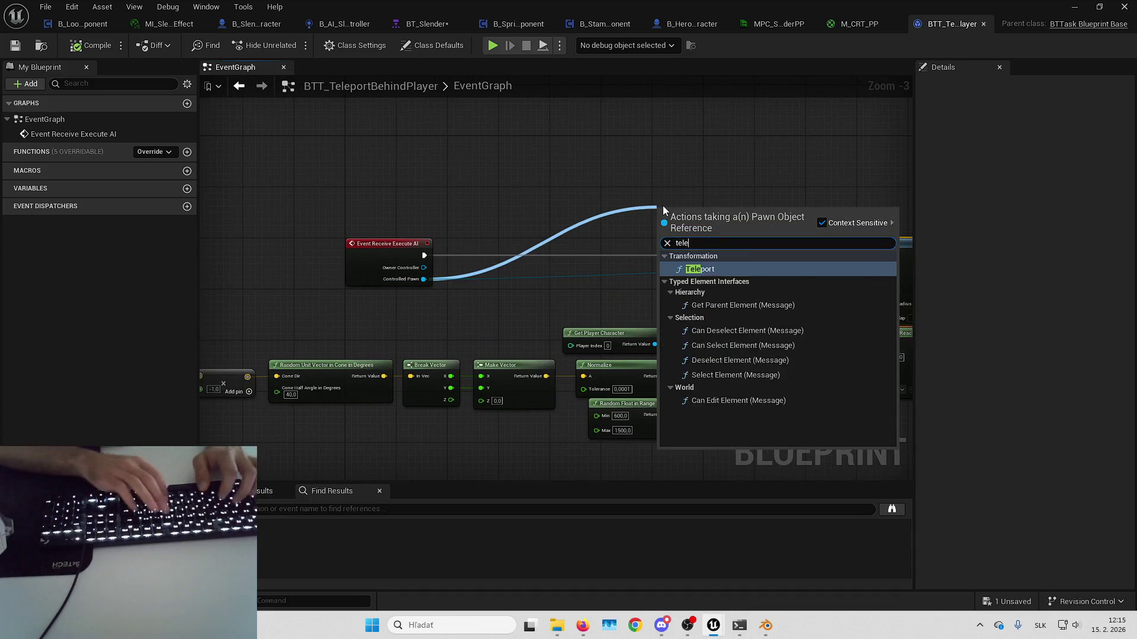
key("Return")
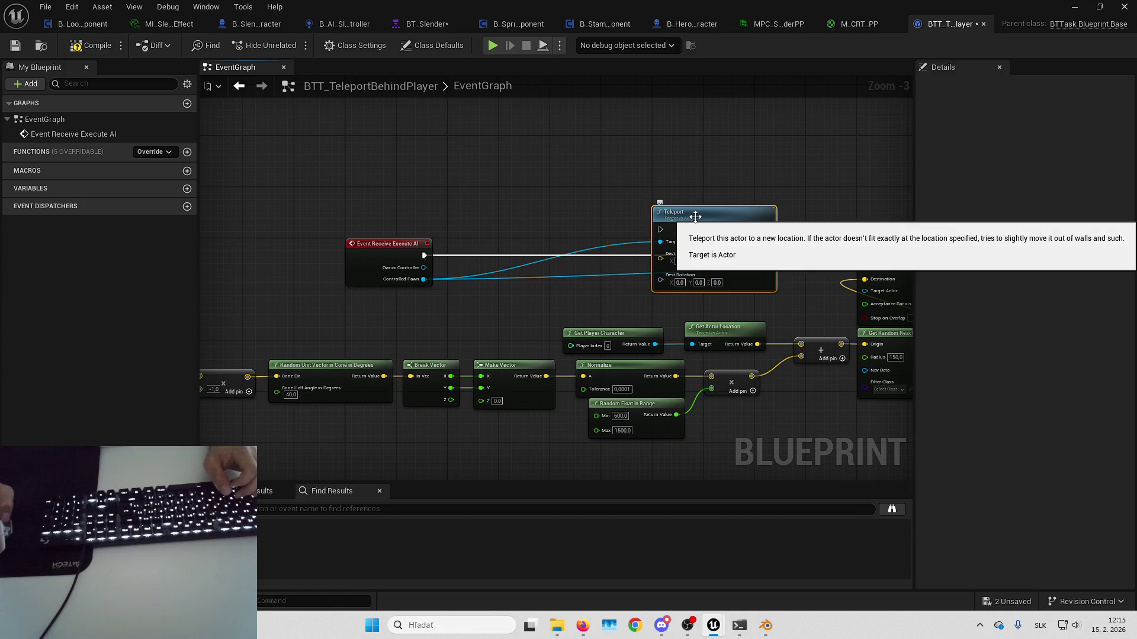
- Route the execution flow into Teleport and feed the add node's result into Dest Location
left_click_drag(538, 223, 702, 173)
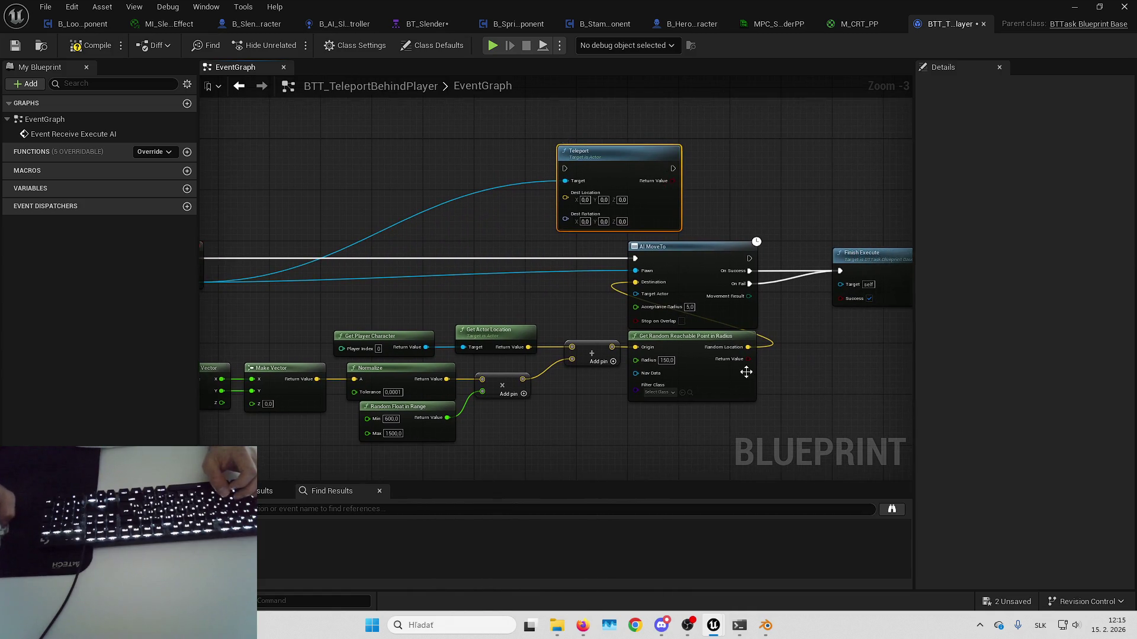
left_click(602, 320)
mouse_move(601, 319)
left_mouse_down()
mouse_move(559, 315)
mouse_move(554, 251)
left_mouse_up()
left_click_drag(541, 188, 541, 188)
mouse_move(592, 128)
left_mouse_down()
mouse_move(727, 182)
mouse_move(629, 169)
left_mouse_up()
left_click_drag(576, 230, 575, 160)
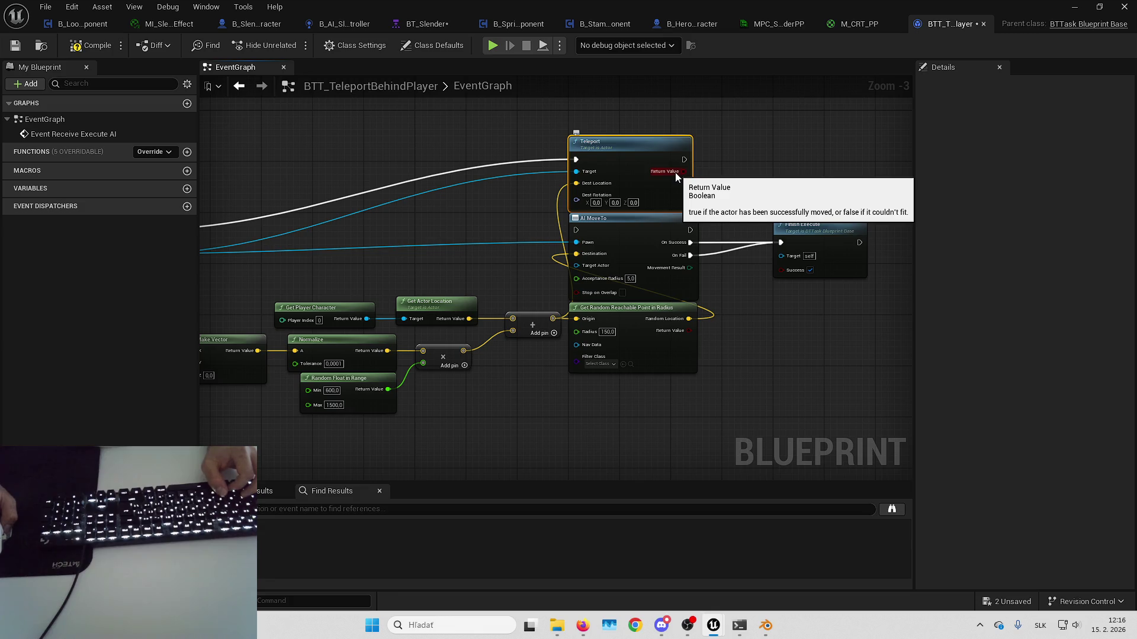
left_click(576, 186, "alt")
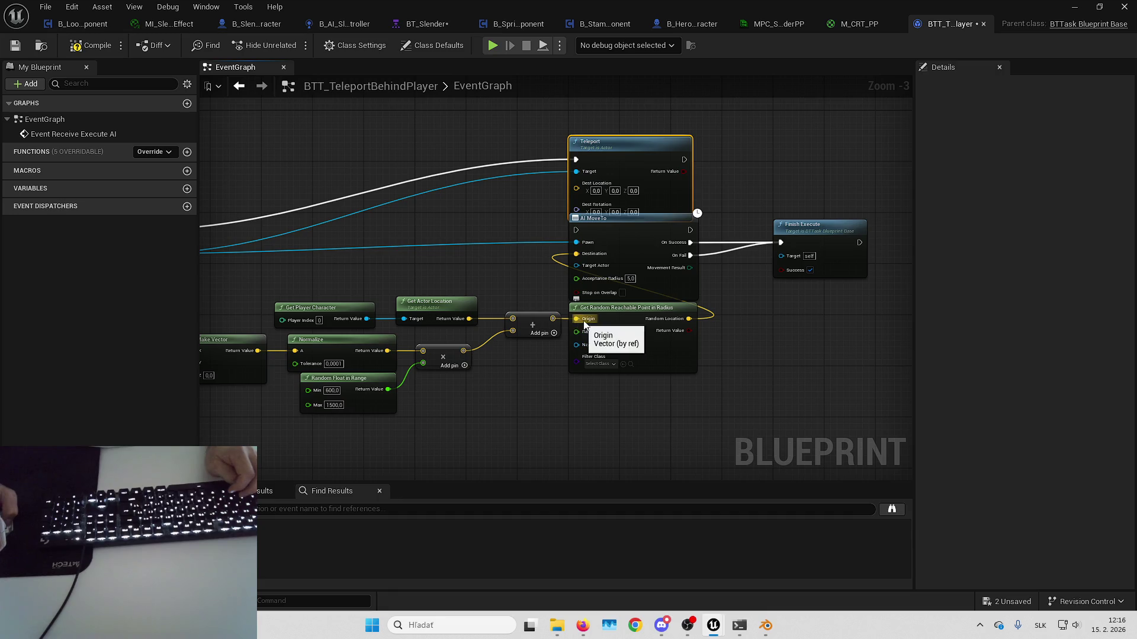
left_click_drag(553, 319, 576, 188)
left_click_drag(663, 187, 704, 171)
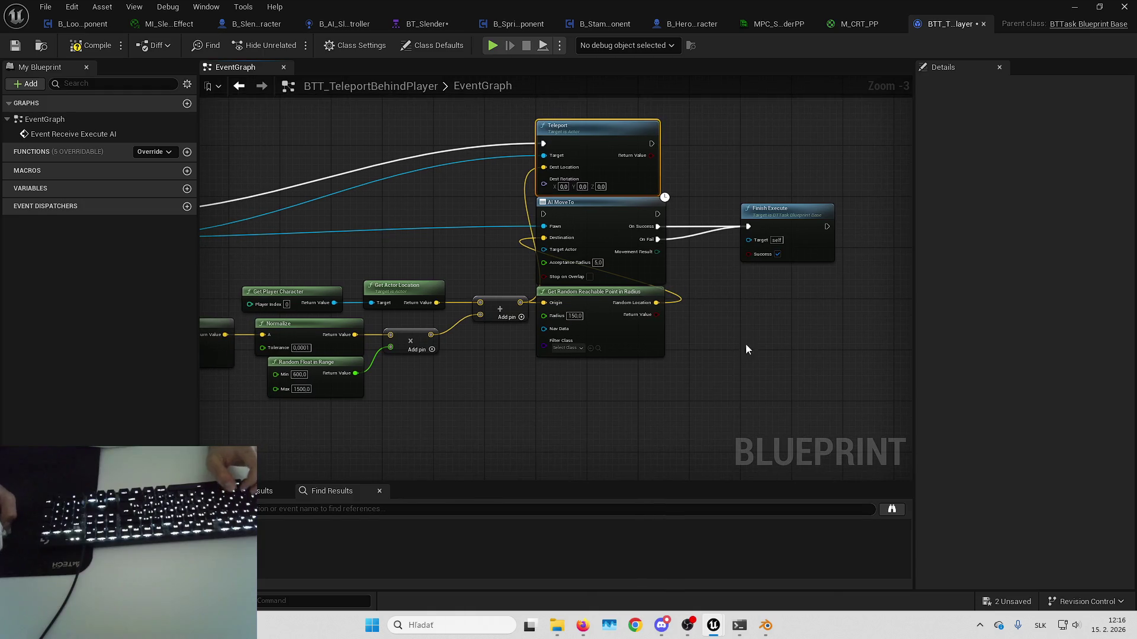
left_click_drag(672, 312, 727, 318)
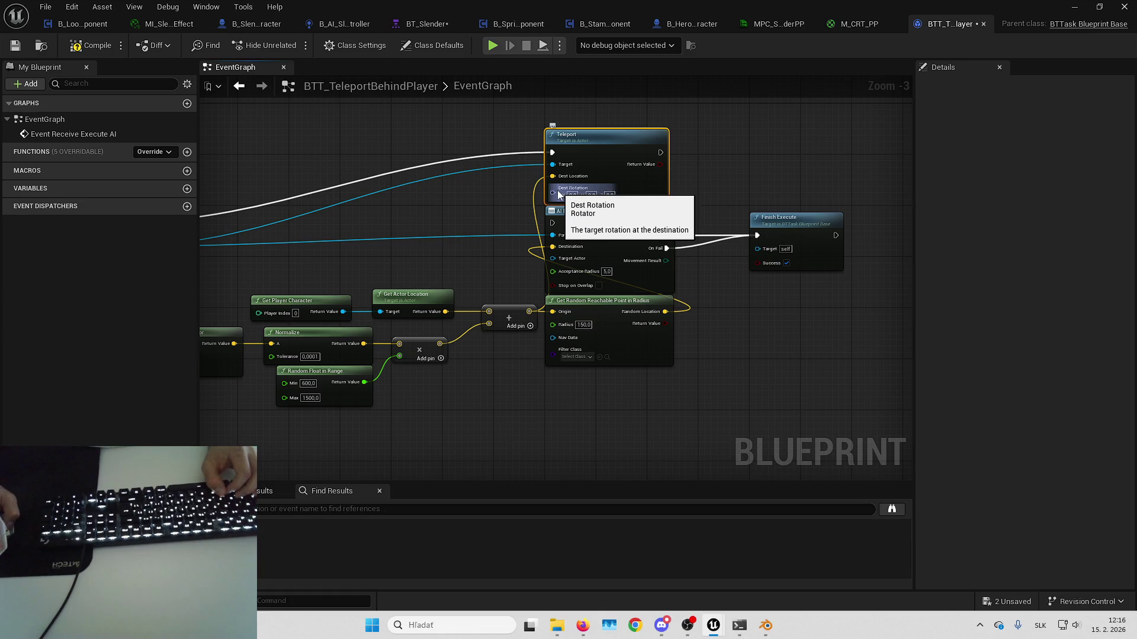
- Give Teleport the pawn's Get Actor Rotation and connect its execution output to Finish Execute
left_click_drag(419, 221, 643, 213)
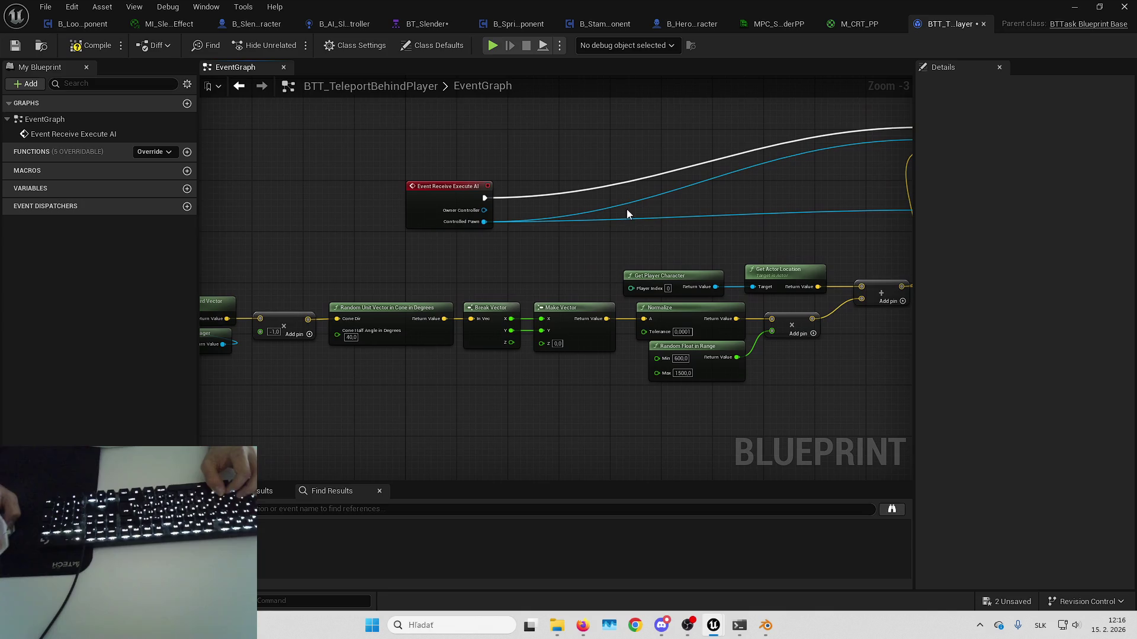
mouse_move(484, 221)
left_mouse_down()
mouse_move(719, 205)
mouse_move(424, 192)
mouse_move(631, 151)
left_mouse_up()
type("get actor rot")
key("Return")
left_click(716, 296)
left_click_drag(717, 296, 579, 341)
left_click_drag(589, 157, 710, 241)
left_click(659, 181)
left_click_drag(589, 156, 712, 240)
left_click_drag(703, 155, 753, 144)
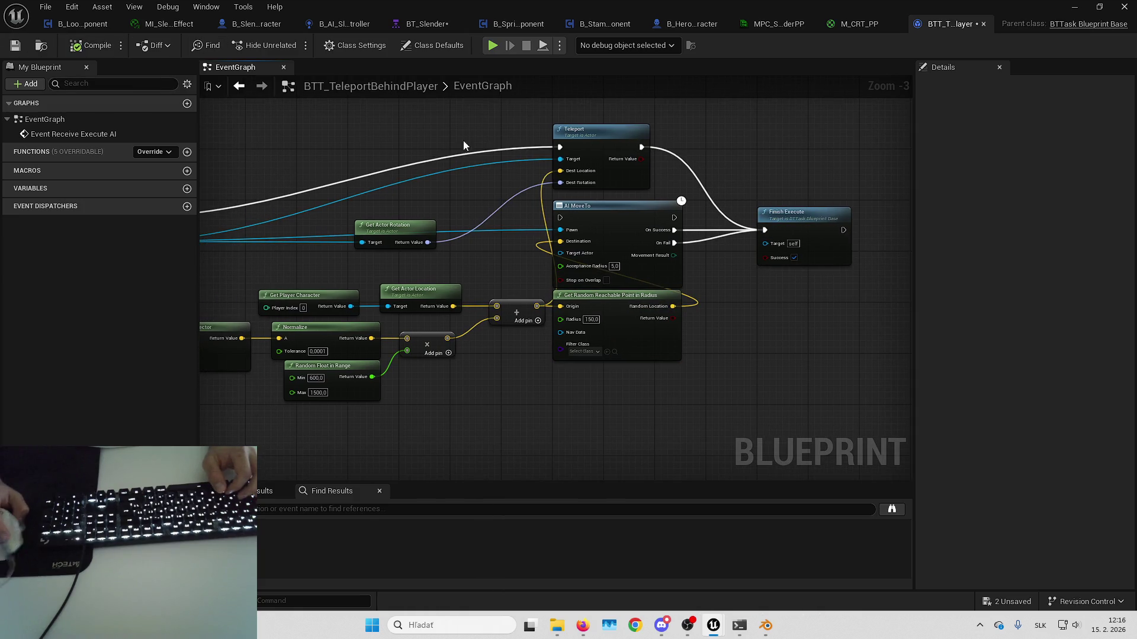
left_click_drag(799, 225, 694, 228)
- Save the unsaved assets and return to BT_Slender
left_click(1009, 603)
key("Return")
mouse_move(782, 371)
left_mouse_down()
mouse_move(769, 314)
mouse_move(646, 167)
mouse_move(675, 166)
left_mouse_up()
left_click(425, 23)
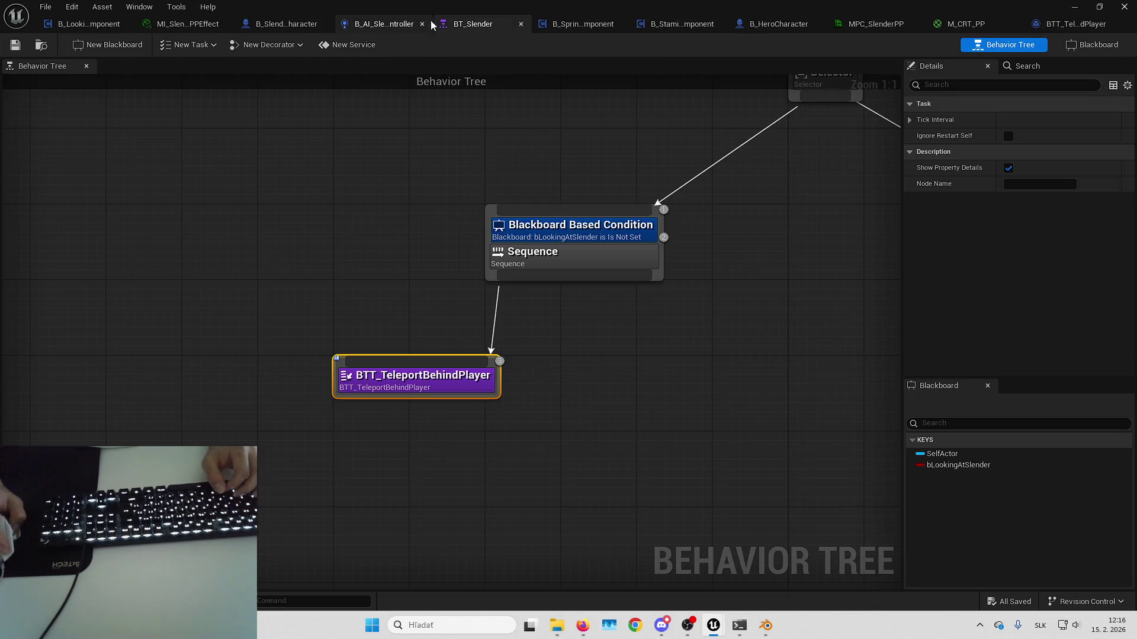
- Add a Wait task as a new child of the Sequence
left_click(666, 353)
mouse_move(541, 274)
left_mouse_down()
mouse_move(539, 321)
mouse_move(567, 386)
left_mouse_up()
type("wait")
key("Return")
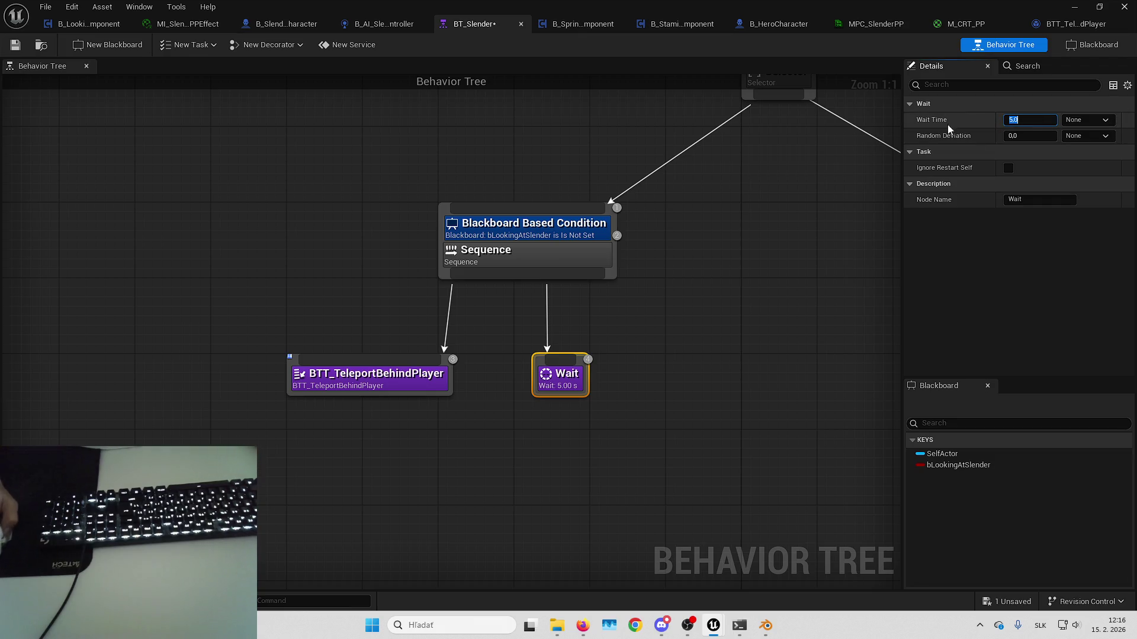
- Create a Float blackboard key named fafa
left_click(1088, 121)
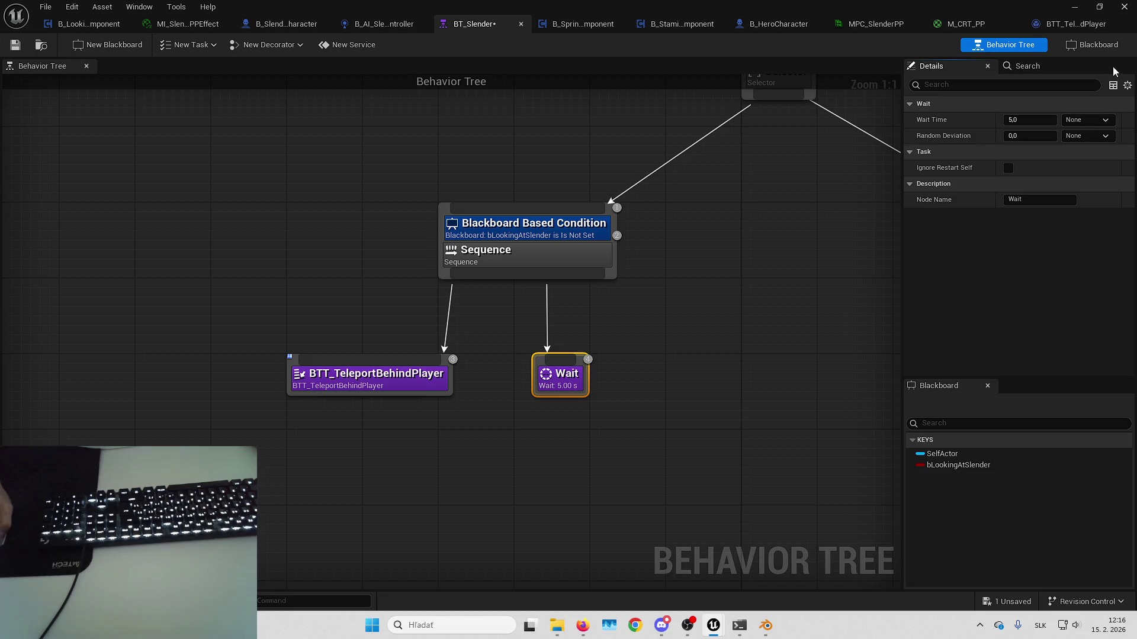
double_click(527, 229)
left_click(29, 92)
left_click(52, 159)
type("fa")
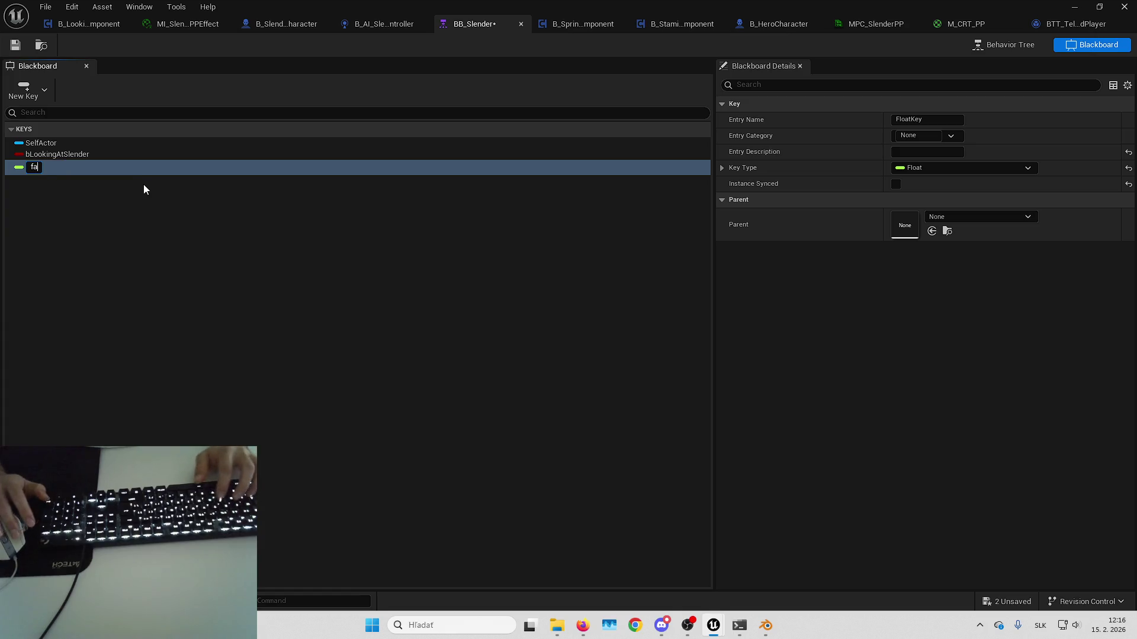
type("fa")
key("Return")
left_click(992, 45)
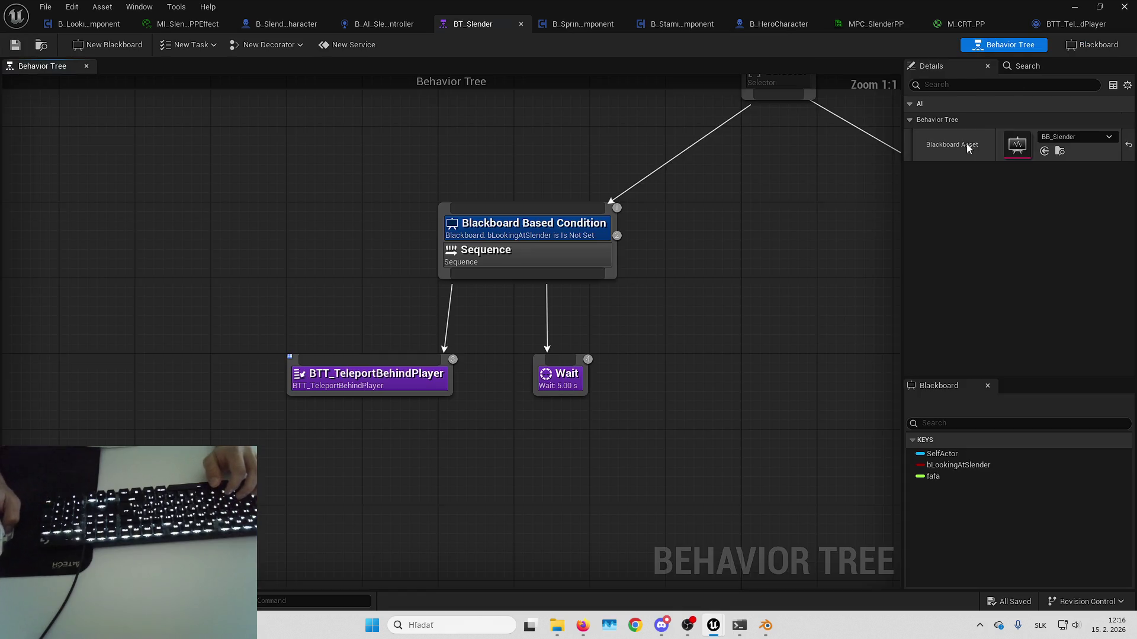
- Bind Wait Time to fafa, then unbind it and delete the fafa key
left_click(562, 379)
left_click(1102, 120)
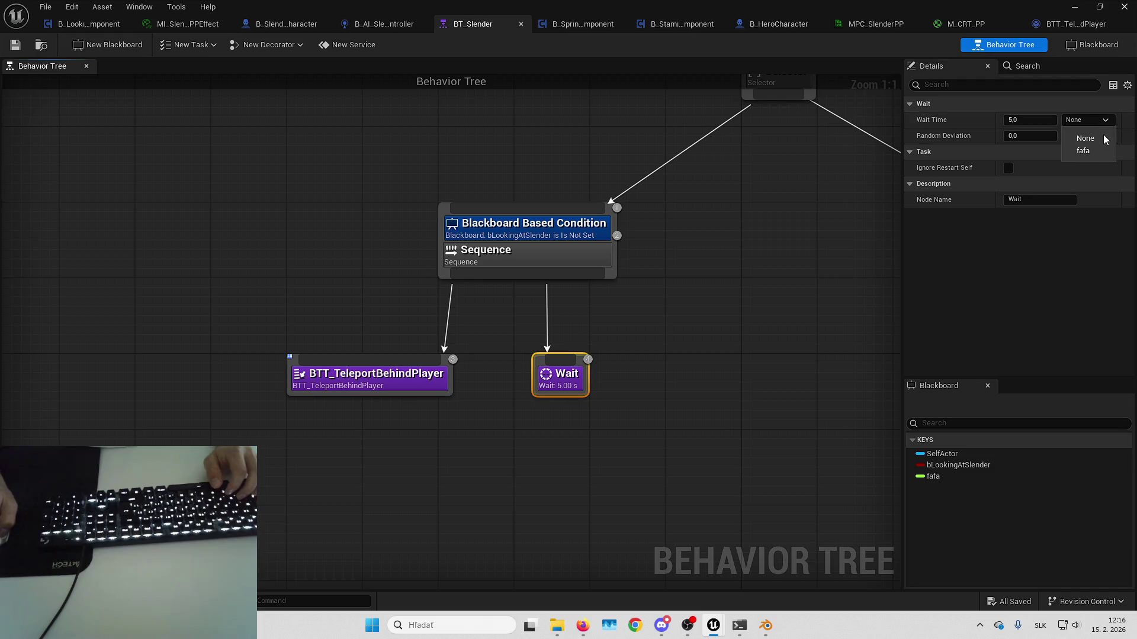
left_click(1088, 153)
left_click(1128, 121)
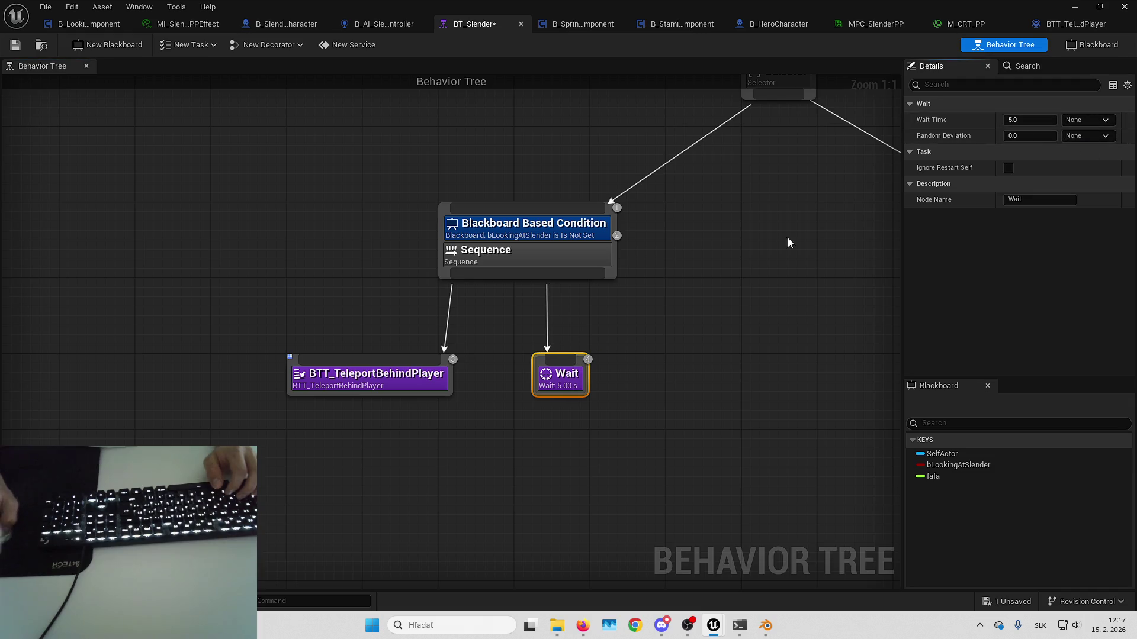
left_click(812, 229)
left_click(1097, 45)
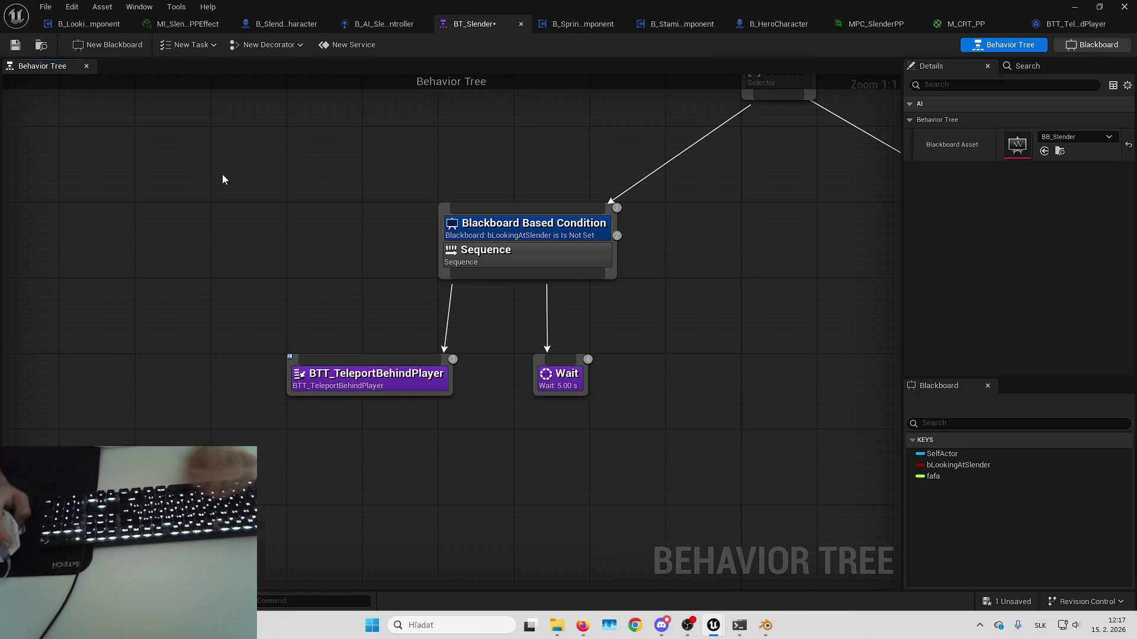
left_click(120, 165)
key("Delete")
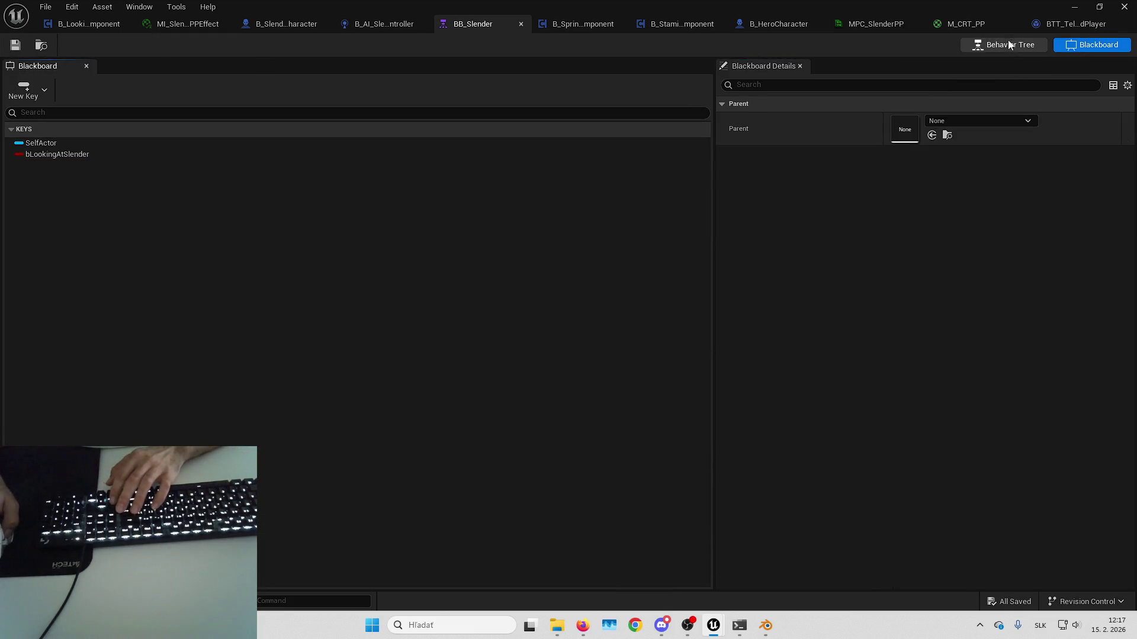
left_click(1010, 45)
- Set the Wait Time to 3.0 and save the behavior tree with Ctrl+S
left_click(564, 381)
left_click(1030, 121)
type("3")
key("Return")
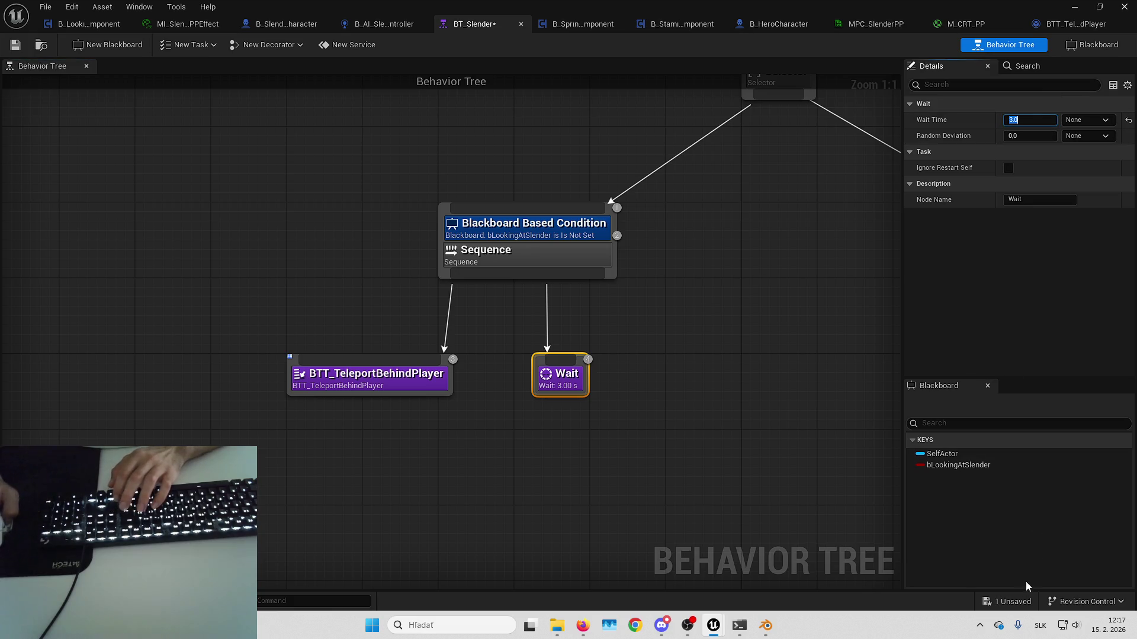
key("ctrl+s")
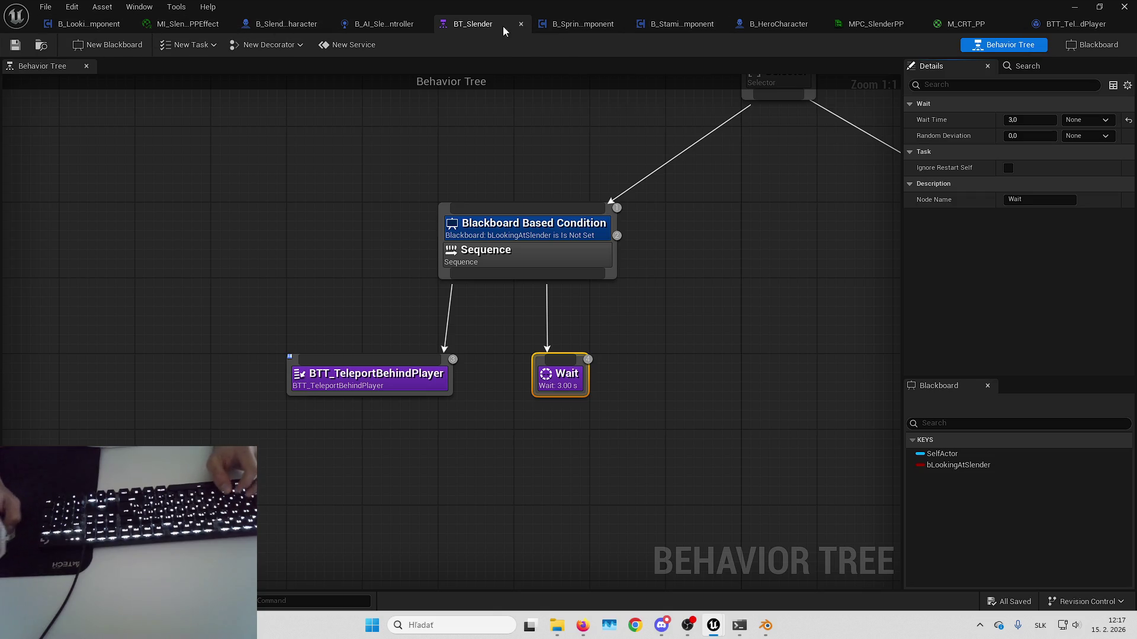
left_click(374, 24)
left_click_drag(483, 177, 728, 195)
- Pan the controller's EventGraph, shift Make Literal Name left, dismiss the save prompt, and minimize
scroll(612, 172, "down", 2)
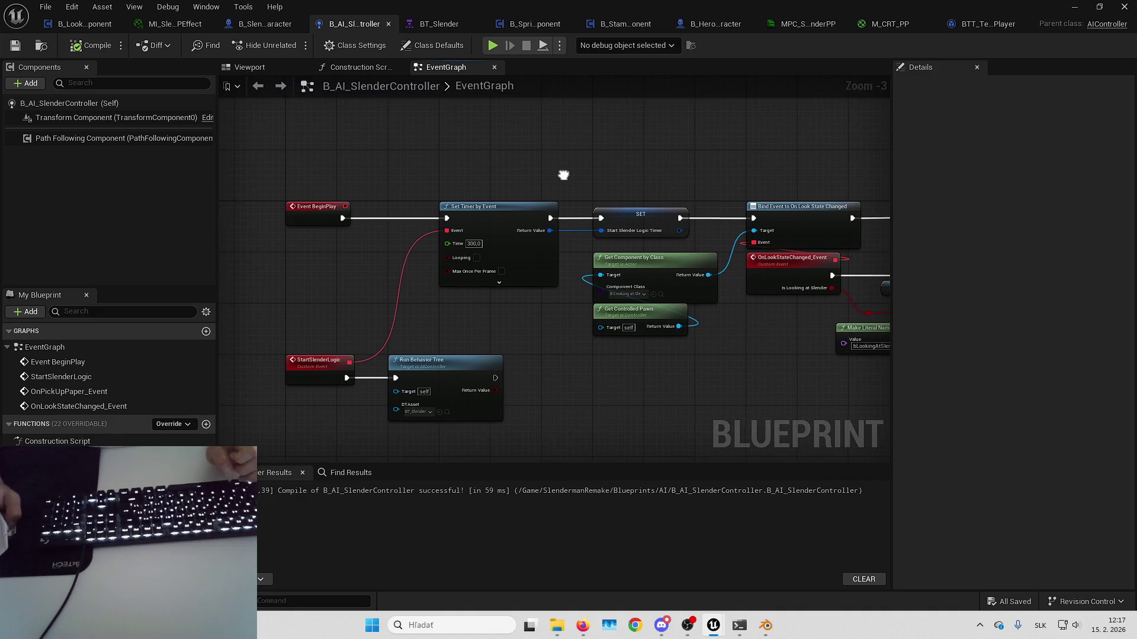
mouse_move(563, 176)
left_mouse_down()
mouse_move(432, 172)
mouse_move(429, 204)
left_mouse_up()
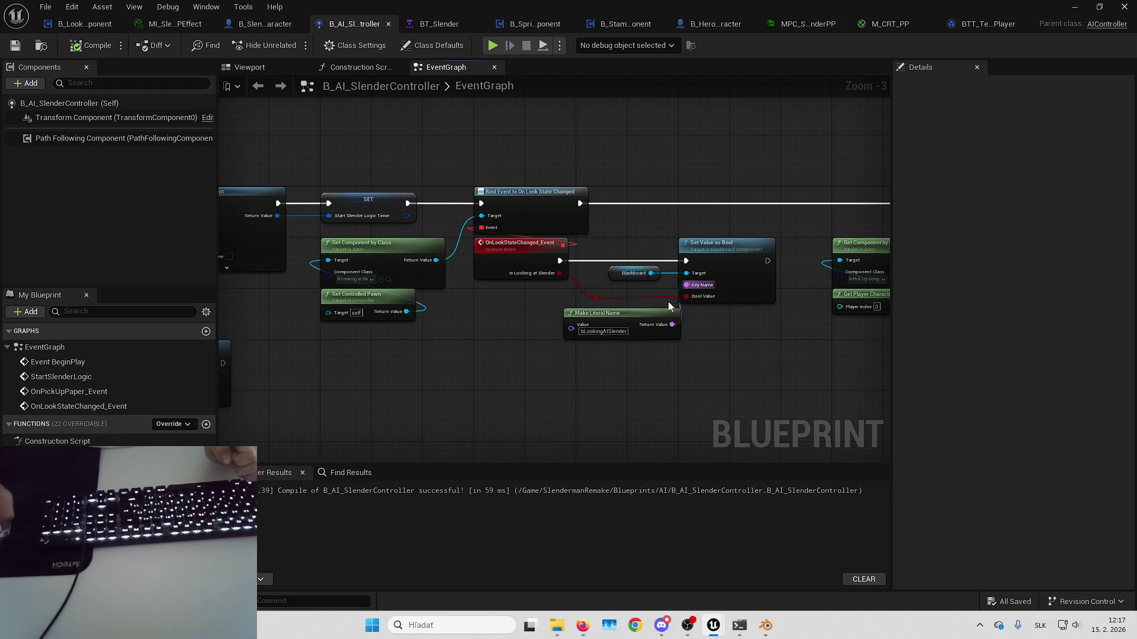
scroll(631, 301, "up", 2)
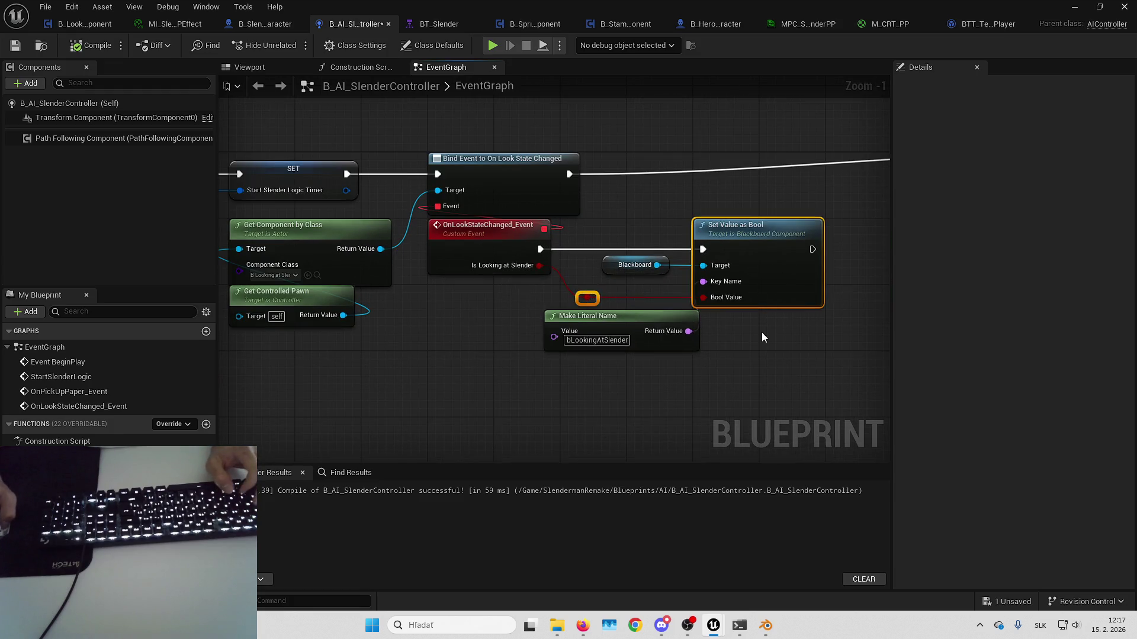
left_click_drag(761, 332, 719, 338)
left_click_drag(624, 333, 590, 333)
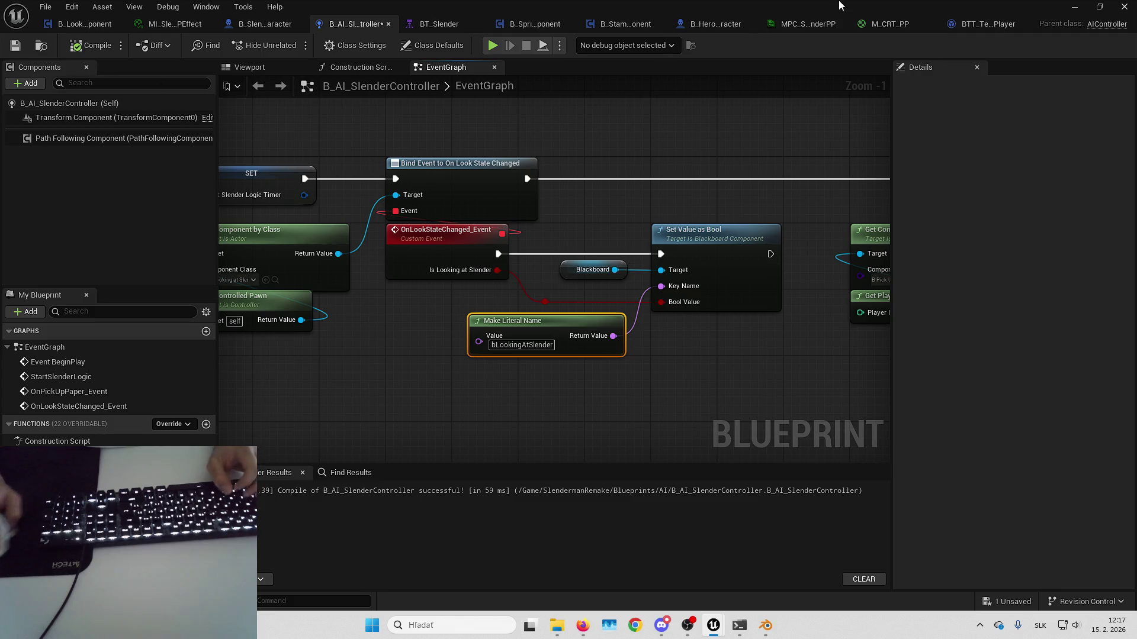
key("Escape")
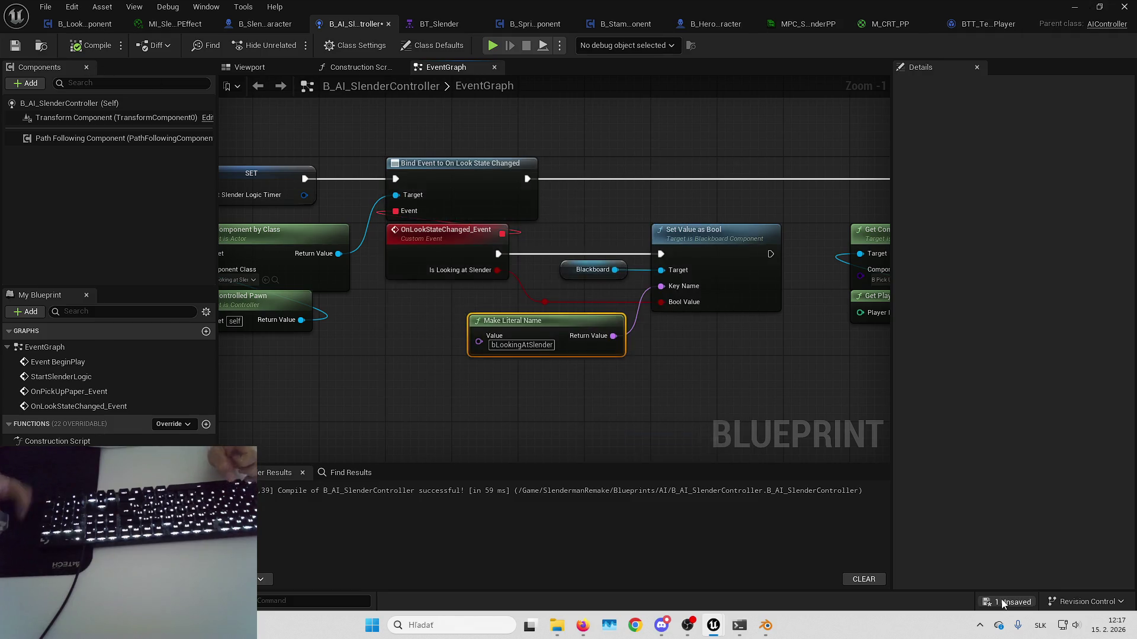
left_click(1075, 9)
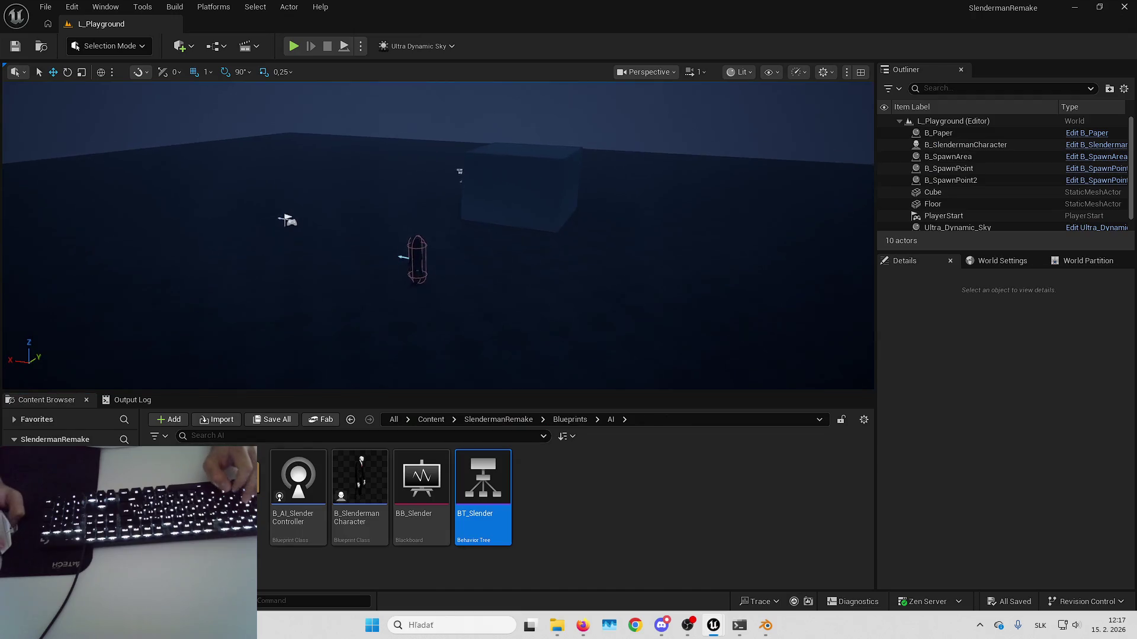
- Play in editor fullscreen, walk to the cube's corner and pick up the page
left_click_drag(679, 172, 679, 172)
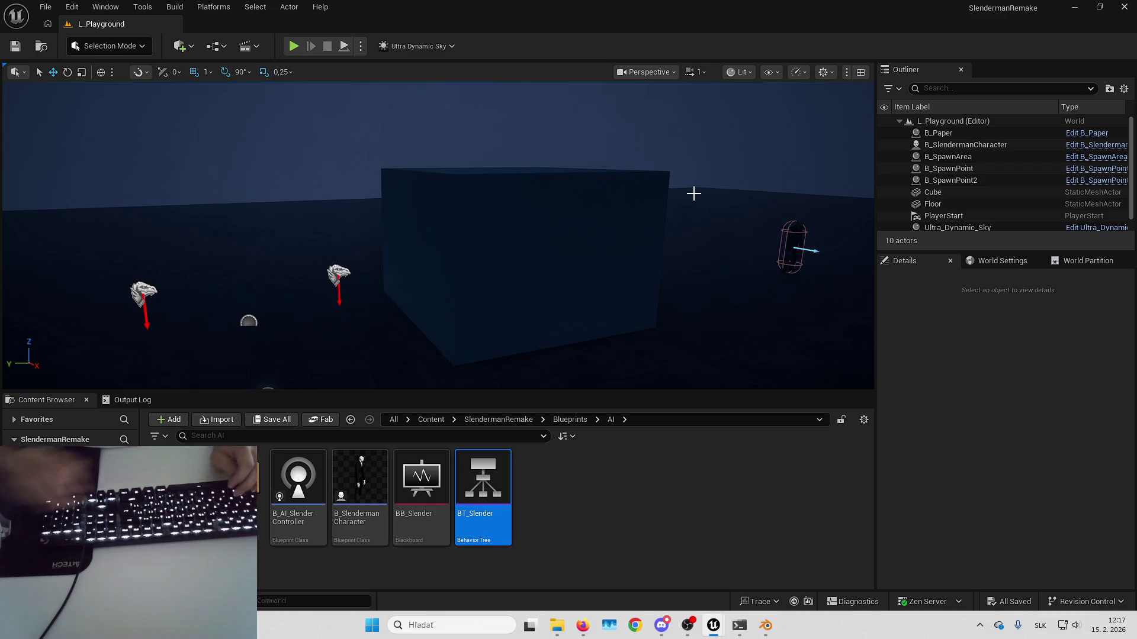
key("alt+p")
key("F11")
key("w")
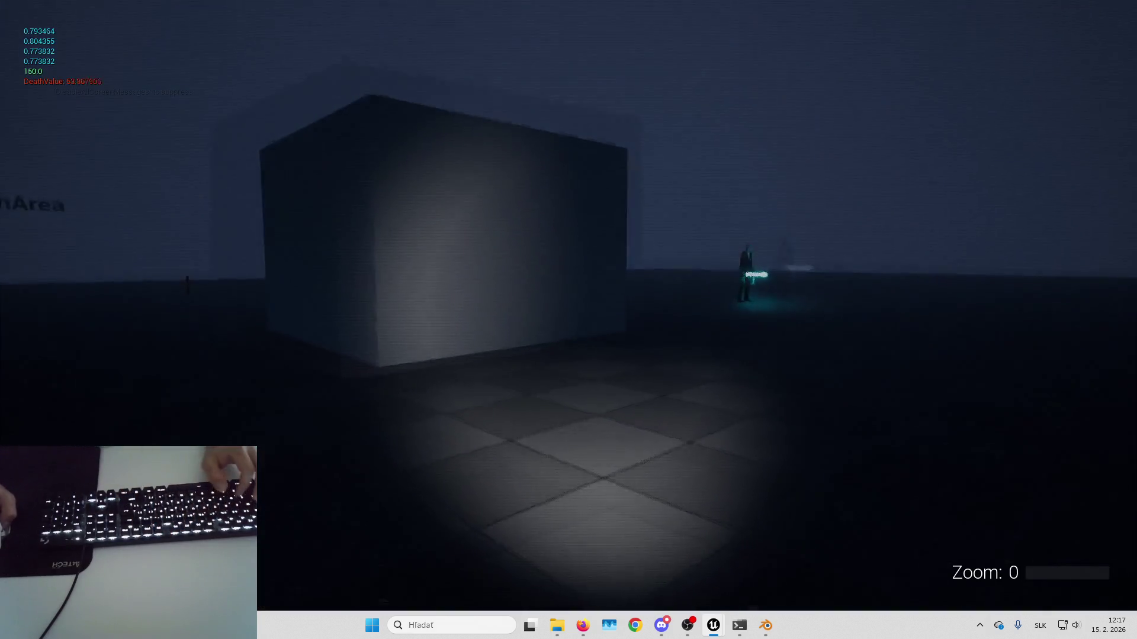
key("s")
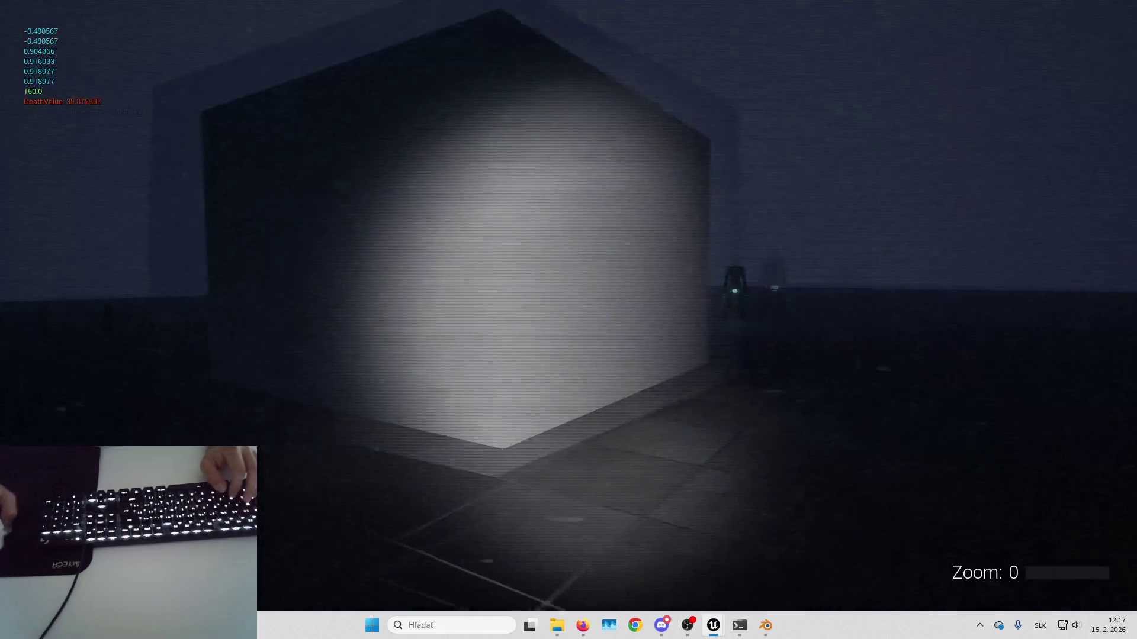
key("w")
key("w")
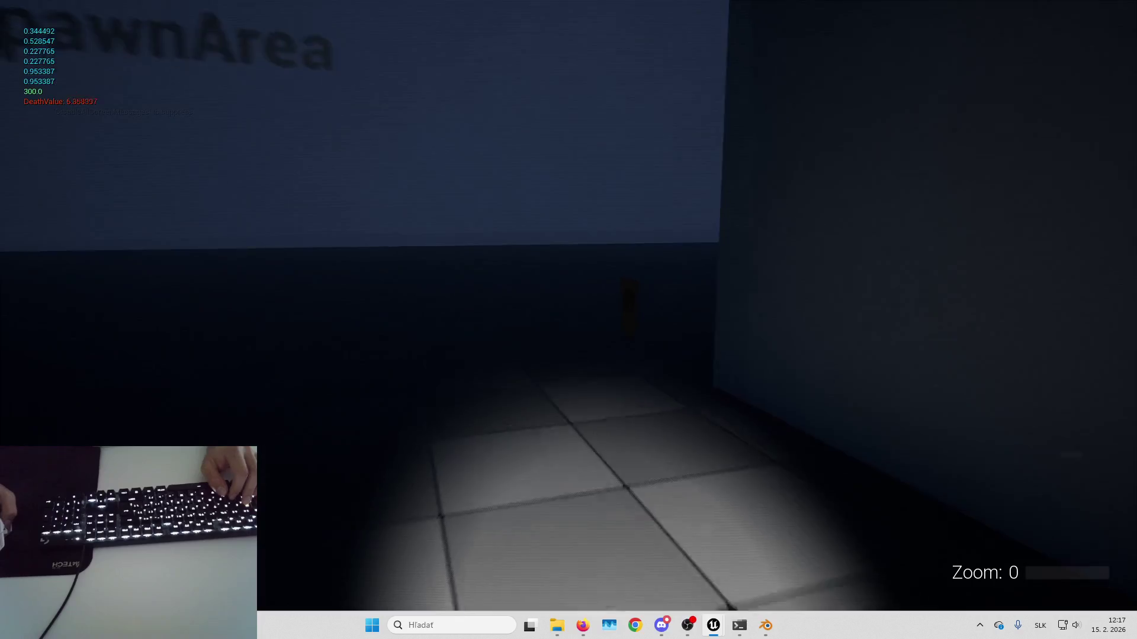
key("e")
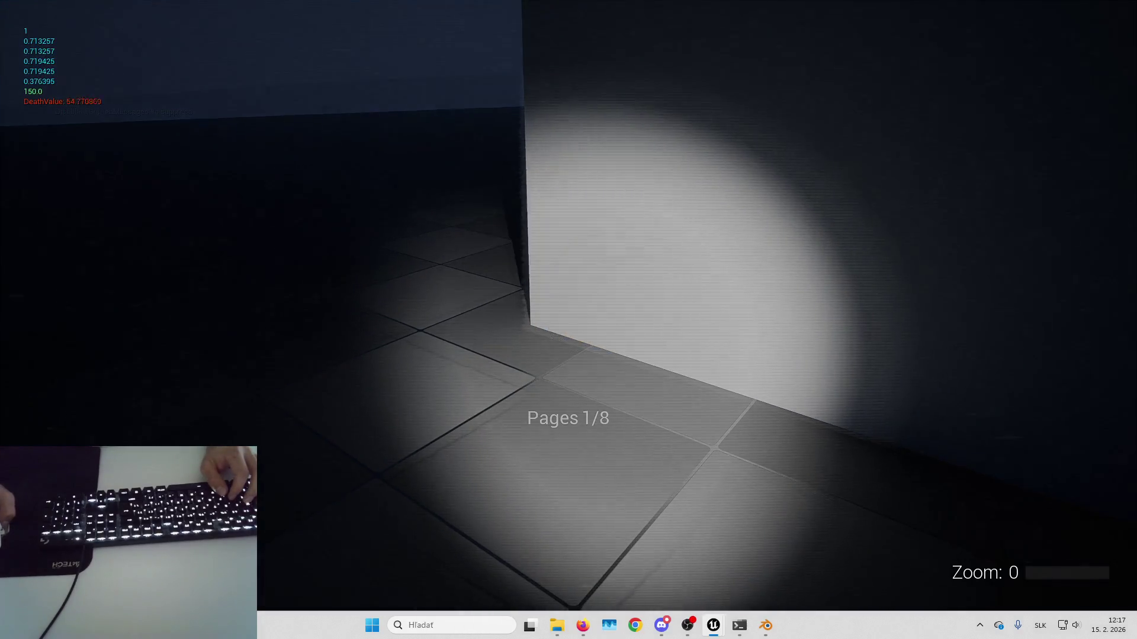
- Walk toward the suited figure, eject and retake control with F8, then stop play
key("w")
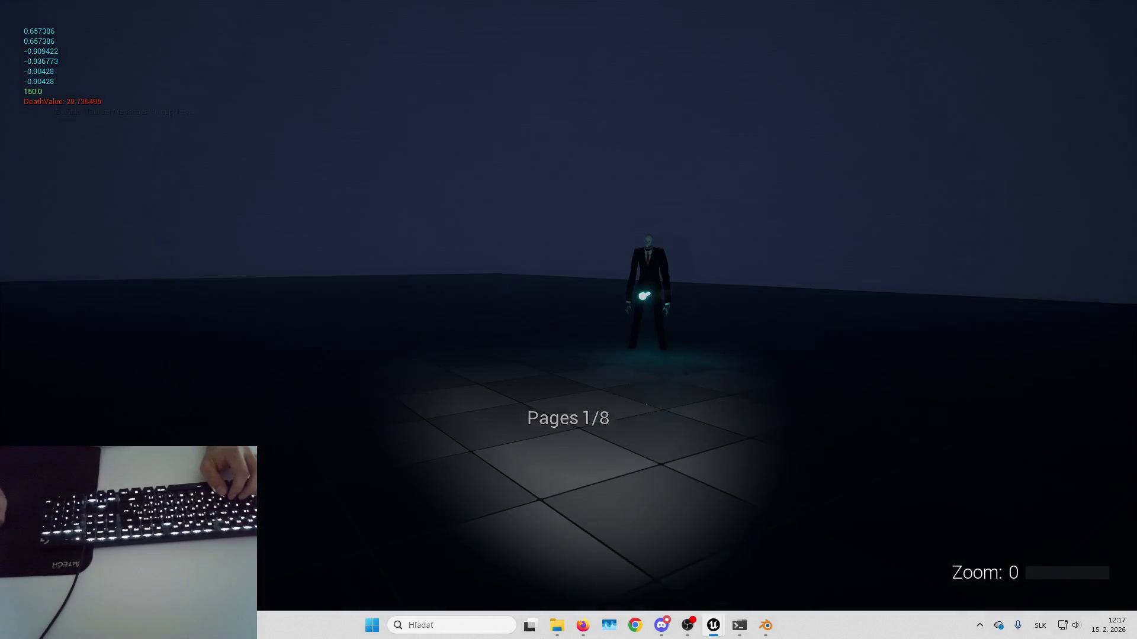
key("w")
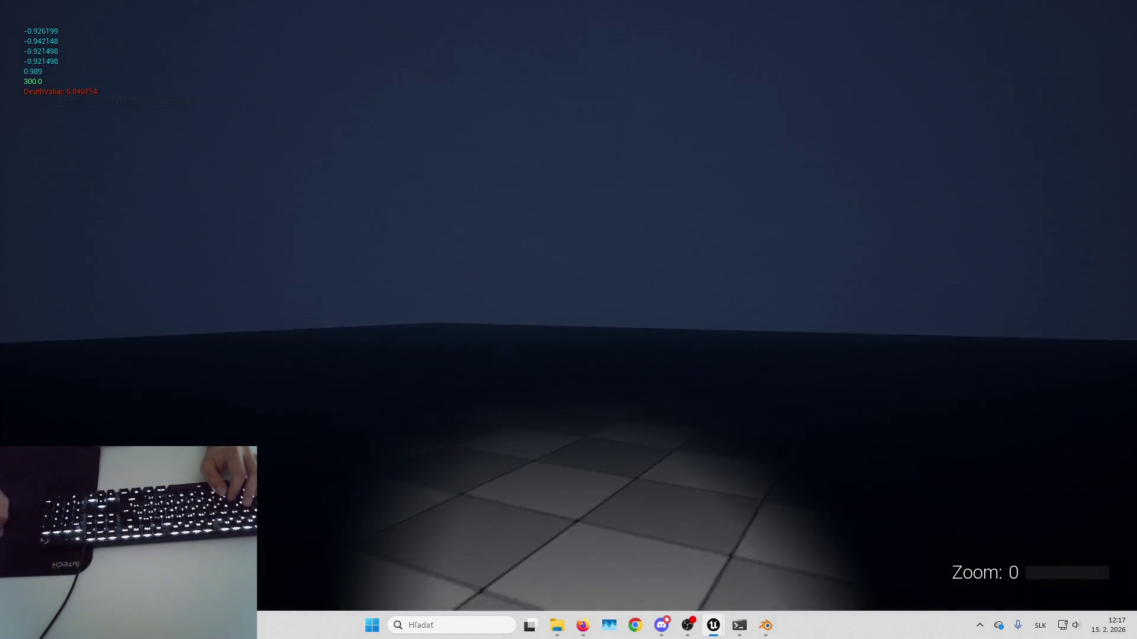
key("w")
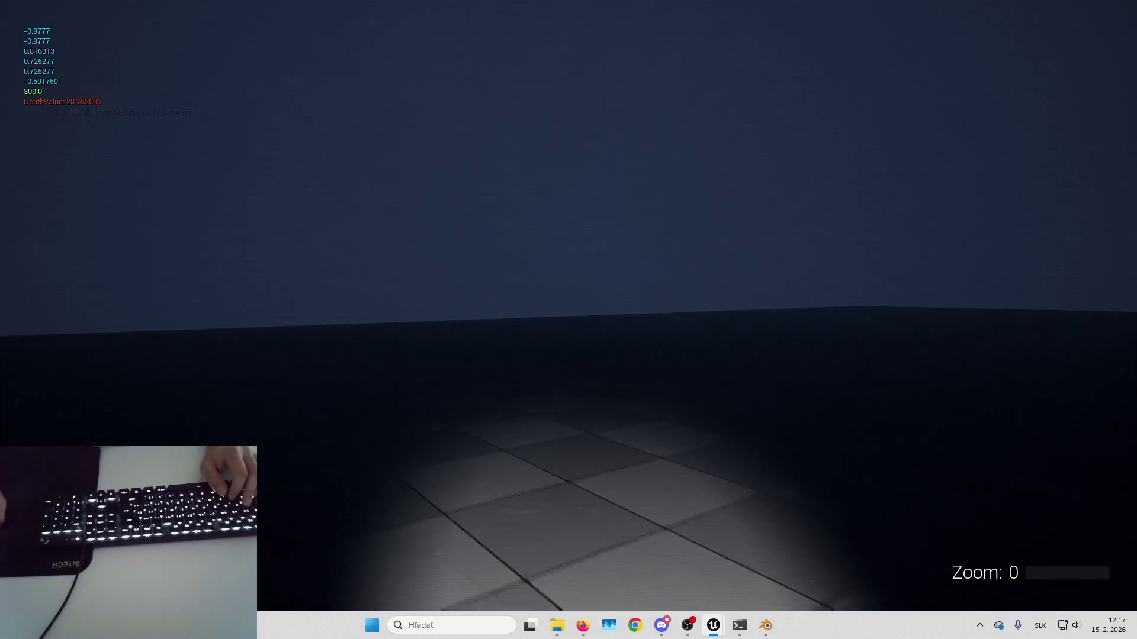
key("Escape")
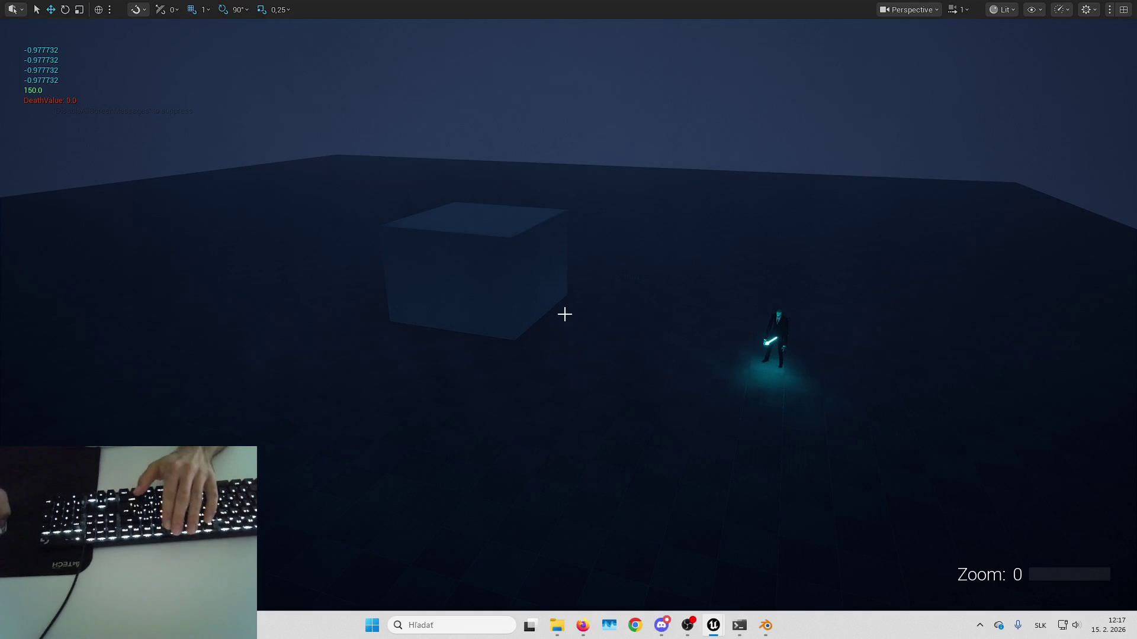
key("F8")
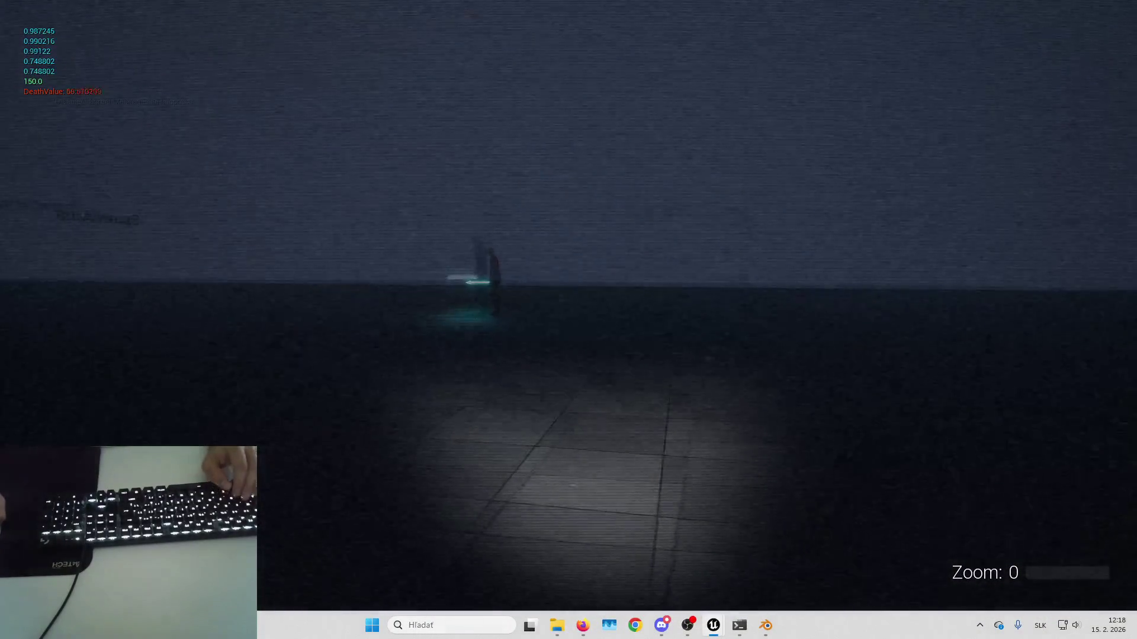
key("Escape")
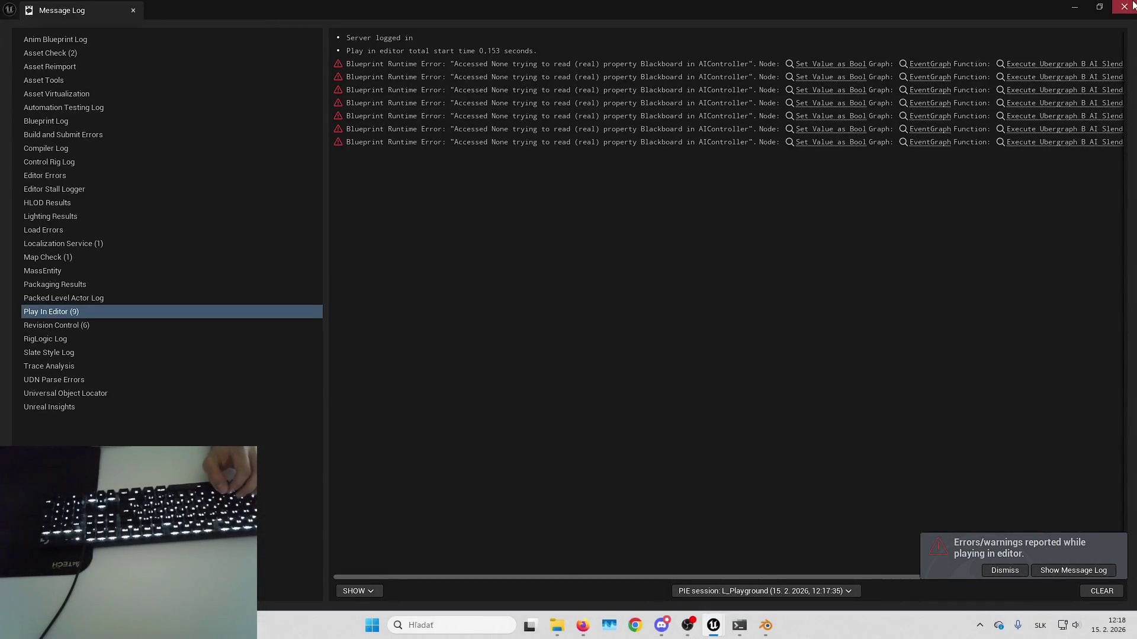
- Close the Message Log and go through the controller and B_HeroCharacter tabs to B_SlendermanCharacter
left_click(1124, 7)
mouse_move(712, 626)
left_click(841, 577)
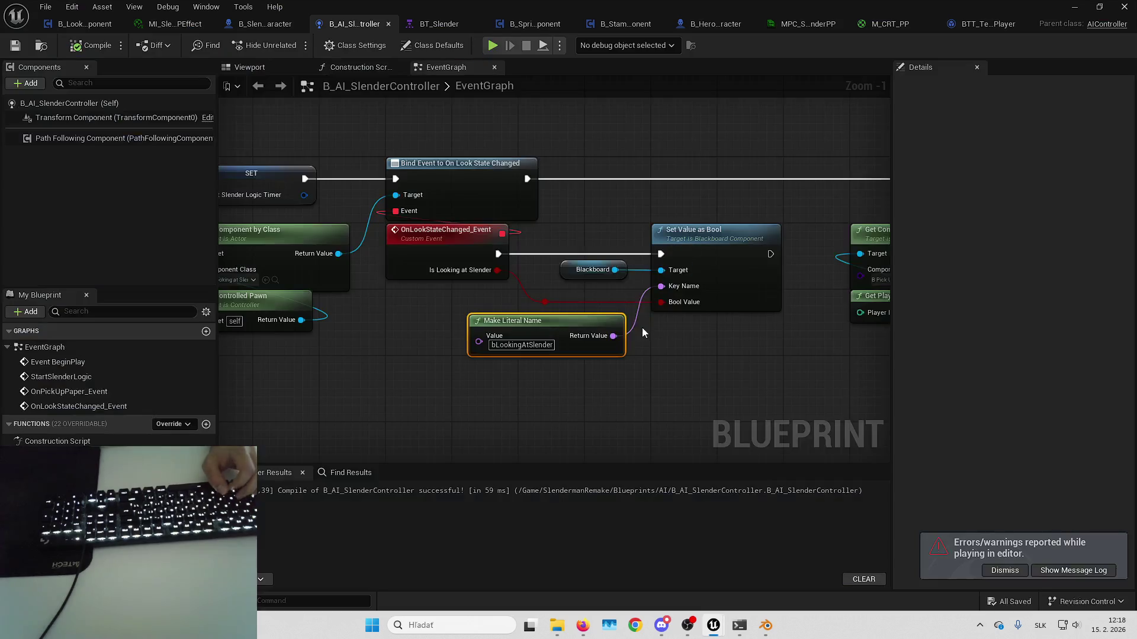
left_click_drag(726, 283, 673, 307)
left_click(704, 24)
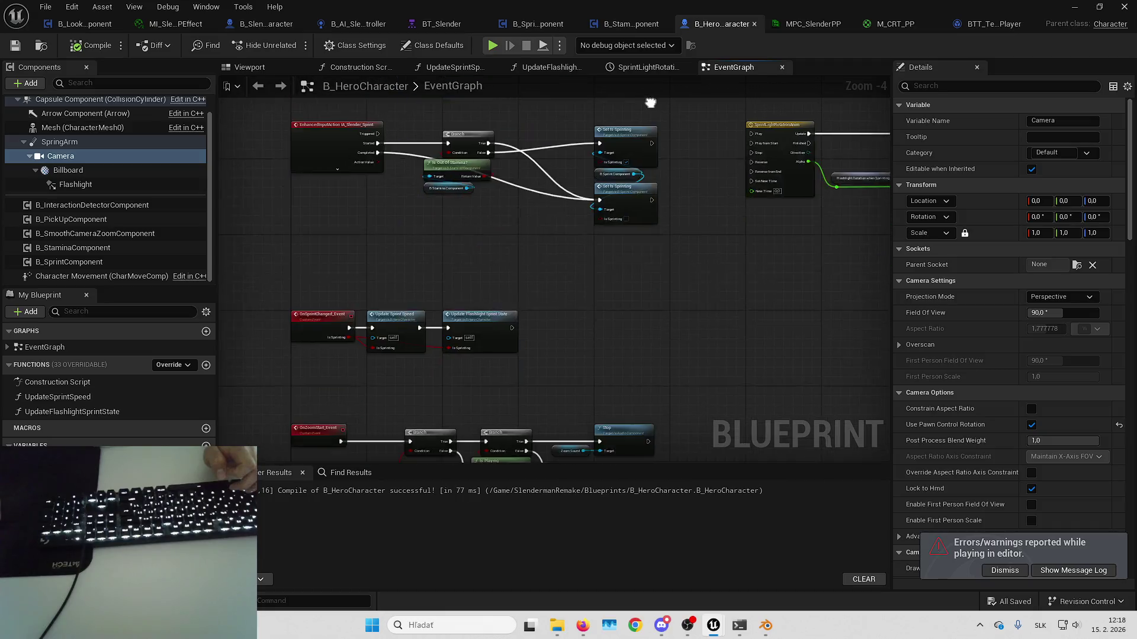
left_click(274, 25)
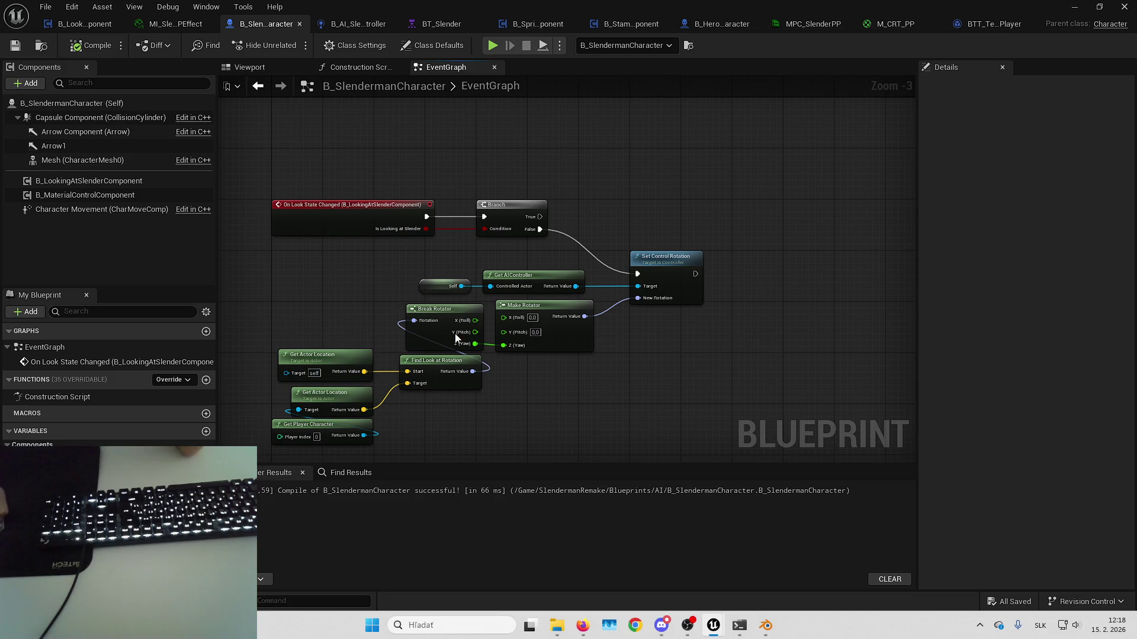
left_click_drag(664, 333, 746, 331)
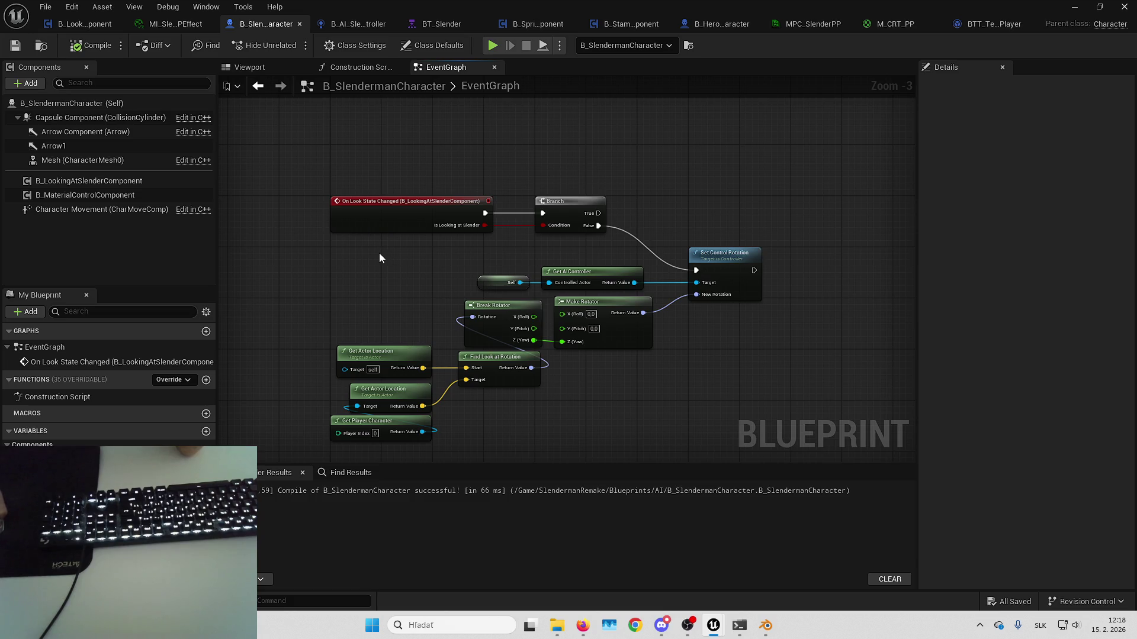
mouse_move(379, 257)
left_mouse_down()
mouse_move(367, 260)
mouse_move(372, 274)
left_mouse_up()
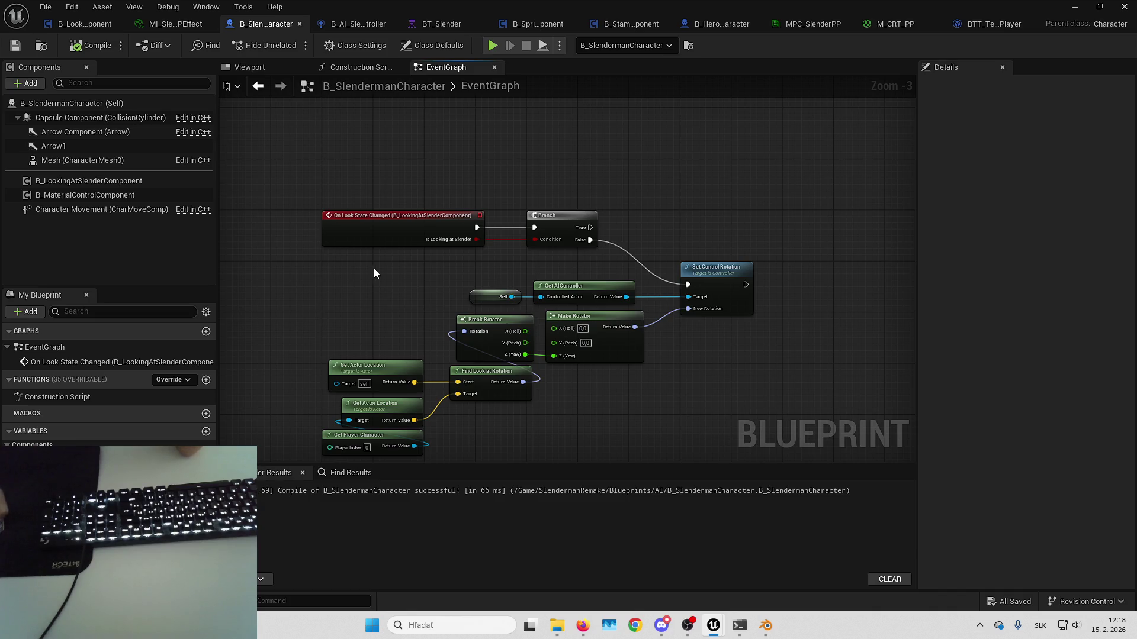
mouse_move(361, 266)
left_mouse_down()
mouse_move(324, 264)
mouse_move(348, 262)
left_mouse_up()
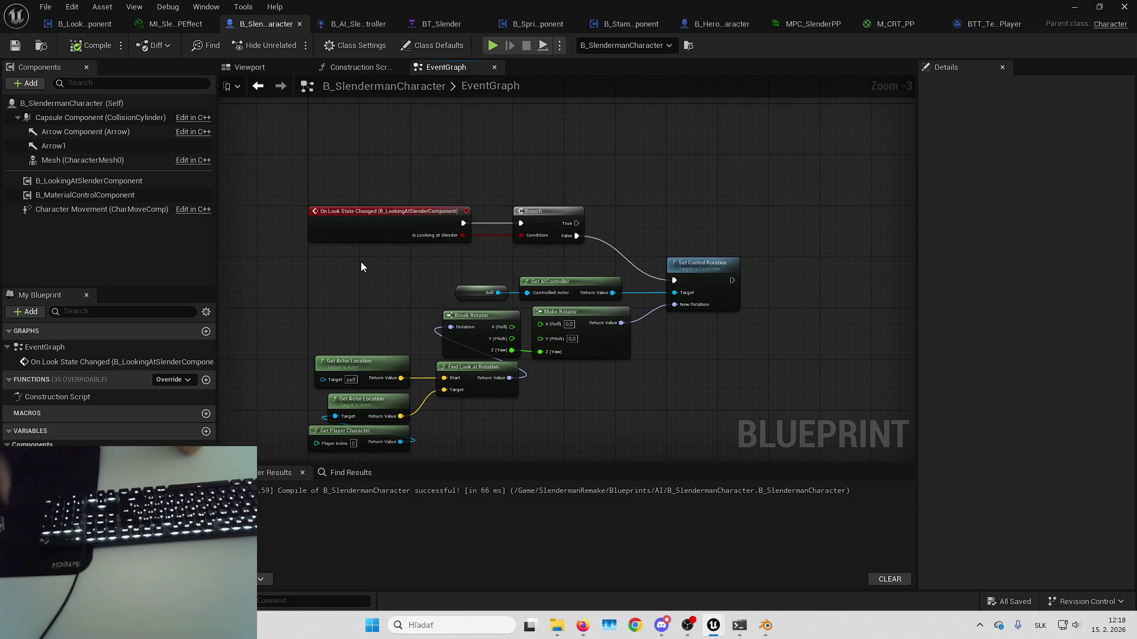
left_click_drag(352, 262, 376, 244)
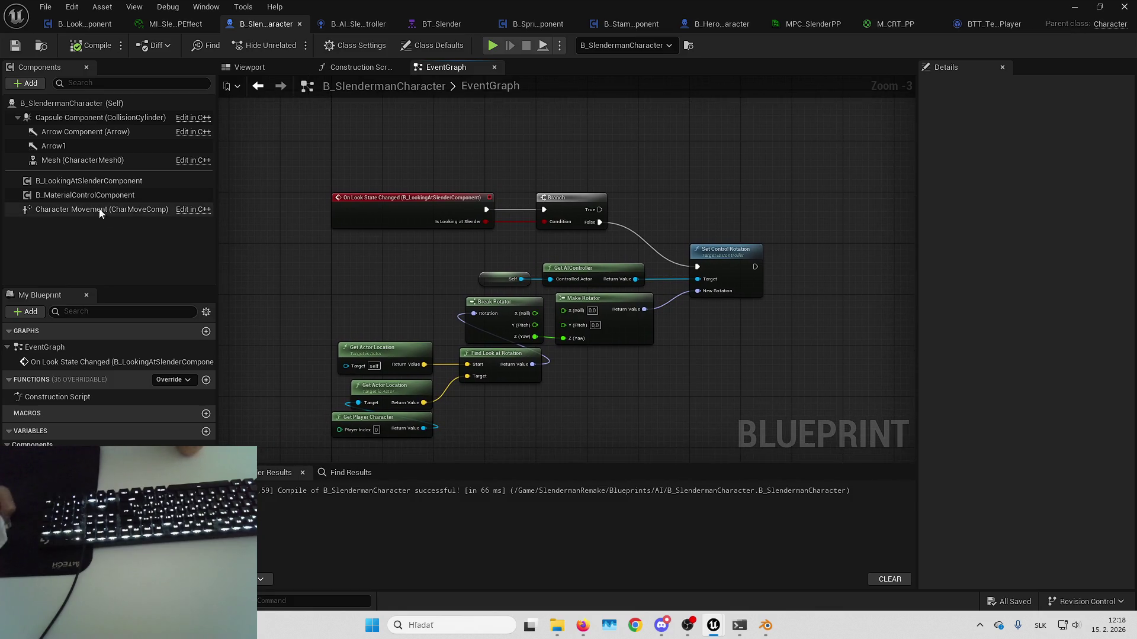
mouse_move(382, 254)
left_mouse_down()
mouse_move(377, 294)
mouse_move(402, 289)
left_mouse_up()
scroll(463, 232, "down", 1)
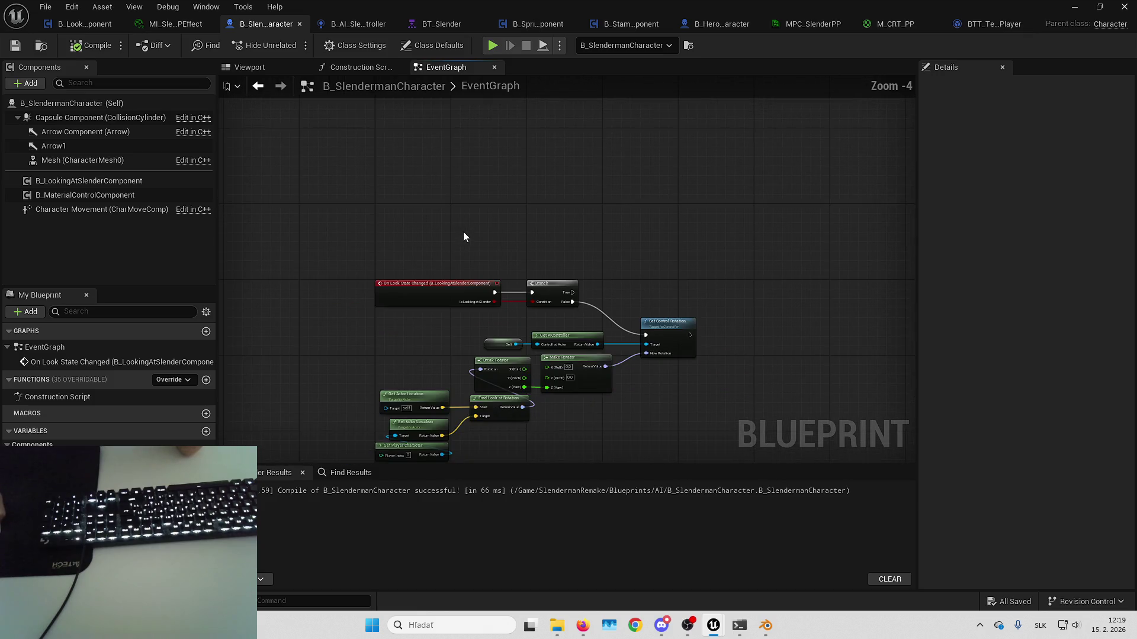
left_click_drag(379, 299, 669, 428)
mouse_move(631, 209)
left_mouse_down()
mouse_move(642, 247)
mouse_move(632, 283)
left_mouse_up()
scroll(655, 269, "up", 2)
left_click_drag(605, 218, 651, 209)
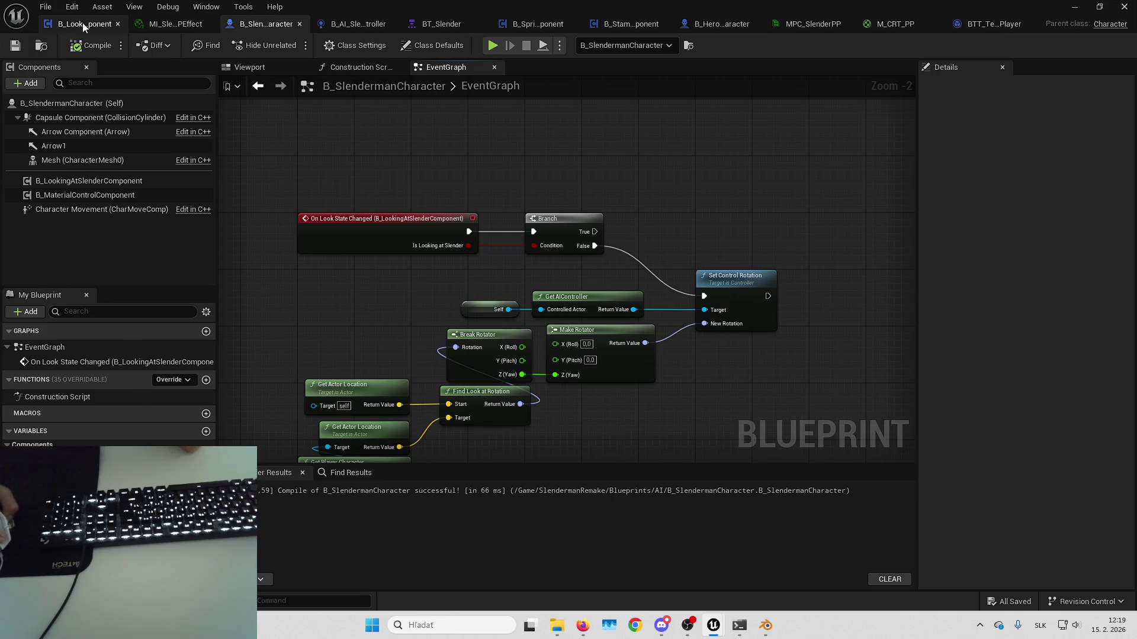
- Set the CheckLook Set Timer by Event Time to 0,1 and save the component
left_click(84, 25)
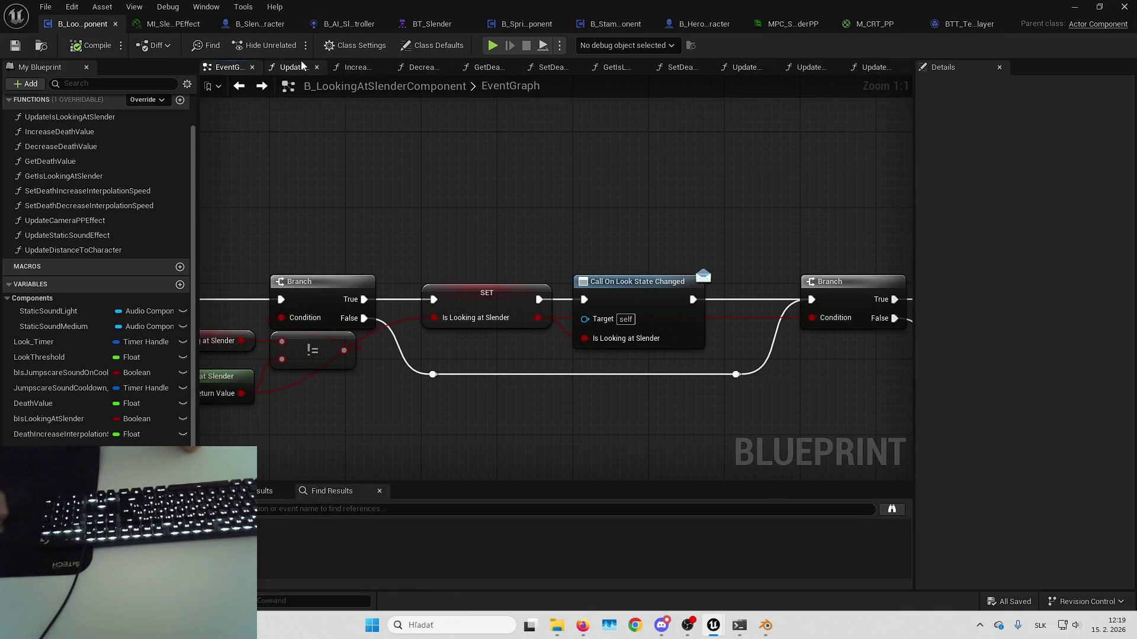
mouse_move(349, 101)
left_mouse_down()
mouse_move(595, 137)
mouse_move(567, 191)
mouse_move(473, 164)
left_mouse_up()
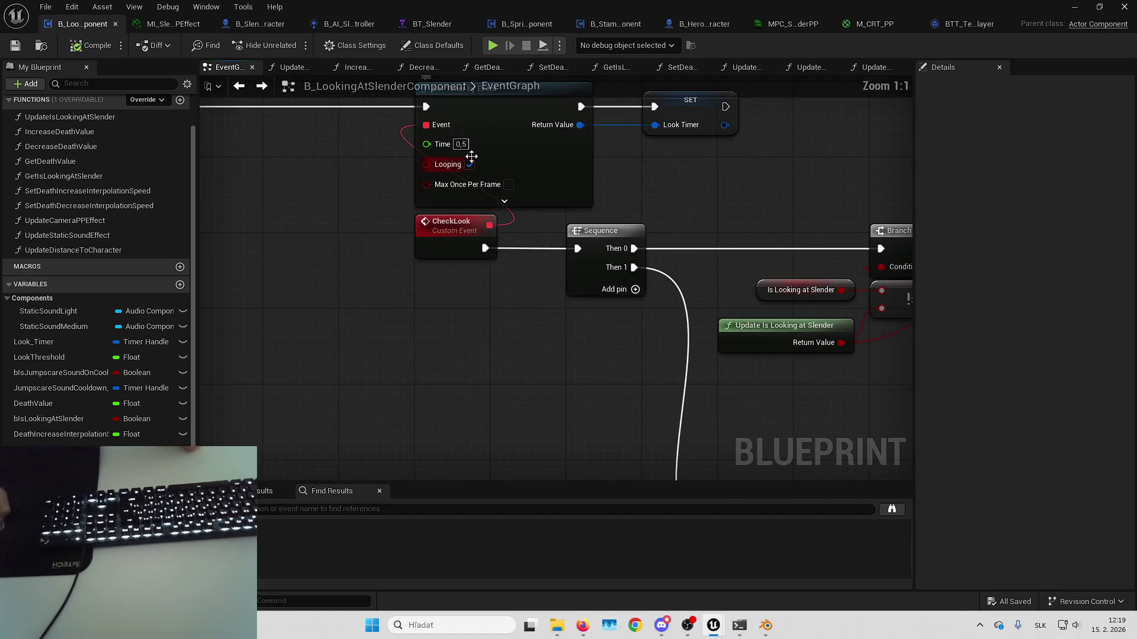
type("0.1")
key("Return")
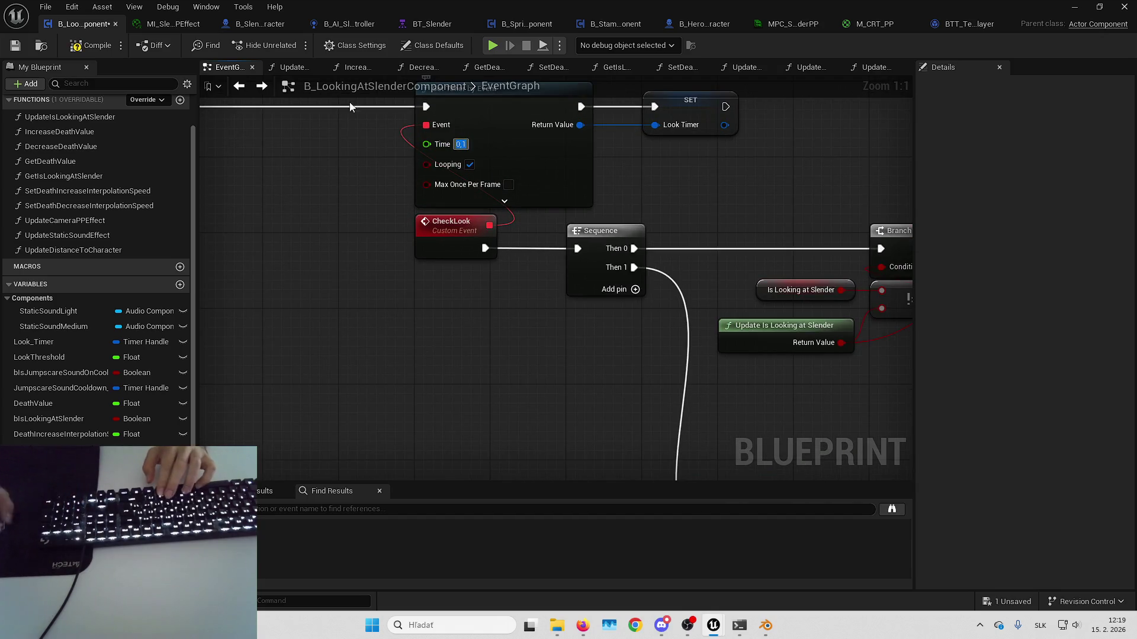
left_click(16, 46)
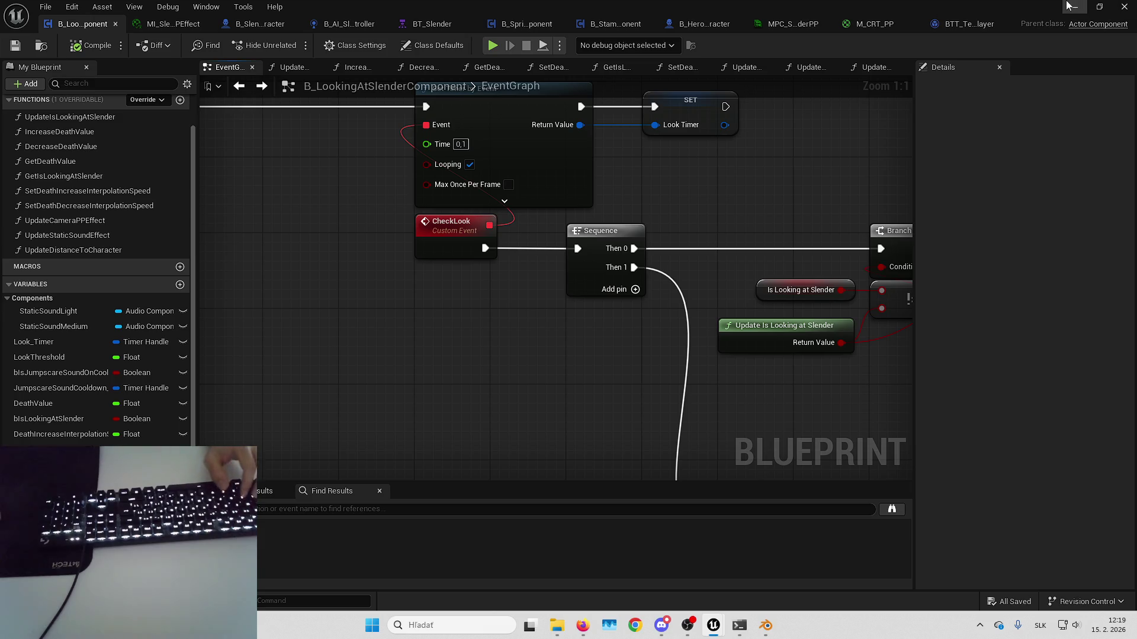
- Minimize the Blueprint editor, then bring up BT_Slender and minimize that too
left_click(1074, 6)
key("alt+Tab")
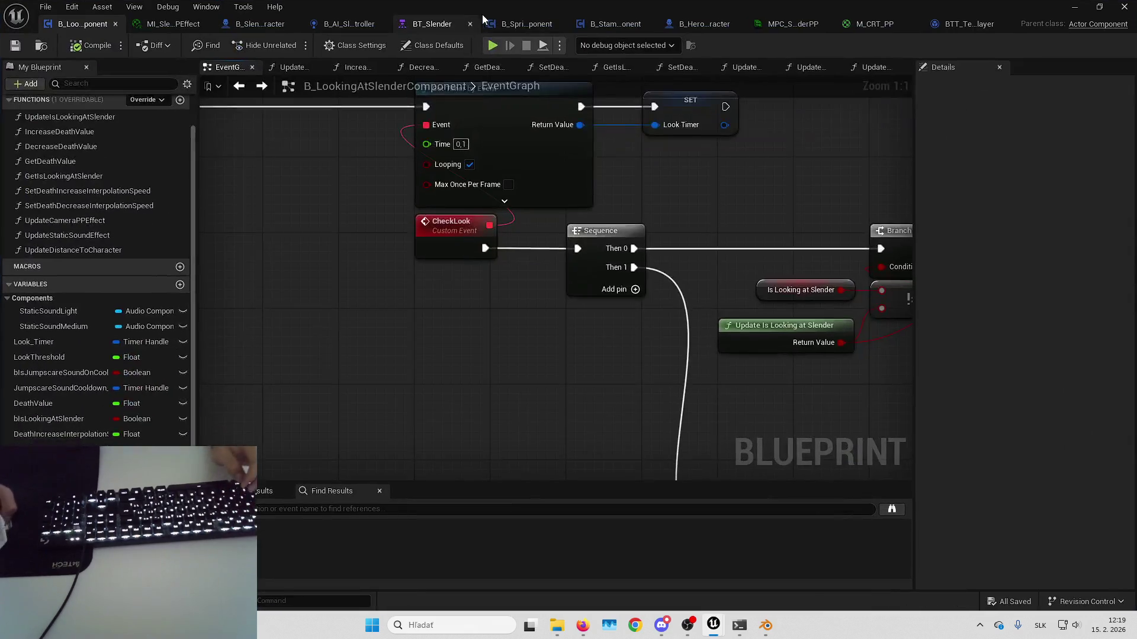
left_click(438, 22)
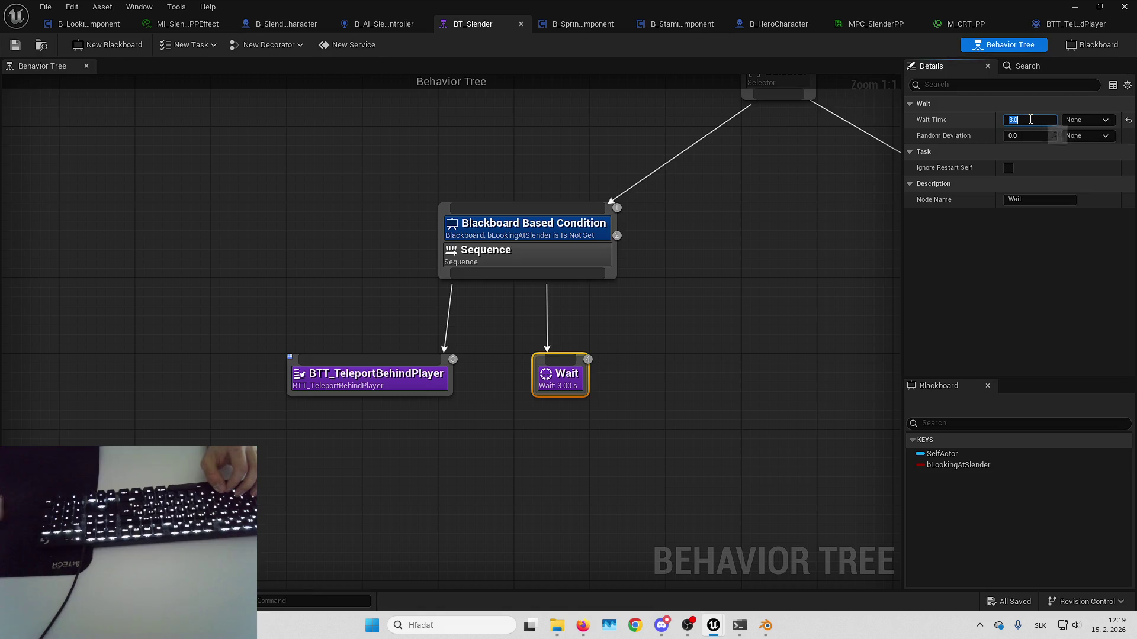
left_click(1074, 7)
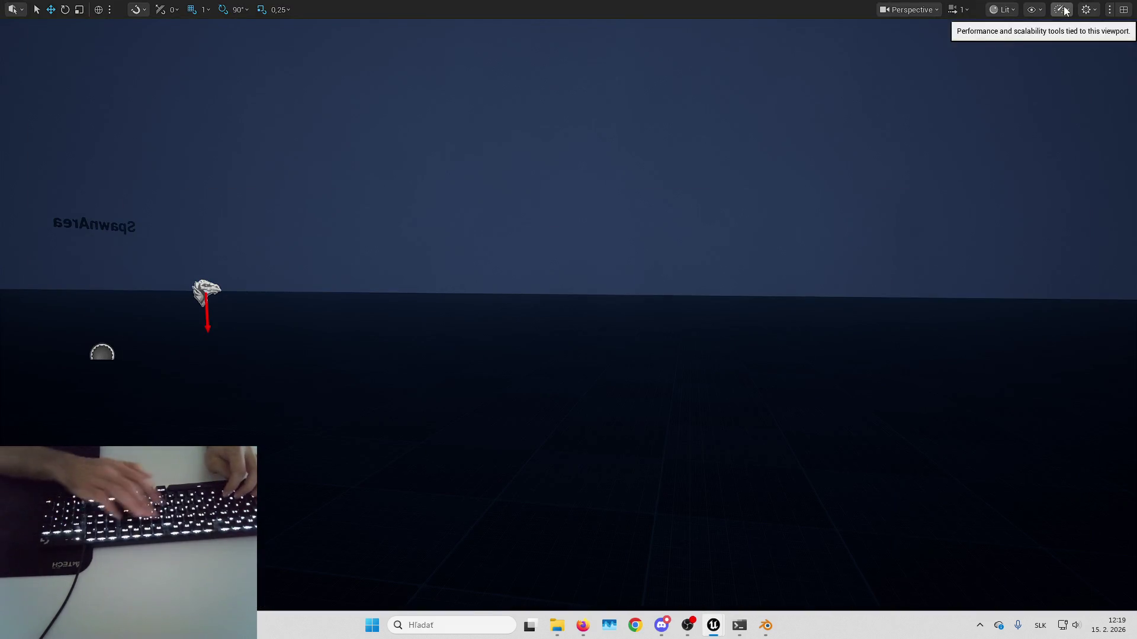
- Take control in game, pick up the paper note, and toggle detaching with Shift+F1
left_click(1065, 10)
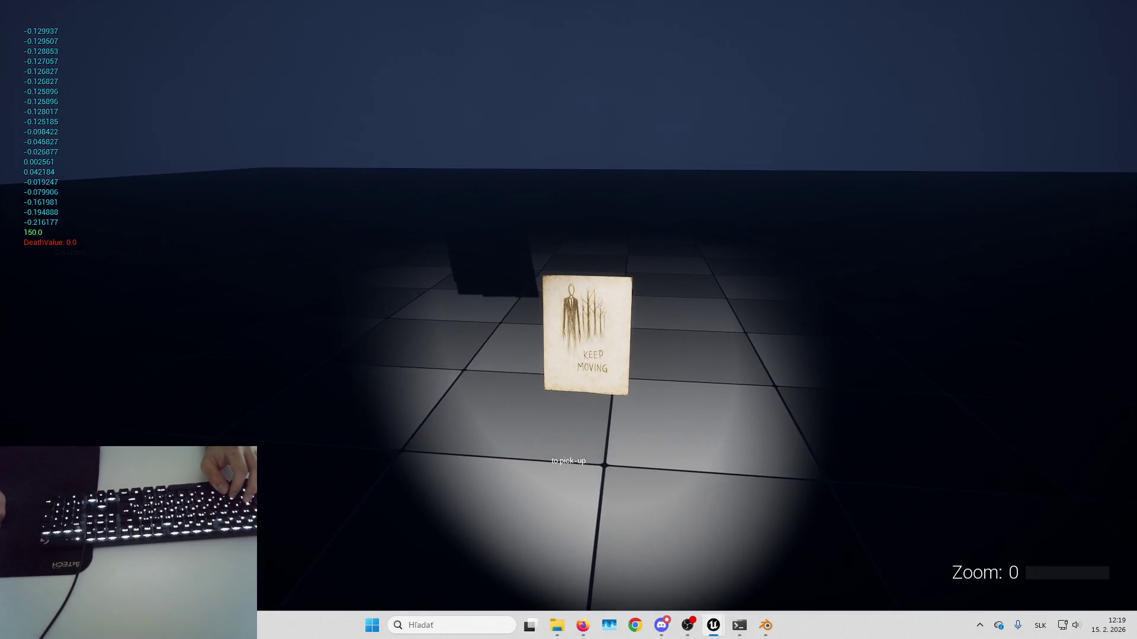
key("e")
key("shift+F1")
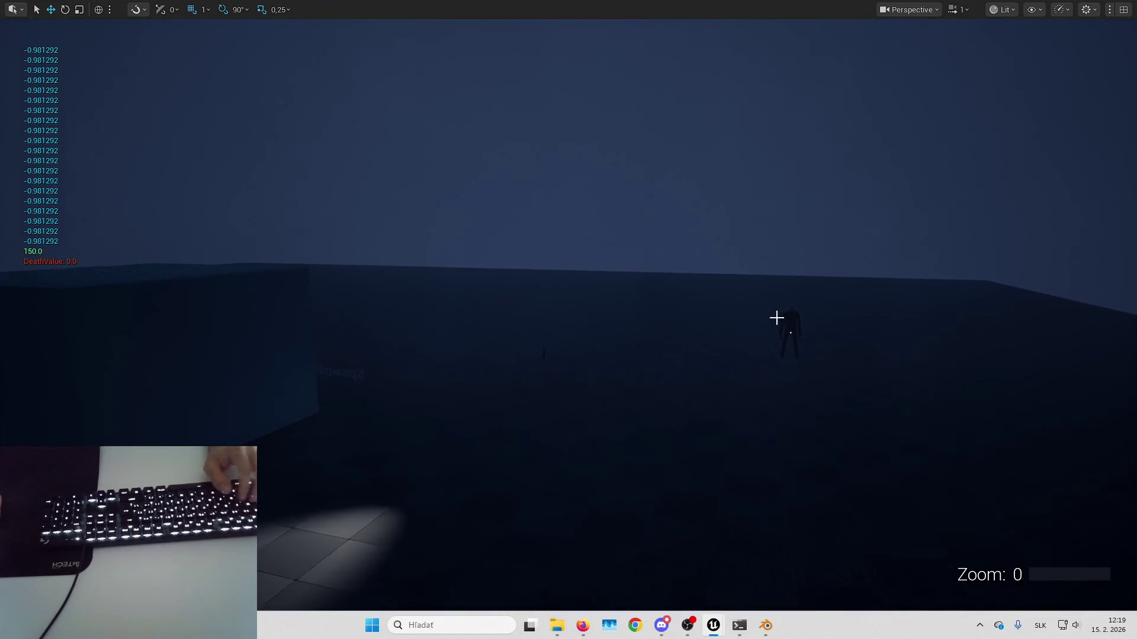
left_click(748, 314)
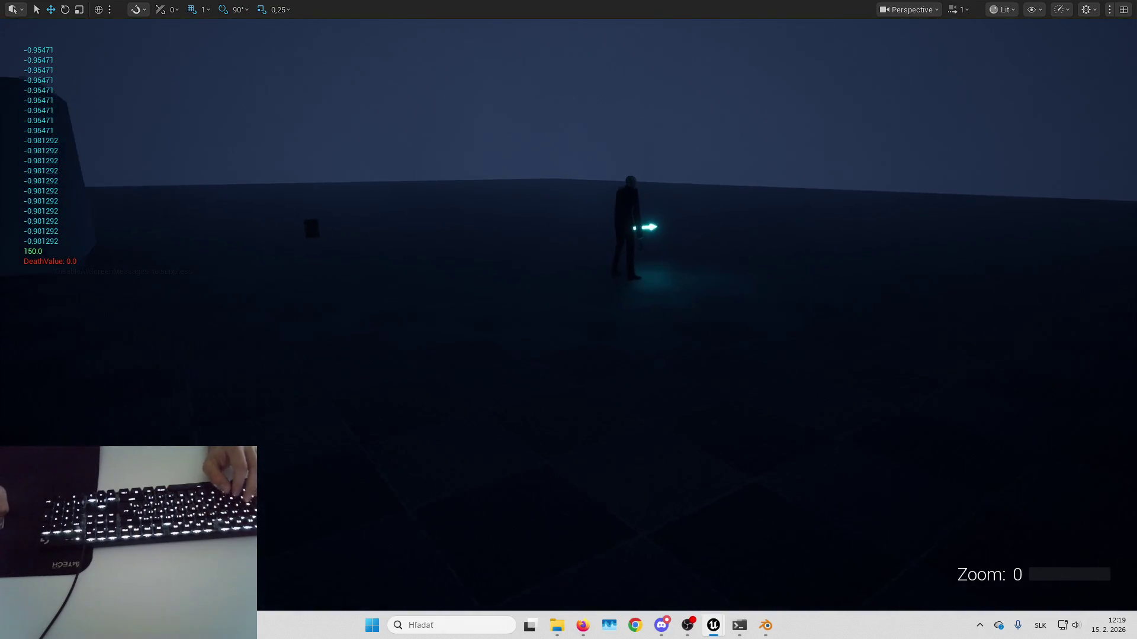
key("shift+F1")
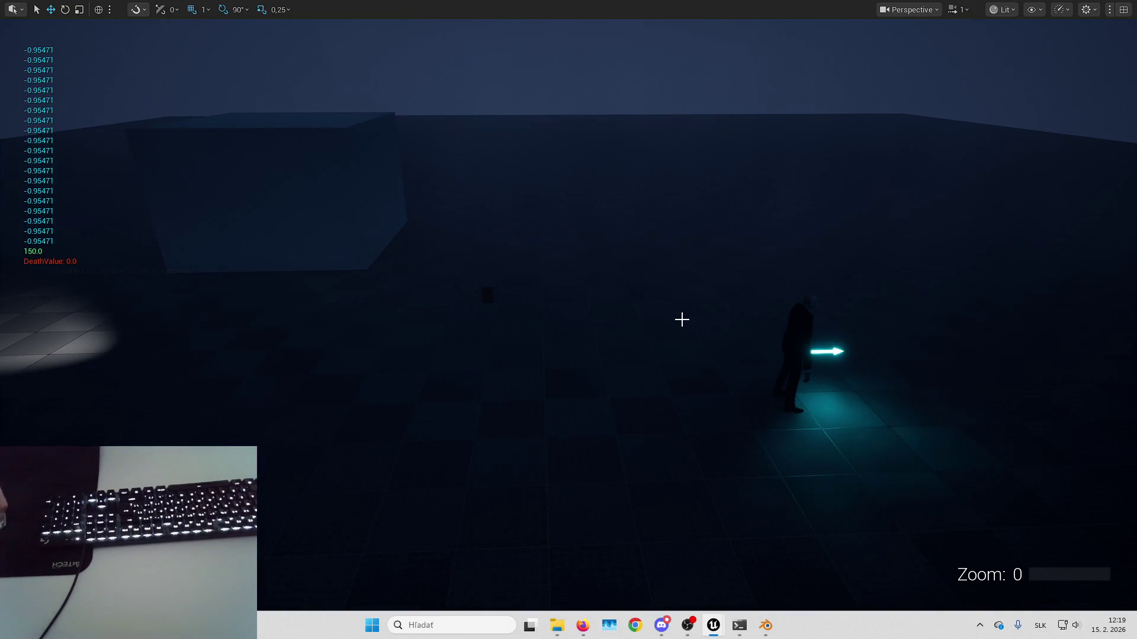
left_click(631, 318)
left_click(645, 306)
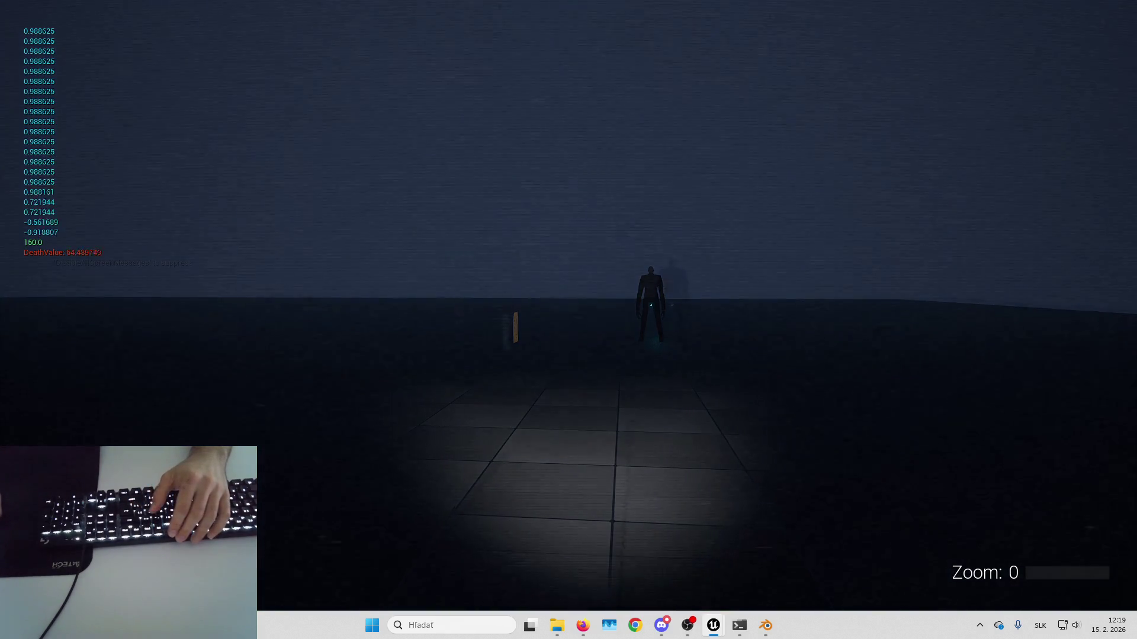
key("shift+F1")
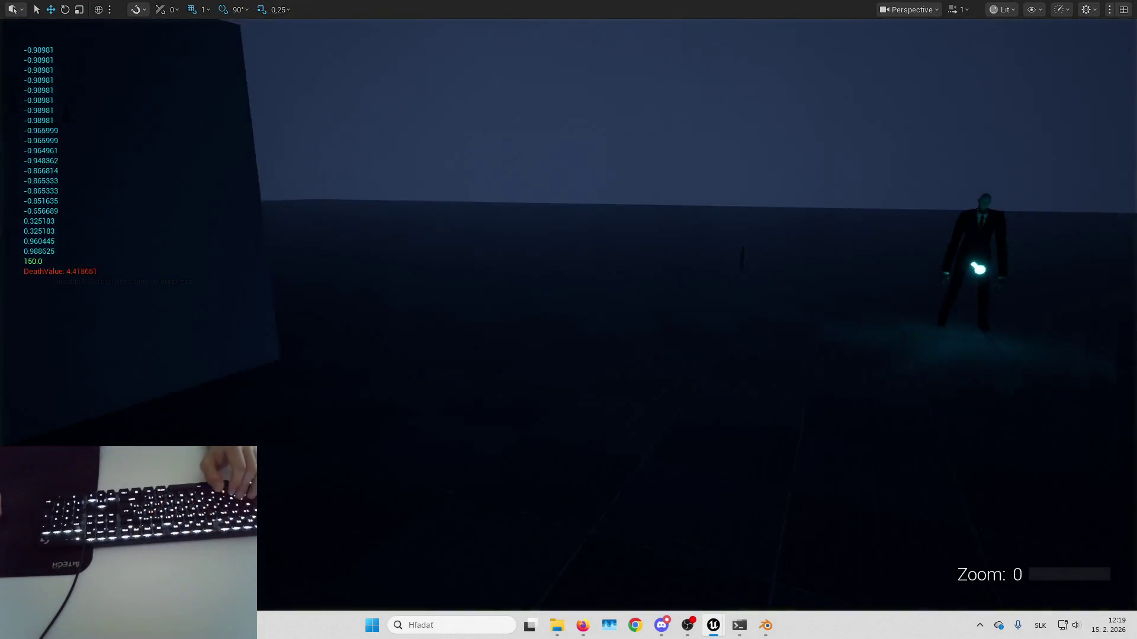
left_click(759, 290)
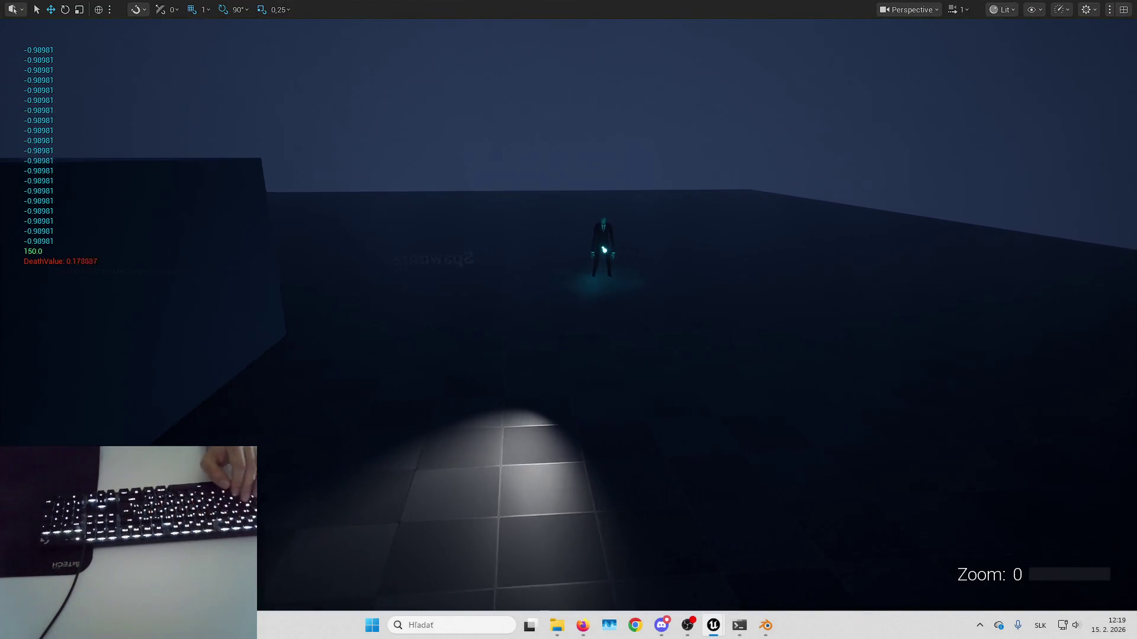
- Circle Slenderman with WASD to confirm he faces the player, stop, and reopen BT_Slender
key("w")
key("d")
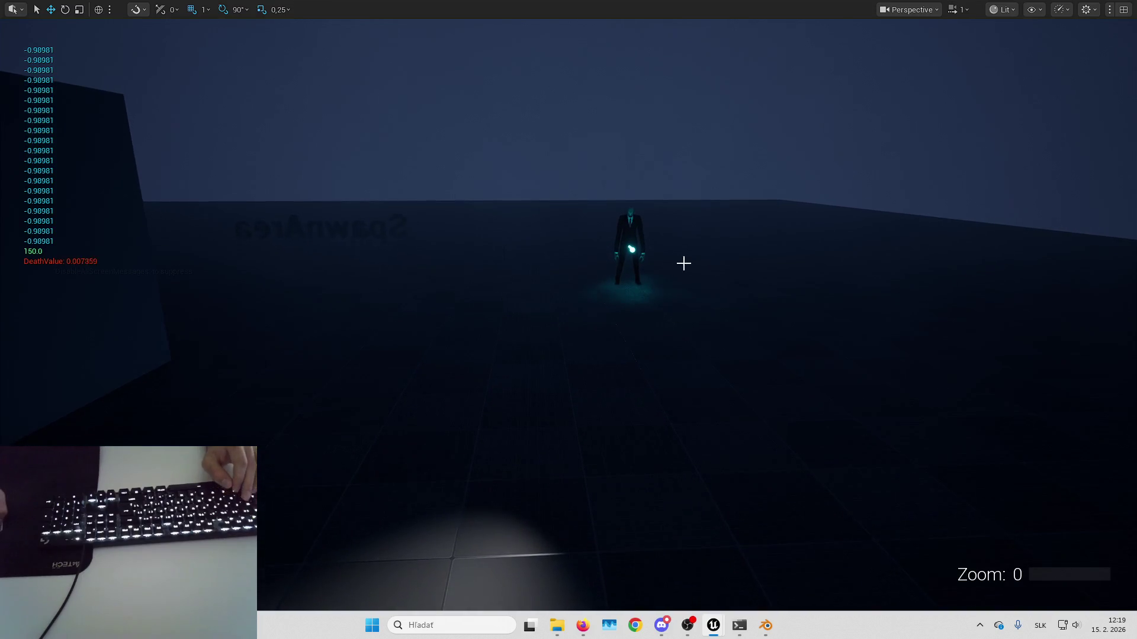
key("w")
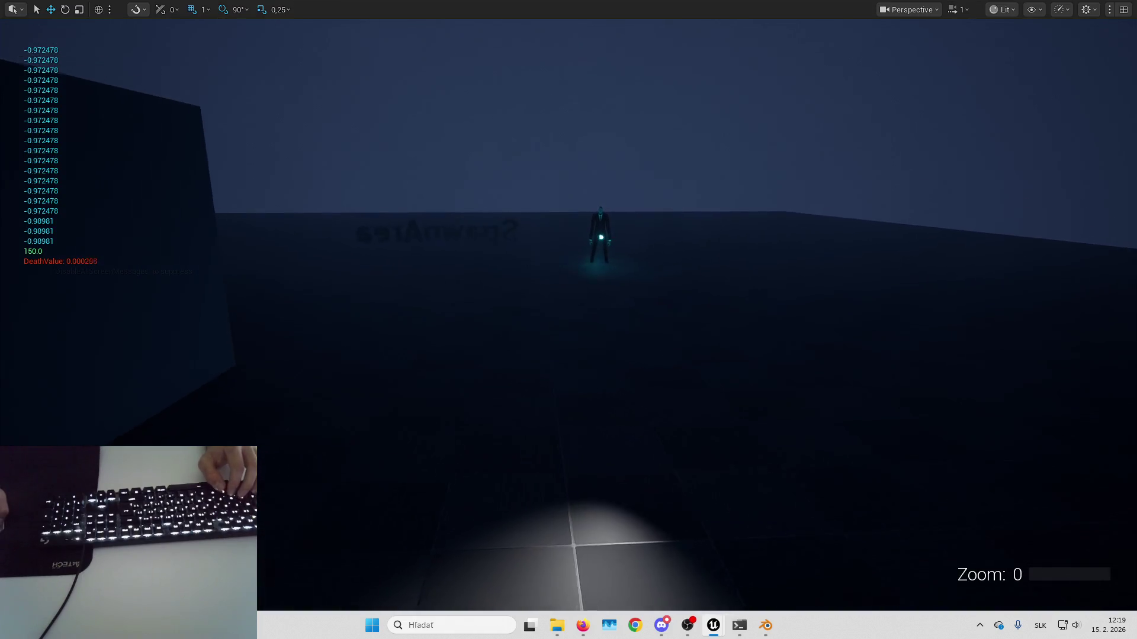
key("s")
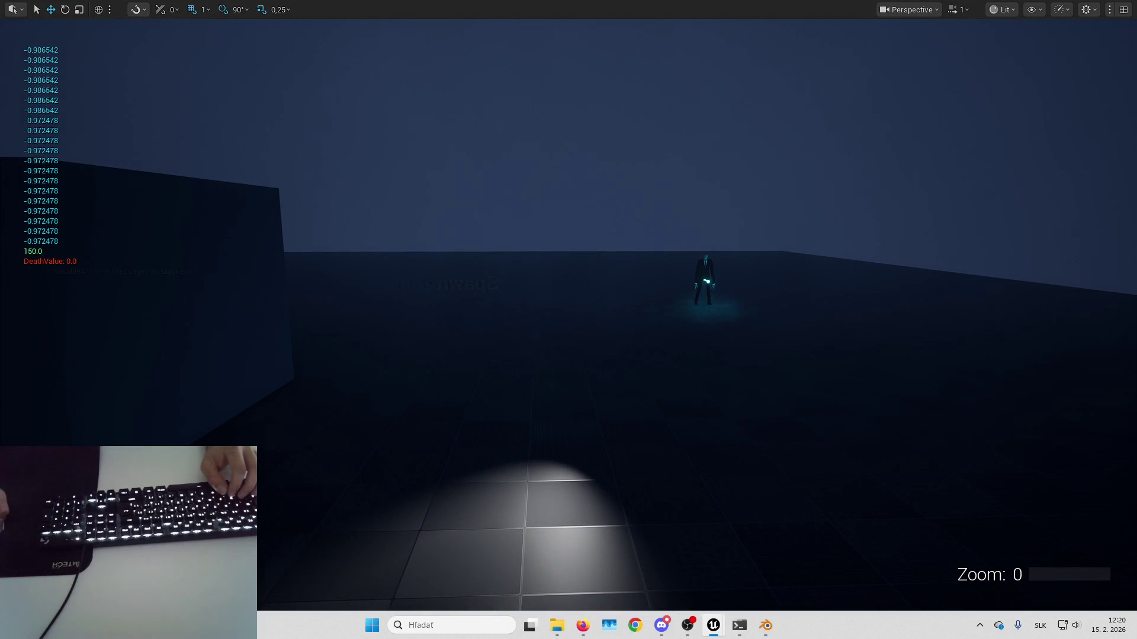
key("a")
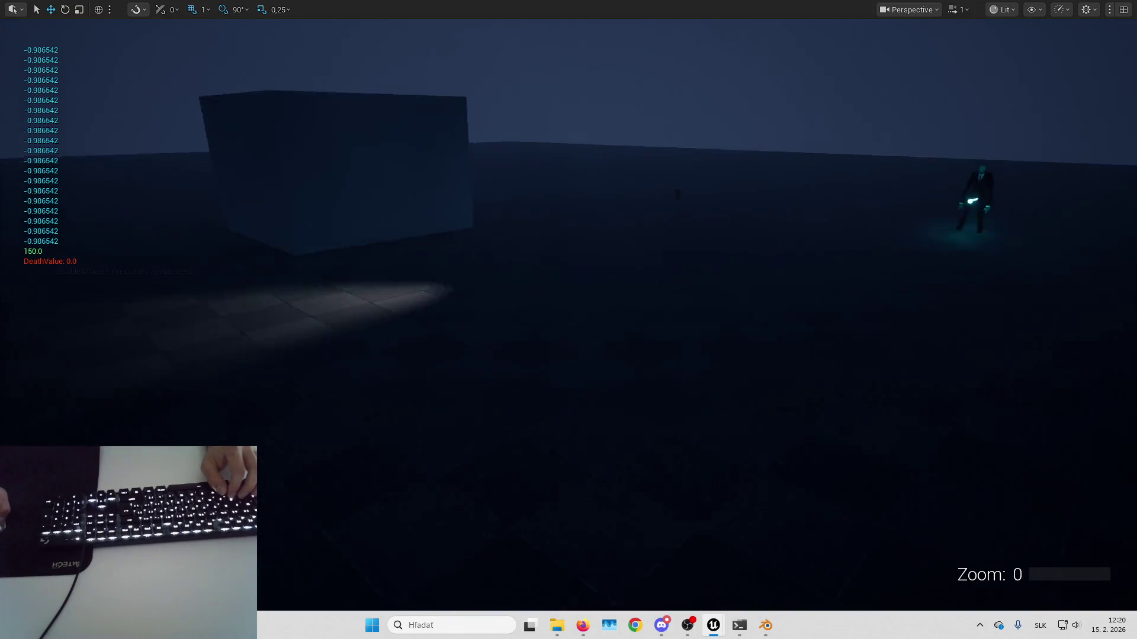
key("d")
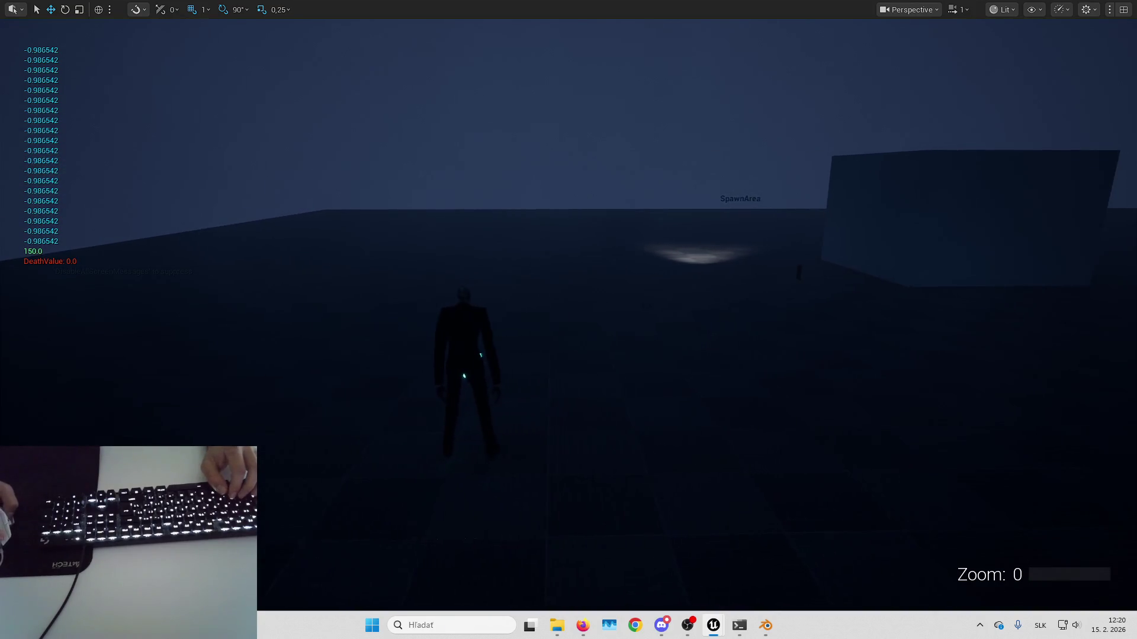
key("a")
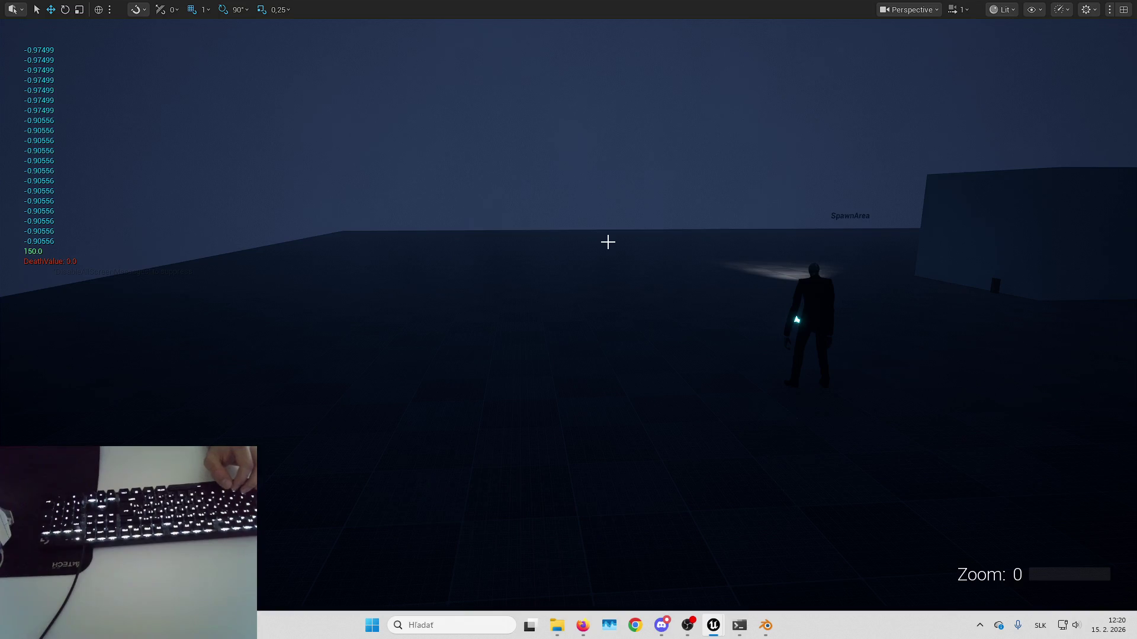
key("Escape")
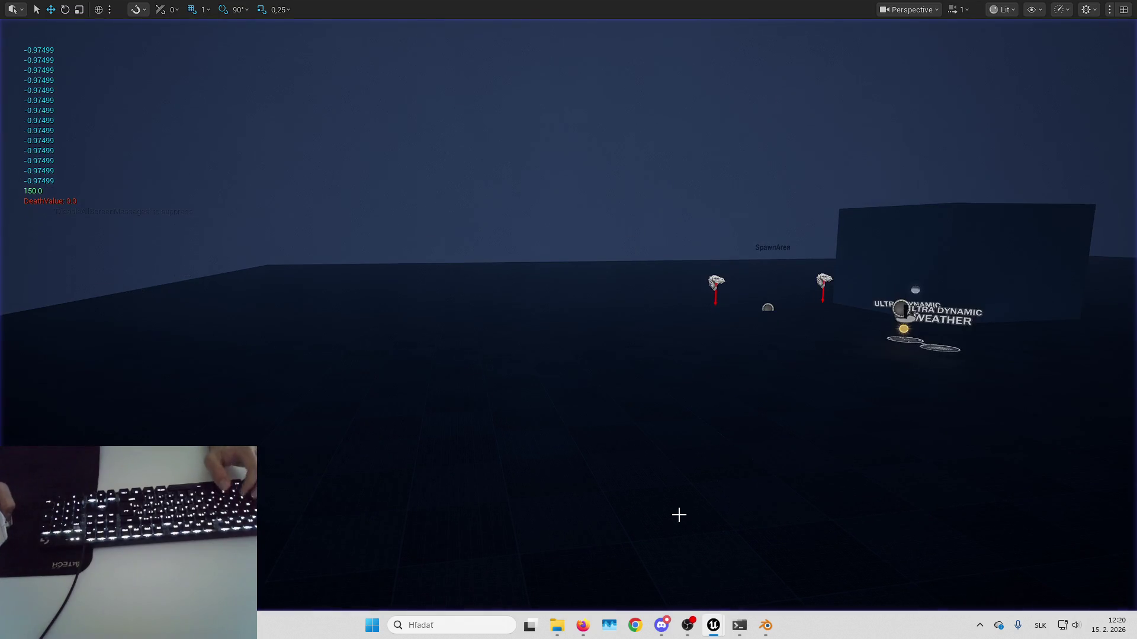
mouse_move(724, 628)
left_click(814, 549)
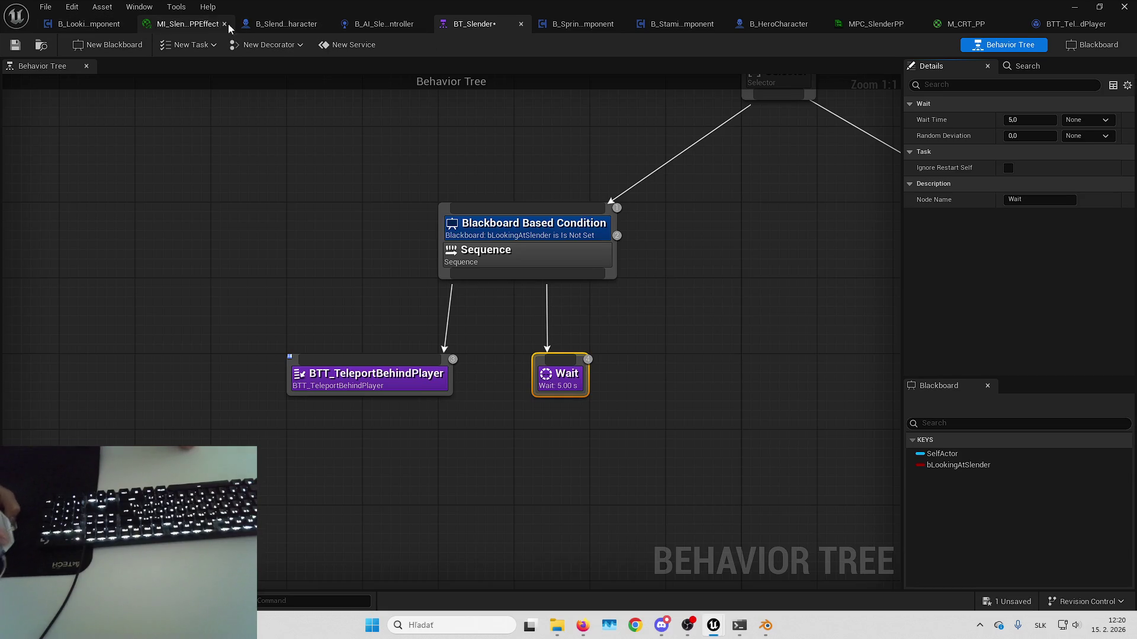
- Save the one unsaved behavior tree change from the blueprint editor
left_click(267, 25)
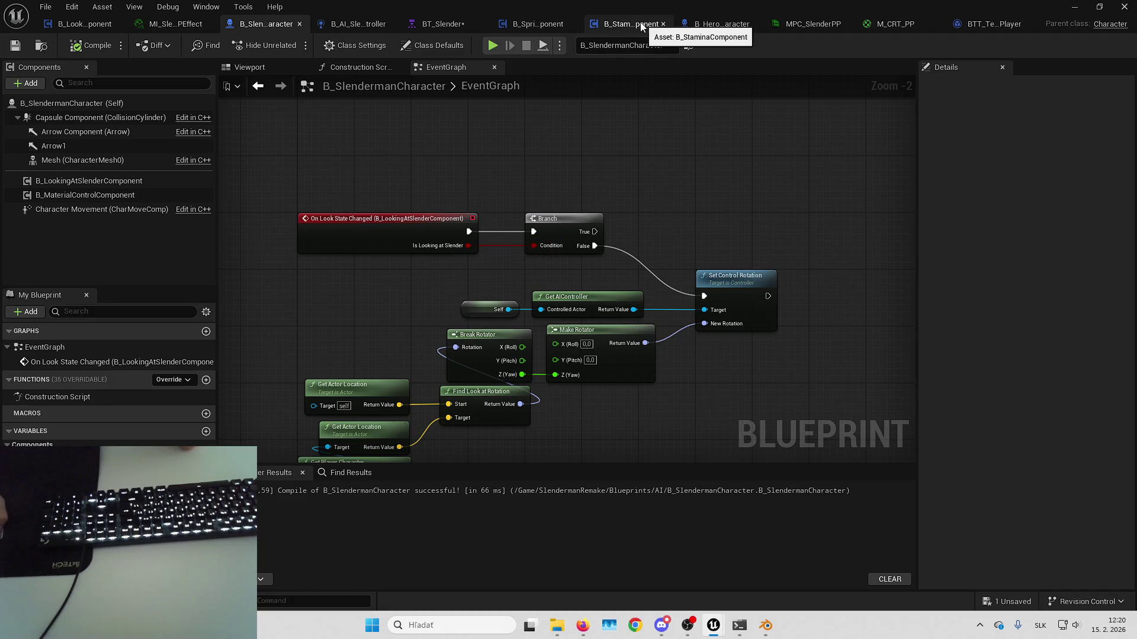
left_click(83, 23)
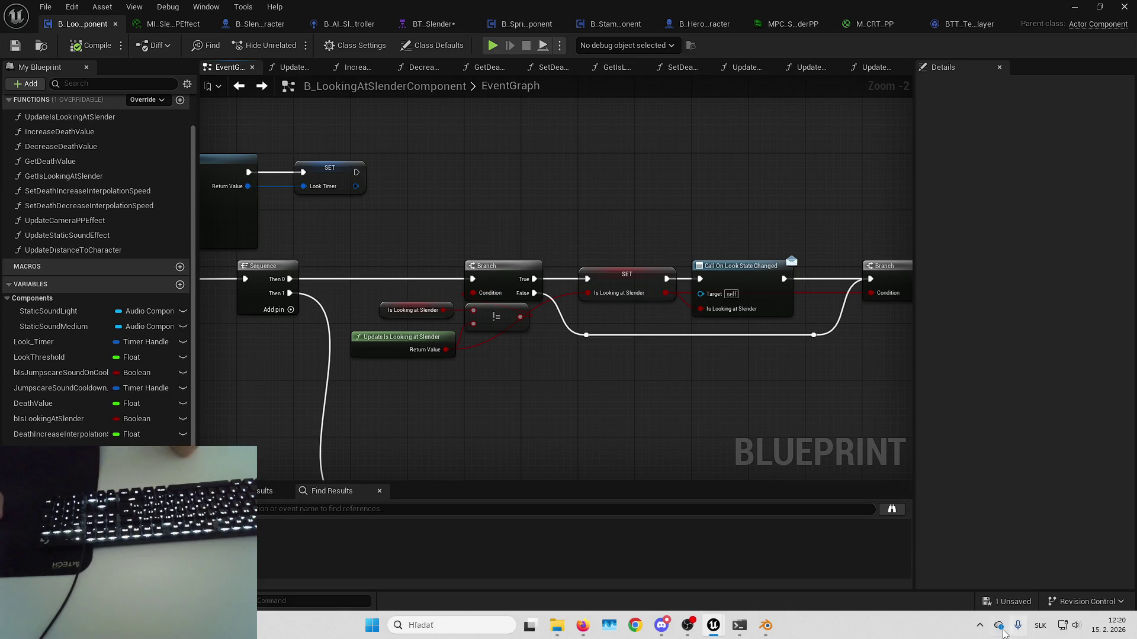
left_click(1002, 604)
key("Return")
- Review the look-check graph's Branches and Sequence, then return to B_SlendermanCharacter's event graph
mouse_move(626, 422)
left_mouse_down()
mouse_move(639, 410)
mouse_move(756, 418)
left_mouse_up()
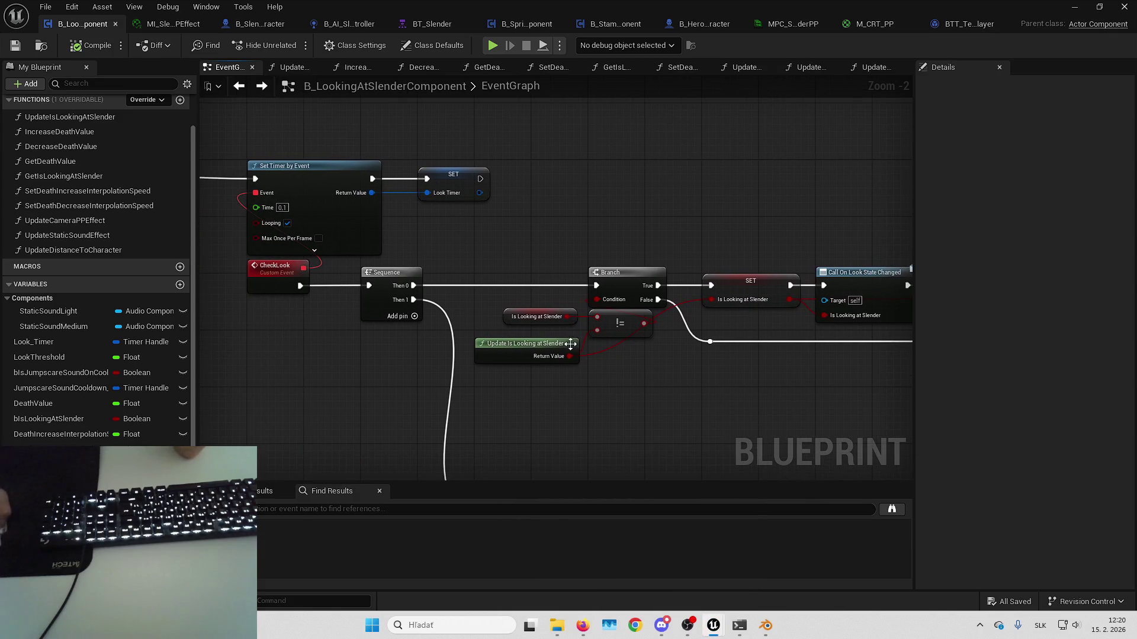
left_click_drag(735, 303, 673, 325)
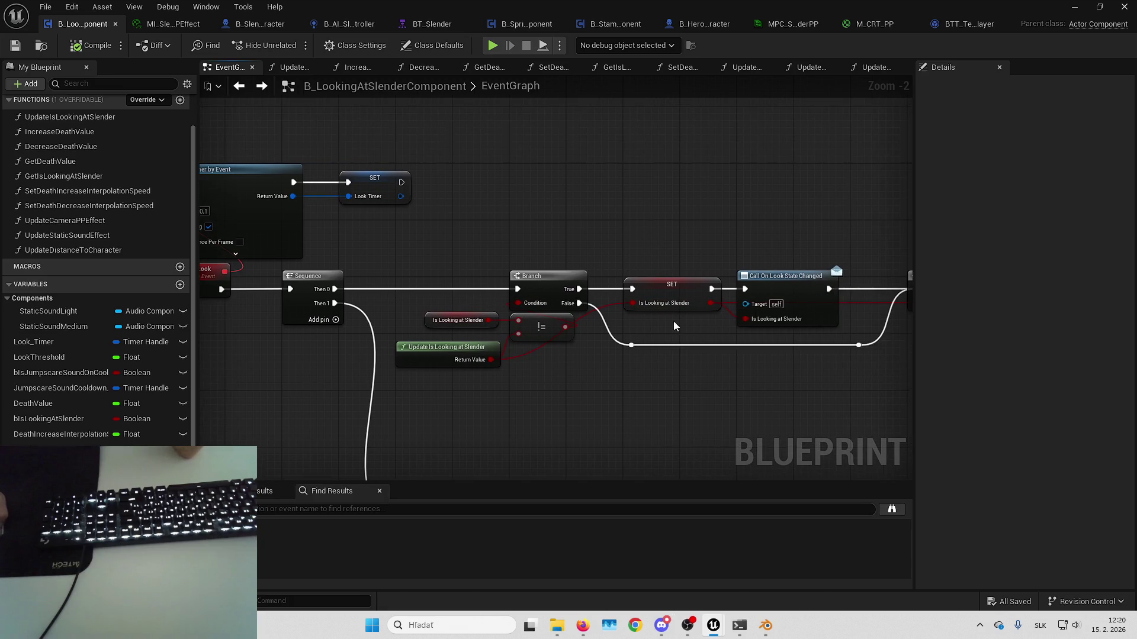
left_click_drag(759, 303, 717, 249)
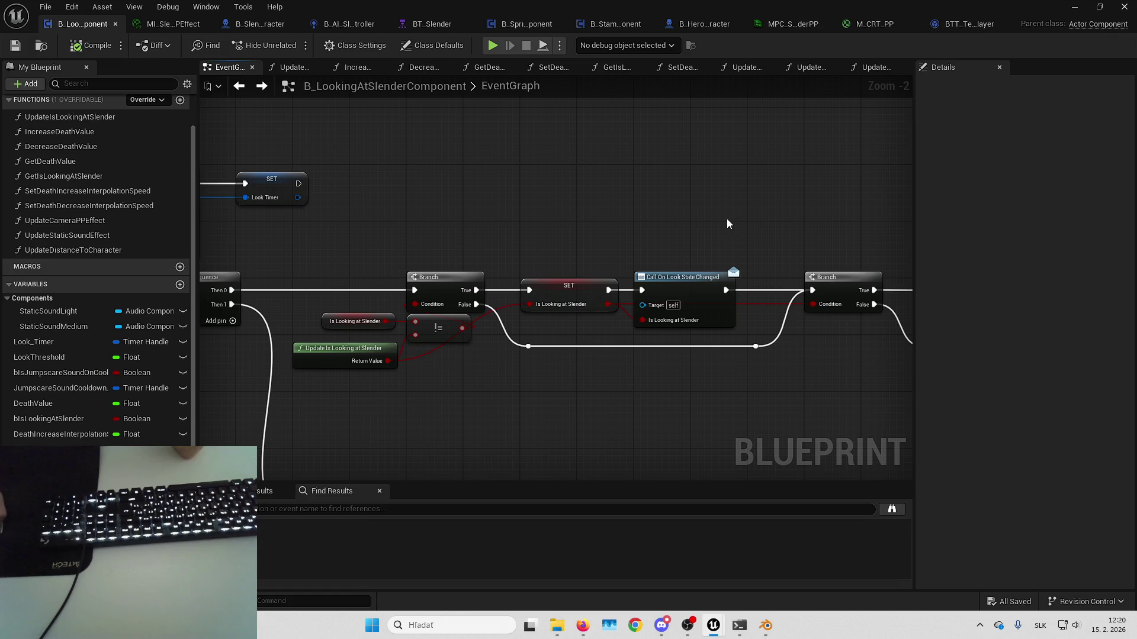
left_click_drag(685, 207, 701, 207)
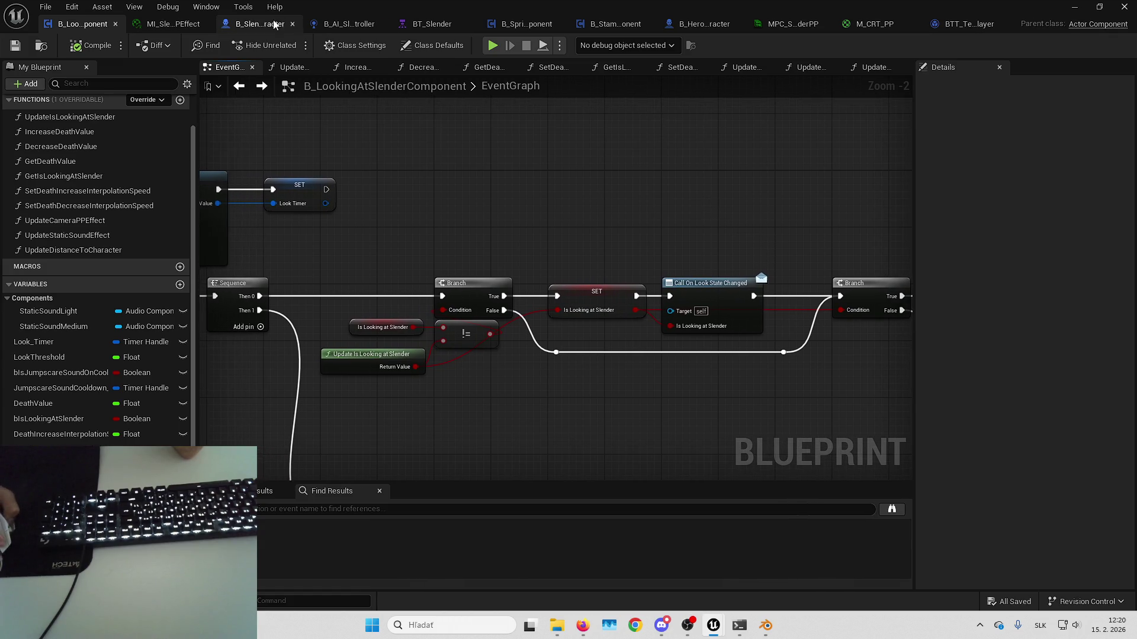
left_click(274, 24)
left_click_drag(586, 183, 587, 393)
scroll(550, 324, "down", 5)
scroll(495, 245, "up", 4)
scroll(495, 245, "up", 1)
right_click(442, 214)
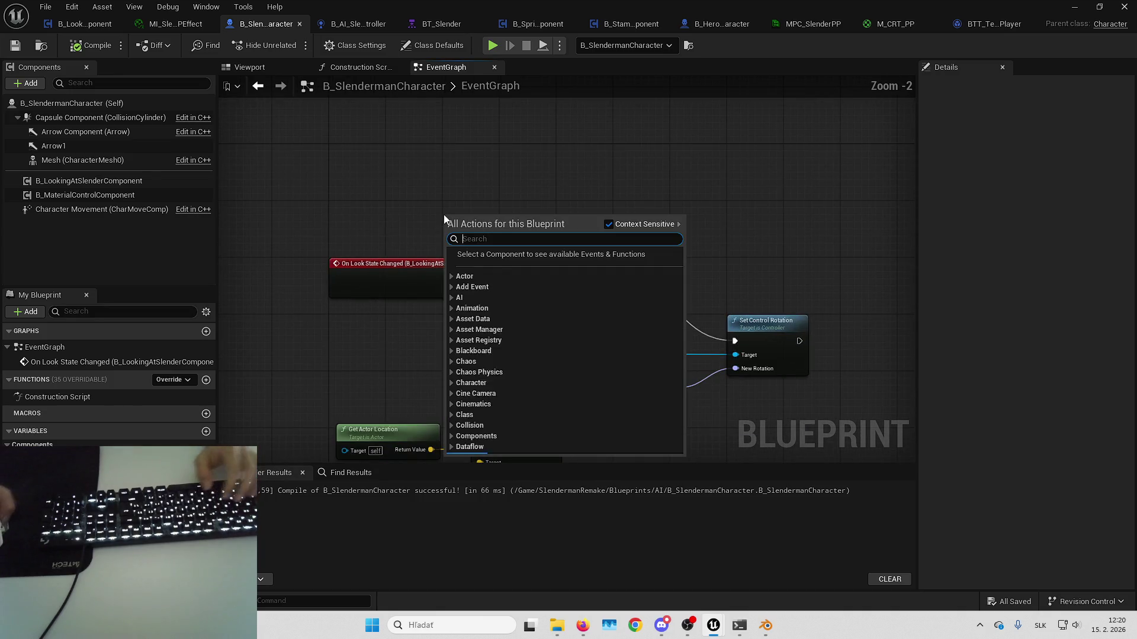
- Add Event Tick, wire it to Set Control Rotation, remove the Branch False link, and save
type("event tick")
key("Return")
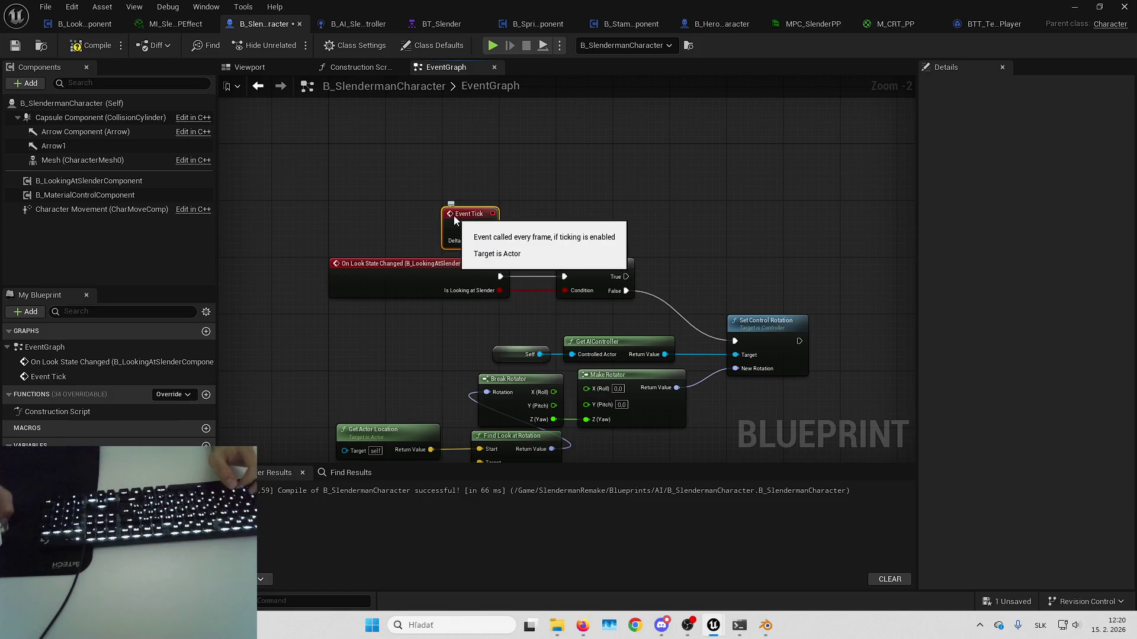
left_click_drag(443, 214, 332, 208)
left_click_drag(521, 258, 734, 341)
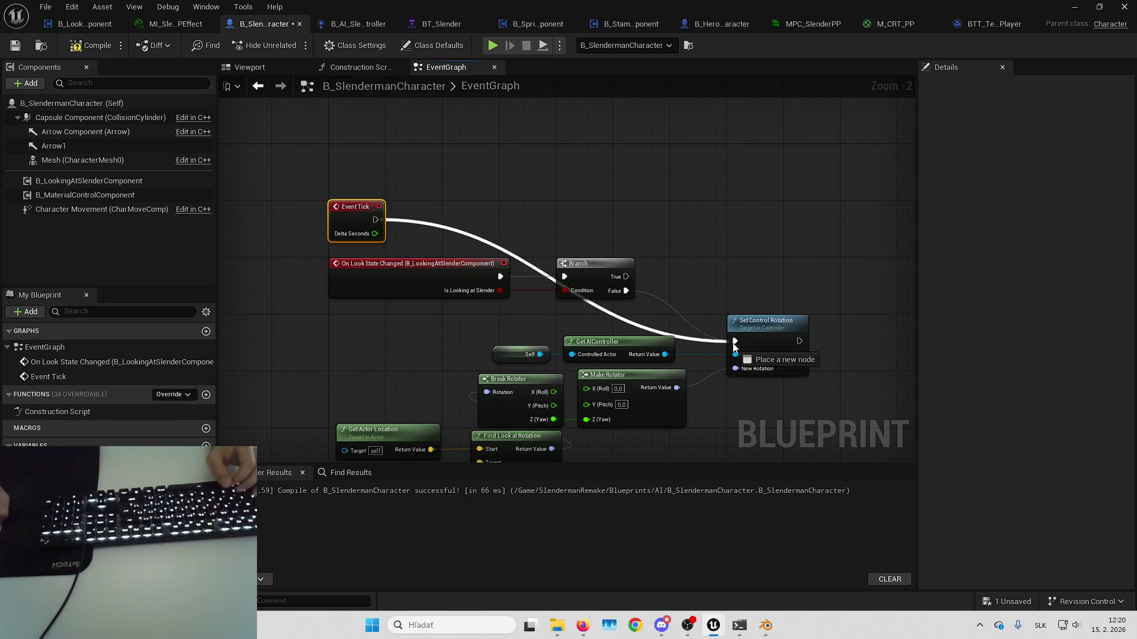
left_click(623, 293, "alt")
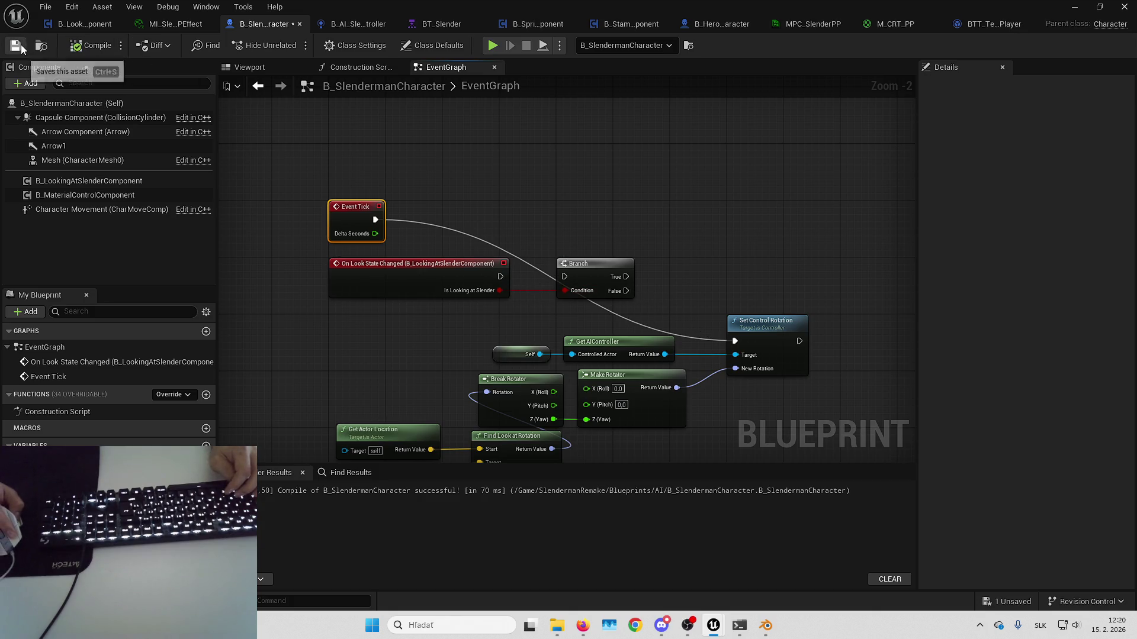
left_click(1075, 6)
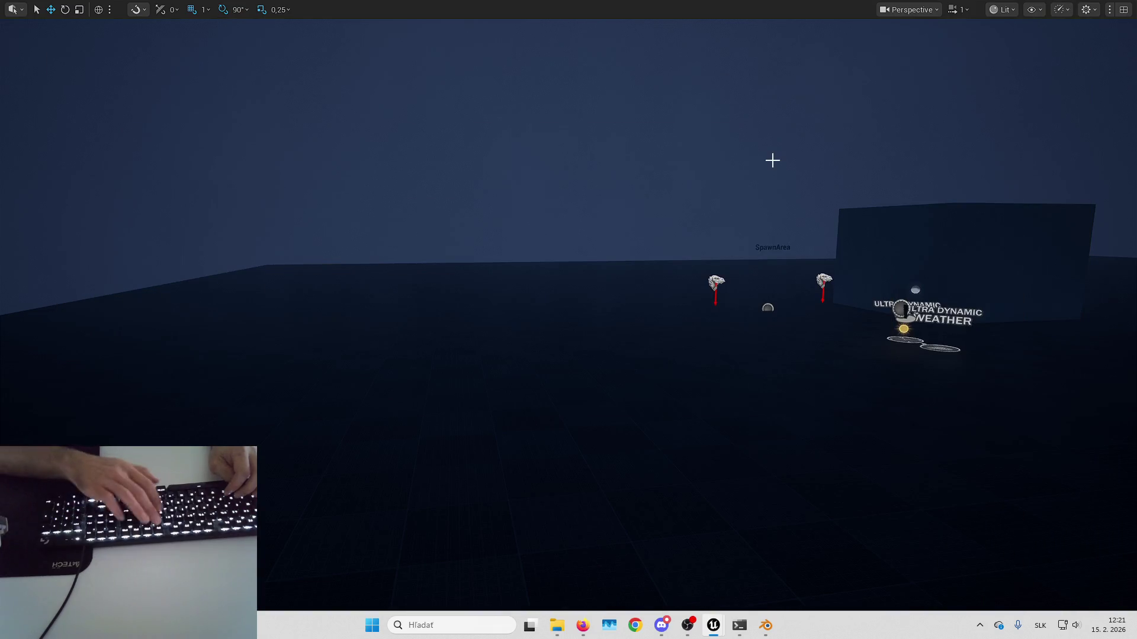
- Playtest, grab a page, eject with F8 to view Slenderman, then stop and jump to the Set Value as Bool error
key("alt+p")
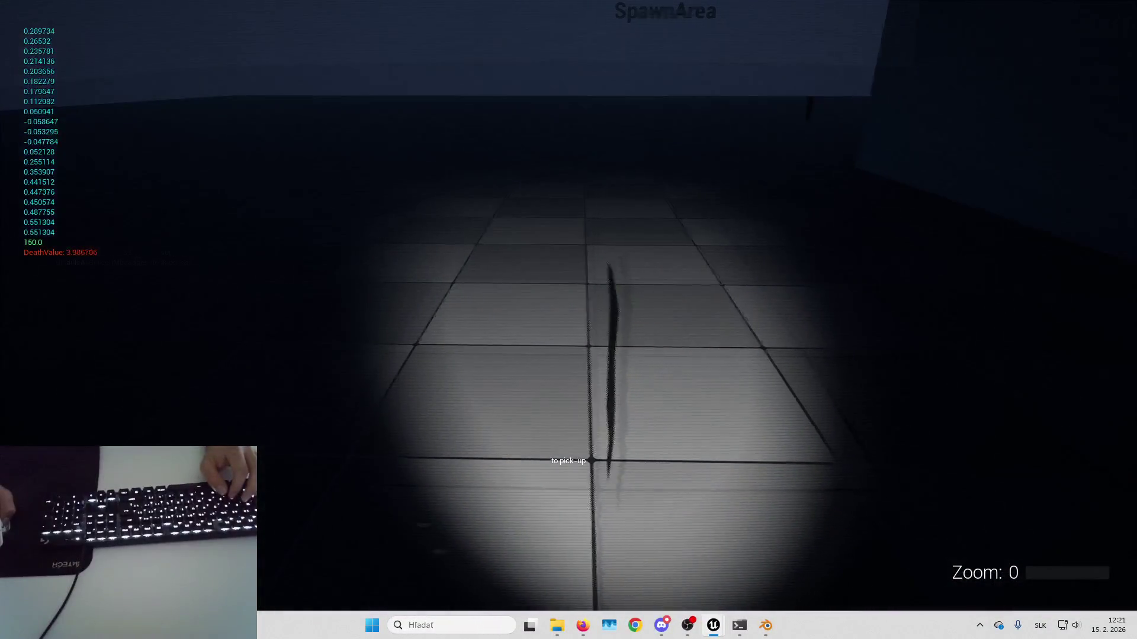
key("e")
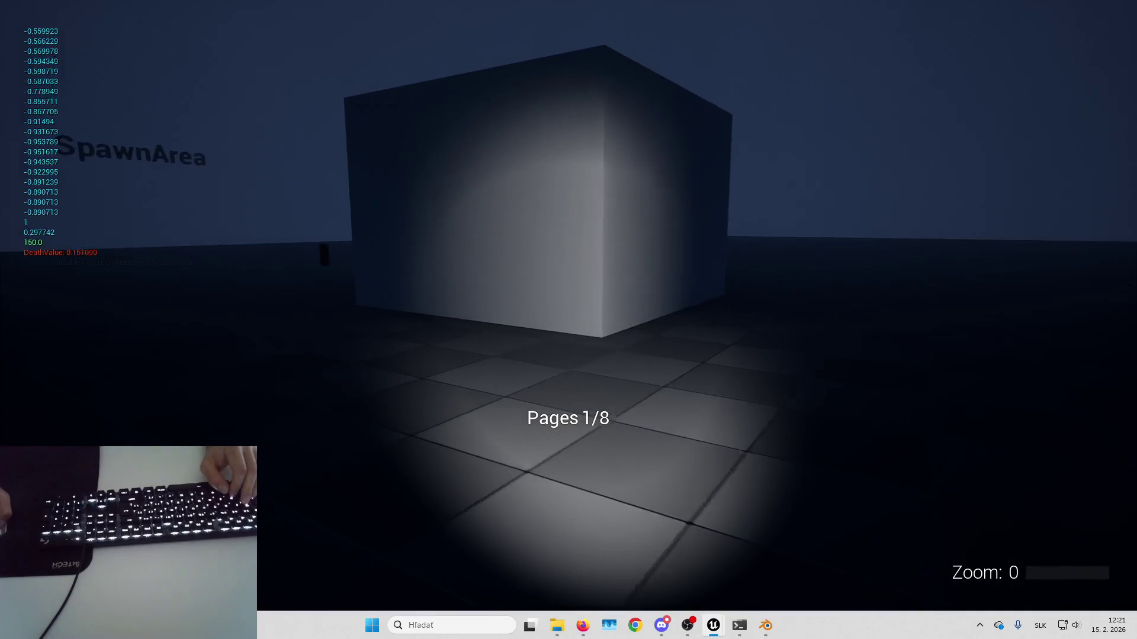
key("F8")
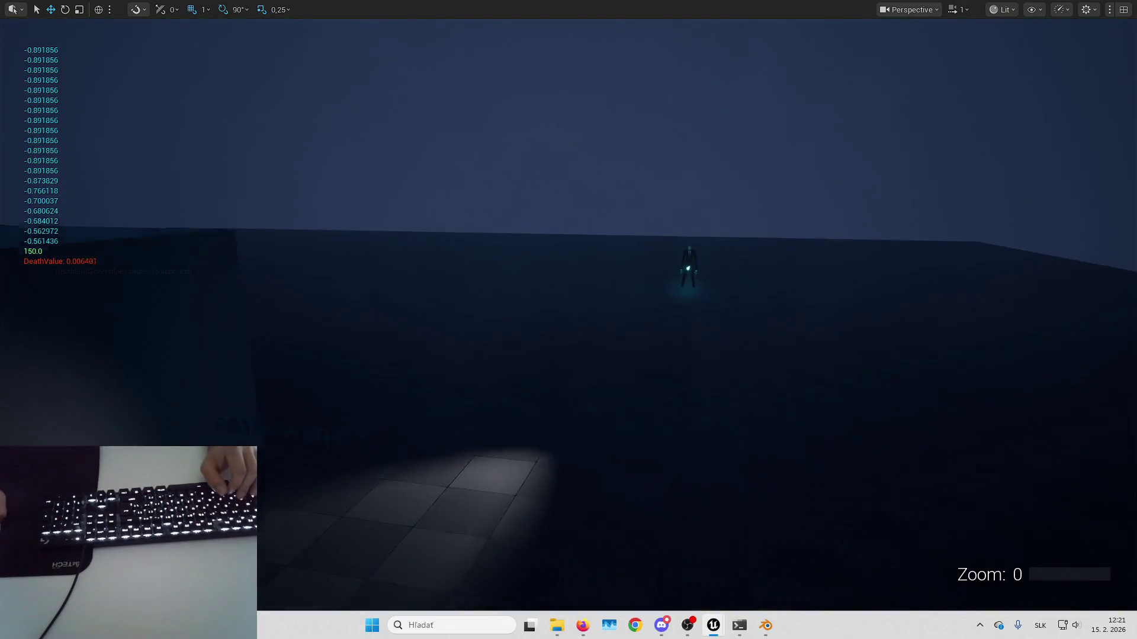
key("w")
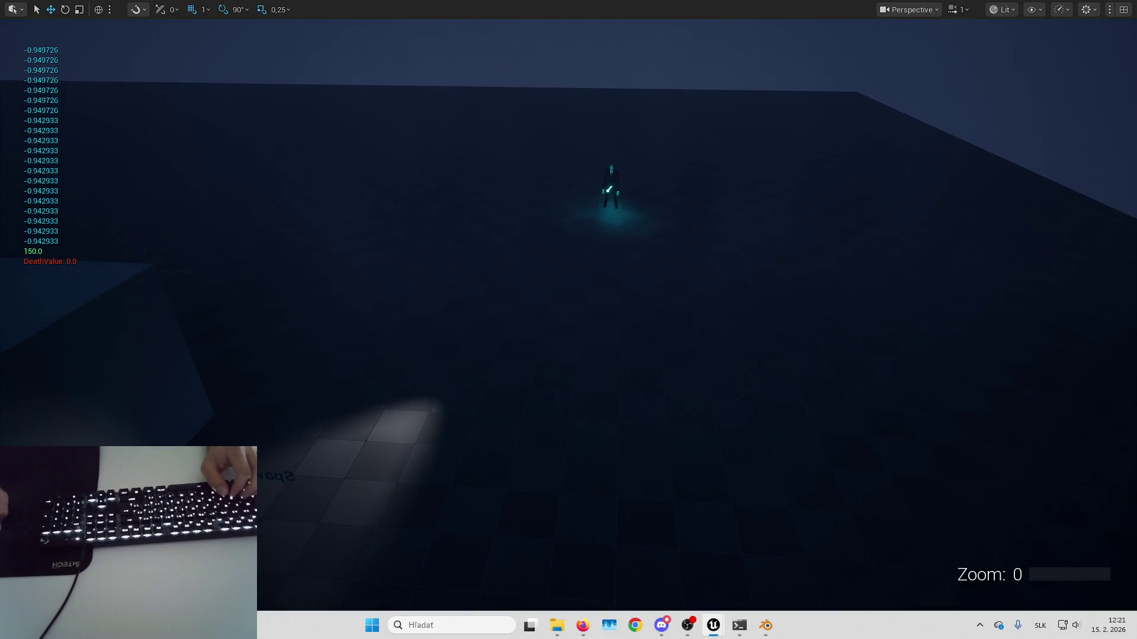
key("Escape")
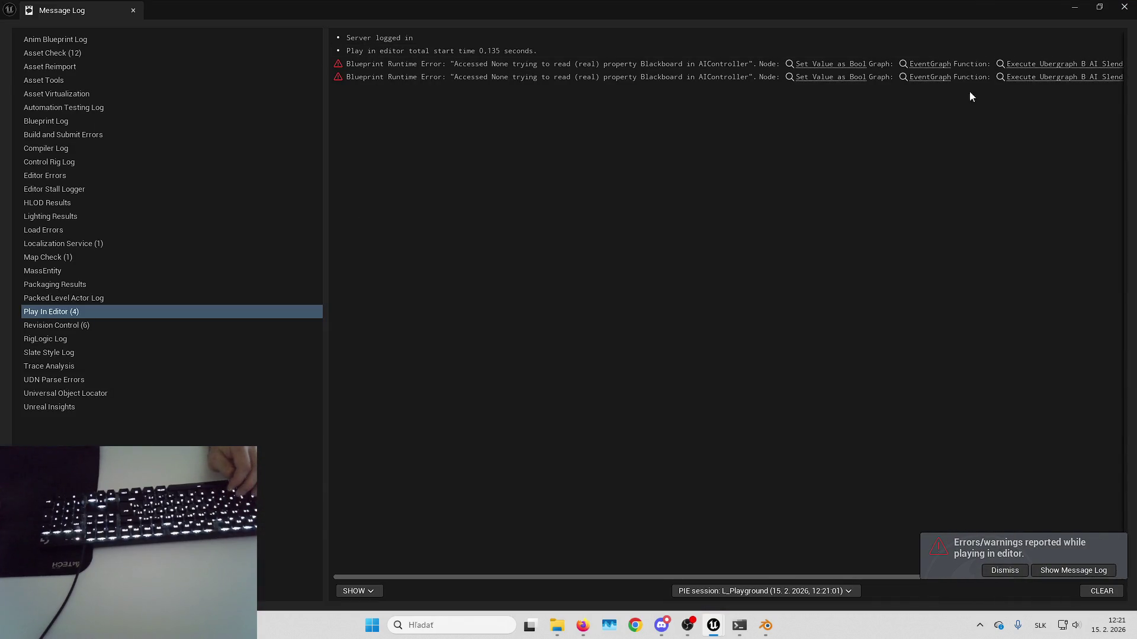
left_click(841, 64)
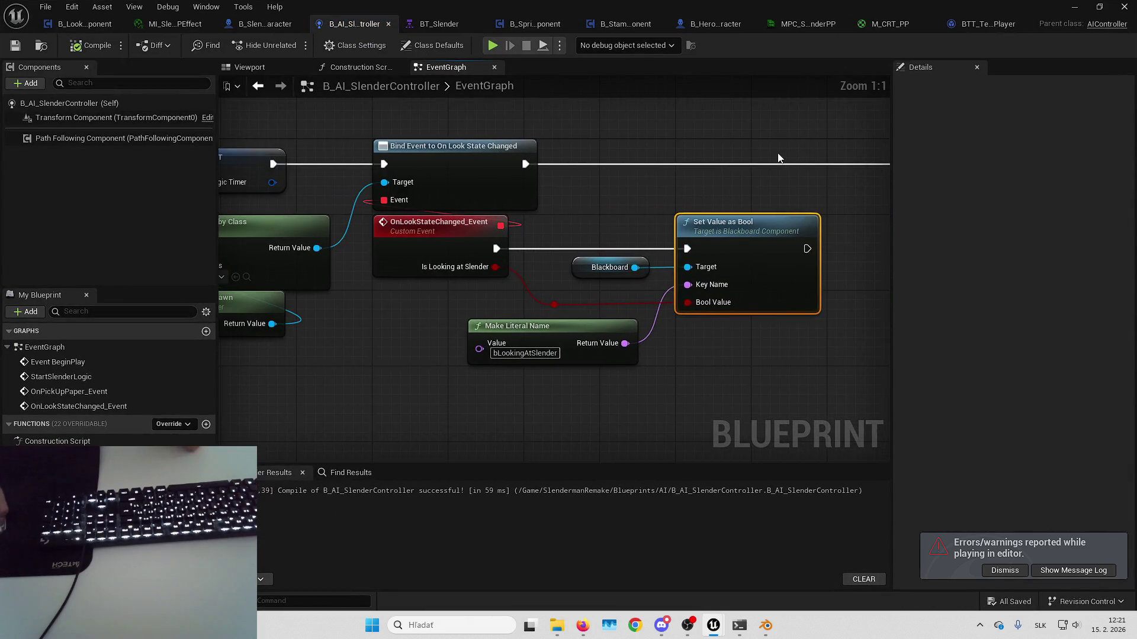
- In B_SlendermanCharacter, set Character Movement rotation rate yaw to 720 and delete the On Look State Changed event and Branch
left_click(1005, 571)
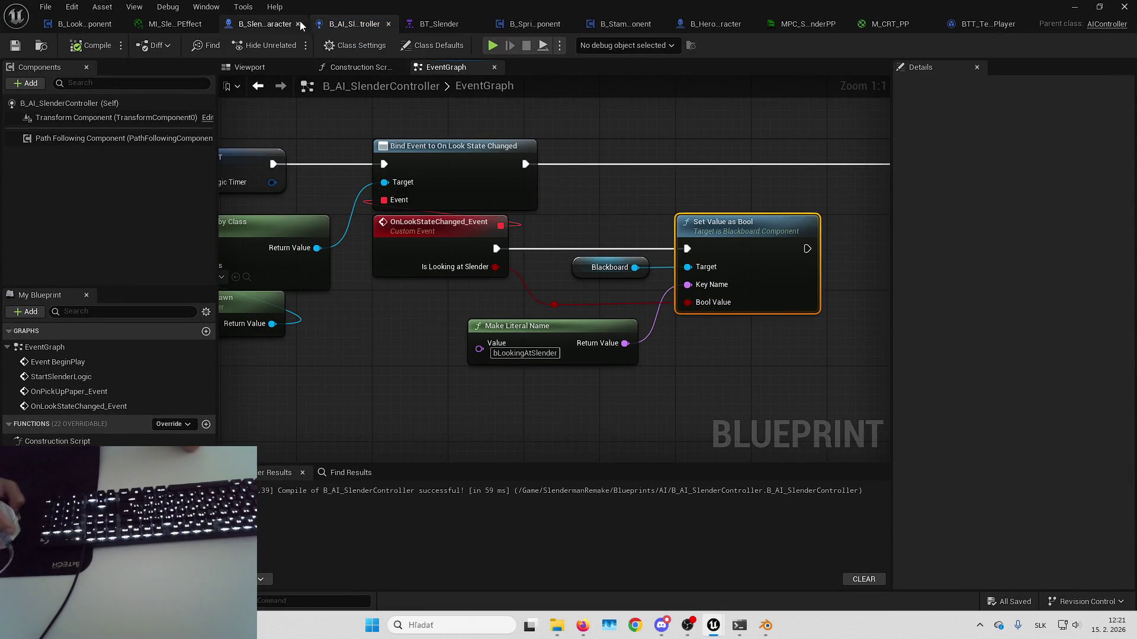
left_click(265, 26)
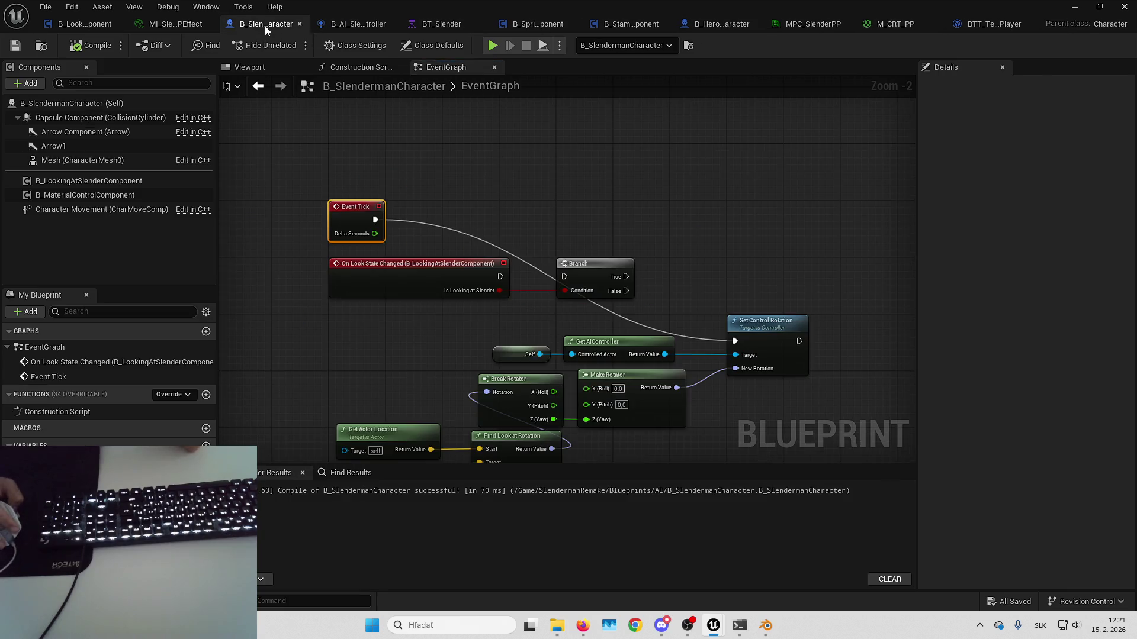
left_click(102, 209)
left_click_drag(1082, 227, 1097, 228)
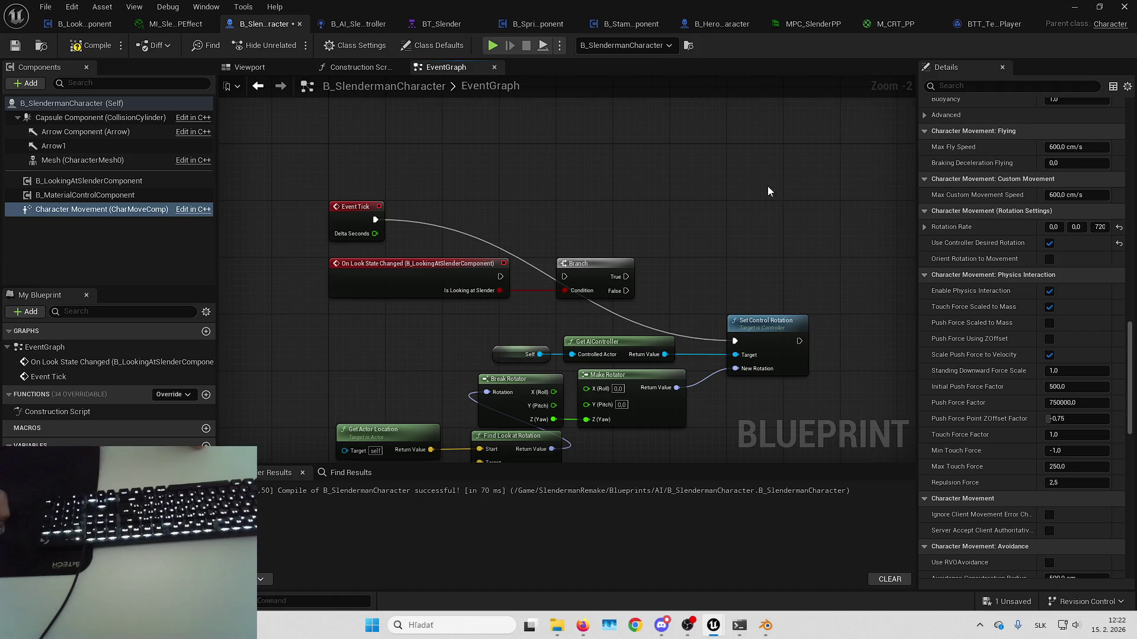
mouse_move(585, 185)
left_mouse_down()
mouse_move(400, 278)
mouse_move(792, 436)
left_mouse_up()
key("Delete")
- Rearrange the rotation, location, Self and Get AIController nodes into a tidy chain beside Event Tick
mouse_move(808, 242)
left_mouse_down()
mouse_move(772, 150)
mouse_move(808, 129)
left_mouse_up()
left_click(573, 135)
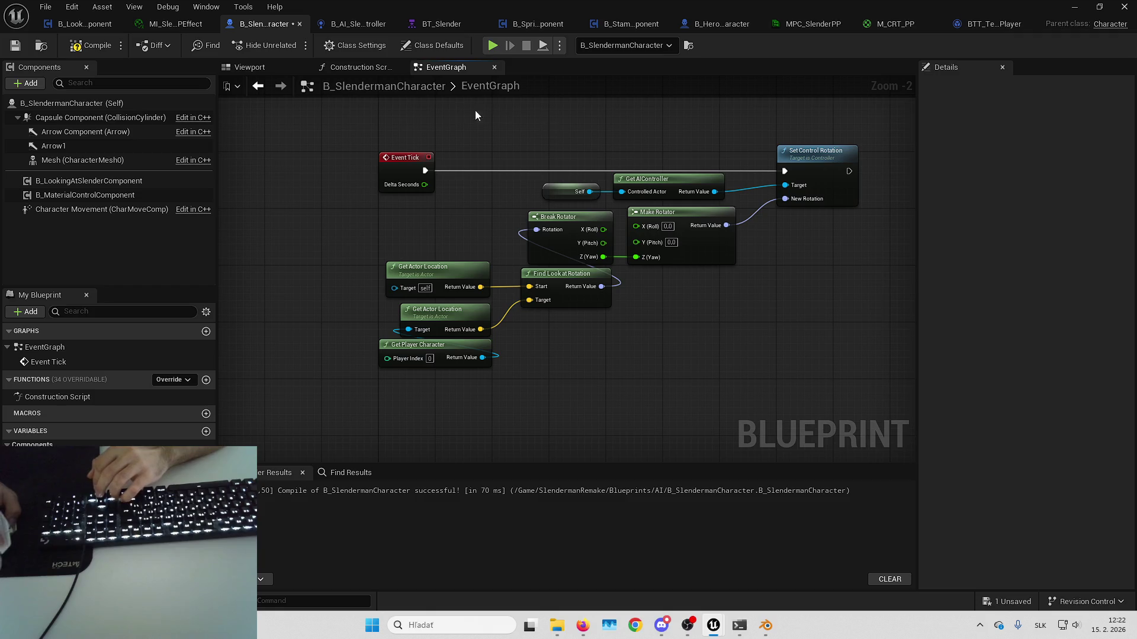
left_click(15, 46)
left_click_drag(535, 154, 730, 193)
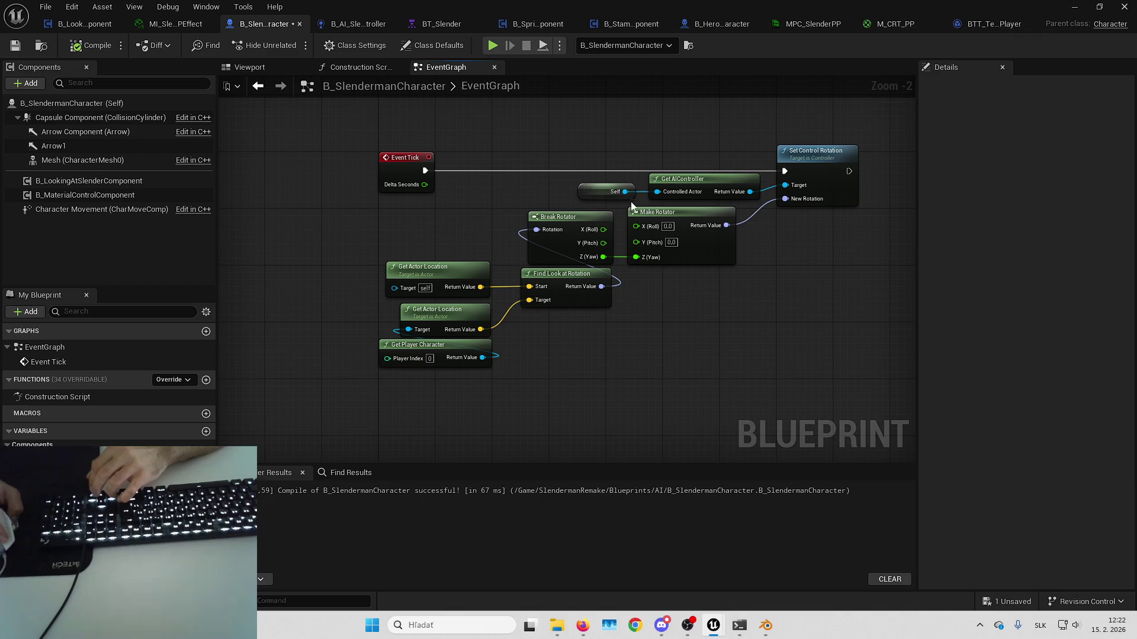
left_click_drag(409, 226, 757, 416)
left_click_drag(723, 253, 744, 255)
mouse_move(472, 143)
left_mouse_down()
mouse_move(779, 371)
mouse_move(741, 377)
left_mouse_up()
left_click_drag(631, 254, 632, 262)
left_click(233, 112)
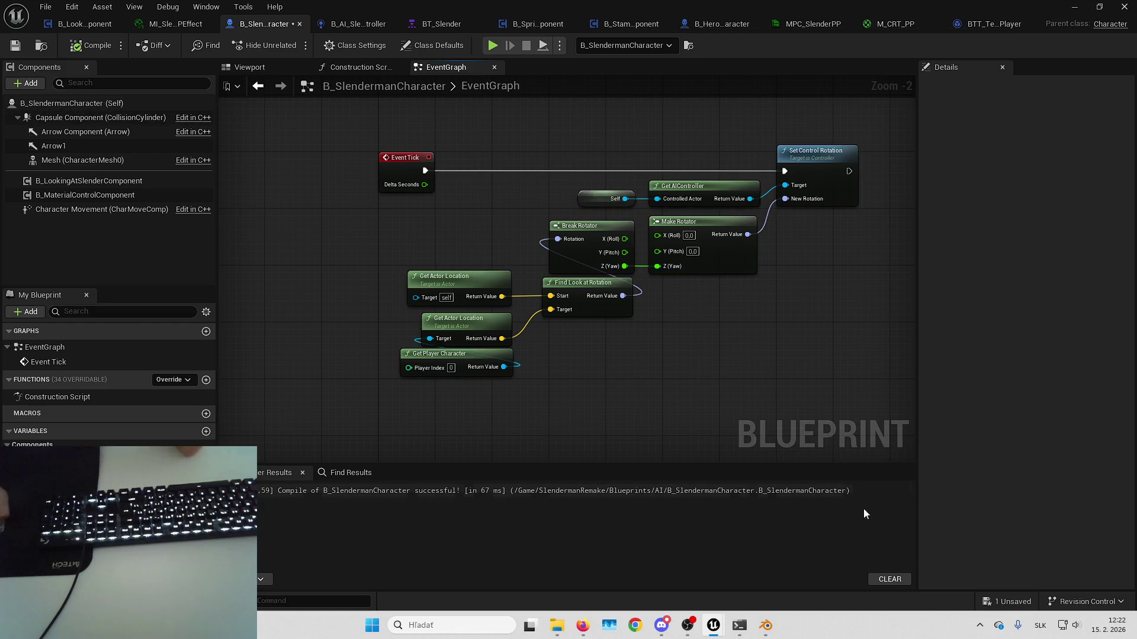
- Save the B_SlendermanCharacter blueprint and recentre the graph on the tick rotation nodes
left_click(1014, 602)
key("Return")
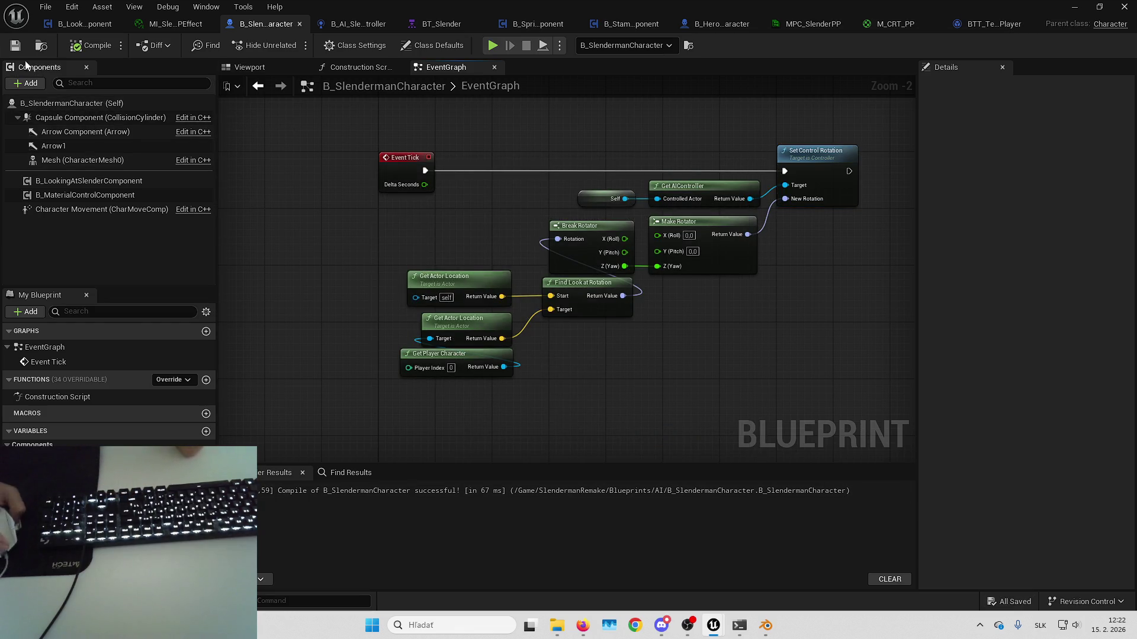
left_click_drag(448, 120, 489, 147)
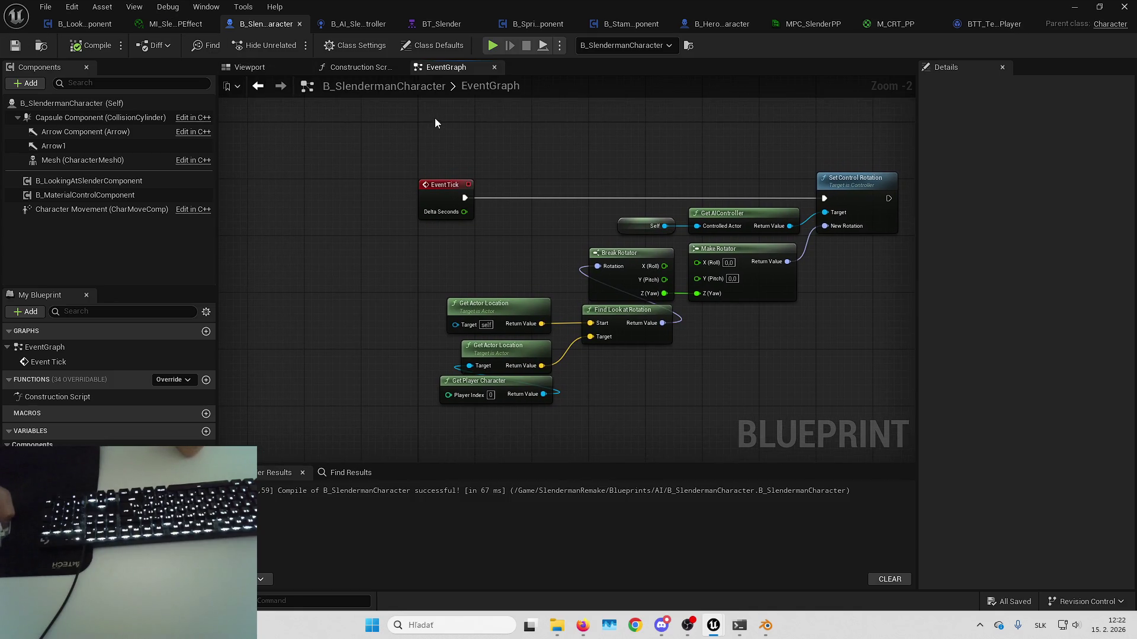
left_click_drag(588, 142, 620, 150)
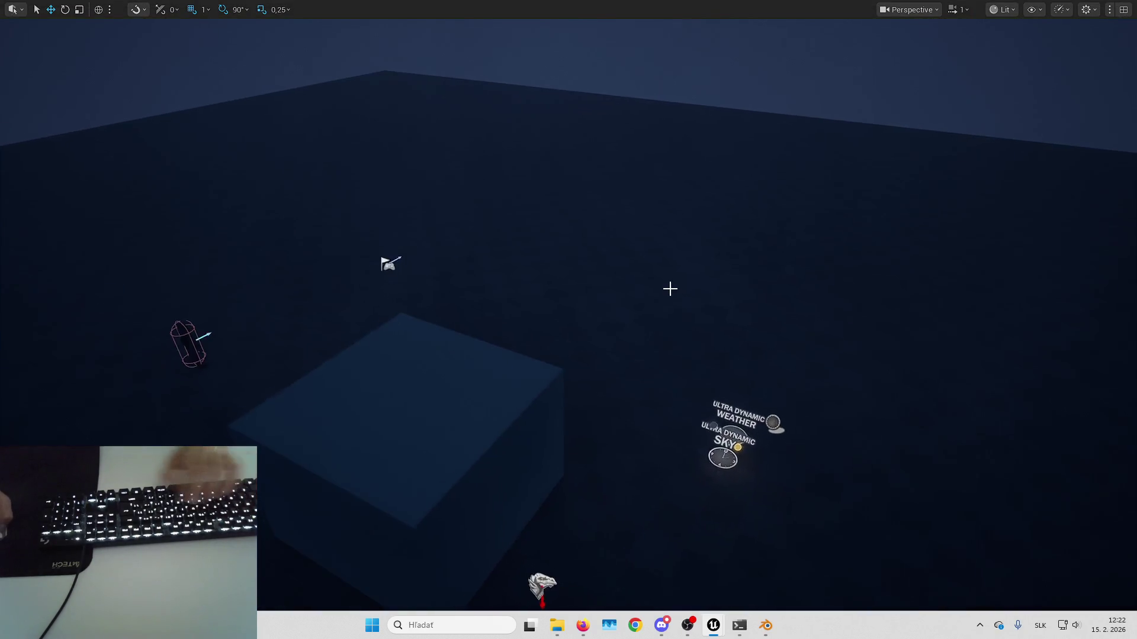
- Add a NavMeshBoundsVolume from Quick Add, then delete it again
key("F11")
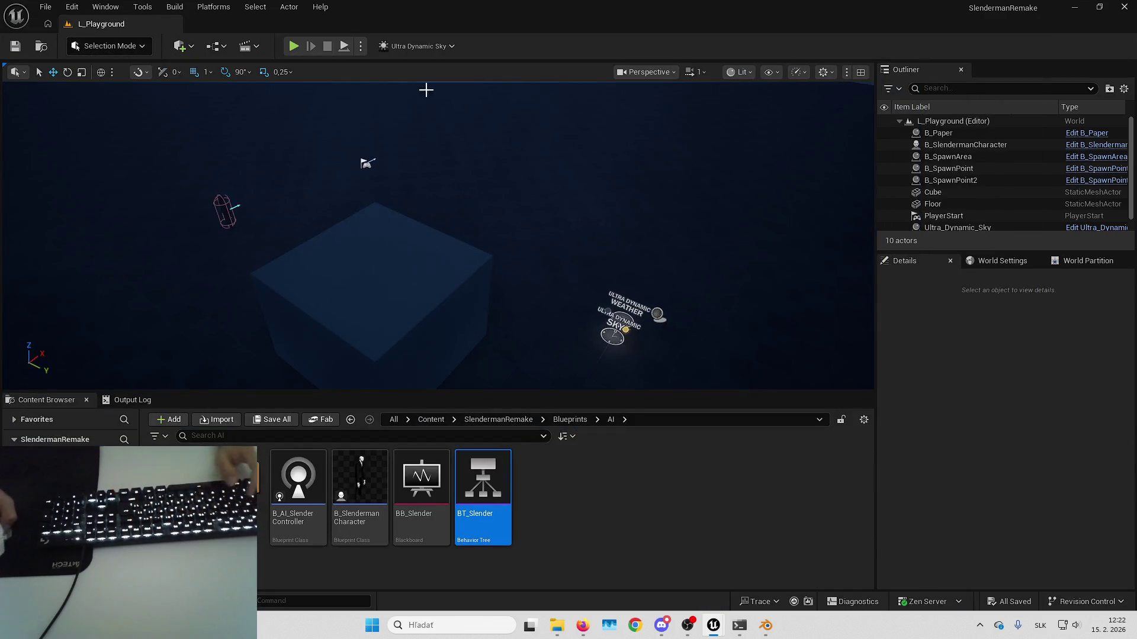
left_click(180, 47)
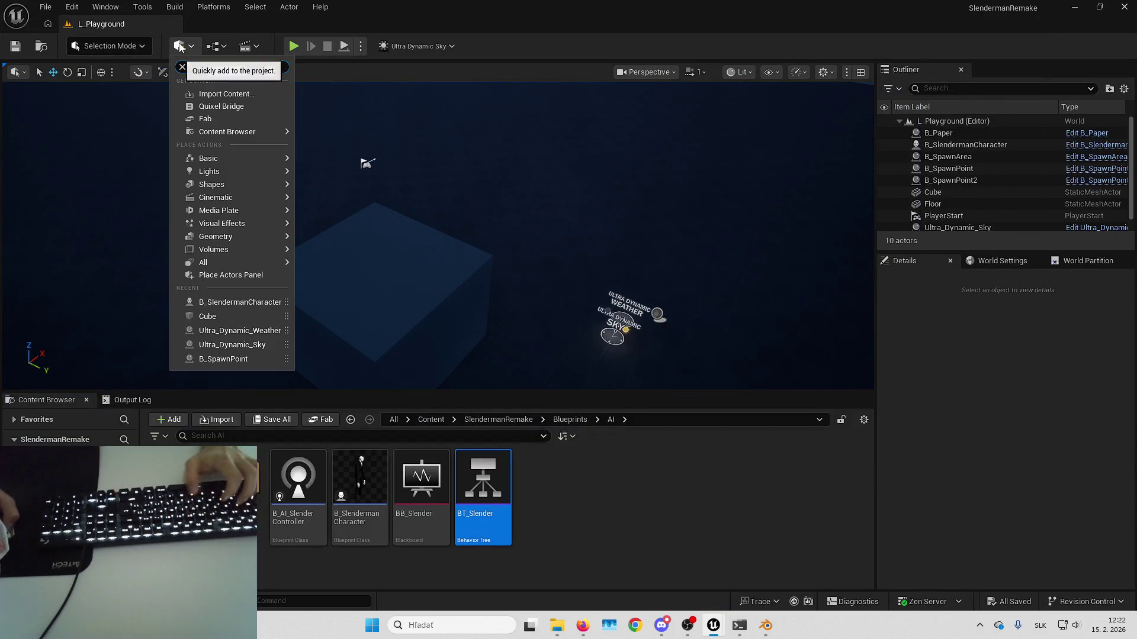
left_click(231, 81)
key("Down")
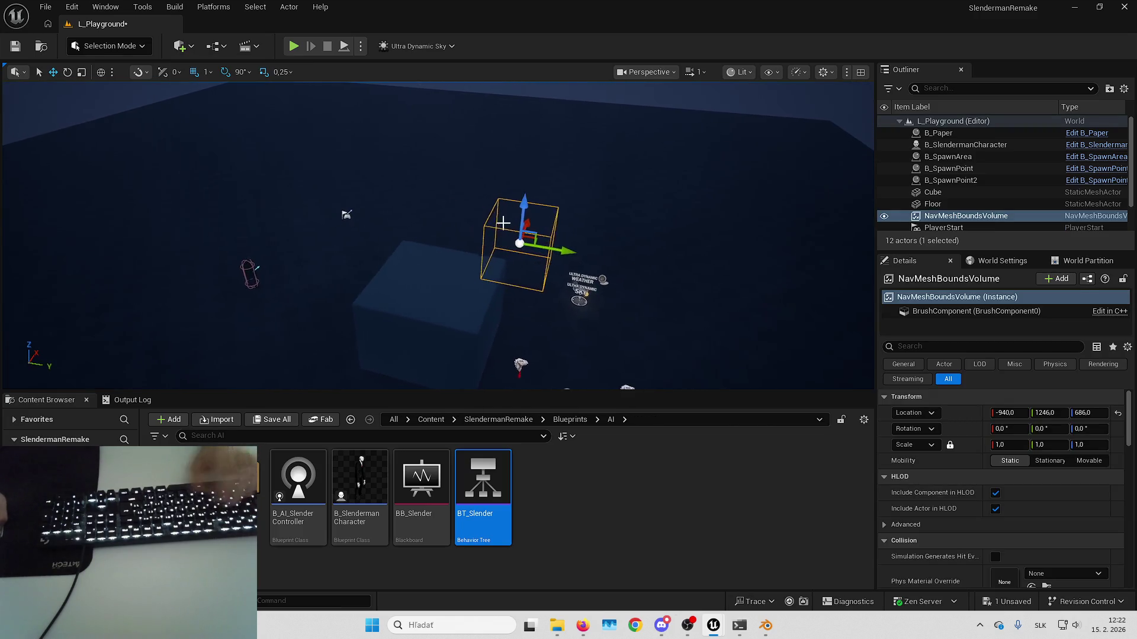
key("Delete")
- Duplicate the cube repeatedly and spread Cube2 through Cube5 across the level floor
left_click(494, 253)
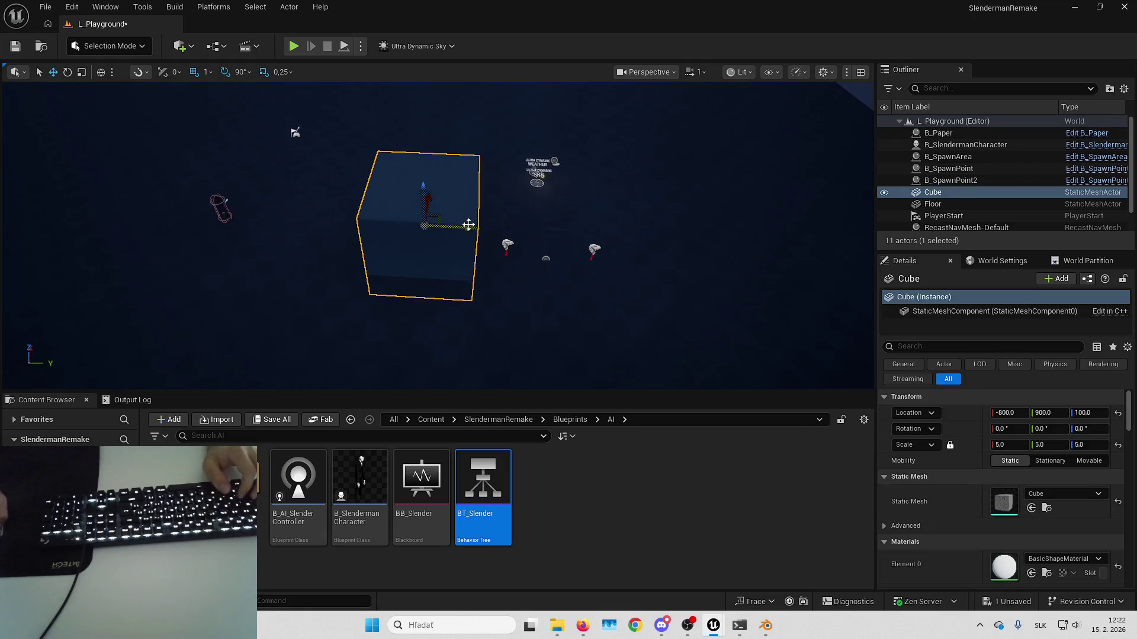
key("ctrl+d")
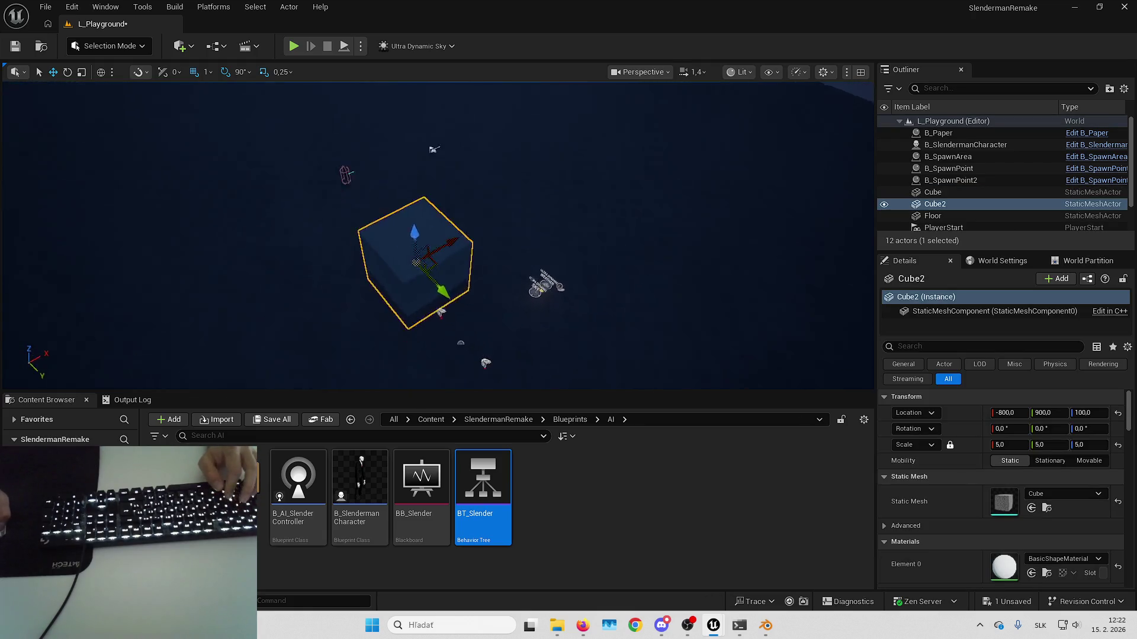
mouse_move(515, 212)
left_mouse_down()
mouse_move(400, 224)
mouse_move(642, 213)
left_mouse_up()
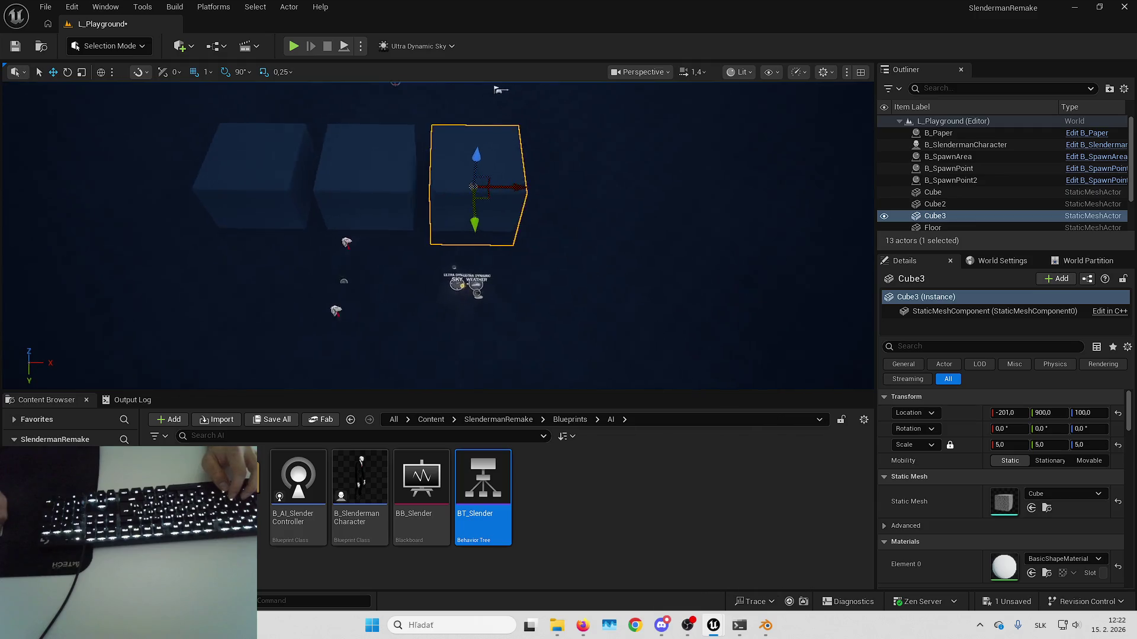
right_click(506, 189)
mouse_move(508, 188)
left_mouse_down()
mouse_move(593, 243)
mouse_move(452, 109)
mouse_move(385, 93)
left_mouse_up()
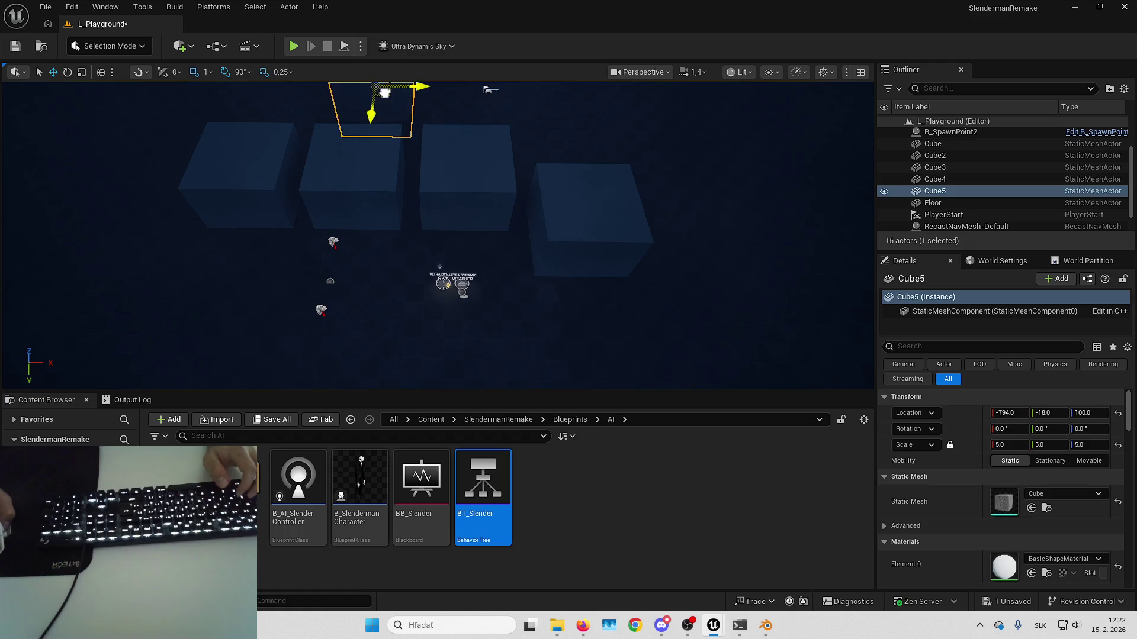
right_click(395, 93)
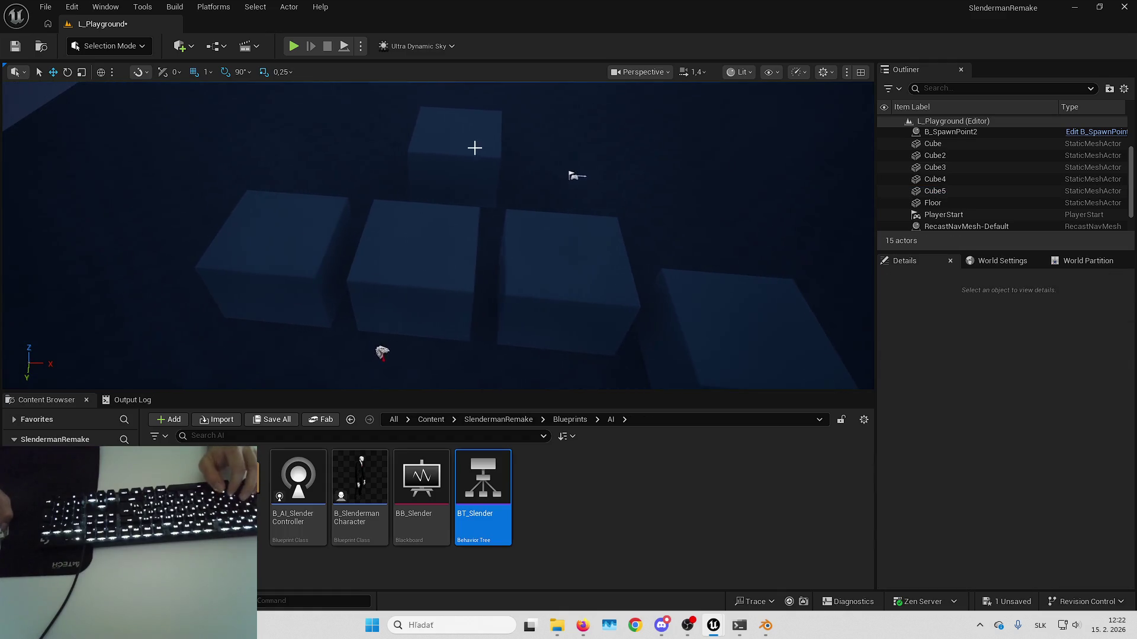
left_click_drag(506, 169, 481, 167)
key("alt+p")
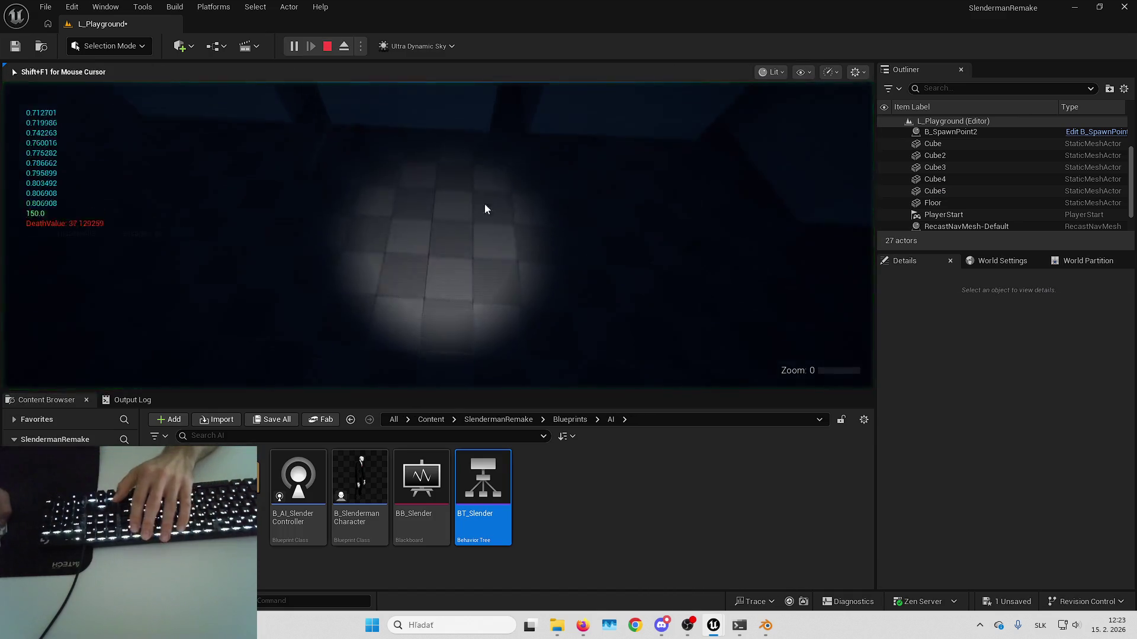
- Play fullscreen, walk to the wall picture and pick up its page
key("F11")
key("w")
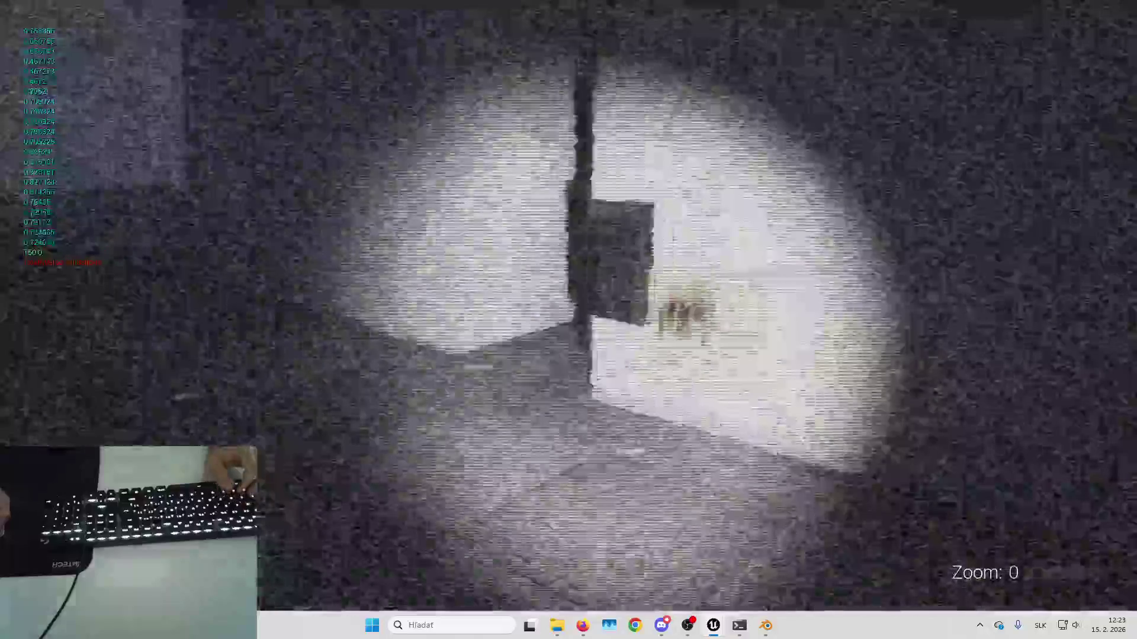
key("e")
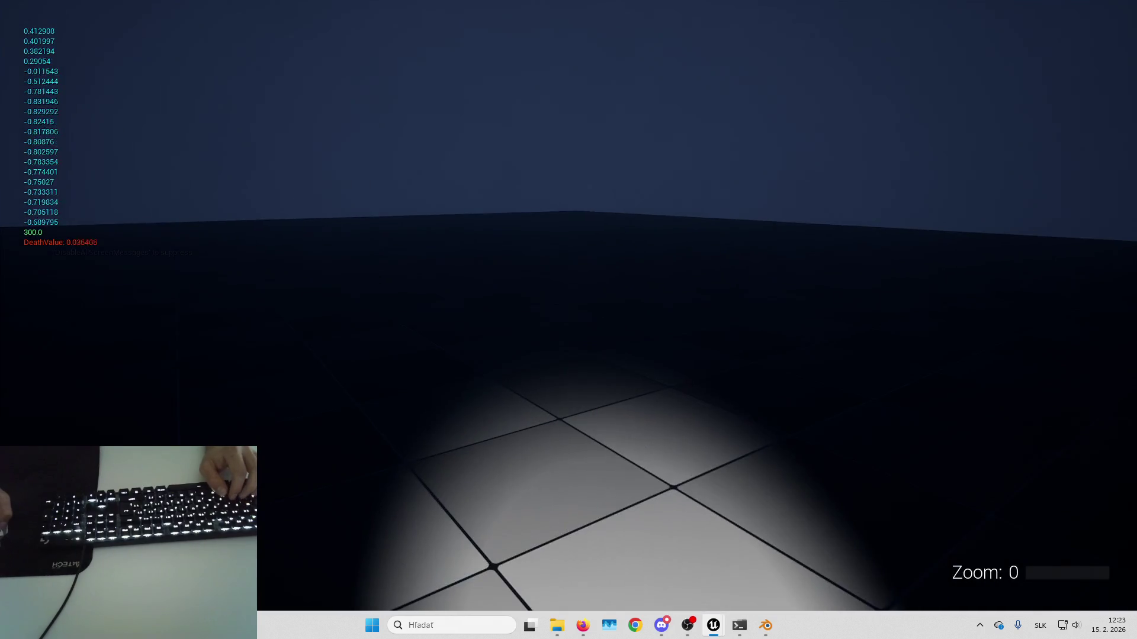
- Eject to a free camera, fly toward the glowing Slenderman among the cubes, then stop the playtest
key("F8")
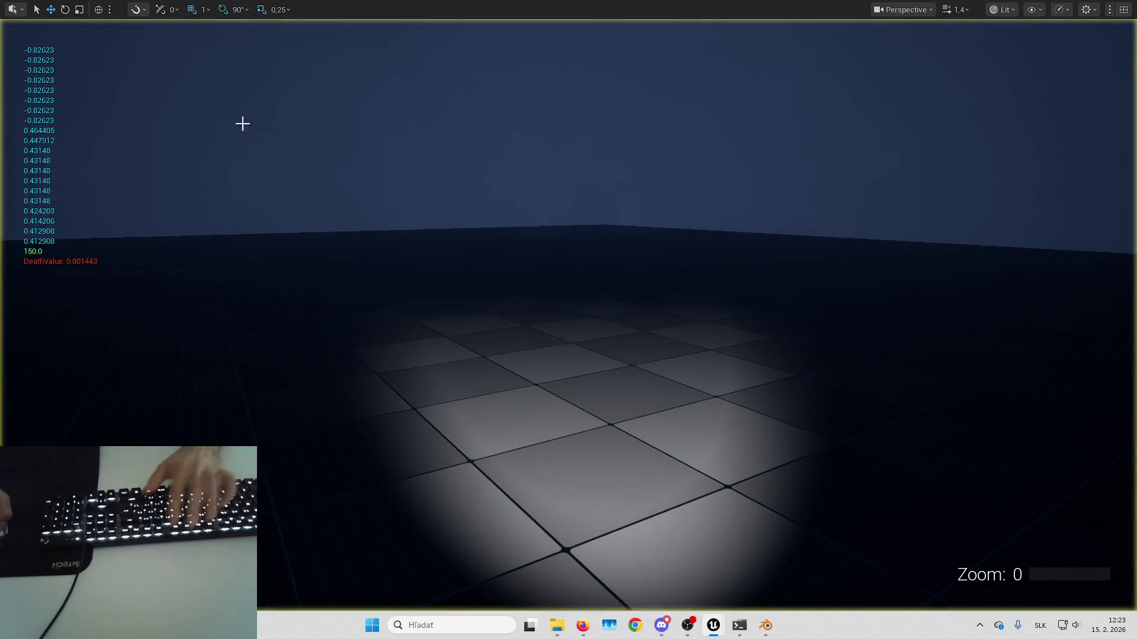
left_click_drag(406, 226, 406, 225)
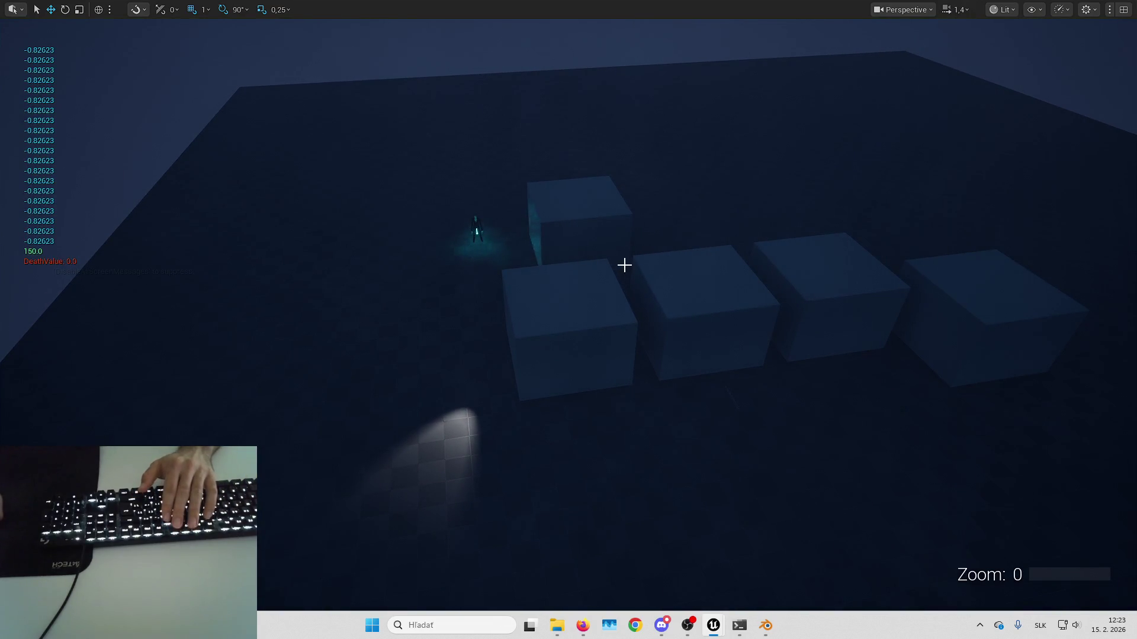
left_click_drag(618, 256, 618, 269)
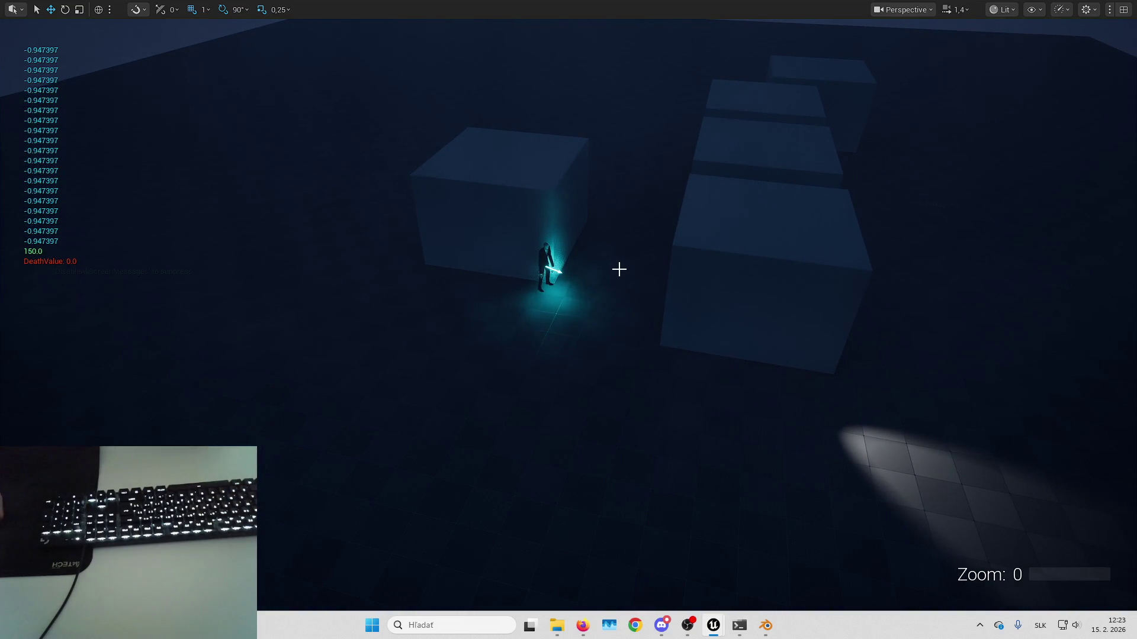
key("w")
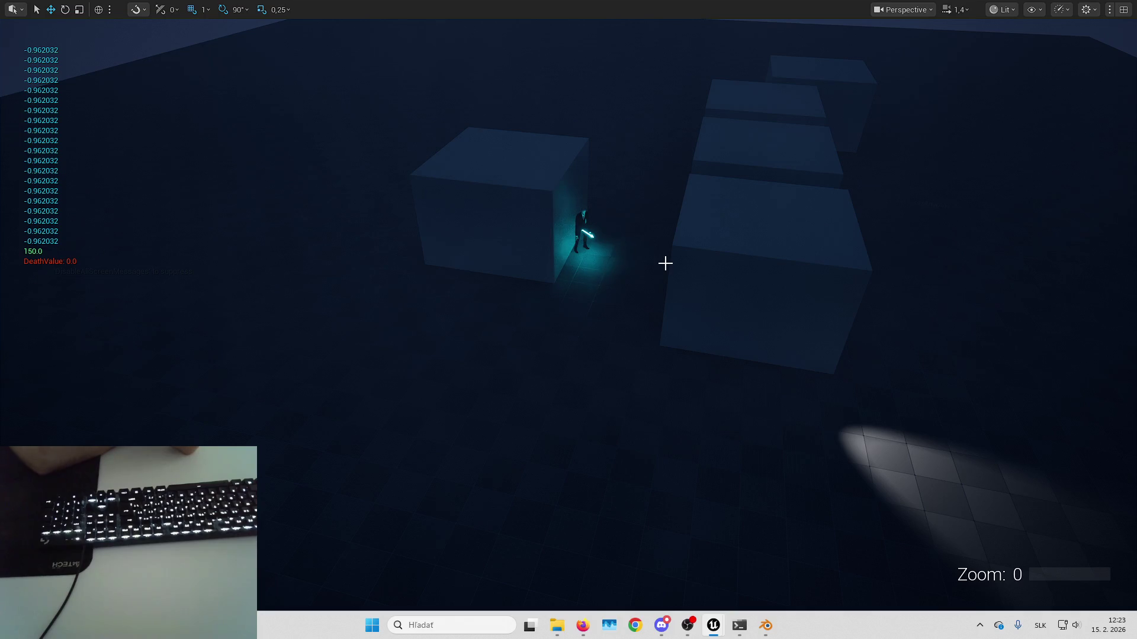
left_click(665, 263)
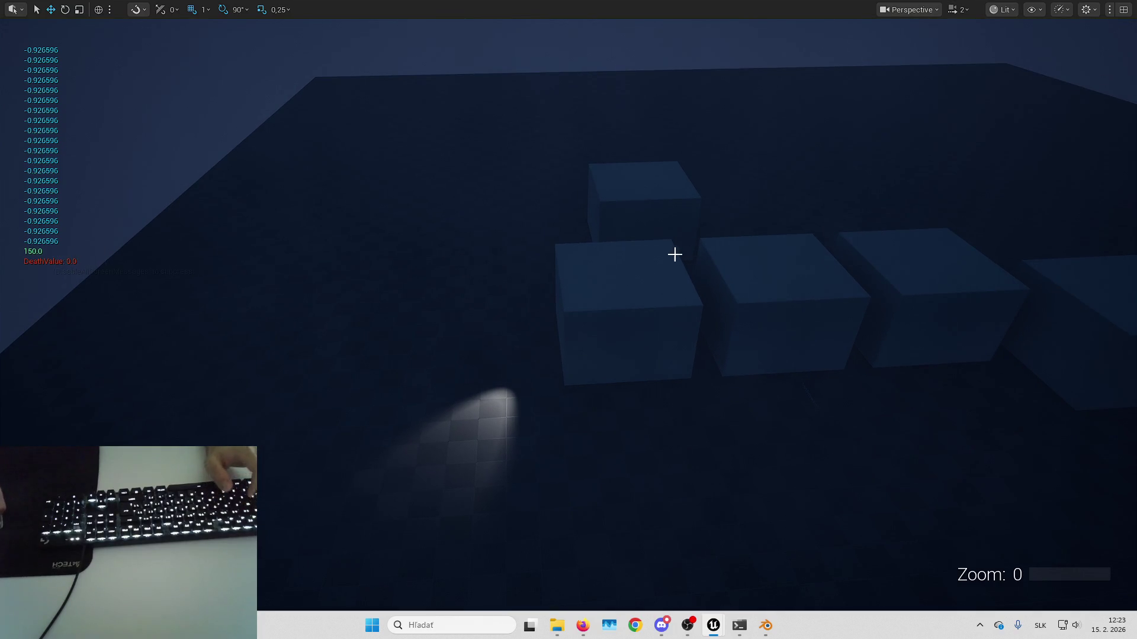
key("Escape")
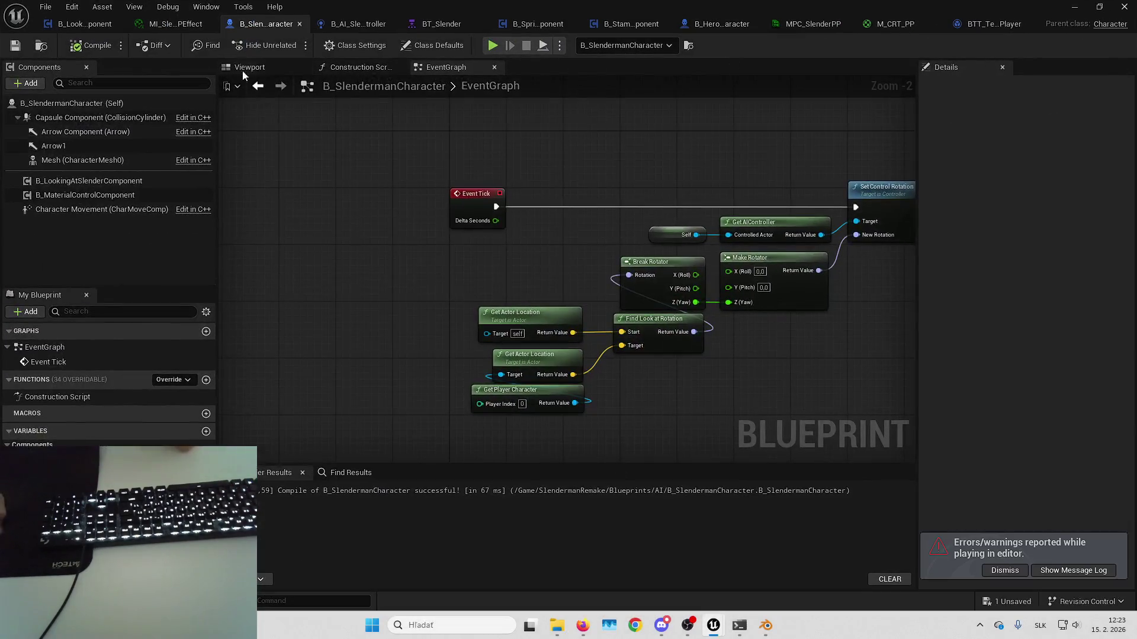
- Switch to B_LookingAtSlenderComponent, dismiss the errors notice and save the modified level
left_click(84, 27)
scroll(626, 193, "down", 5)
scroll(563, 237, "up", 5)
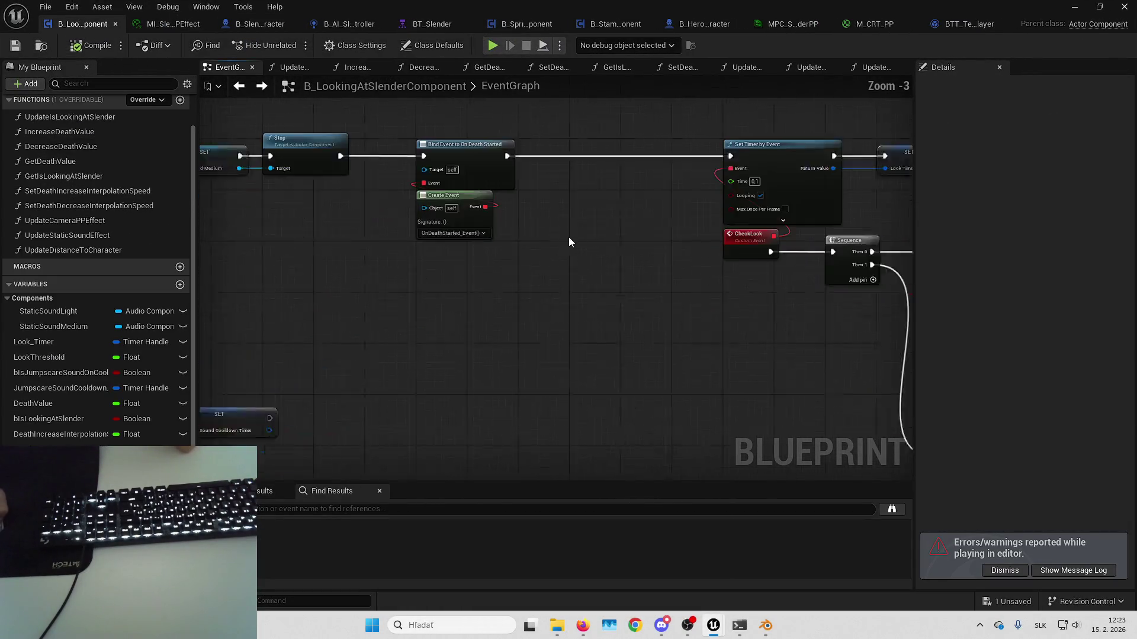
left_click(1004, 570)
left_click(1008, 602)
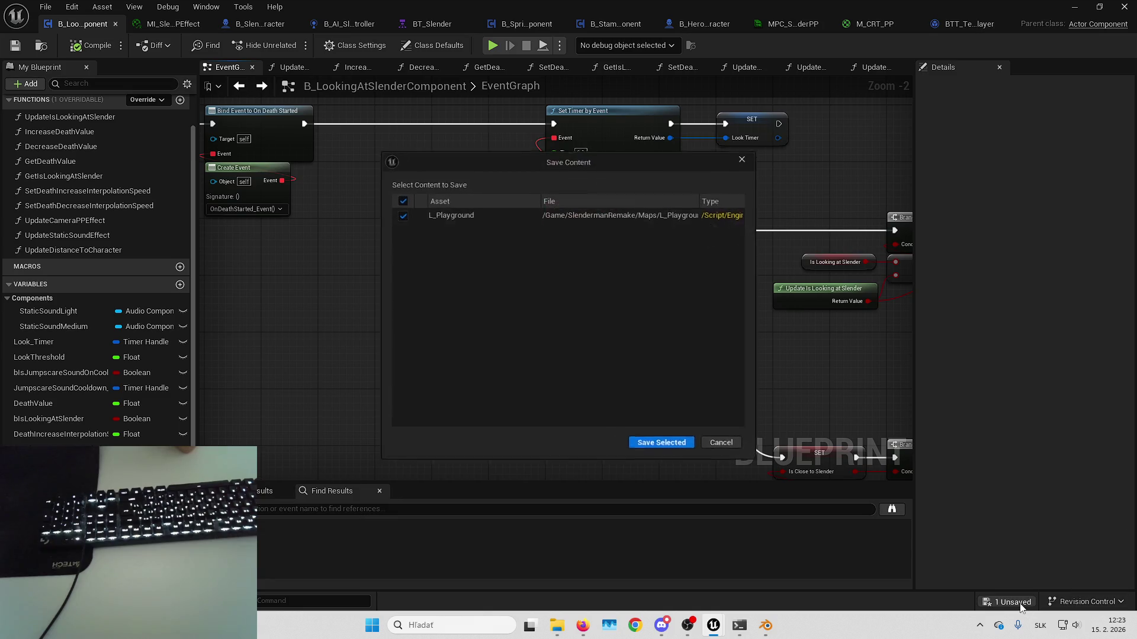
left_click(660, 445)
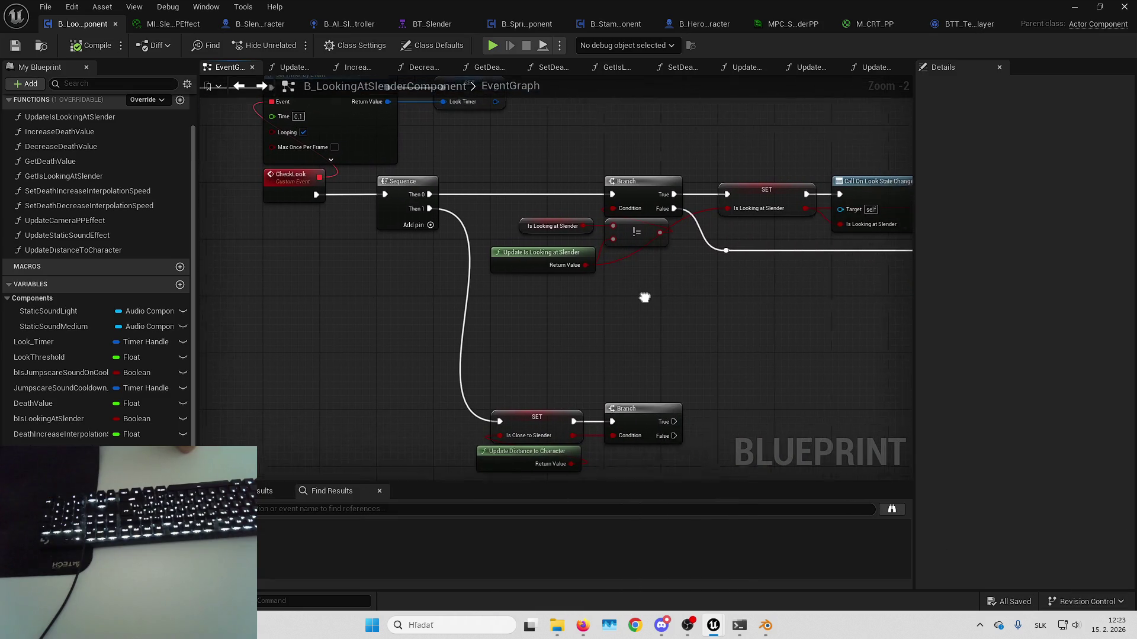
- In UpdateIsLookingAtSlender, add a Get Distance To node with Get Player Character as Other Actor
double_click(504, 261)
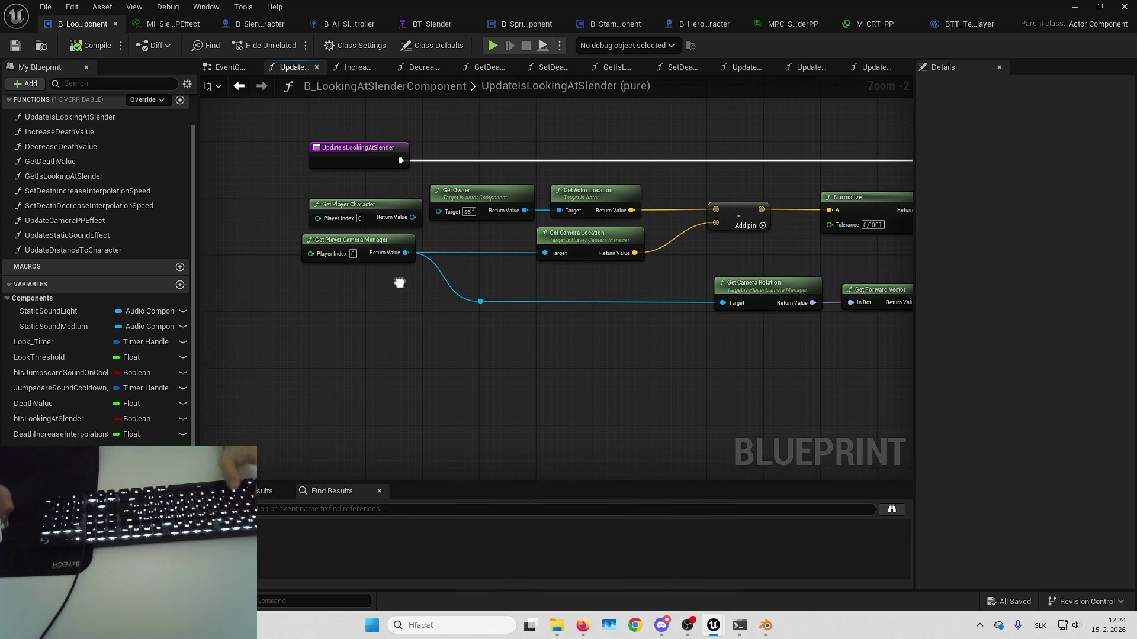
mouse_move(400, 246)
left_mouse_down()
mouse_move(336, 395)
mouse_move(395, 382)
left_mouse_up()
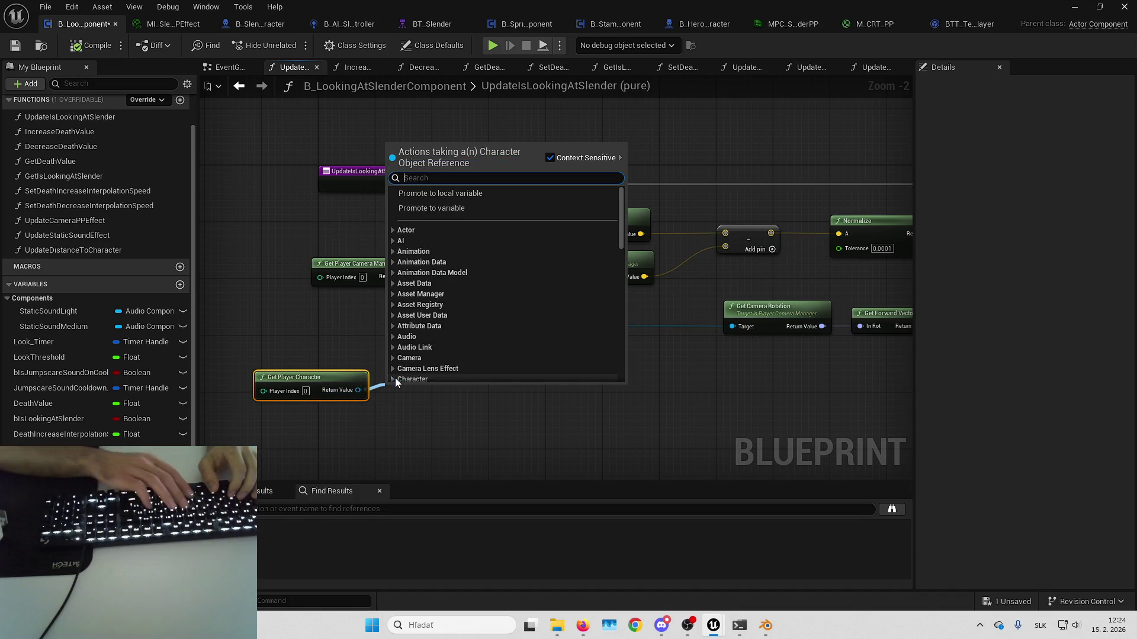
type("get distance to")
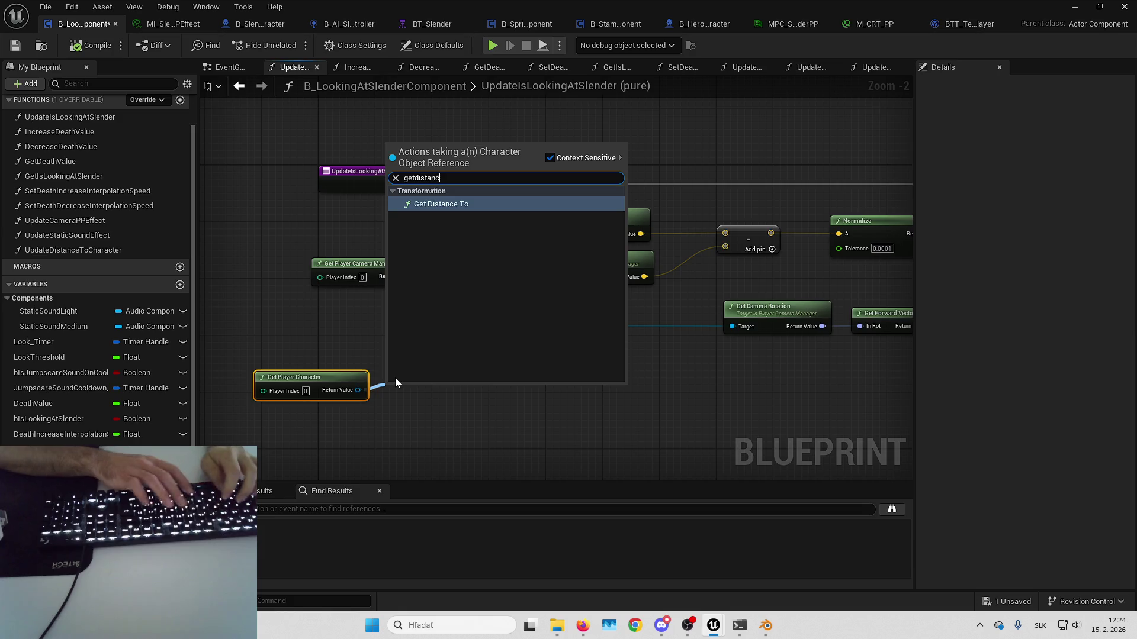
key("Return")
left_click_drag(397, 383, 404, 375)
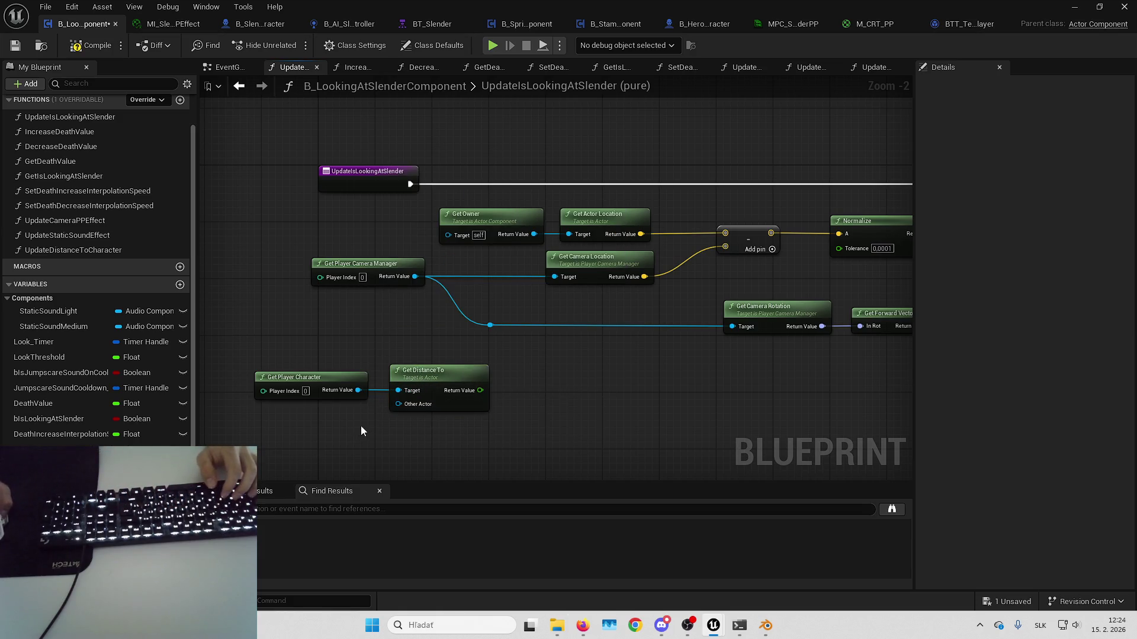
left_click_drag(358, 431, 415, 399)
left_click_drag(458, 358, 457, 372)
left_click_drag(356, 345, 362, 395)
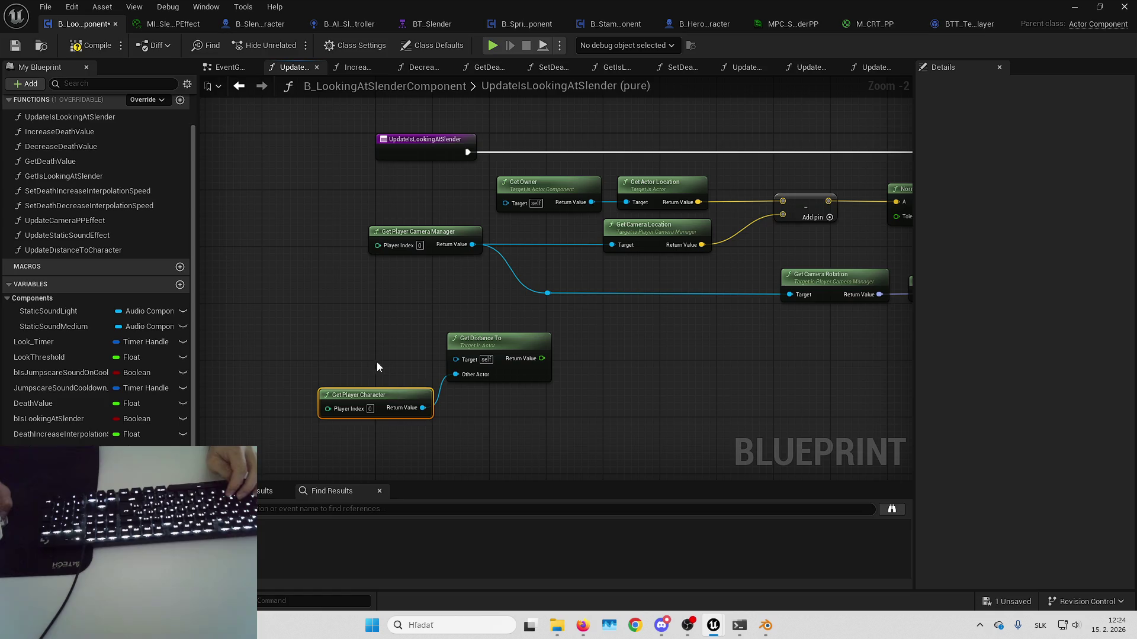
- Add a Get Owner node as the Target of Get Distance To and align it above Get Player Character
right_click(343, 355)
type("getowner")
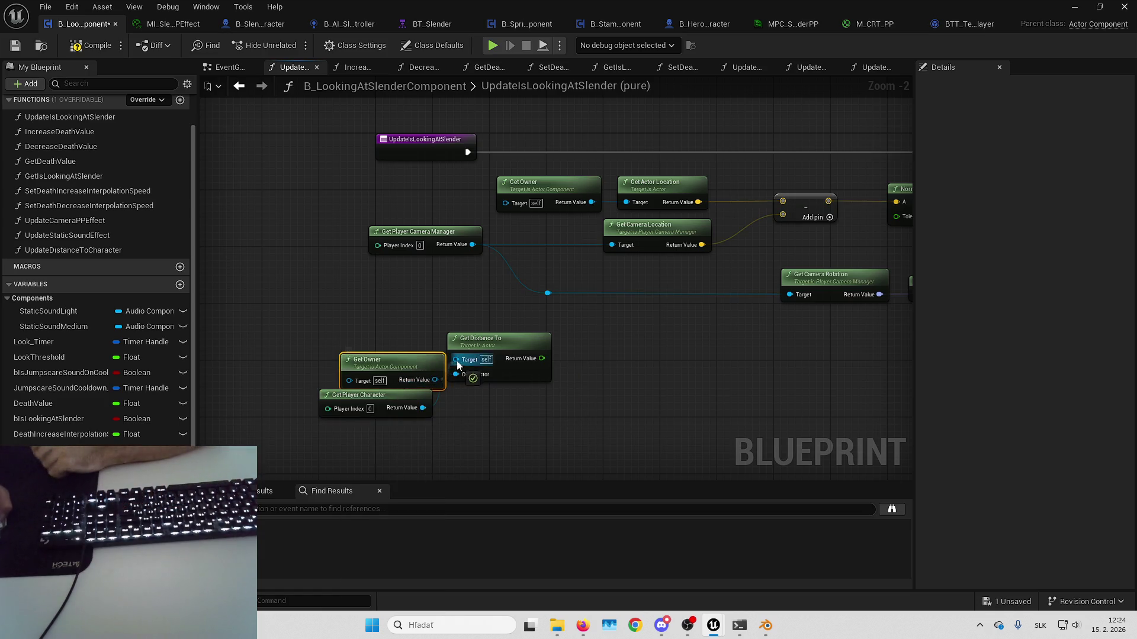
left_click_drag(412, 387, 393, 352)
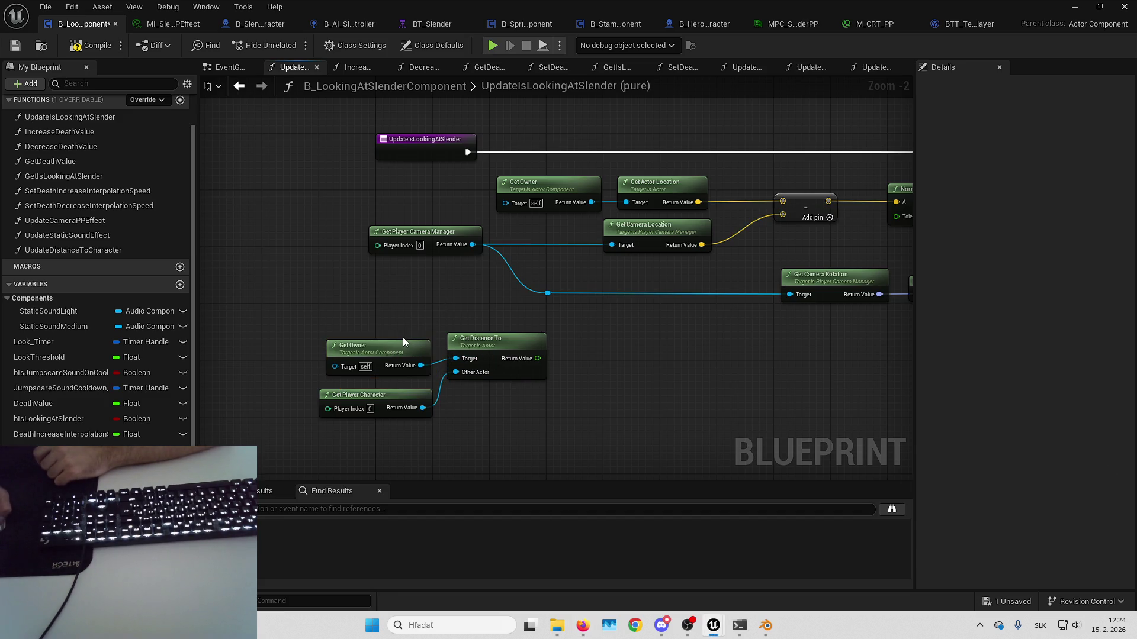
left_click_drag(407, 340, 408, 333)
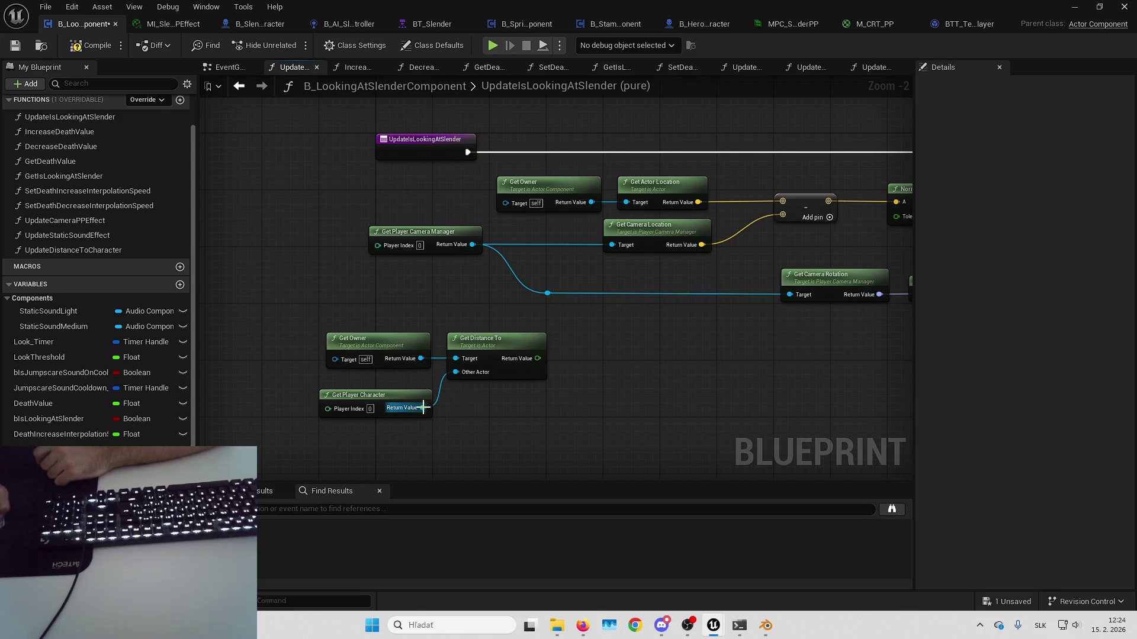
left_click_drag(407, 402, 407, 387)
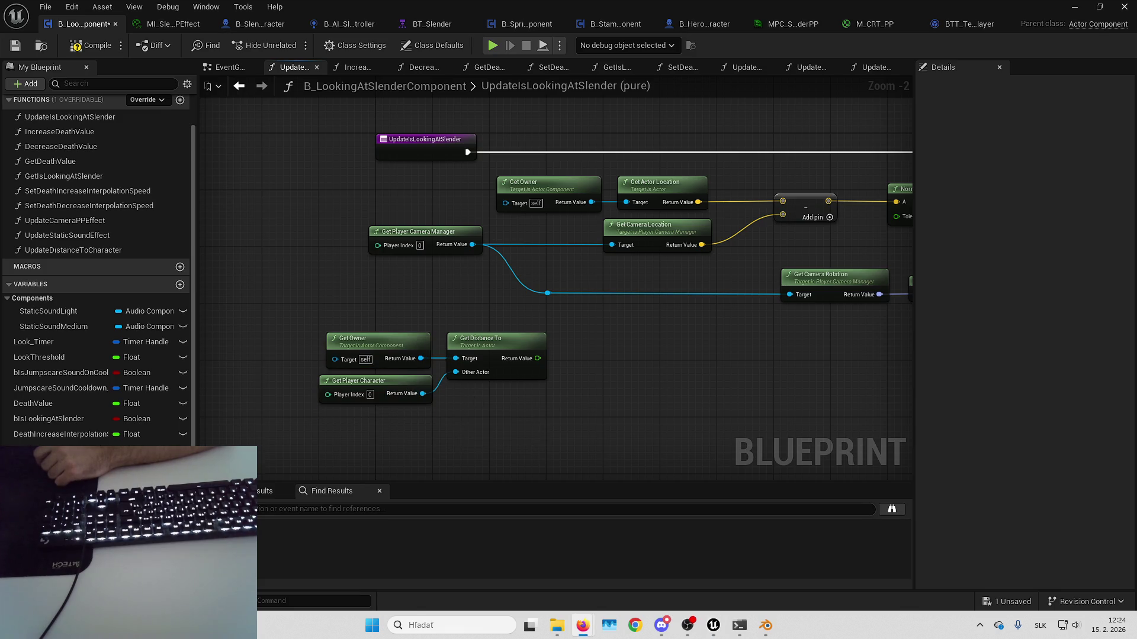
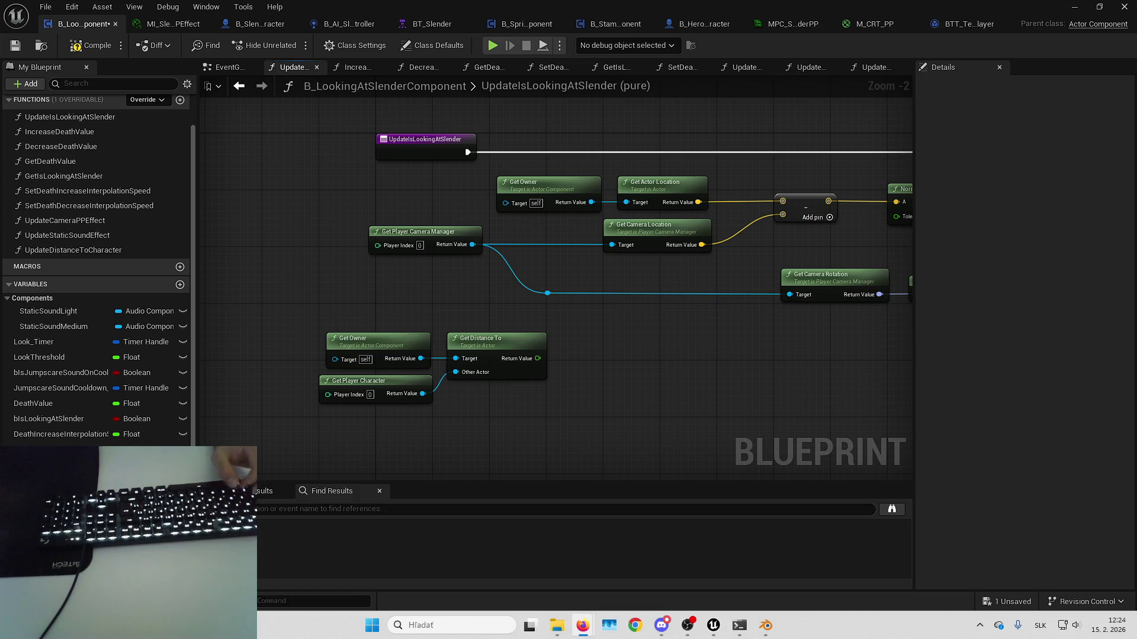
- Select the look-direction nodes and move the distance nodes beside the Get Player Camera Manager chain
scroll(685, 355, "down", 2)
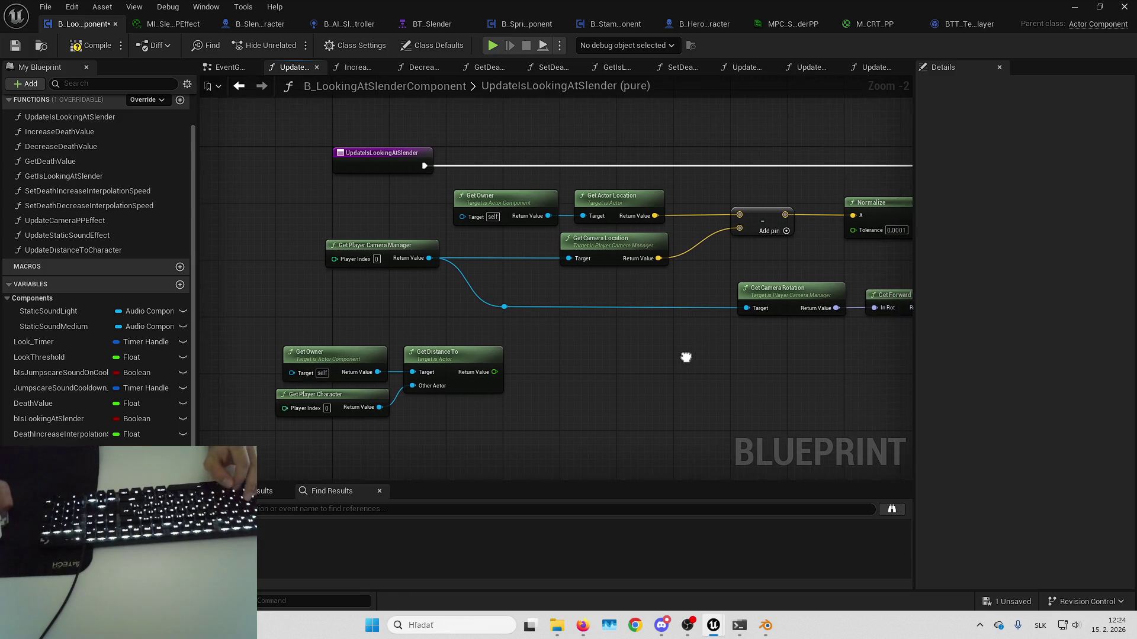
left_click_drag(602, 353, 515, 329)
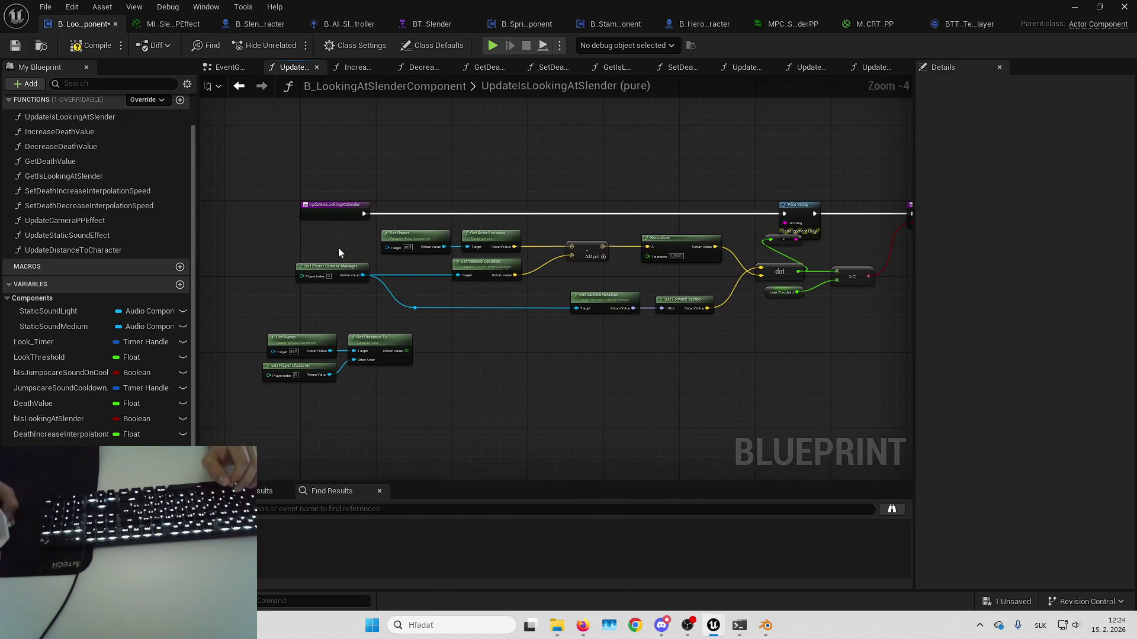
left_click_drag(520, 279, 840, 323)
left_click_drag(368, 282, 451, 237)
mouse_move(509, 349)
left_mouse_down()
mouse_move(414, 284)
mouse_move(309, 289)
left_mouse_up()
mouse_move(379, 152)
left_mouse_down()
mouse_move(896, 319)
mouse_move(858, 324)
left_mouse_up()
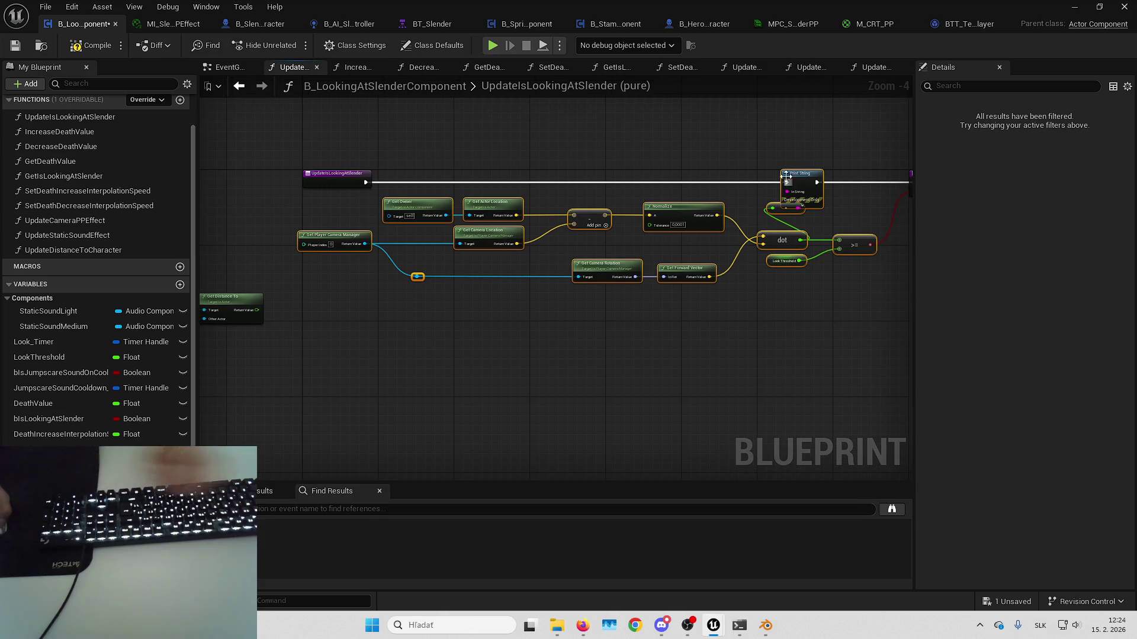
- Place the Get Owner / Get Distance To / Get Player Character group above the camera chain
left_click_drag(800, 183, 813, 167)
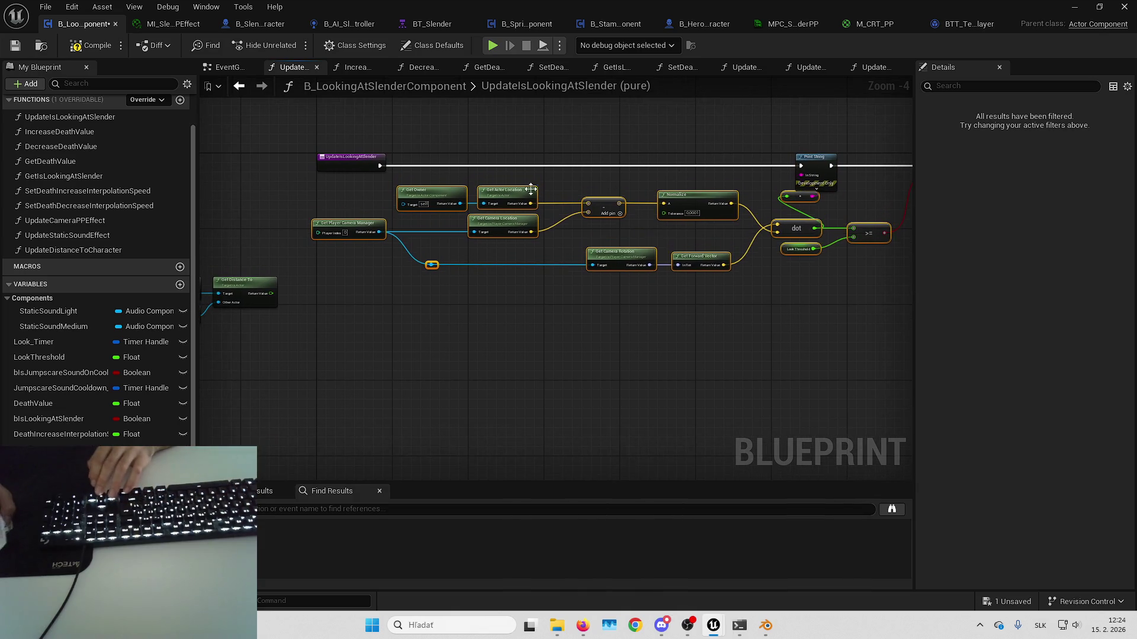
scroll(541, 187, "up", 1)
scroll(492, 209, "up", 1)
left_click_drag(492, 208, 856, 209)
left_click_drag(551, 414, 313, 326)
left_click_drag(480, 381, 750, 204)
left_click(818, 254)
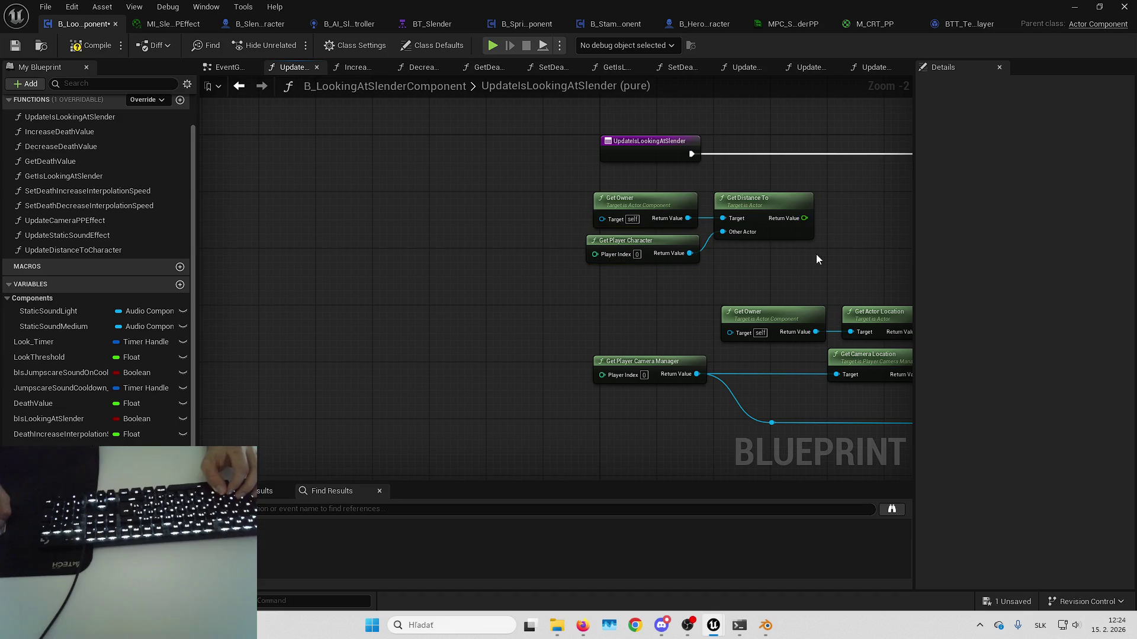
- Add a < node on Get Distance To's Return Value and promote its B pin to LookDistanceThreshold
left_click_drag(819, 260, 615, 270)
mouse_move(600, 229)
left_mouse_down()
mouse_move(662, 226)
mouse_move(625, 260)
left_mouse_up()
type("<")
key("Return")
left_click(661, 313)
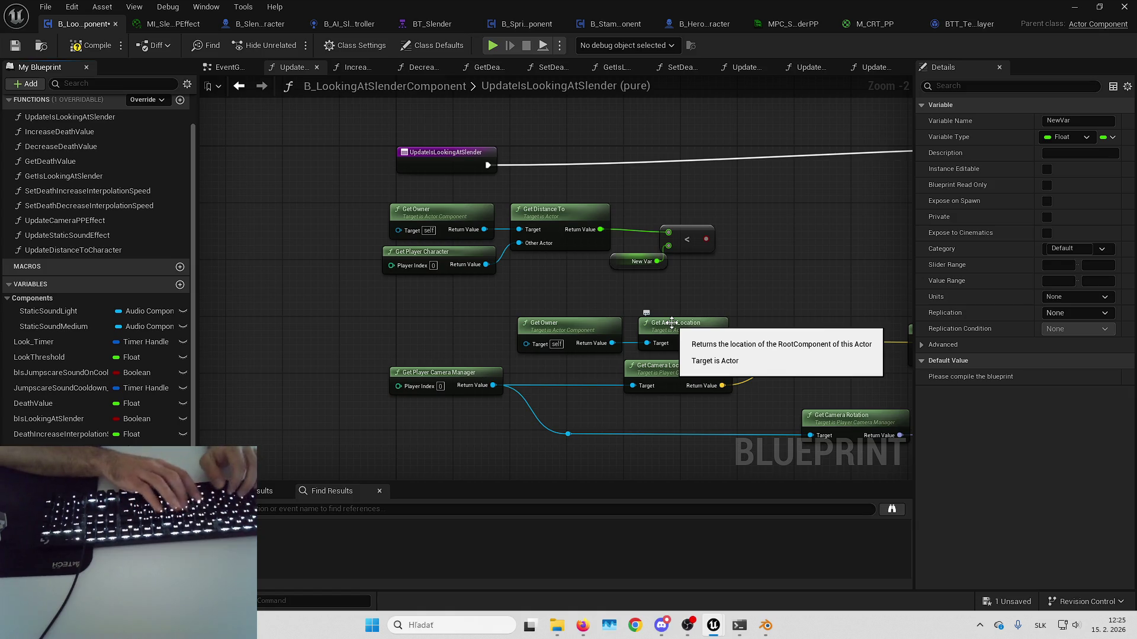
key("Return")
- Delete a misplaced Branch and line up the less-than node beside the distance node
left_click_drag(709, 238, 692, 172)
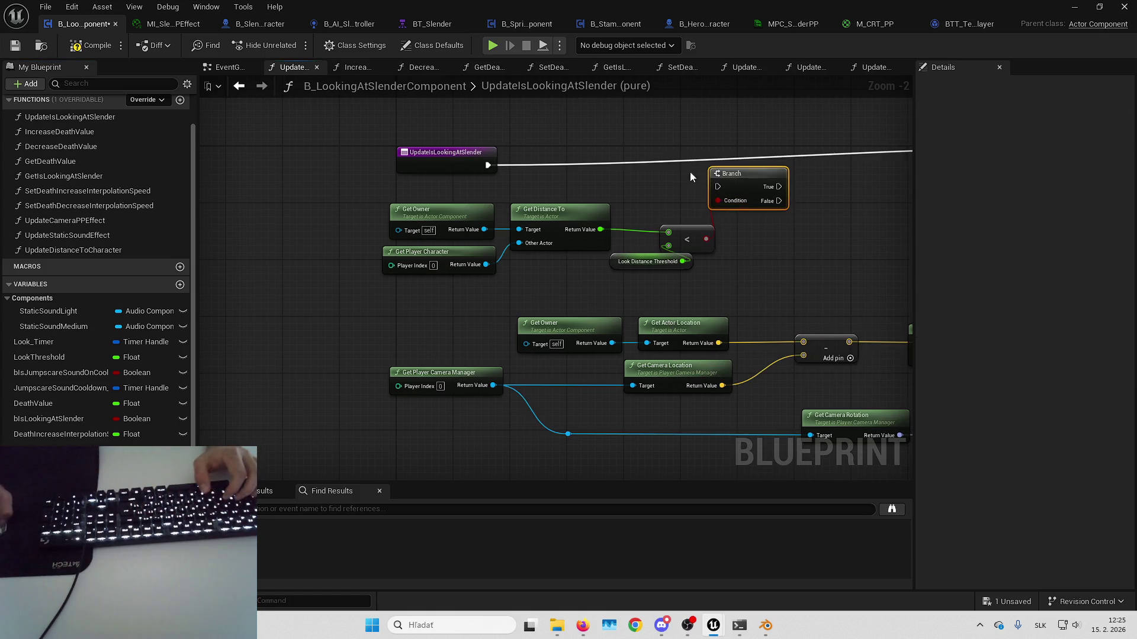
key("Delete")
scroll(543, 246, "down", 1)
left_click(439, 287)
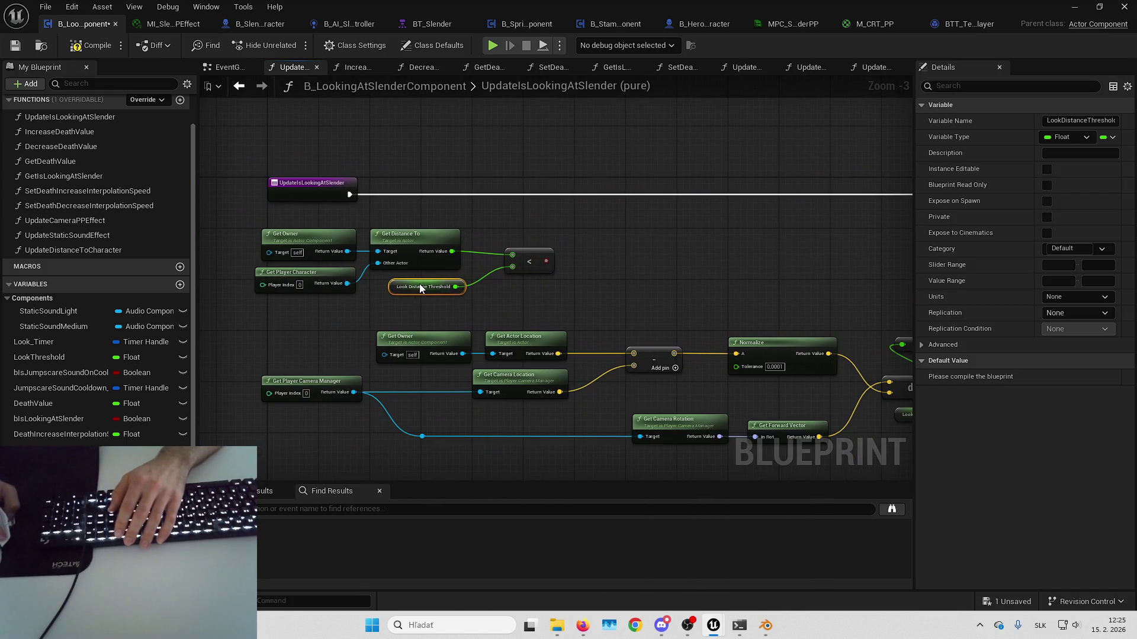
left_click_drag(540, 256, 514, 254)
left_click_drag(425, 240, 424, 241)
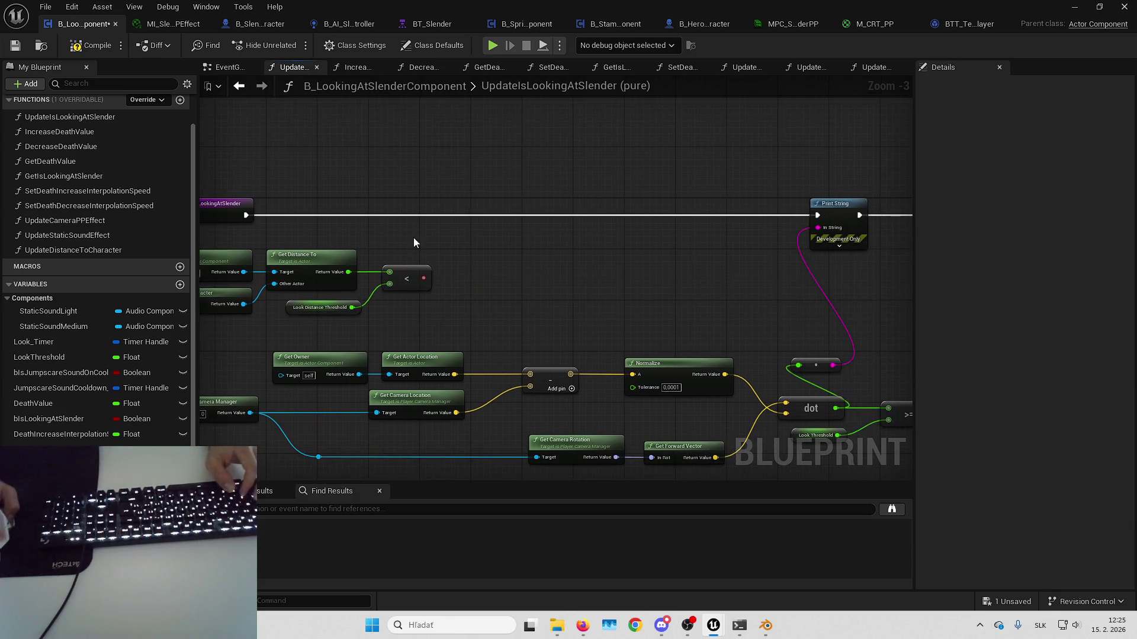
mouse_move(246, 216)
left_mouse_down()
mouse_move(263, 226)
mouse_move(425, 204)
left_mouse_up()
- Discard an accidental Return Node and place a Branch after the function entry
type("return")
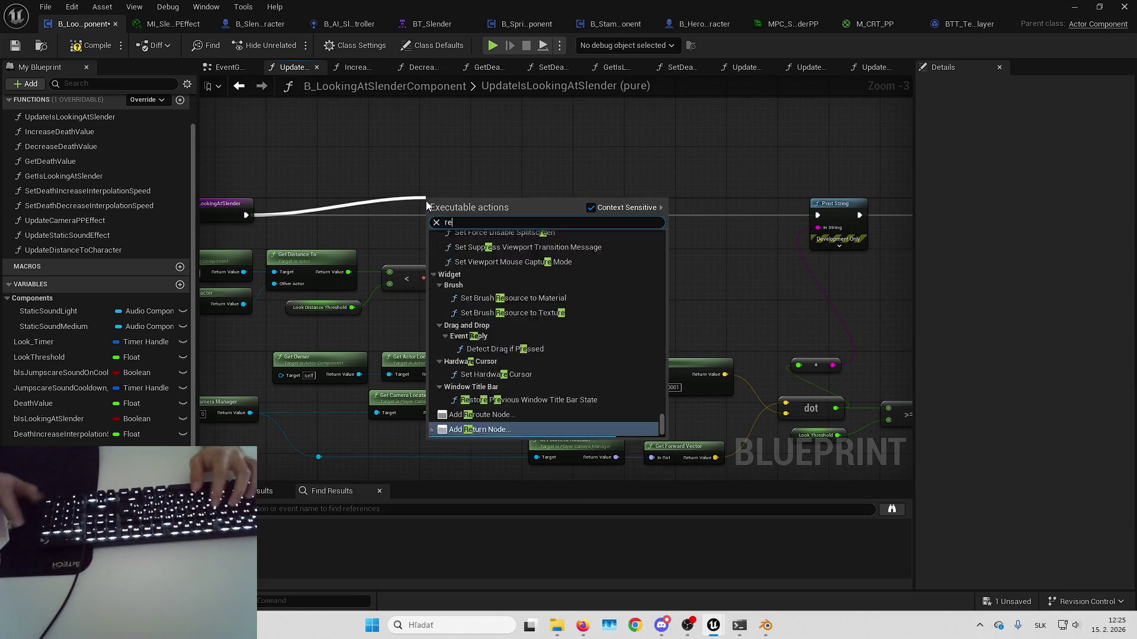
key("Return")
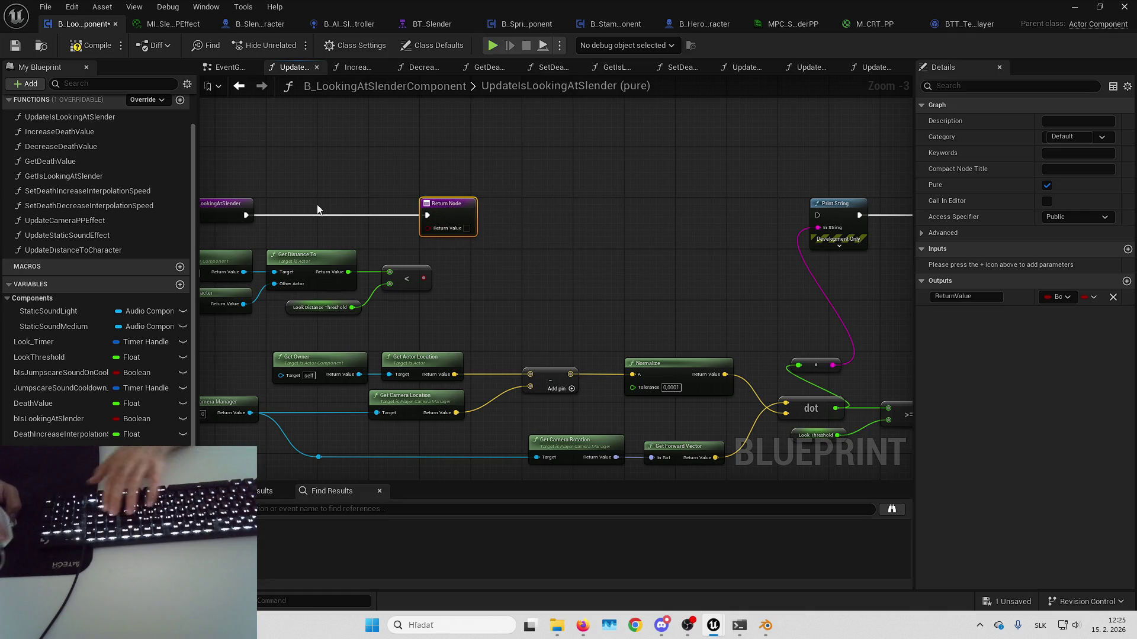
key("Delete")
mouse_move(246, 216)
left_mouse_down()
mouse_move(482, 207)
mouse_move(429, 240)
mouse_move(423, 279)
left_mouse_up()
key("b")
- End the Branch's False path in a Return Node and wire True into Print String
mouse_move(461, 237)
left_mouse_down()
mouse_move(426, 245)
mouse_move(495, 230)
left_mouse_up()
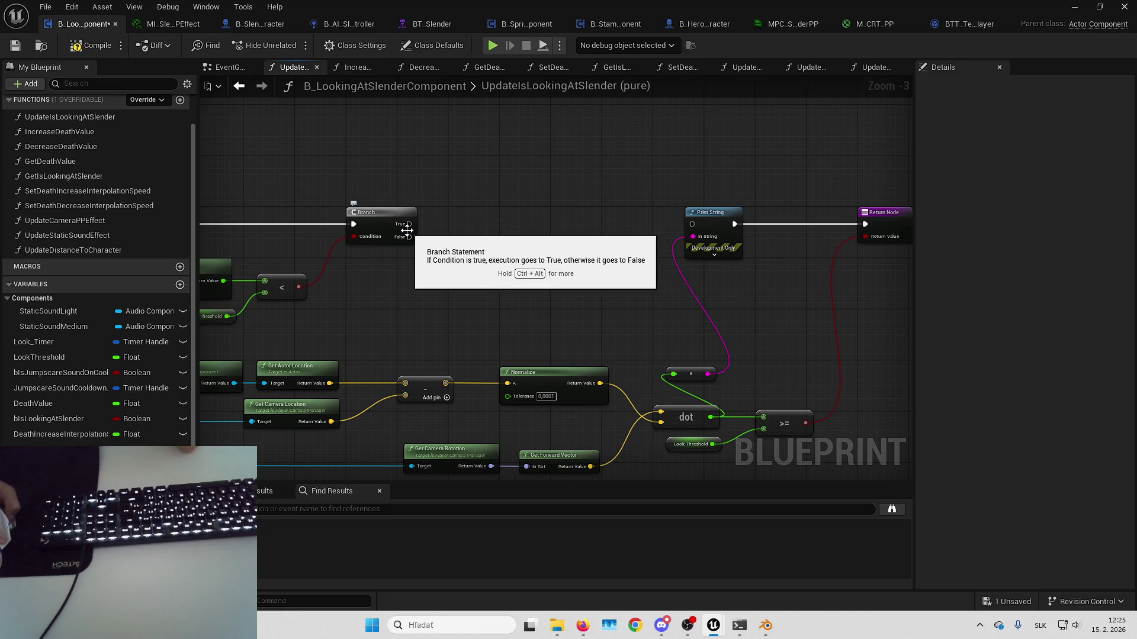
left_click_drag(475, 225, 524, 219)
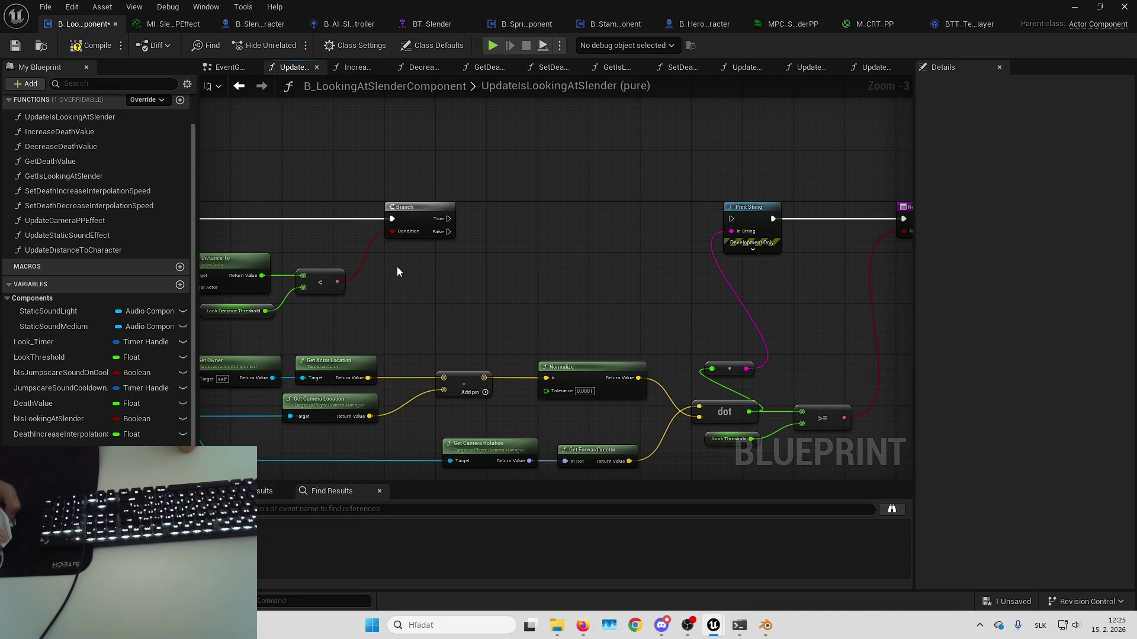
left_click_drag(574, 252, 532, 251)
left_click_drag(406, 218, 865, 219)
left_click_drag(479, 258, 589, 233)
mouse_move(515, 205)
left_mouse_down()
mouse_move(552, 230)
mouse_move(609, 213)
mouse_move(516, 201)
mouse_move(558, 194)
left_mouse_up()
type("retu")
key("Return")
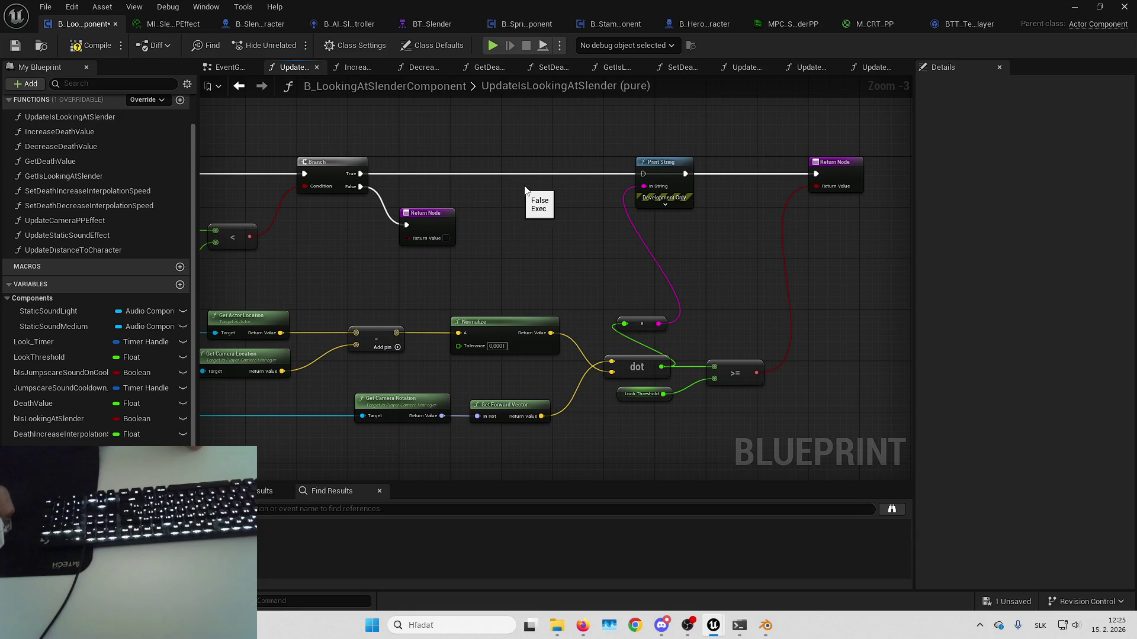
left_click_drag(361, 174, 644, 175)
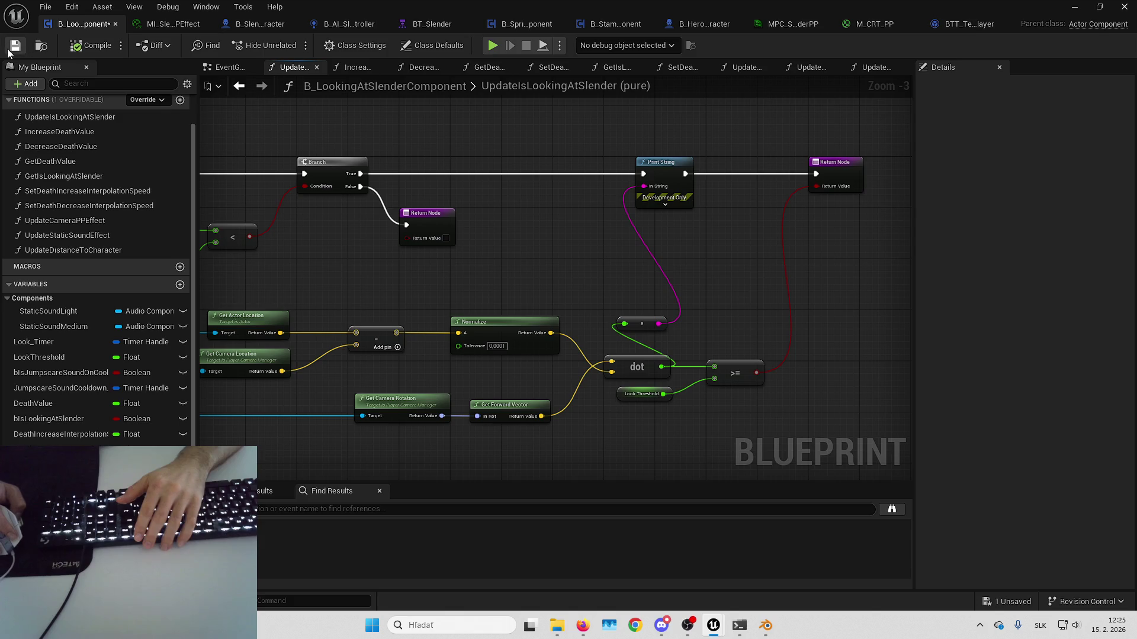
- Play in the level, walking through the corridor and sidestepping left until Slender appears, then stop
key("alt+Tab")
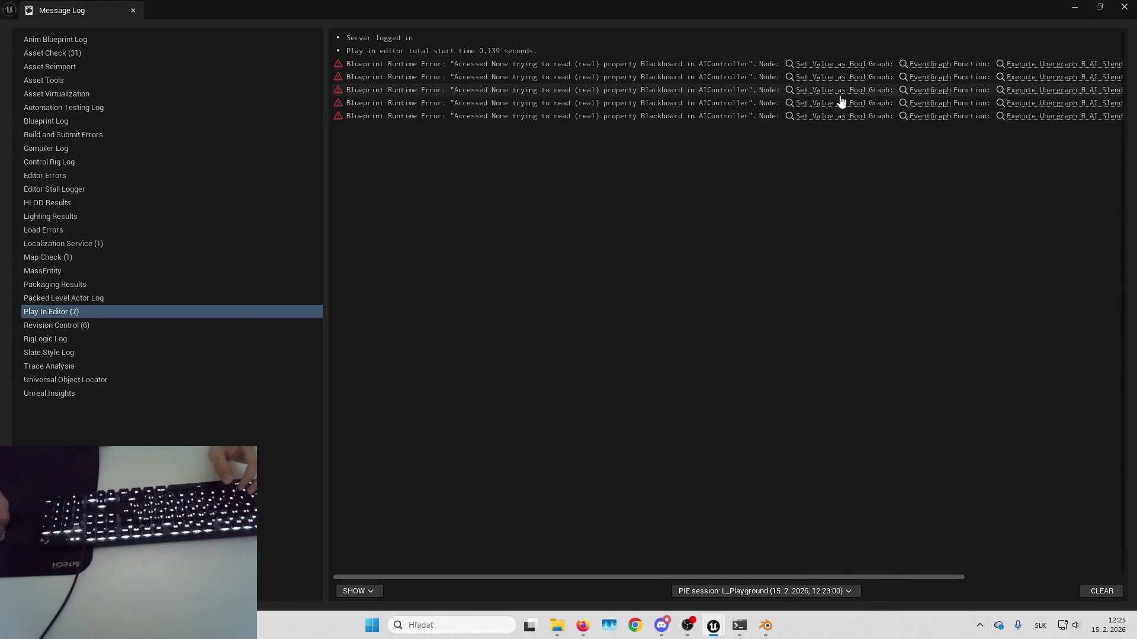
key("alt+Tab")
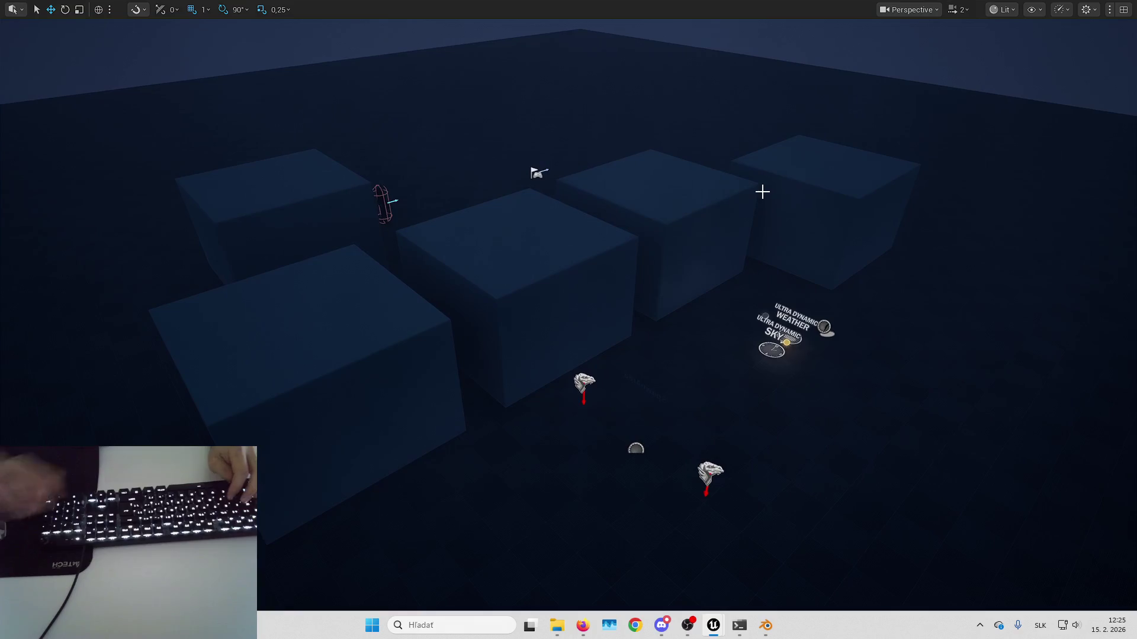
key("alt+p")
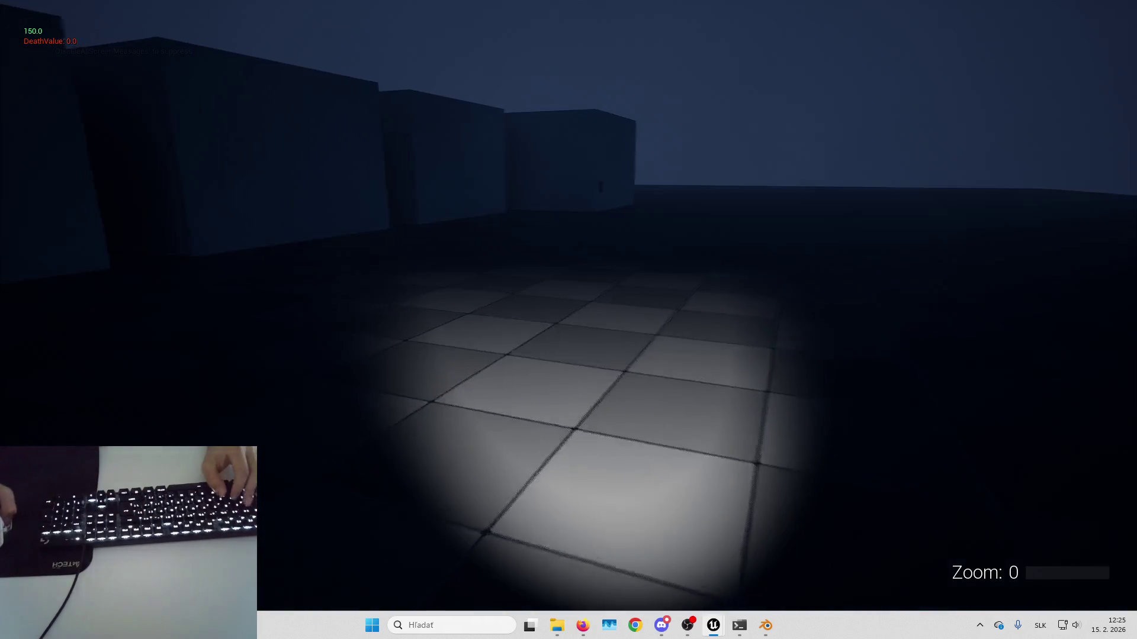
key("w")
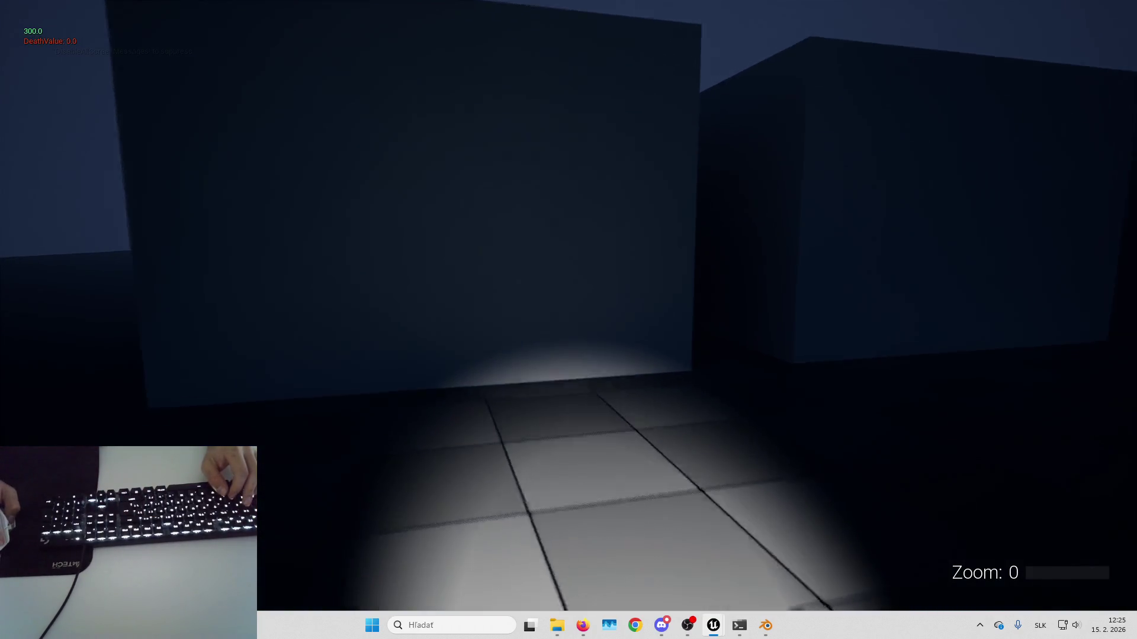
key("w")
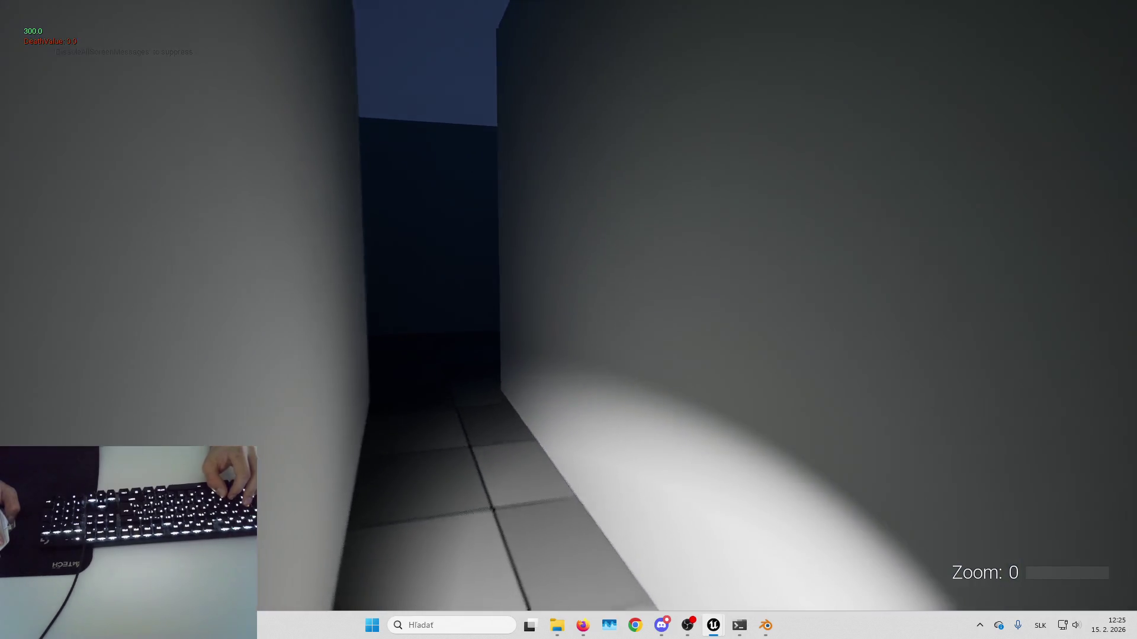
key("w")
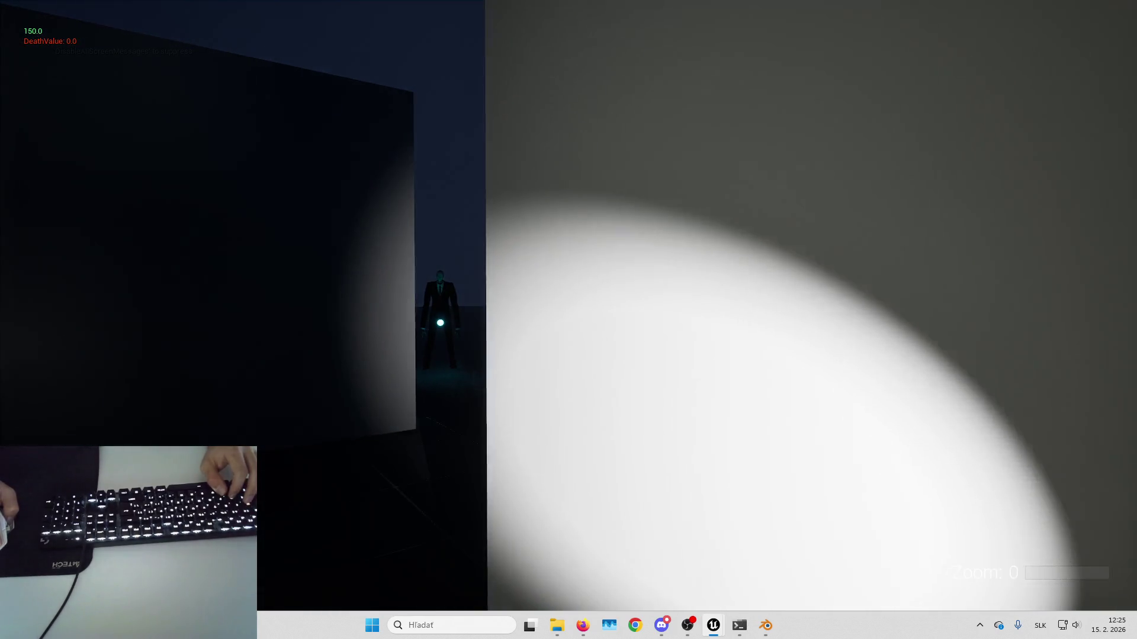
key("a")
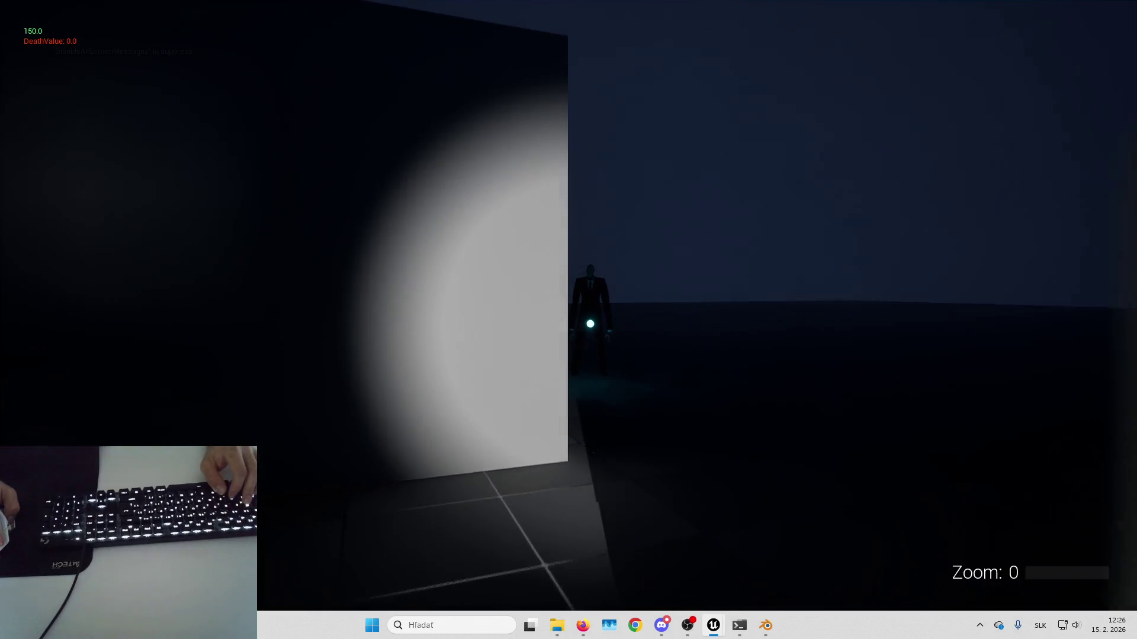
key("Escape")
- Set the Look Distance Threshold default value to 1500
left_click(400, 244)
type("1500")
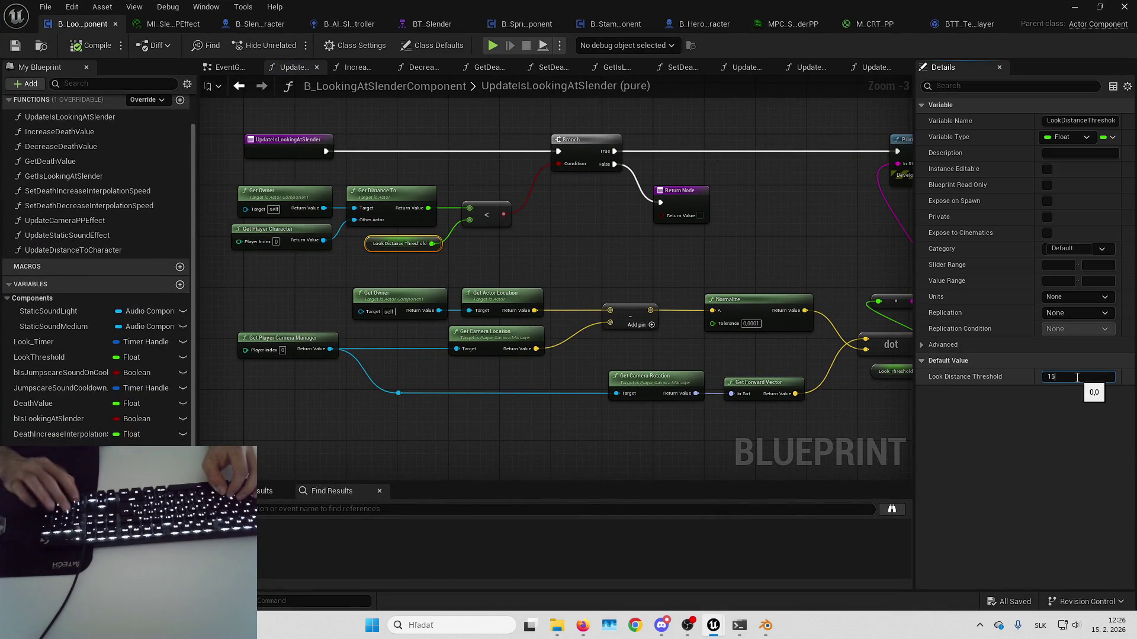
key("Return")
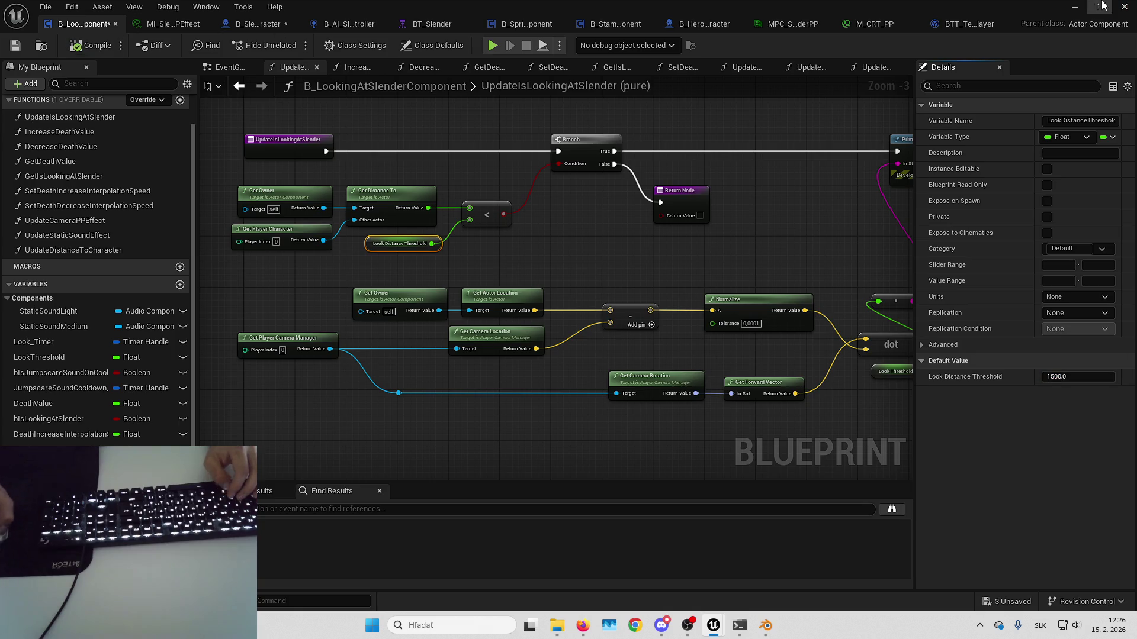
- Play-test the level again through the corridors, dismiss the play errors notice, and return to the Blueprint
left_click(1074, 7)
key("alt+p")
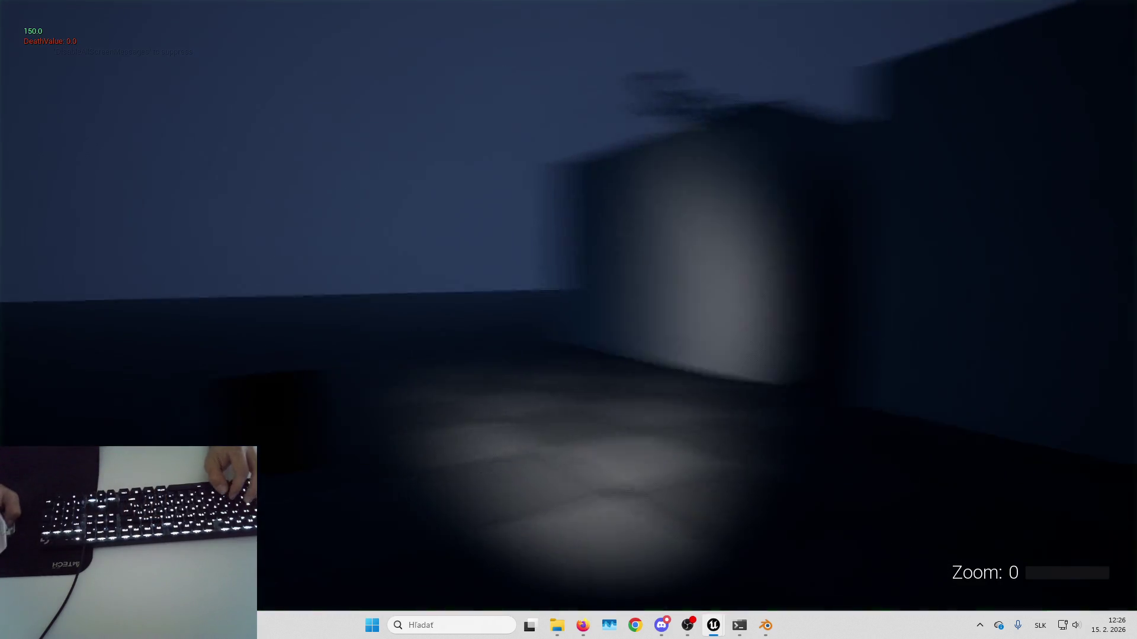
key("w")
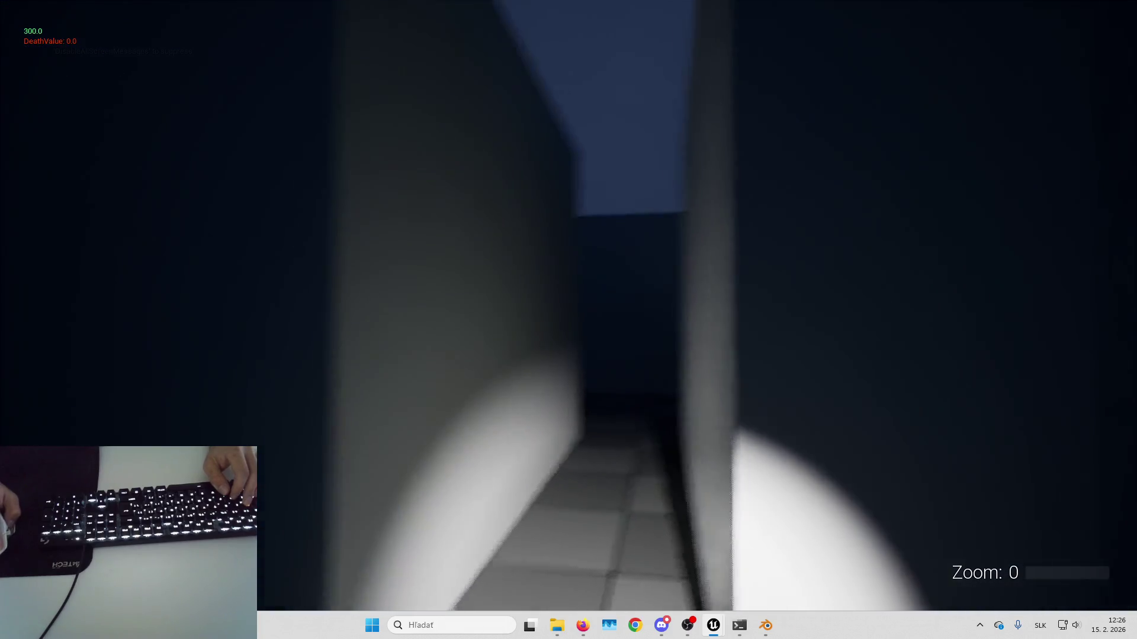
key("w")
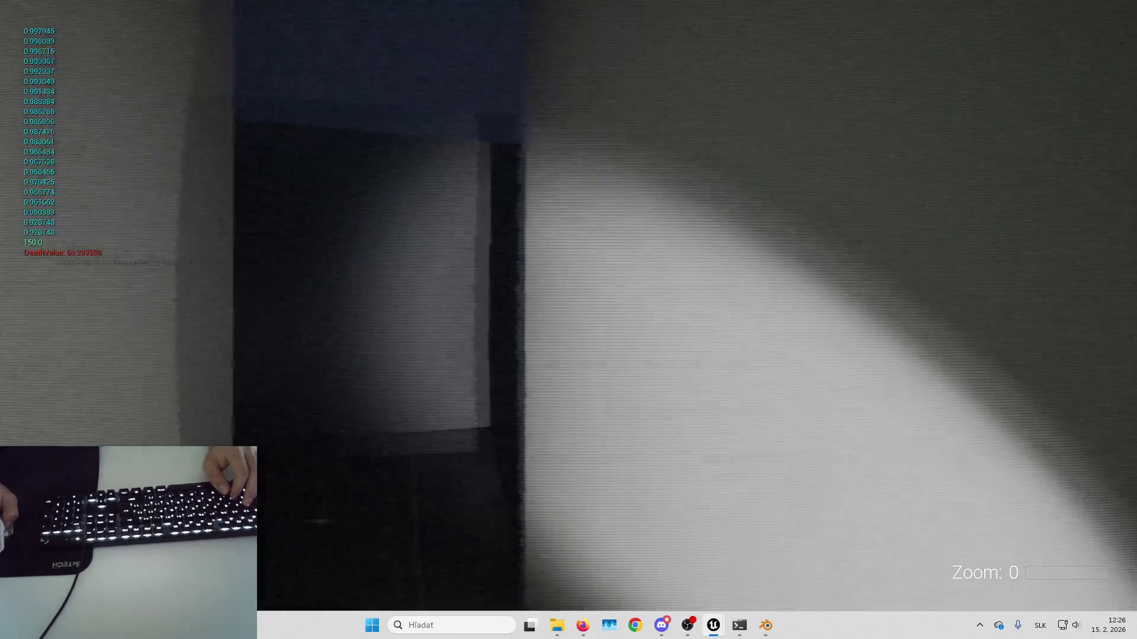
key("w")
key("w")
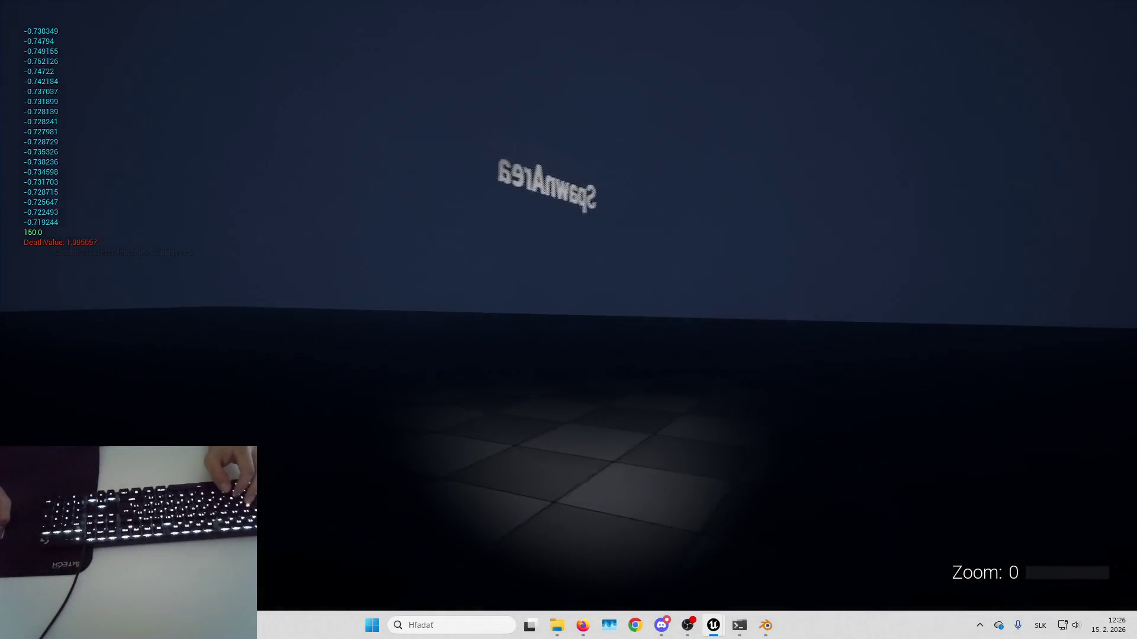
key("w")
key("w")
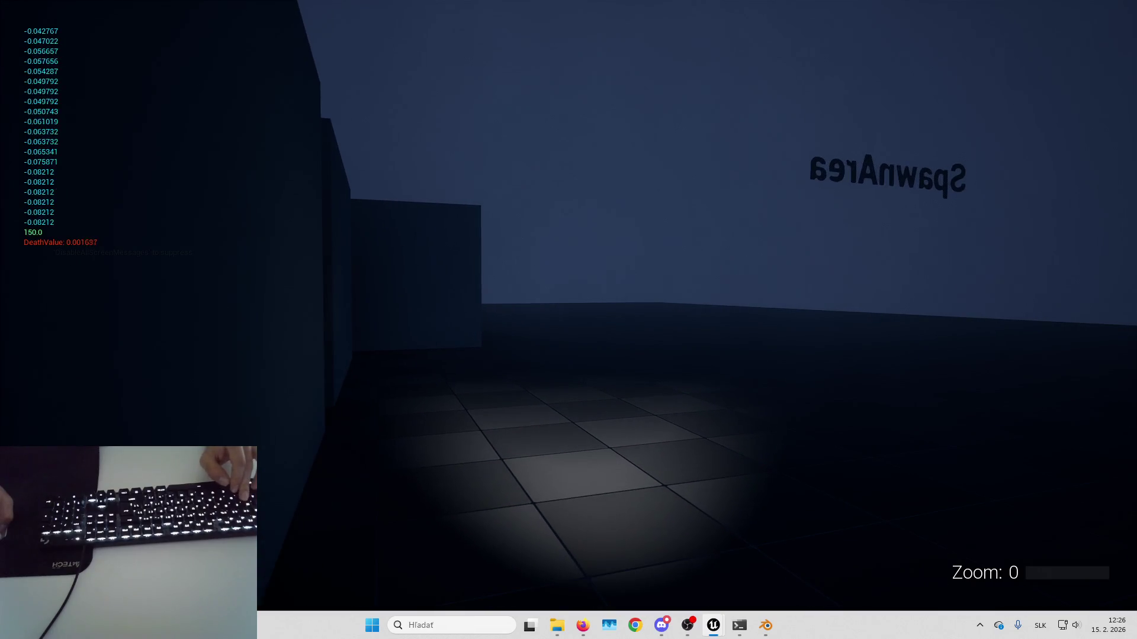
key("Escape")
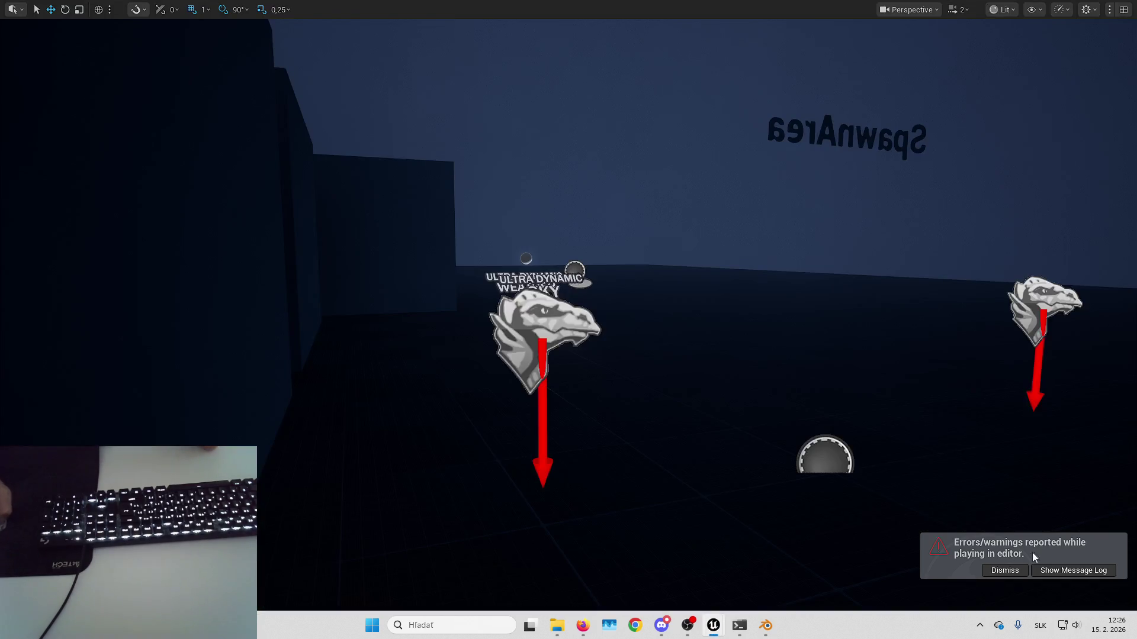
left_click(994, 571)
left_click(791, 574)
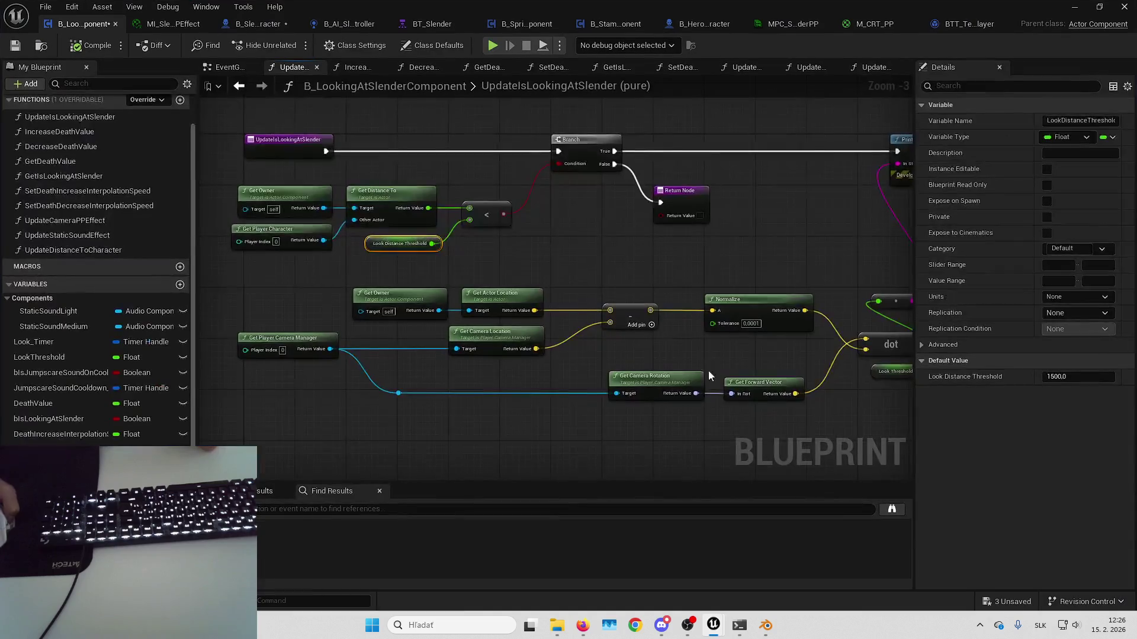
- Add a Line Trace By Channel node and position it in the graph
mouse_move(627, 234)
left_mouse_down()
mouse_move(692, 284)
mouse_move(658, 298)
mouse_move(641, 294)
mouse_move(650, 282)
mouse_move(647, 296)
mouse_move(669, 293)
mouse_move(633, 287)
left_mouse_up()
scroll(425, 311, "up", 2)
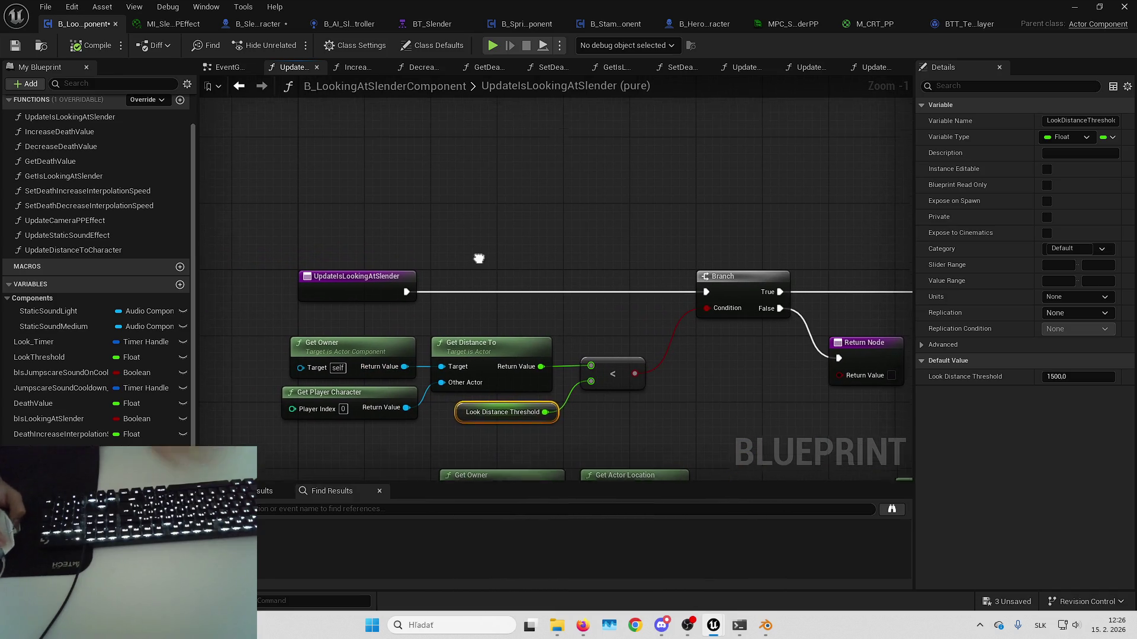
right_click(514, 198)
type("linetrace by chann")
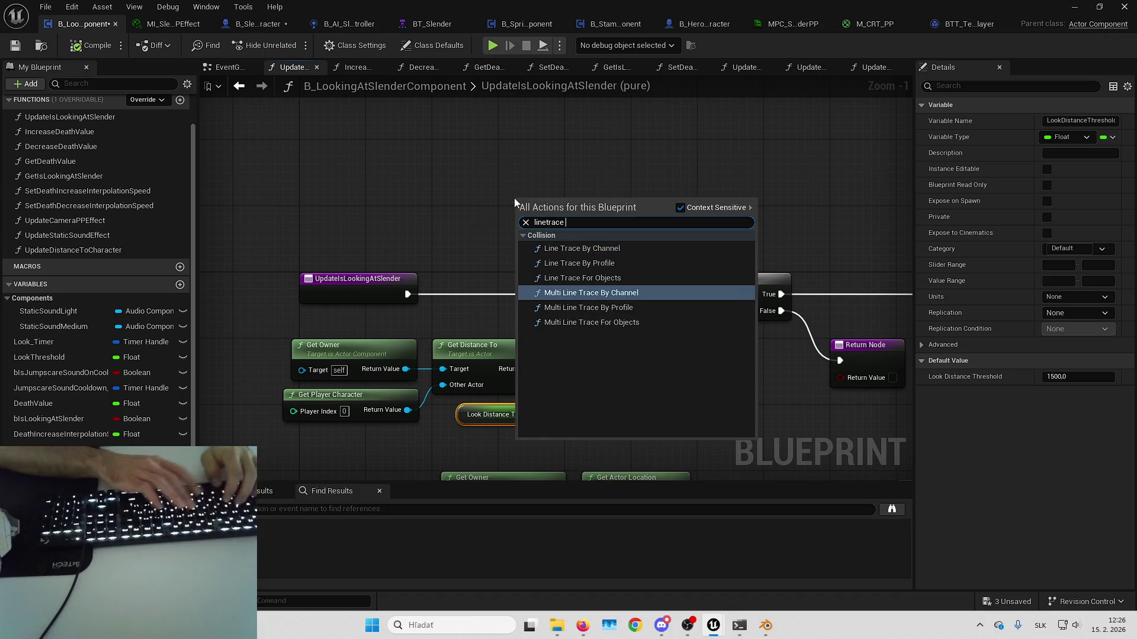
key("Up")
key("Return")
mouse_move(573, 204)
left_mouse_down()
mouse_move(582, 247)
mouse_move(569, 133)
left_mouse_up()
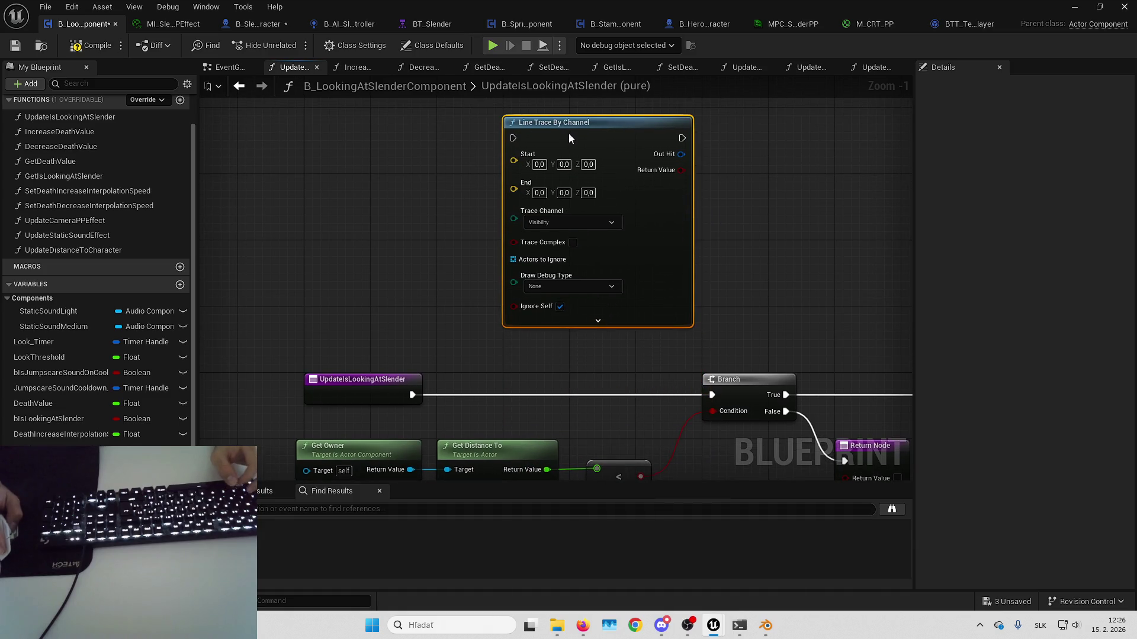
scroll(546, 254, "down", 5)
left_click_drag(547, 259, 420, 279)
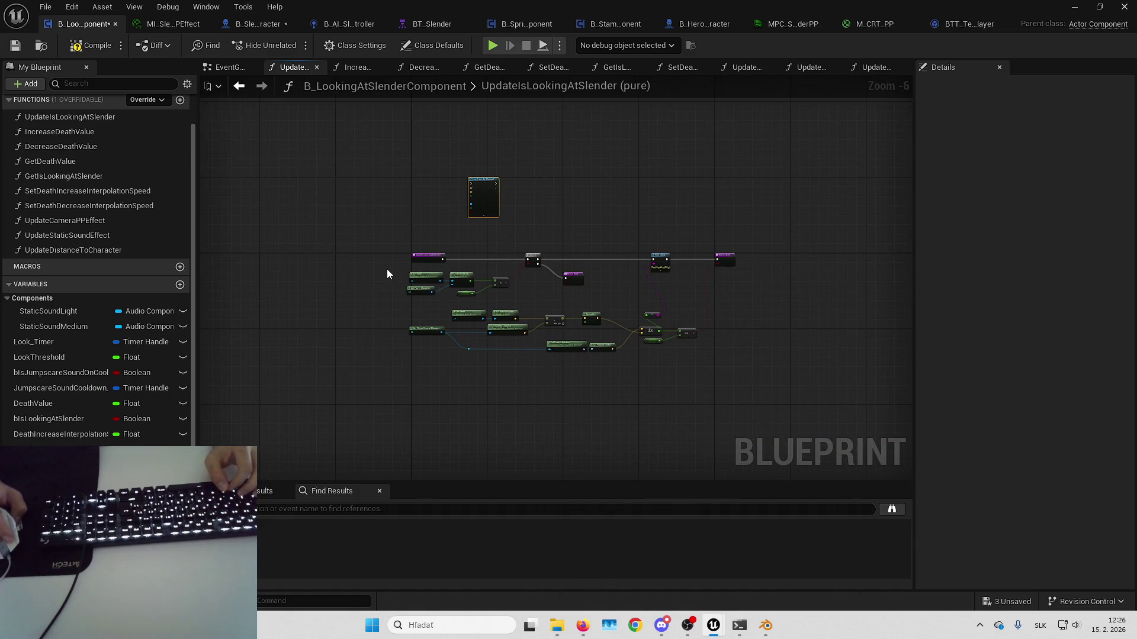
scroll(389, 269, "up", 1)
scroll(395, 243, "up", 1)
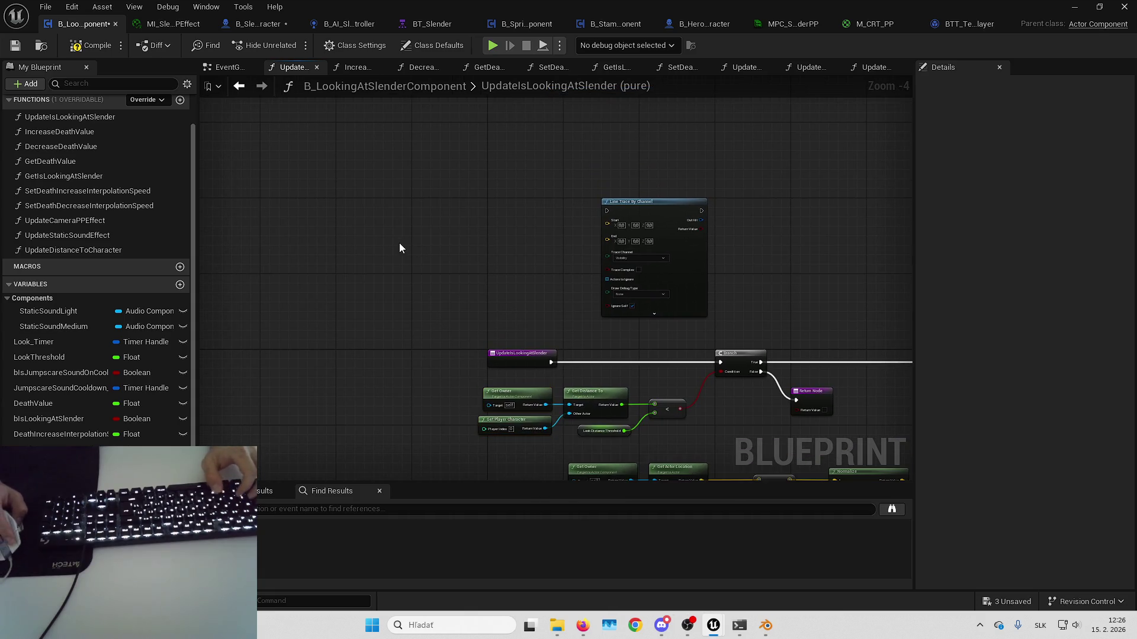
scroll(395, 240, "up", 3)
mouse_move(643, 272)
left_mouse_down()
mouse_move(572, 220)
mouse_move(599, 193)
mouse_move(697, 163)
left_mouse_up()
- Feed the owner's Get Actor Location into trace Start and the player character's into End
left_click_drag(583, 234, 414, 414)
left_click_drag(426, 335, 474, 208)
left_click(637, 233)
left_click_drag(430, 266, 455, 254)
type("getactorloc")
key("Return")
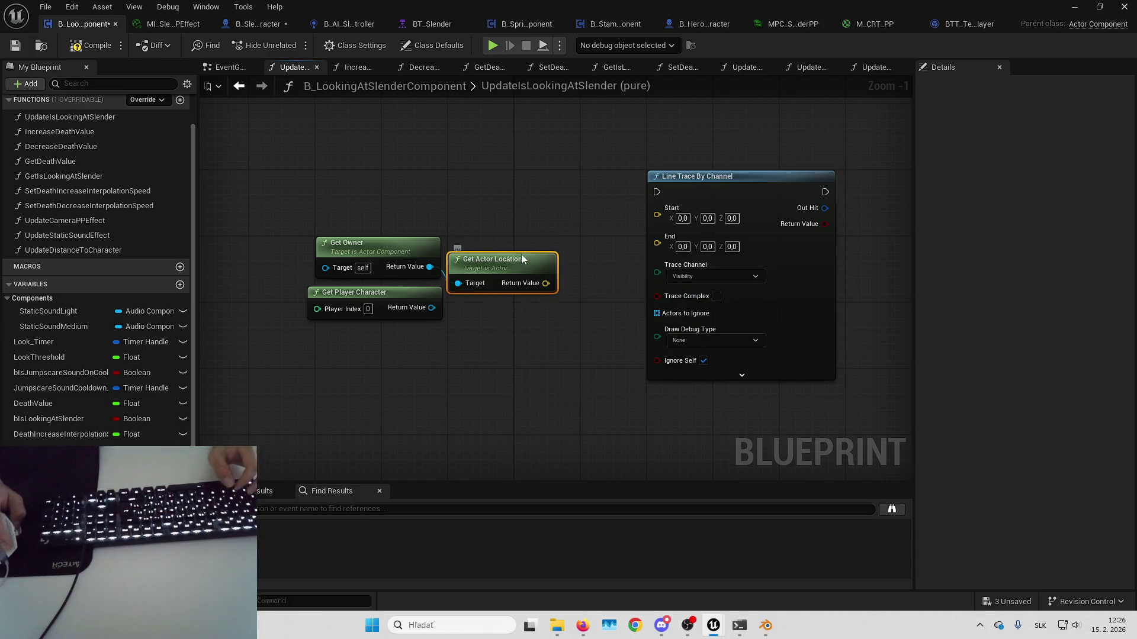
left_click_drag(519, 261, 527, 244)
left_click_drag(658, 218, 659, 217)
key("ctrl+c")
key("ctrl+v")
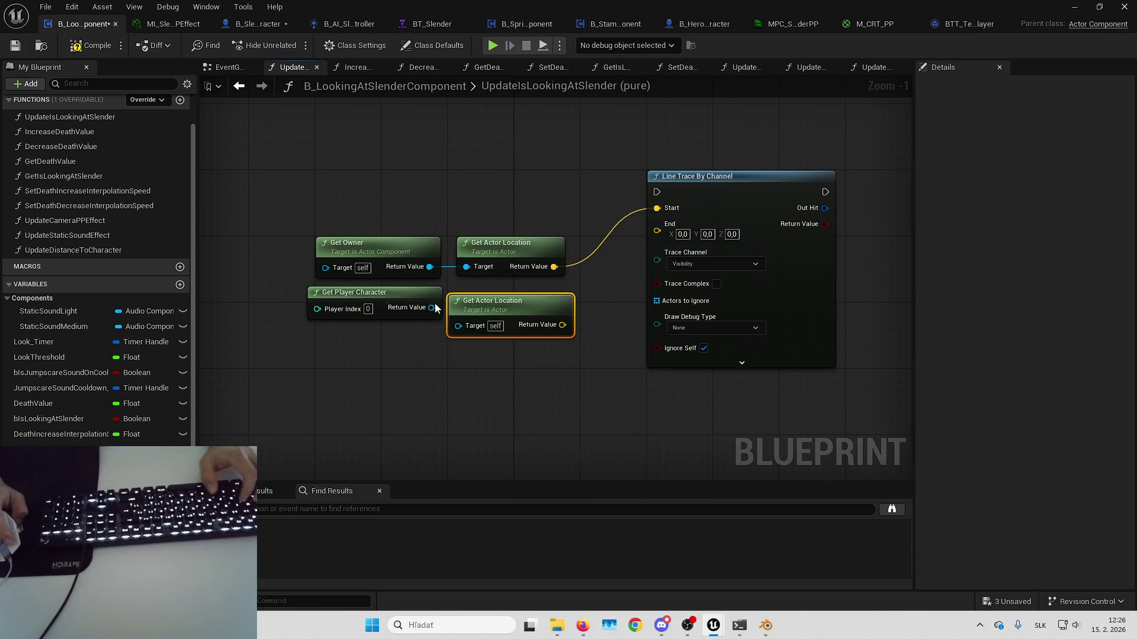
left_click_drag(460, 325, 460, 325)
left_click_drag(490, 305, 497, 288)
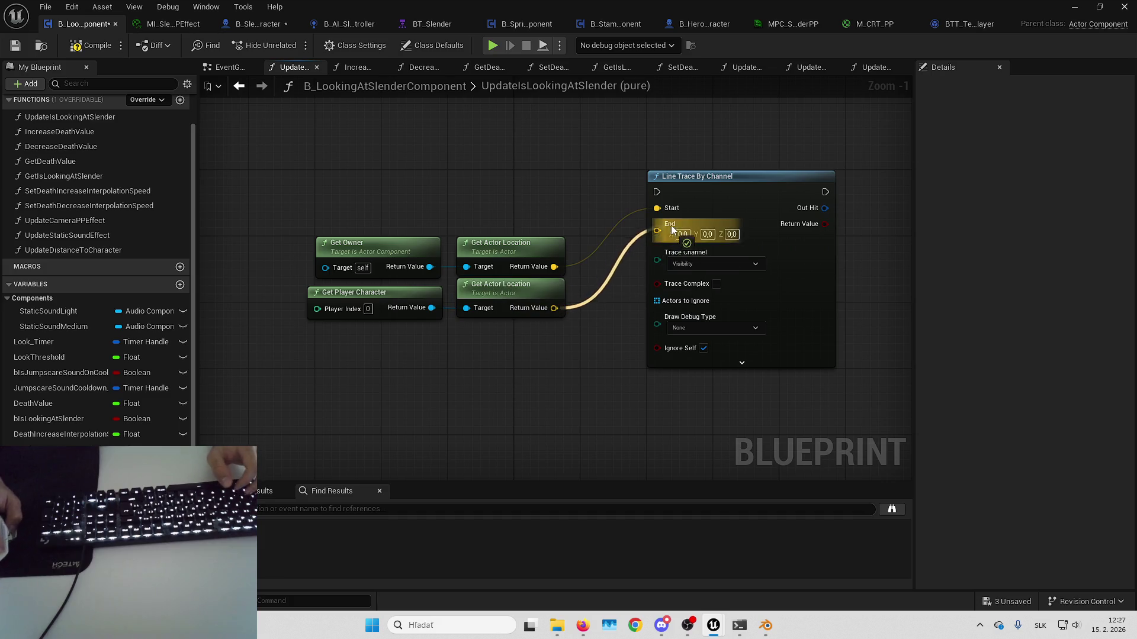
left_click_drag(670, 226, 669, 228)
- Connect a Make Array holding Get Owner to the trace's Actors to Ignore
mouse_move(626, 178)
left_mouse_down()
mouse_move(438, 221)
mouse_move(455, 239)
left_mouse_up()
left_click_drag(802, 297, 779, 299)
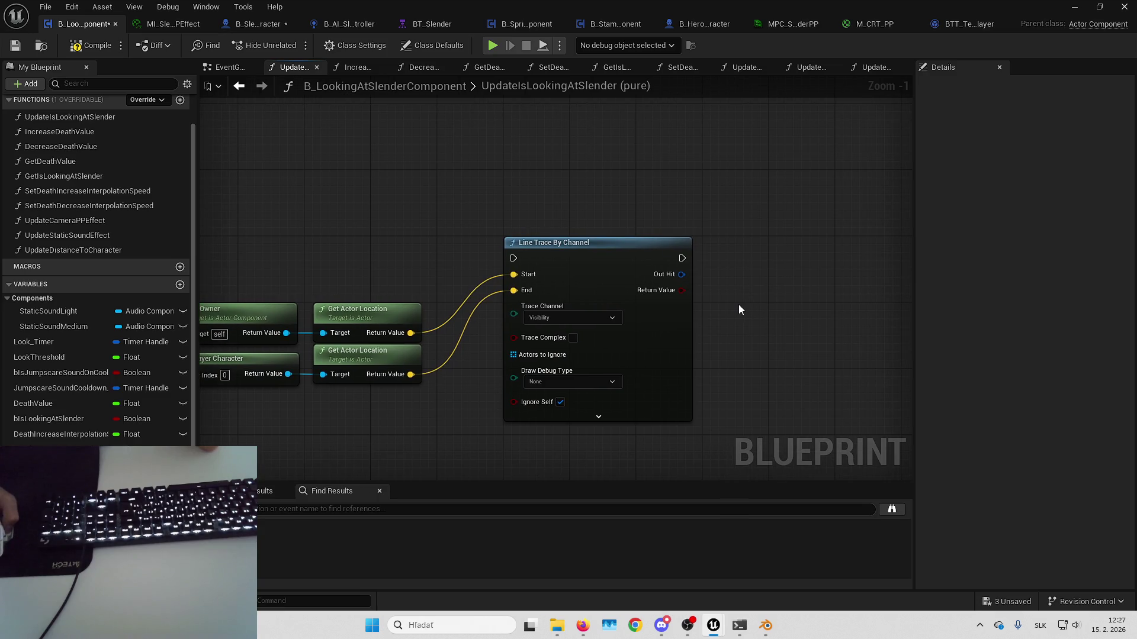
left_click_drag(739, 309, 697, 314)
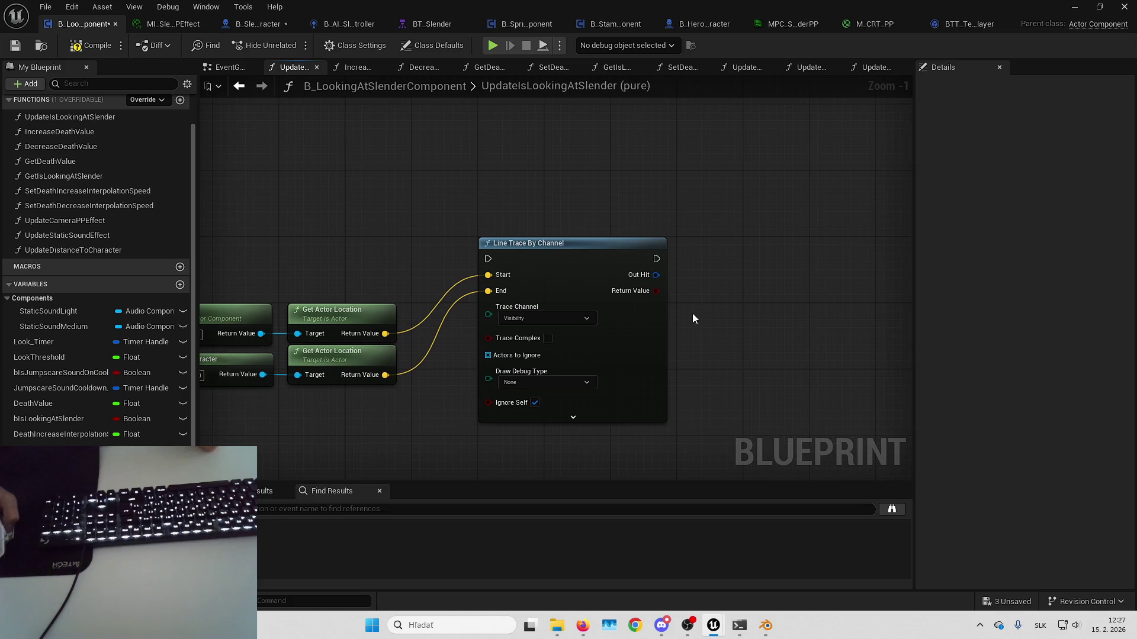
mouse_move(599, 307)
left_mouse_down()
mouse_move(663, 292)
mouse_move(698, 317)
mouse_move(740, 283)
left_mouse_up()
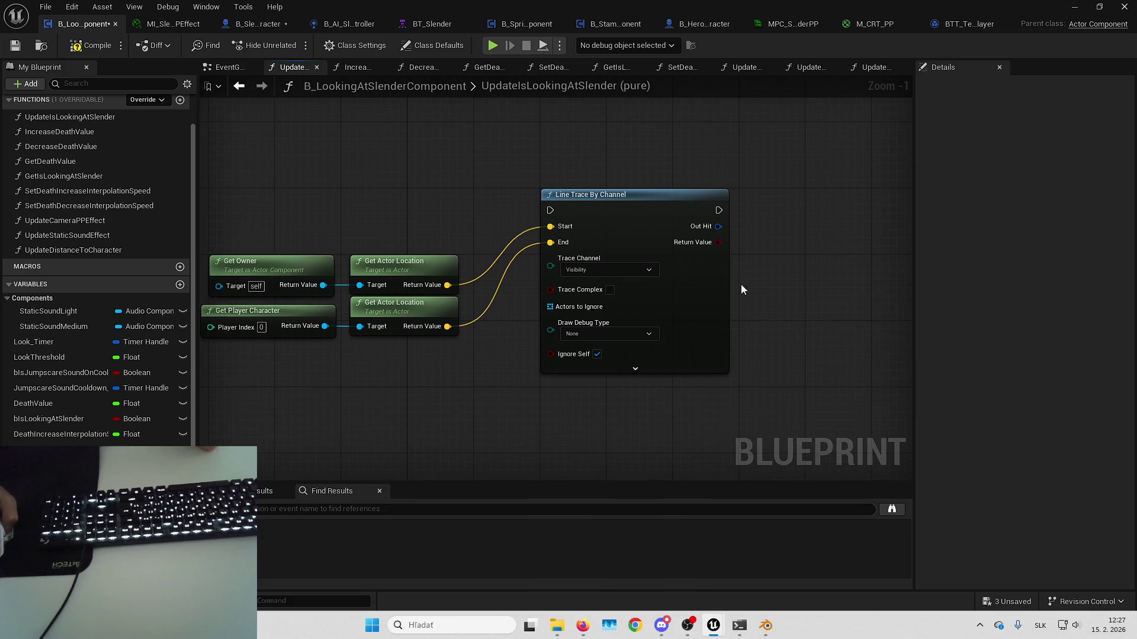
left_click_drag(577, 309, 573, 379)
type("makeara")
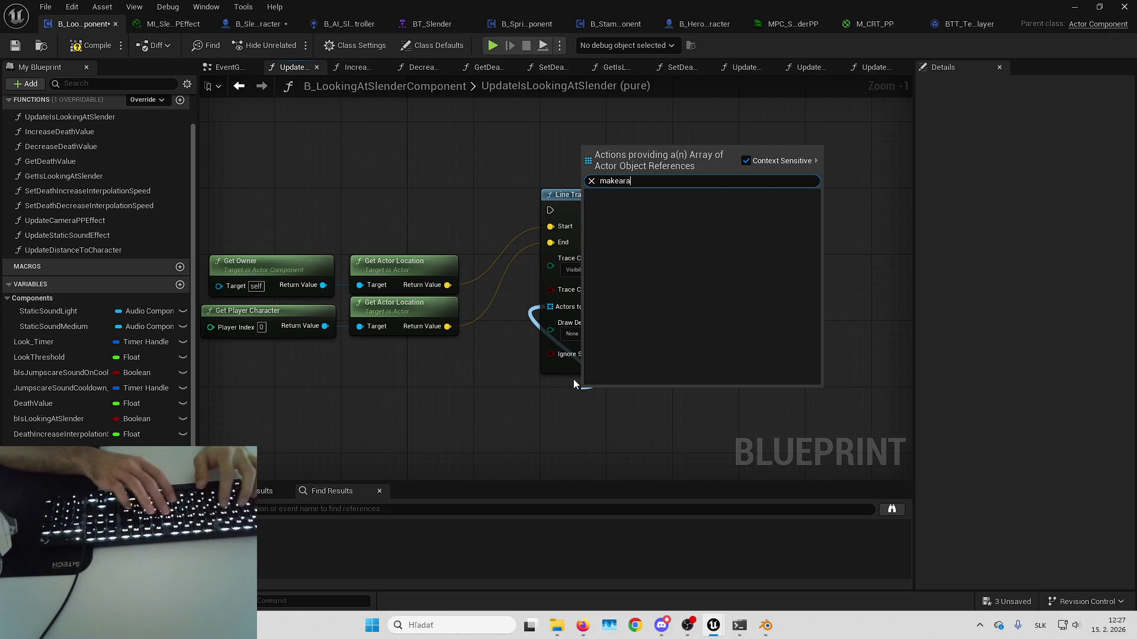
key("Return")
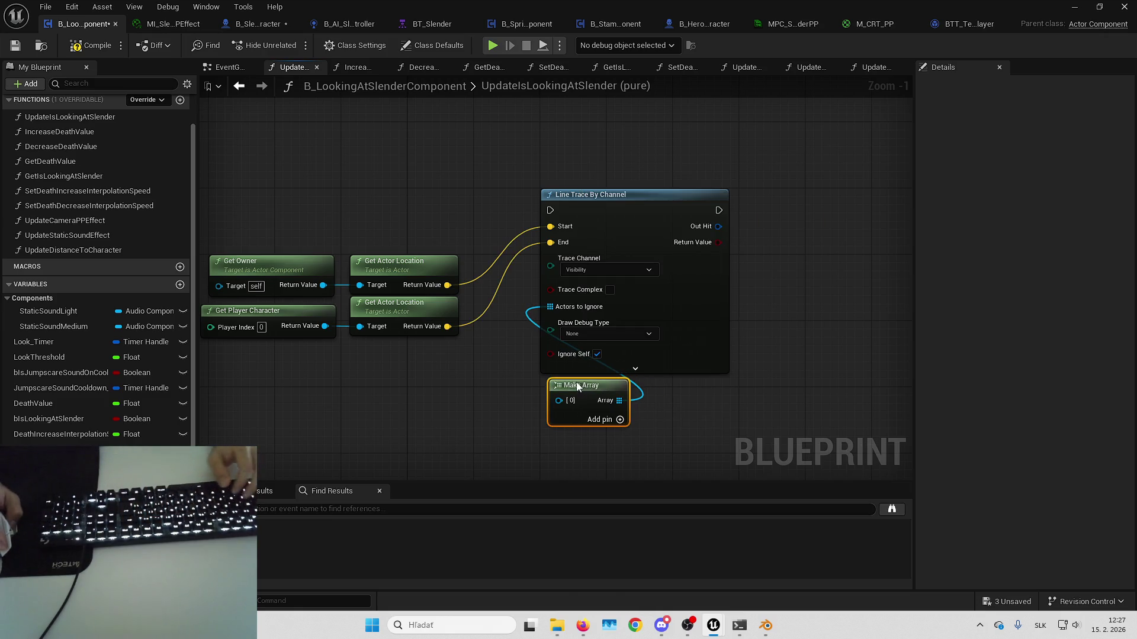
left_click_drag(551, 435, 530, 440)
type("getowner")
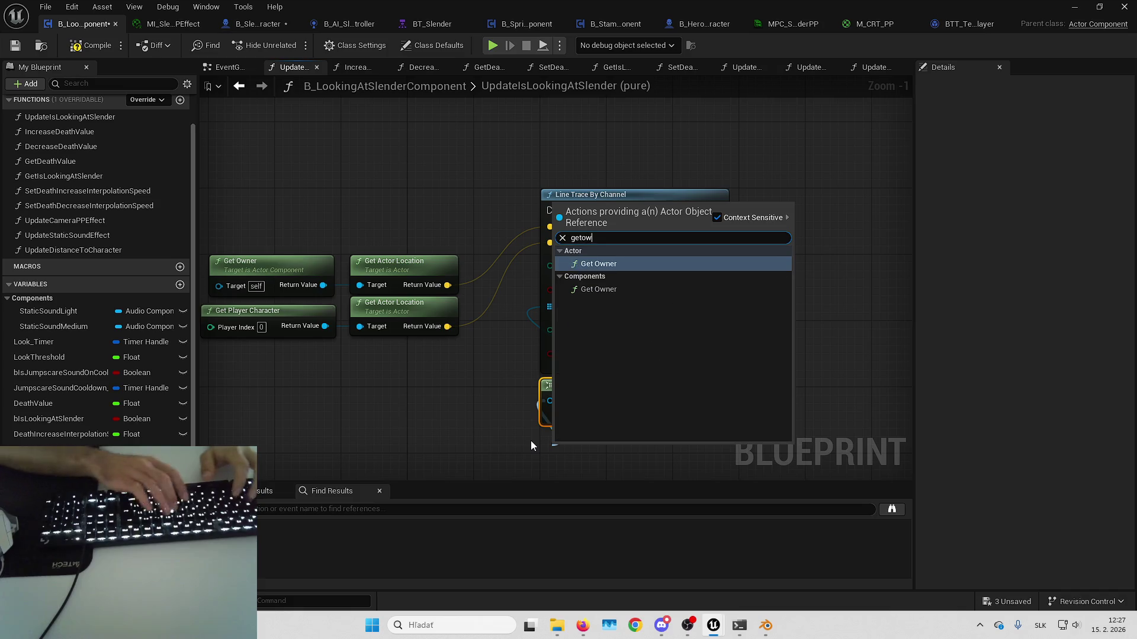
key("Return")
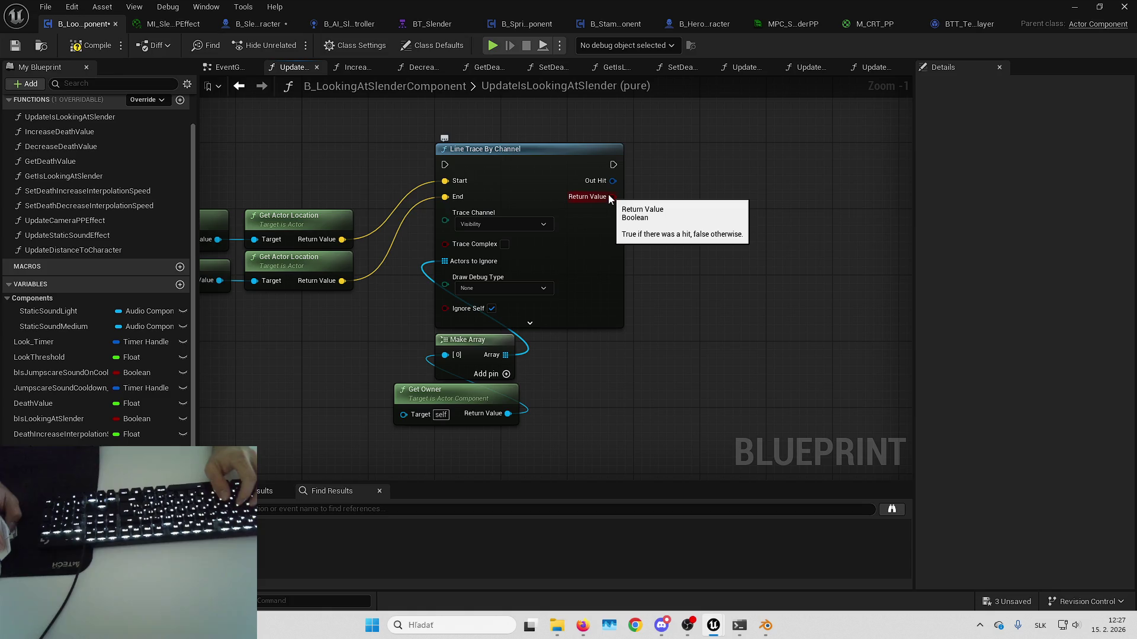
mouse_move(610, 195)
left_mouse_down()
mouse_move(557, 231)
mouse_move(610, 224)
left_mouse_up()
mouse_move(632, 272)
left_mouse_down()
mouse_move(701, 254)
mouse_move(589, 314)
left_mouse_up()
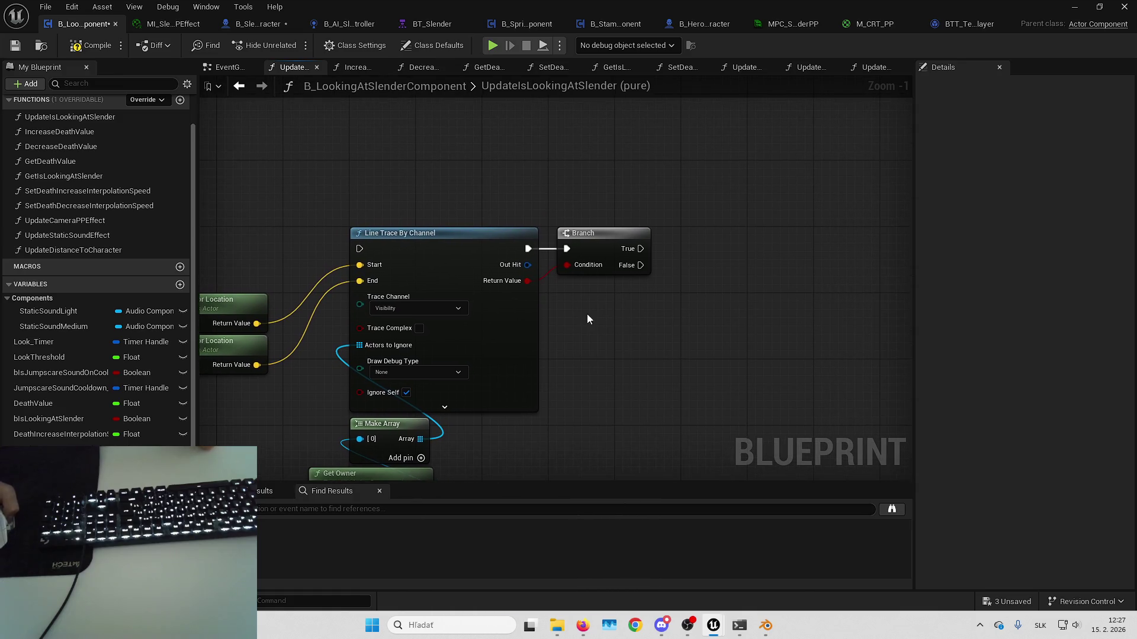
left_click_drag(650, 235, 583, 236)
- Break the trace's Out Hit and compare Hit Actor with Get Player Character using ==
left_click_drag(460, 266, 522, 296)
type("bre")
left_click(572, 336)
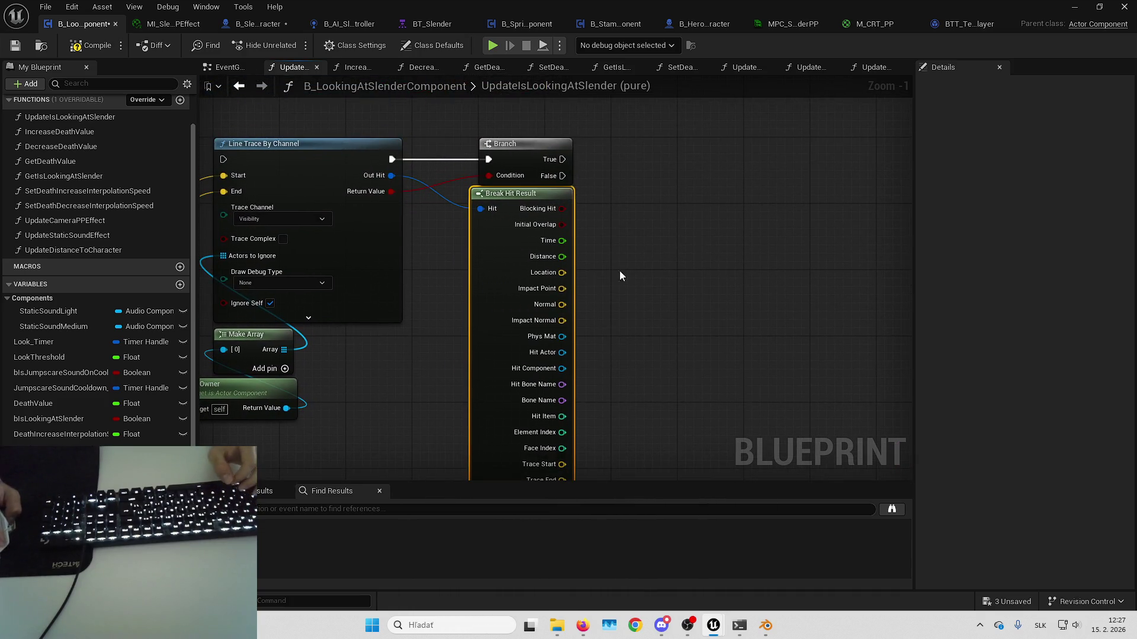
mouse_move(521, 330)
left_mouse_down()
mouse_move(567, 296)
mouse_move(588, 353)
left_mouse_up()
type("==")
key("Return")
type("getplayerchara")
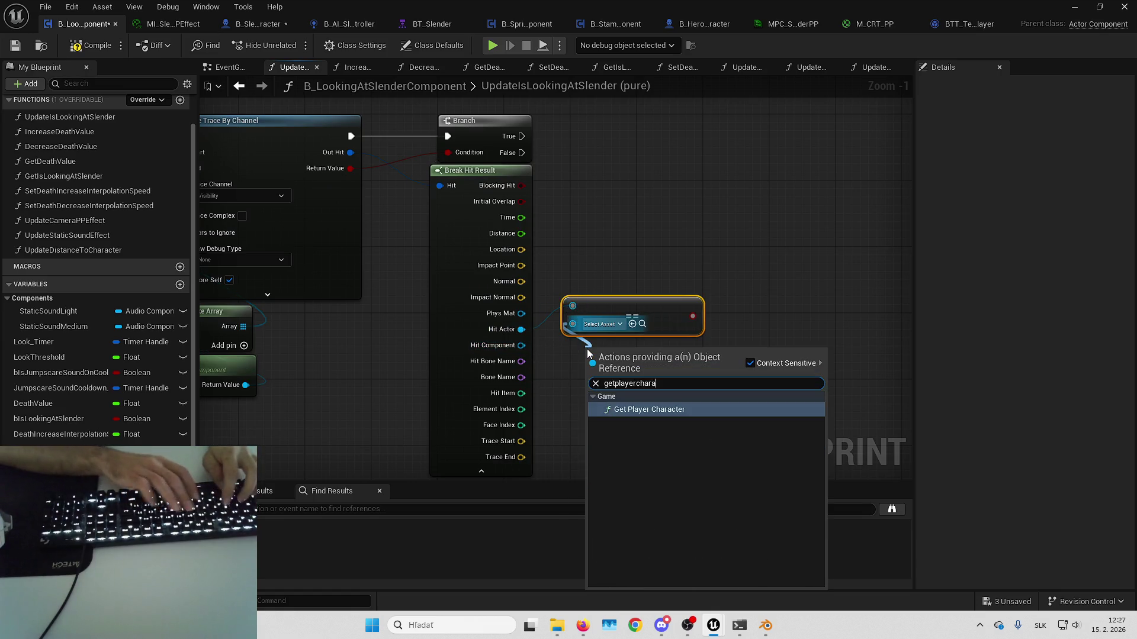
key("Return")
left_click_drag(592, 304, 667, 263)
left_click(646, 382)
left_click_drag(689, 305, 673, 296)
left_click(743, 401)
- Add a Branch driven by the Hit Actor equality result
left_click_drag(700, 243, 599, 336)
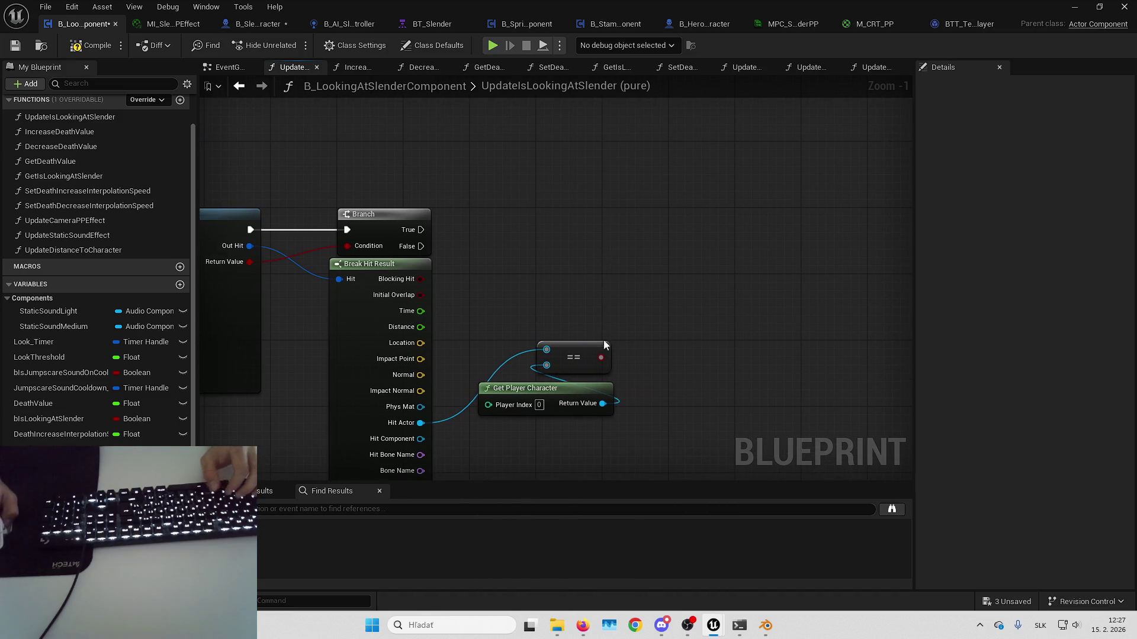
key("b")
mouse_move(644, 281)
left_mouse_down()
mouse_move(653, 238)
mouse_move(781, 222)
mouse_move(780, 299)
mouse_move(735, 373)
mouse_move(692, 309)
mouse_move(685, 236)
left_mouse_up()
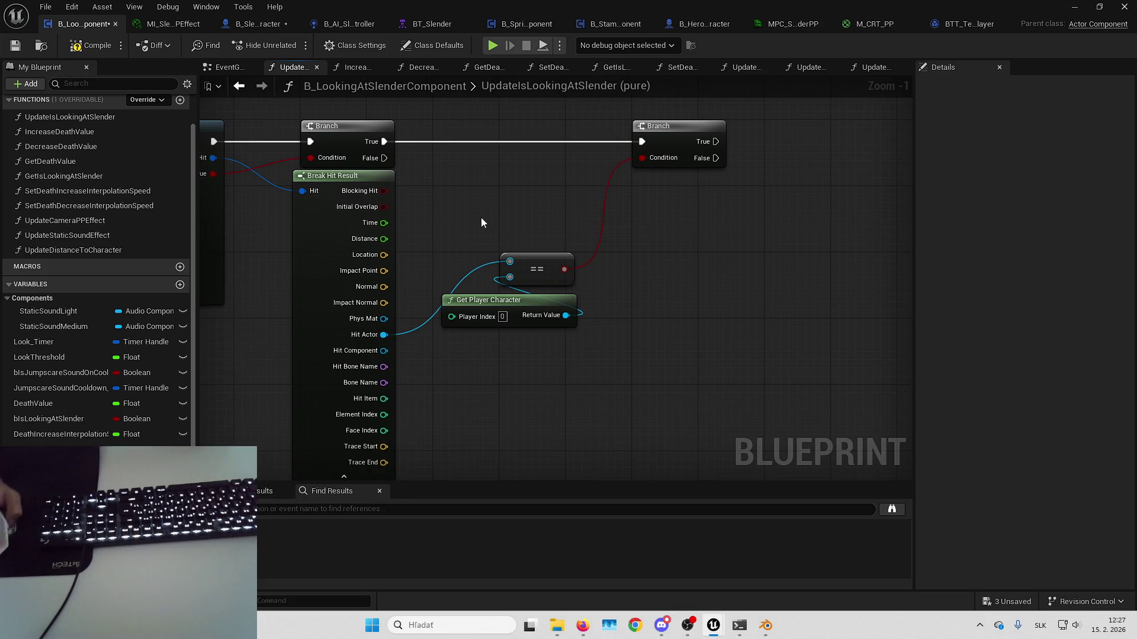
- Compare the hit Distance with a less-than against the Look Distance Threshold getter
left_click_drag(481, 223, 435, 251)
mouse_move(337, 268)
left_mouse_down()
mouse_move(680, 251)
mouse_move(612, 303)
left_mouse_up()
type("<")
key("Return")
mouse_move(53, 464)
left_mouse_down()
mouse_move(575, 358)
mouse_move(610, 303)
mouse_move(495, 378)
left_mouse_up()
left_click(535, 318)
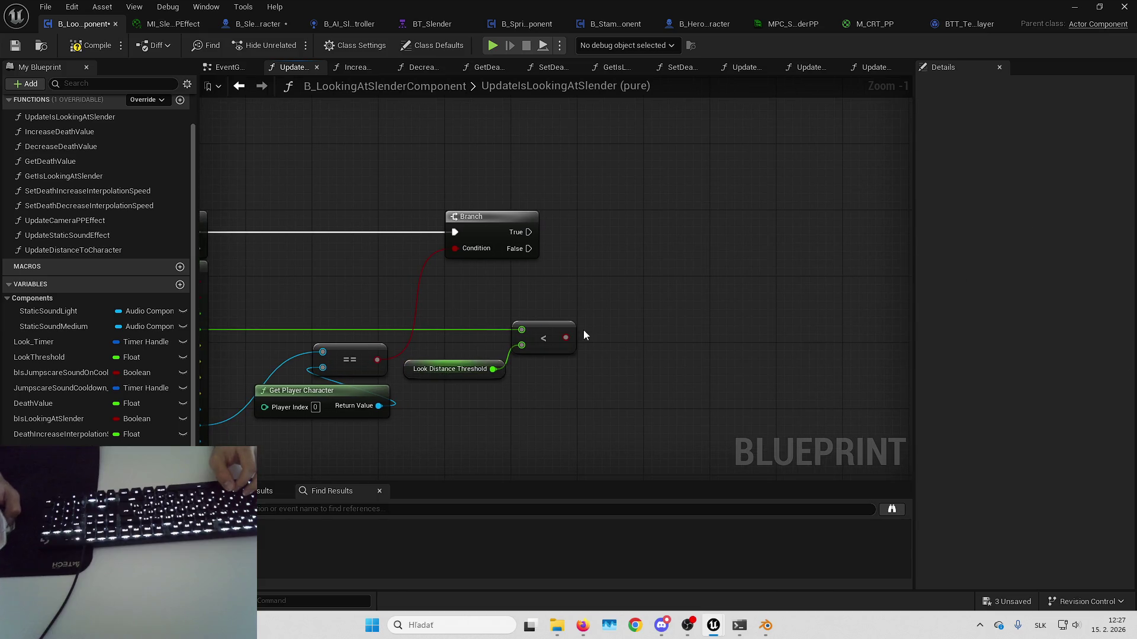
- Add a Branch on the distance comparison and Return Nodes on the first two Branches' False
left_click_drag(570, 333, 620, 233)
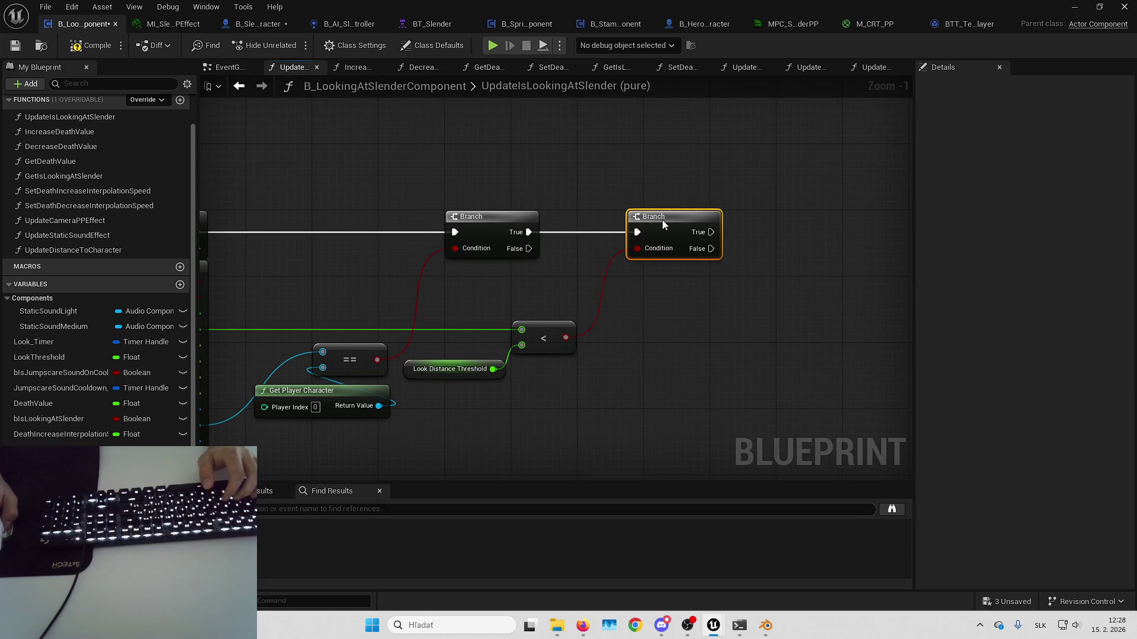
mouse_move(518, 237)
left_mouse_down()
mouse_move(409, 169)
mouse_move(453, 198)
left_mouse_up()
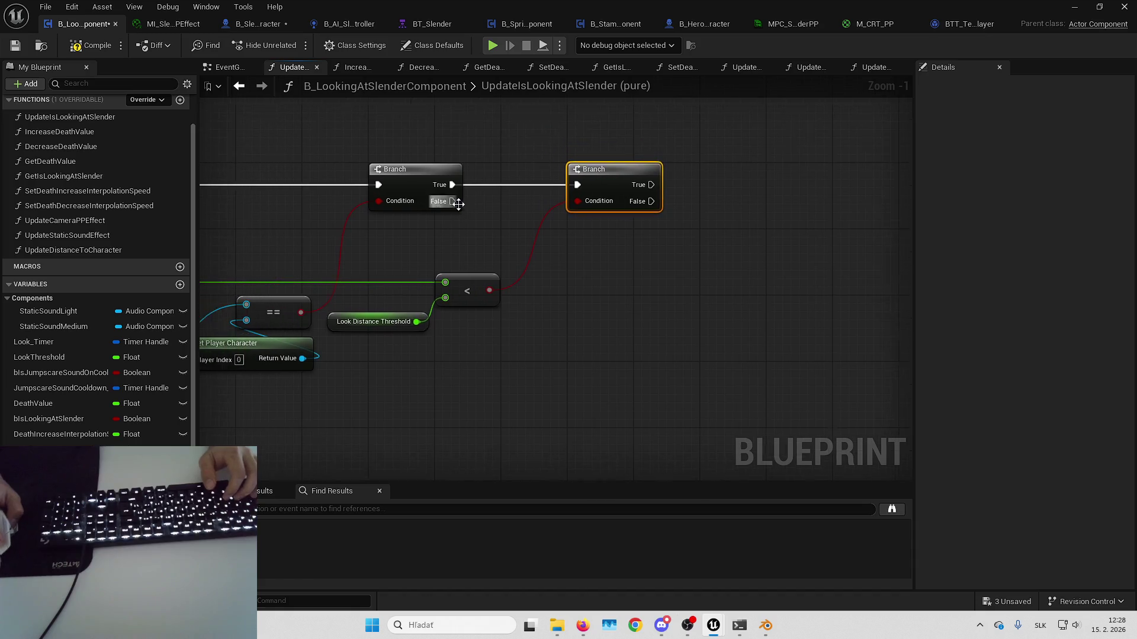
scroll(452, 199, "down", 1)
left_click_drag(878, 270, 780, 274)
type("return")
left_click_drag(512, 278, 546, 293)
key("Return")
mouse_move(635, 290)
left_mouse_down()
mouse_move(642, 279)
mouse_move(611, 268)
mouse_move(672, 283)
left_mouse_up()
key("ctrl+v")
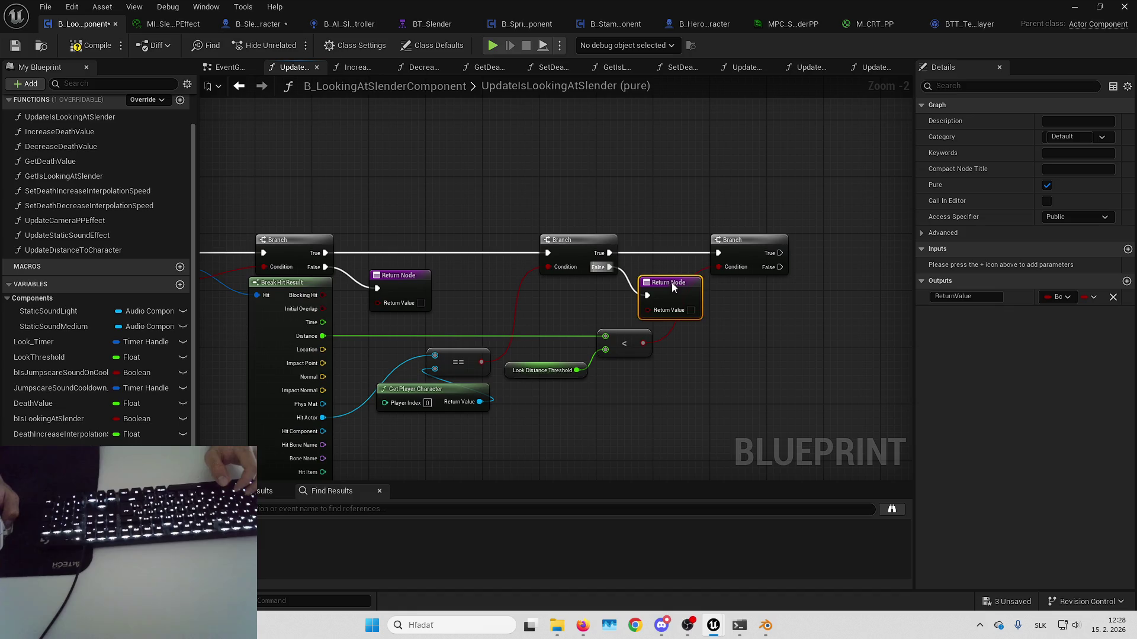
- Rearrange the comparison nodes and add a Return Node on the last Branch's False
left_click_drag(468, 303, 595, 381)
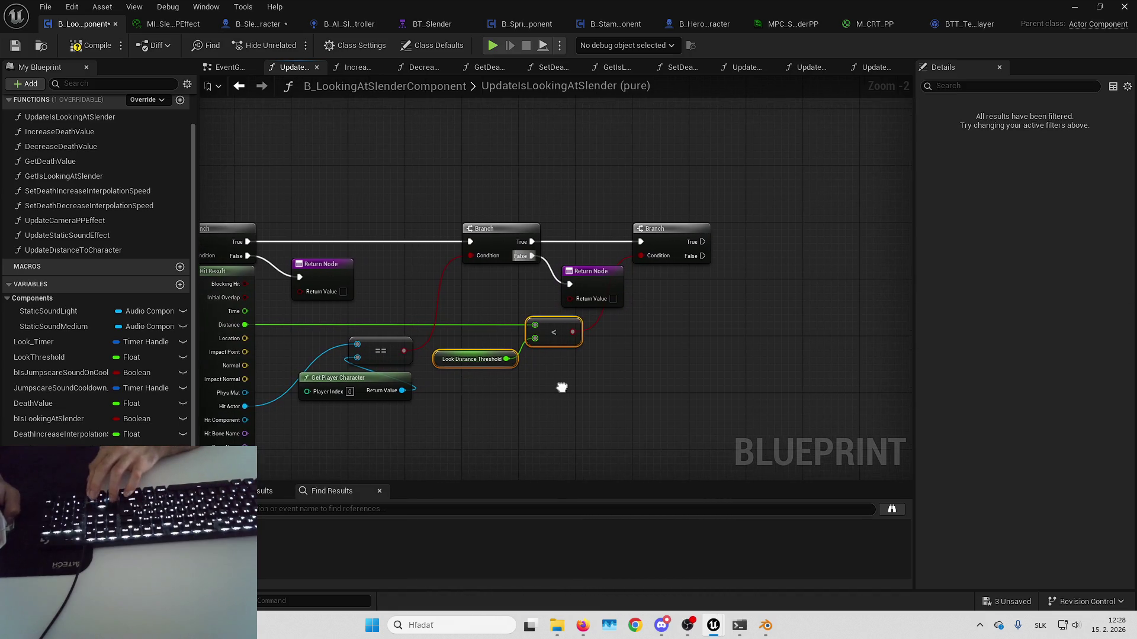
left_click_drag(685, 232, 742, 233)
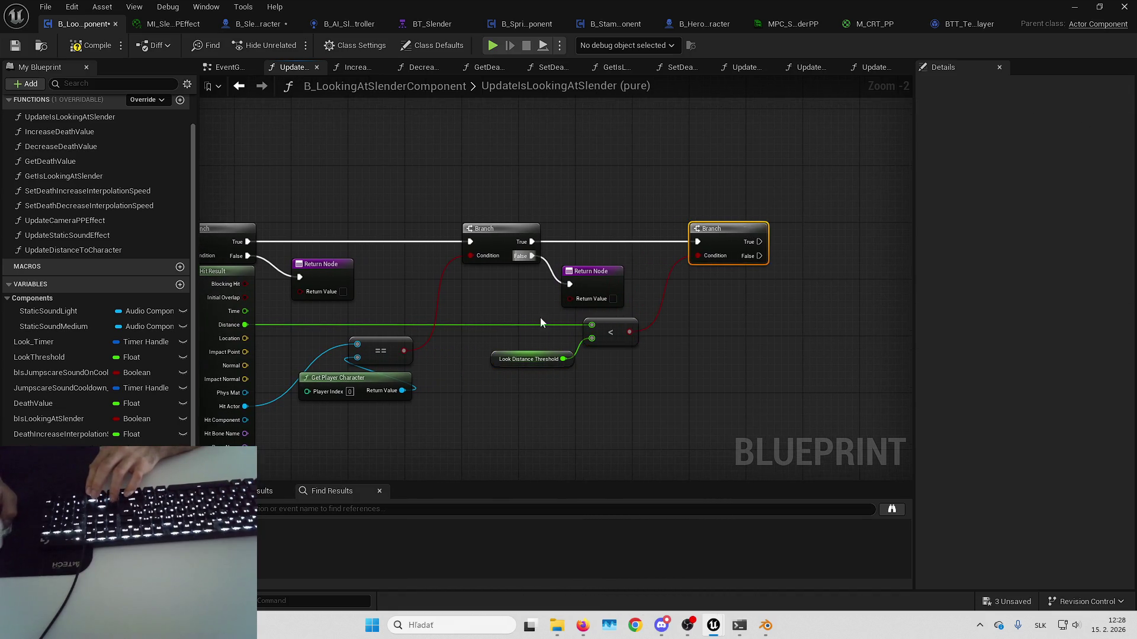
left_click_drag(553, 324, 616, 372)
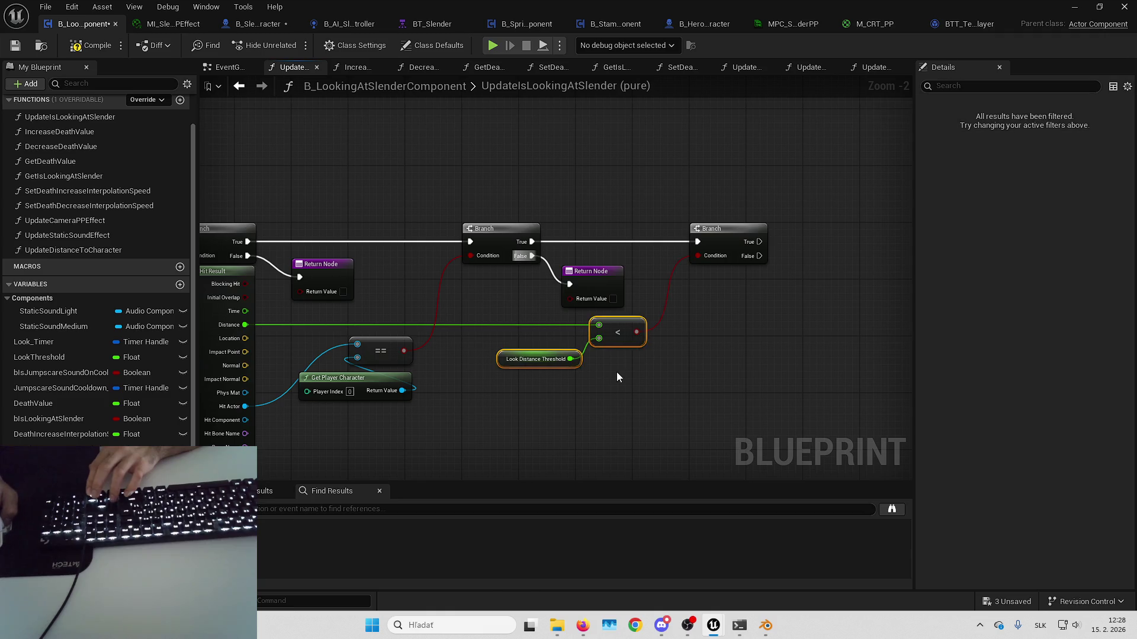
left_click(722, 341)
left_click_drag(642, 278, 669, 296)
type("return")
key("Return")
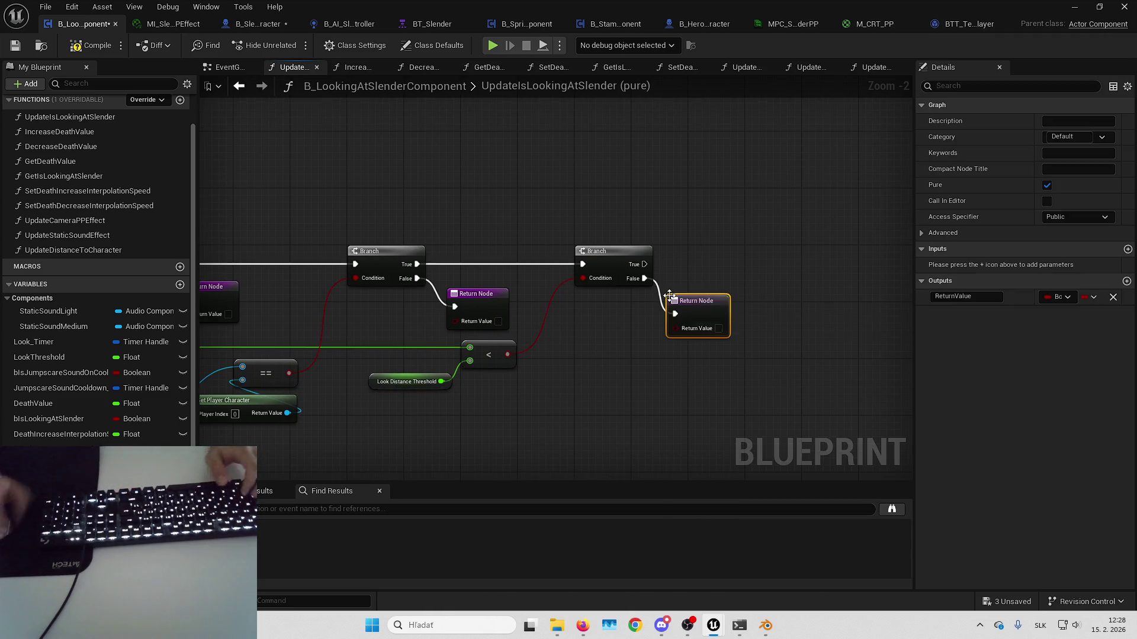
scroll(692, 318, "down", 4)
scroll(544, 255, "up", 1)
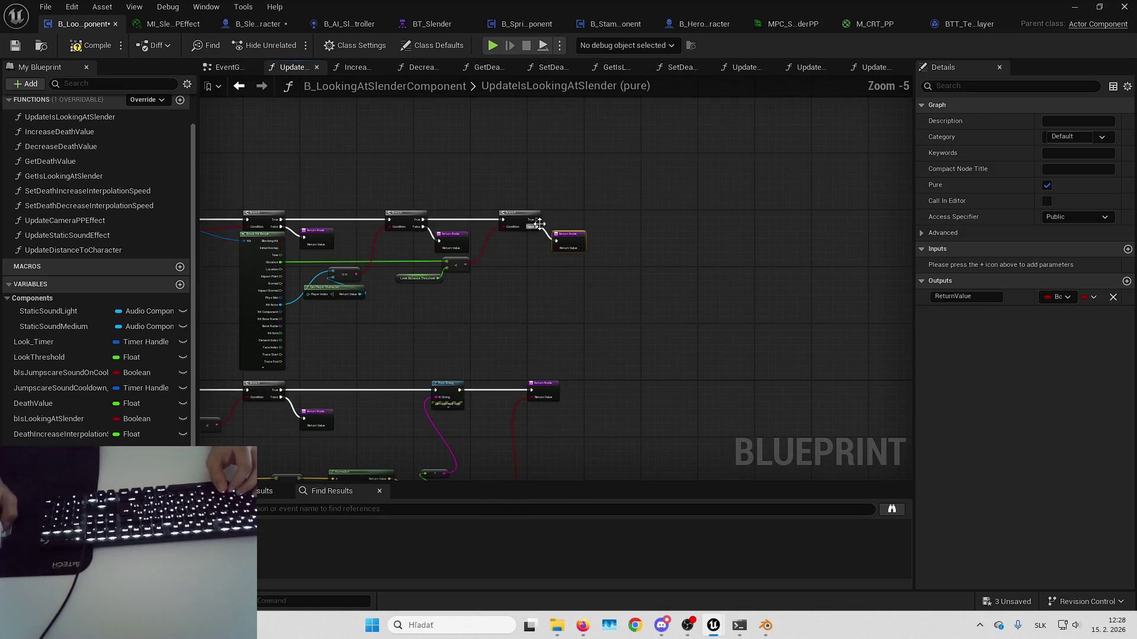
- Rewire the graph so the function starts with the line trace and the last branch's True feeds Print String
mouse_move(531, 219)
left_mouse_down()
mouse_move(453, 398)
mouse_move(436, 390)
left_mouse_up()
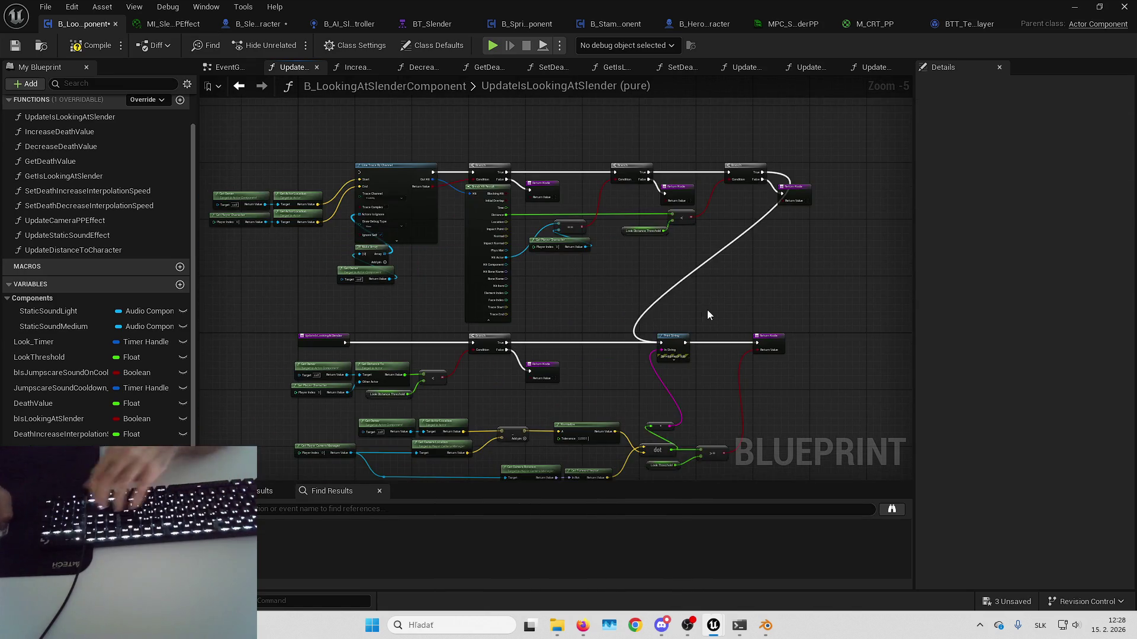
left_click_drag(430, 312, 446, 140)
scroll(535, 261, "up", 2)
- Delete the old distance-check nodes along with the old branch and return node
left_click_drag(340, 303, 520, 359)
key("Delete")
left_click_drag(527, 252, 740, 344)
key("Delete")
- Shift the bottom node group and its reroute knot to the right
scroll(553, 353, "down", 2)
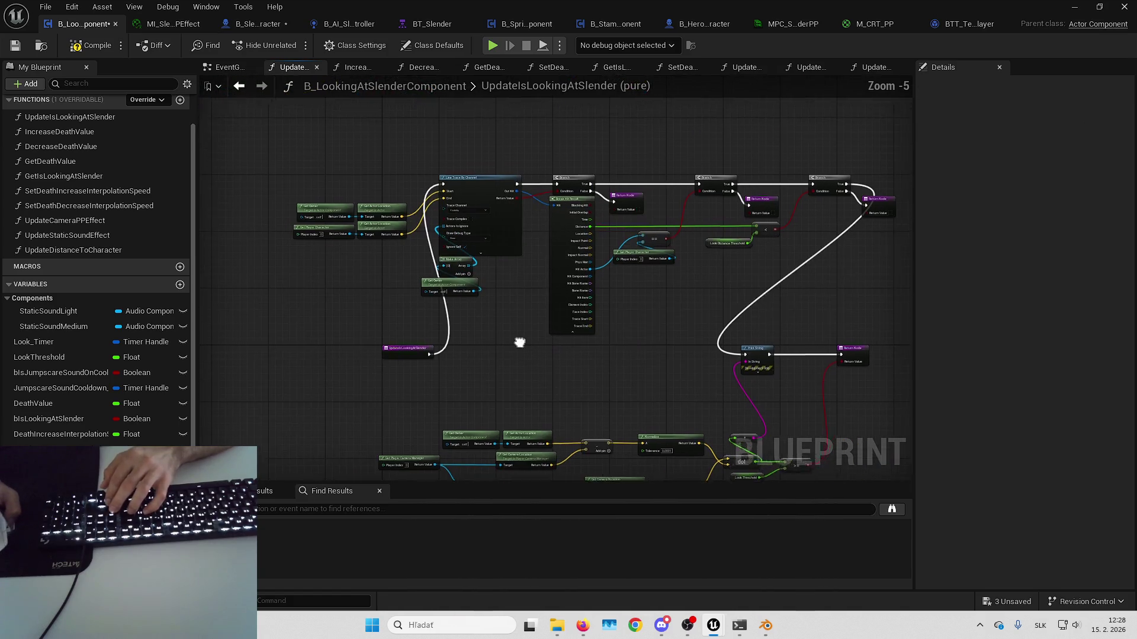
left_click_drag(528, 363, 665, 264)
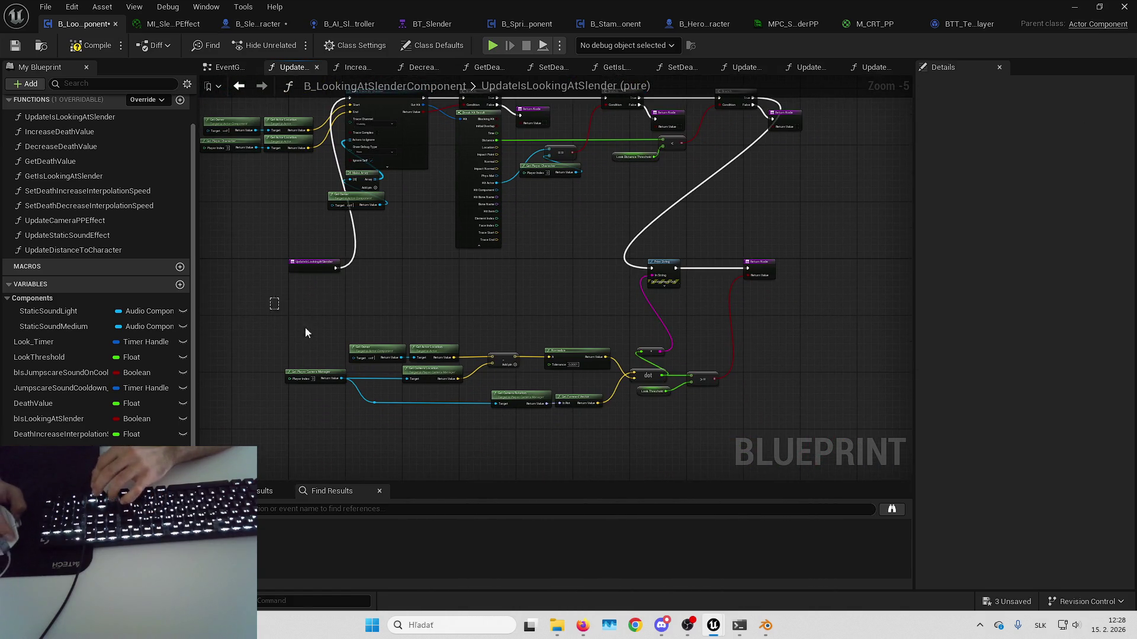
left_click_drag(286, 321, 734, 398)
mouse_move(784, 313)
left_mouse_down()
mouse_move(769, 333)
mouse_move(721, 290)
left_mouse_up()
key("Right")
key("Right")
key("Right")
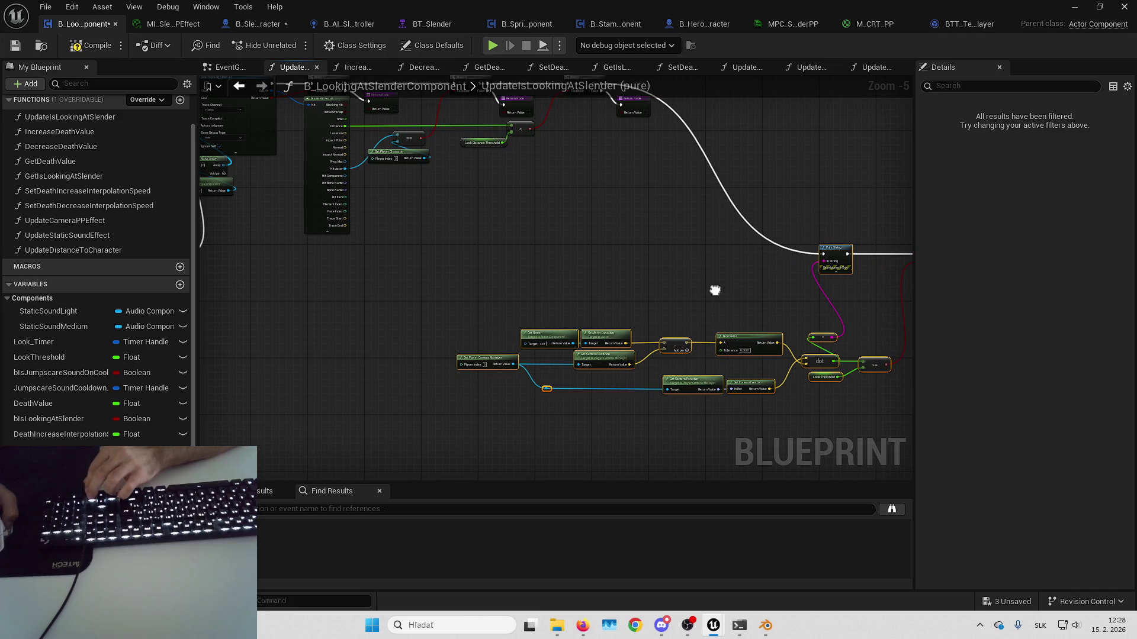
key("Right")
key("Right")
key("Right")
mouse_move(714, 290)
left_mouse_down()
mouse_move(672, 302)
mouse_move(818, 304)
mouse_move(696, 271)
left_mouse_up()
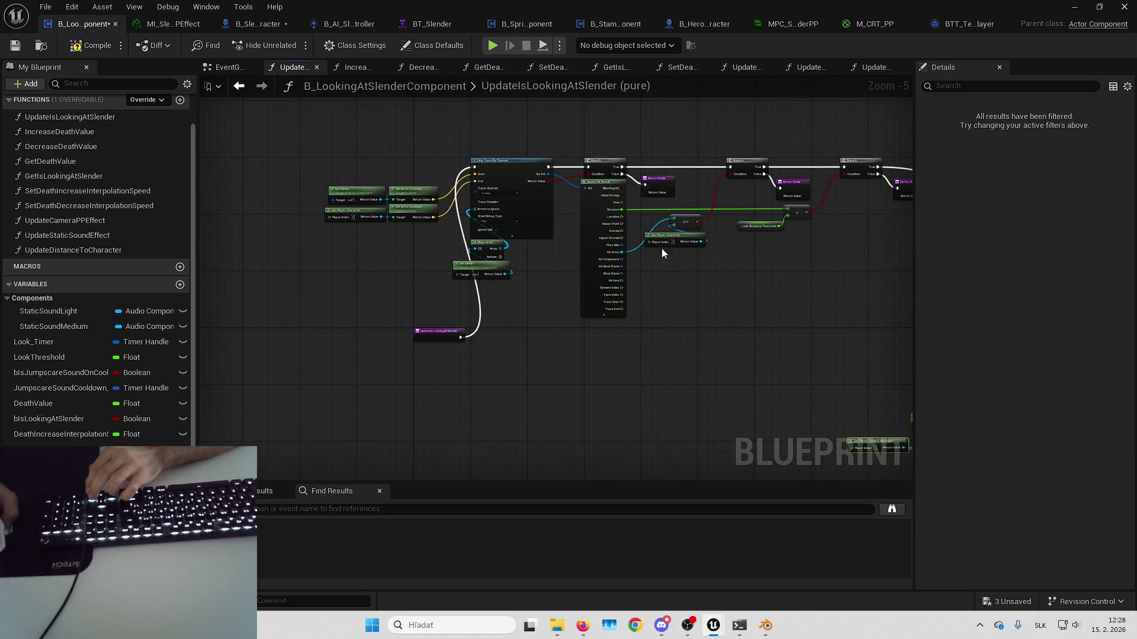
- Select and frame the line trace and branch node group, then clear the selection
left_click_drag(412, 168, 907, 297)
key("Home")
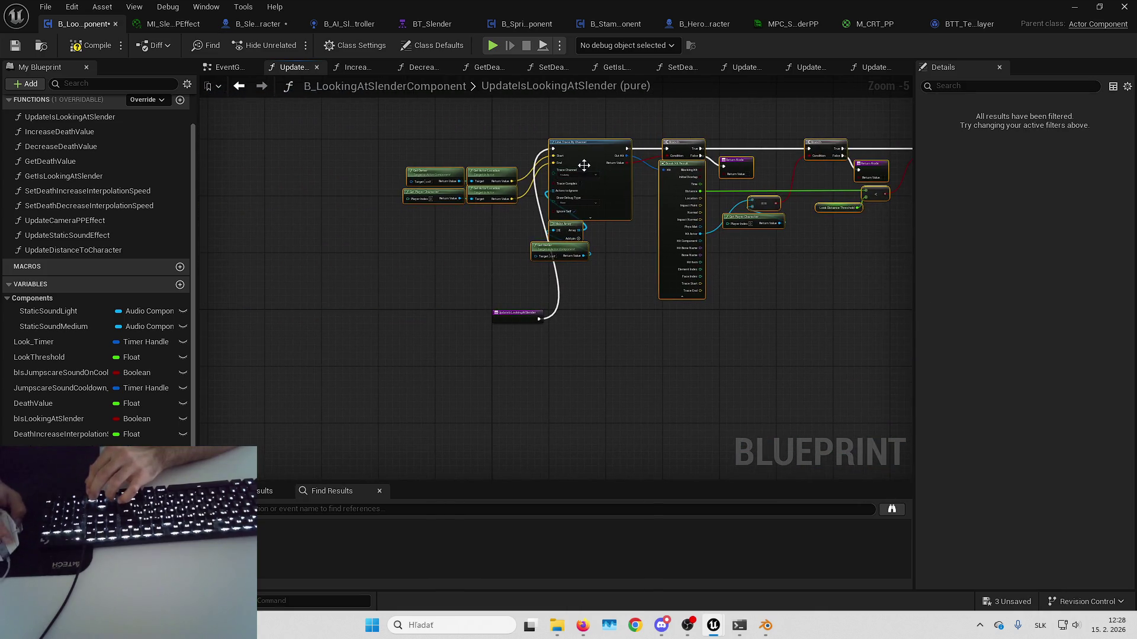
right_click(603, 204)
scroll(622, 296, "up", 3)
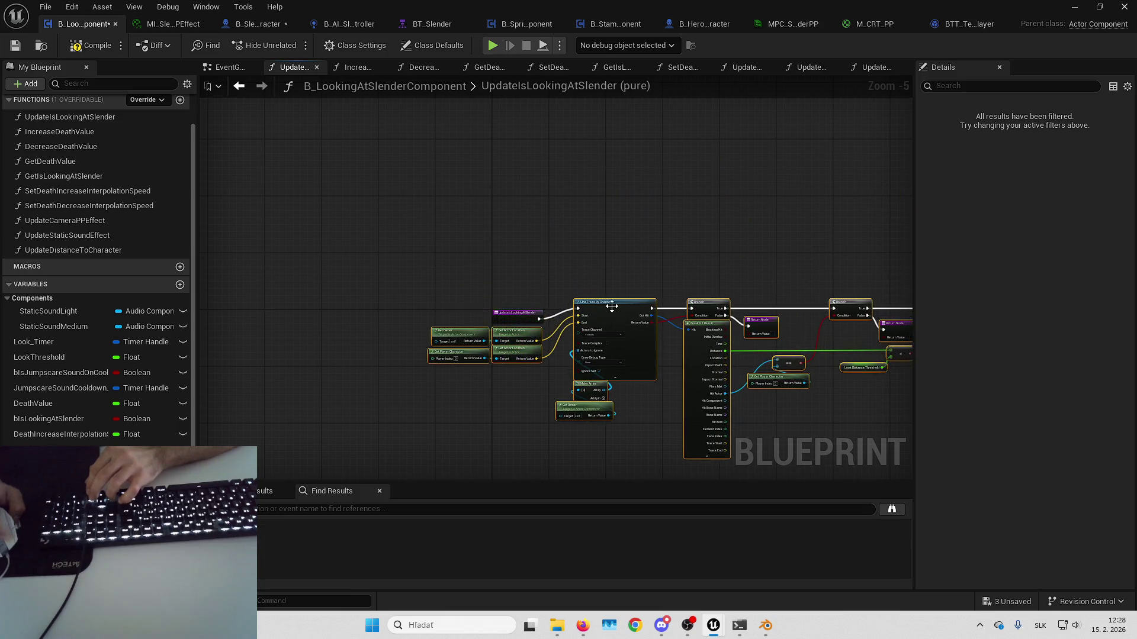
left_click_drag(617, 329, 559, 175)
scroll(558, 175, "down", 2)
left_click(749, 259)
mouse_move(748, 258)
left_mouse_down()
mouse_move(394, 270)
mouse_move(620, 268)
mouse_move(433, 285)
left_mouse_up()
scroll(467, 275, "down", 2)
- Move Print String and the lower chain left, extending the selection to the subtract and camera rotation nodes
left_click_drag(539, 216, 823, 411)
scroll(607, 246, "up", 3)
mouse_move(837, 255)
left_mouse_down()
mouse_move(682, 256)
mouse_move(709, 304)
mouse_move(798, 309)
left_mouse_up()
mouse_move(698, 333)
left_mouse_down()
mouse_move(831, 304)
mouse_move(743, 308)
mouse_move(727, 262)
left_mouse_up()
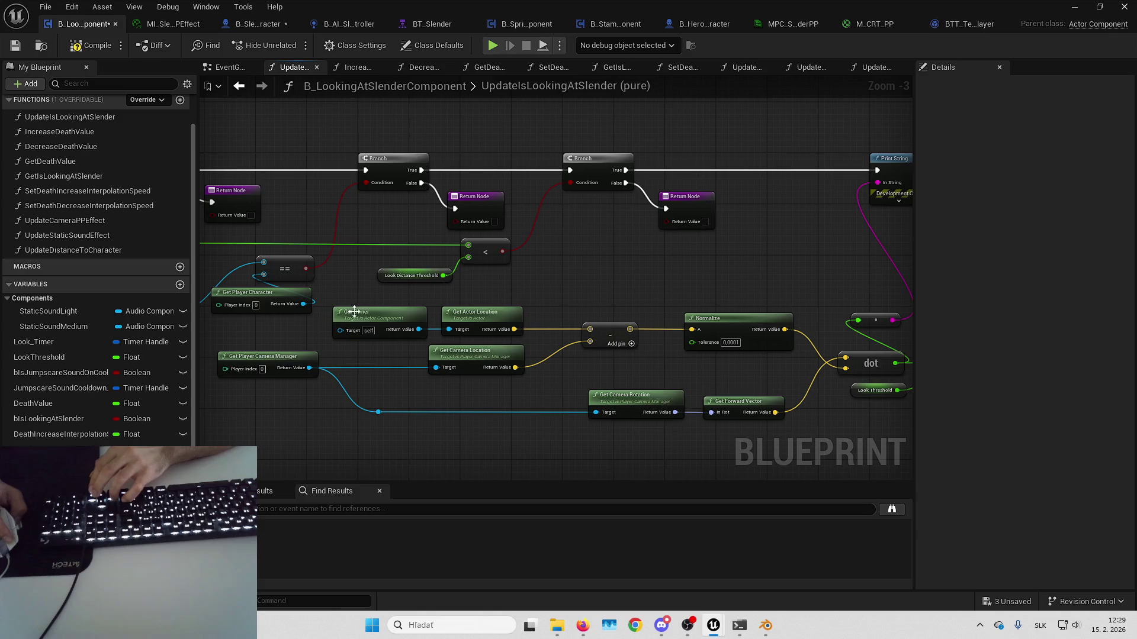
mouse_move(524, 449)
left_mouse_down()
mouse_move(612, 459)
mouse_move(743, 449)
left_mouse_up()
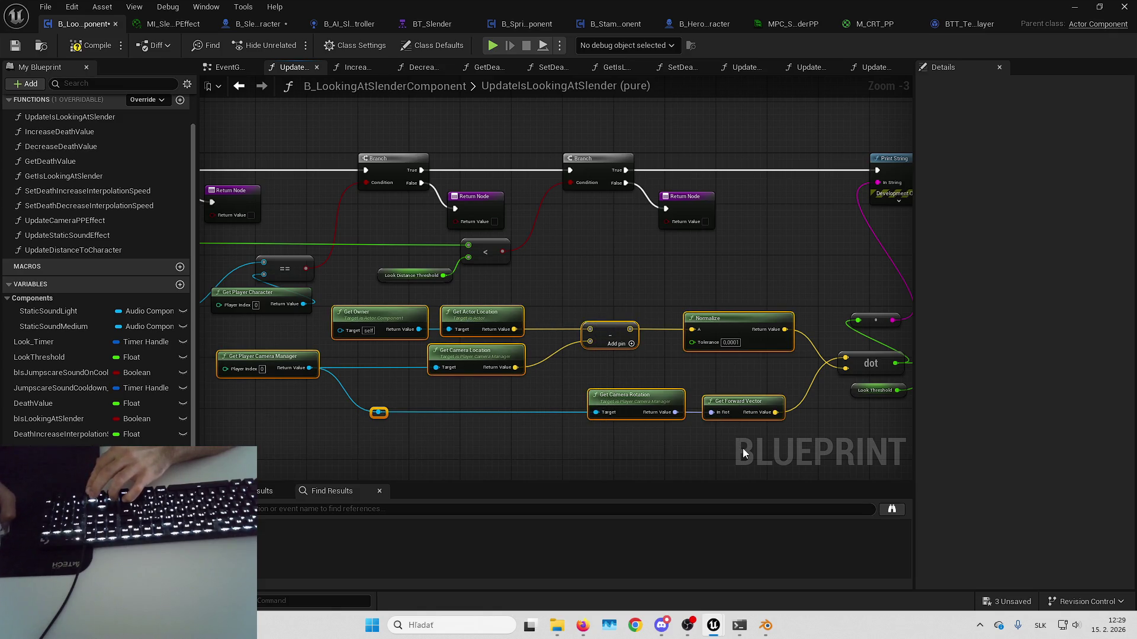
- Realign Get Owner, the camera location nodes and Get Player Camera Manager with their reroute knot
left_click_drag(319, 312, 412, 363)
left_click_drag(662, 379, 662, 379)
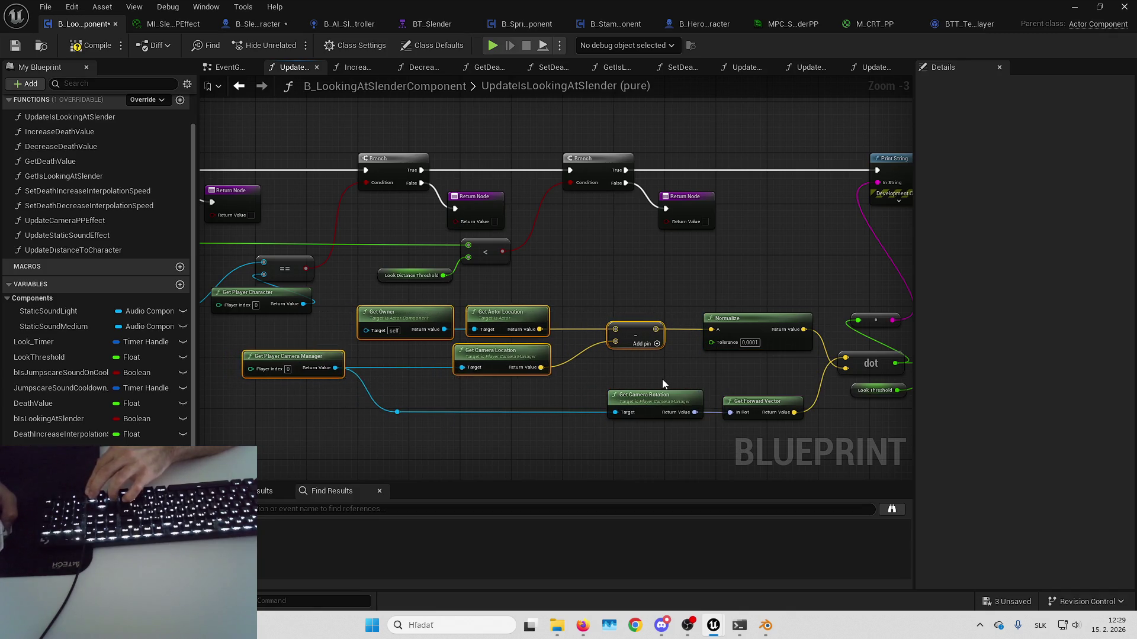
mouse_move(397, 412)
left_mouse_down()
mouse_move(409, 411)
mouse_move(432, 335)
left_mouse_up()
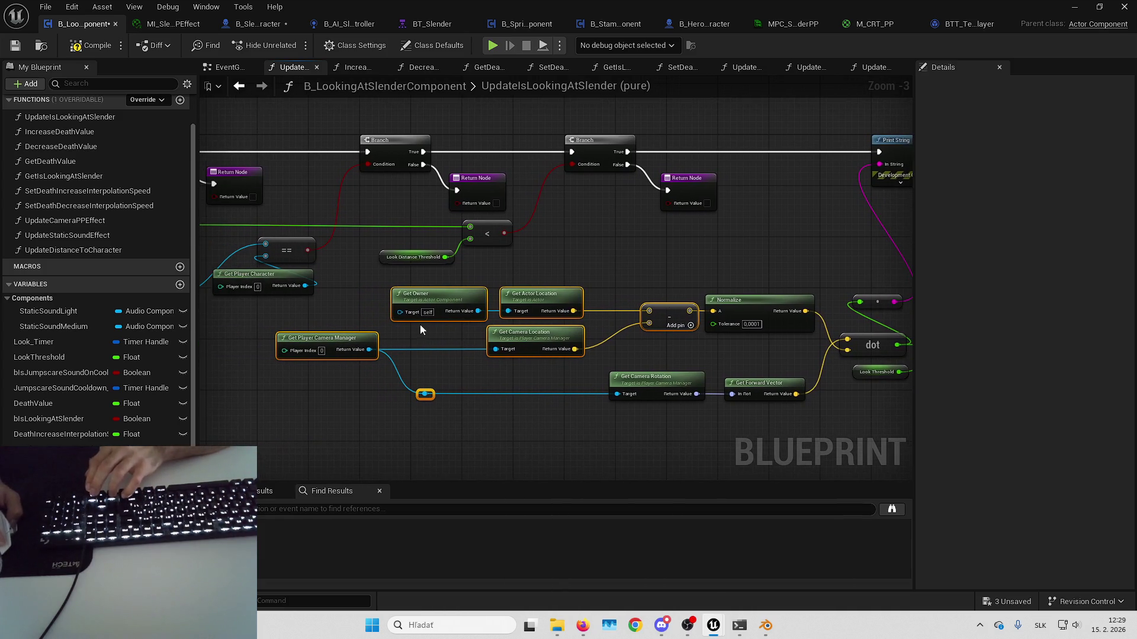
left_click_drag(501, 414, 548, 427)
left_click(564, 427)
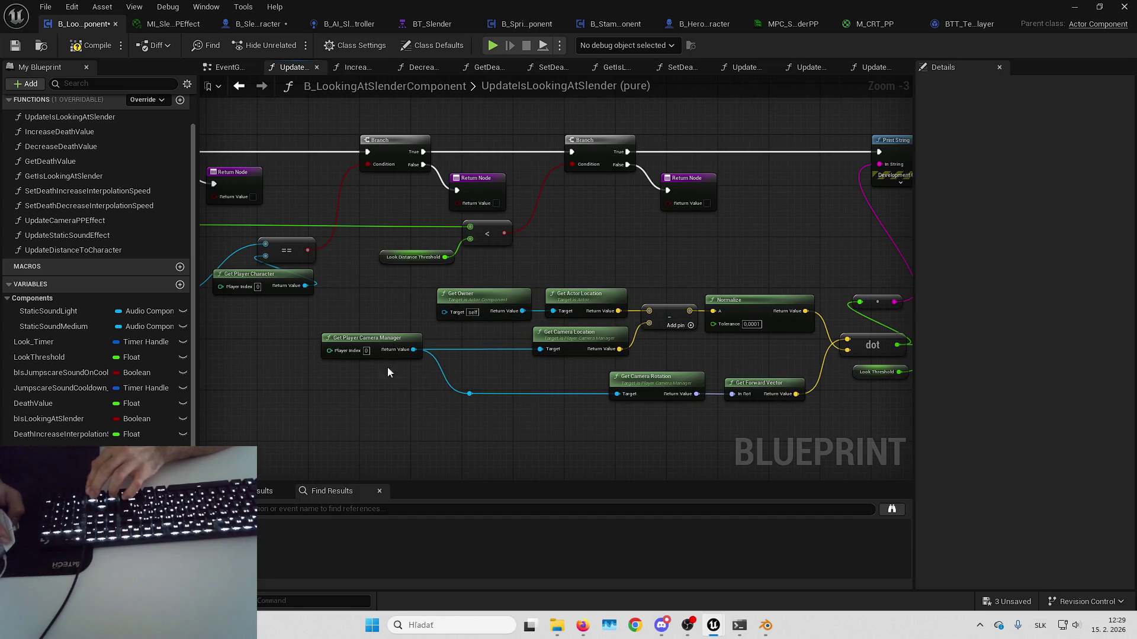
mouse_move(391, 331)
left_mouse_down()
mouse_move(482, 332)
mouse_move(477, 296)
mouse_move(464, 296)
left_mouse_up()
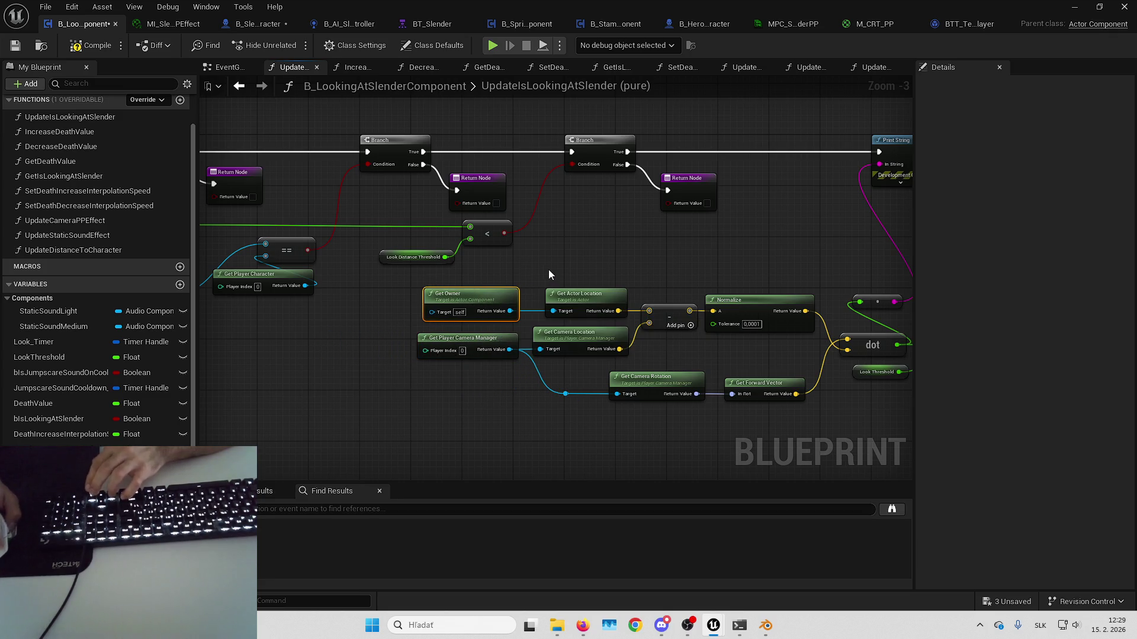
left_click_drag(548, 269, 452, 278)
left_click_drag(642, 246, 422, 235)
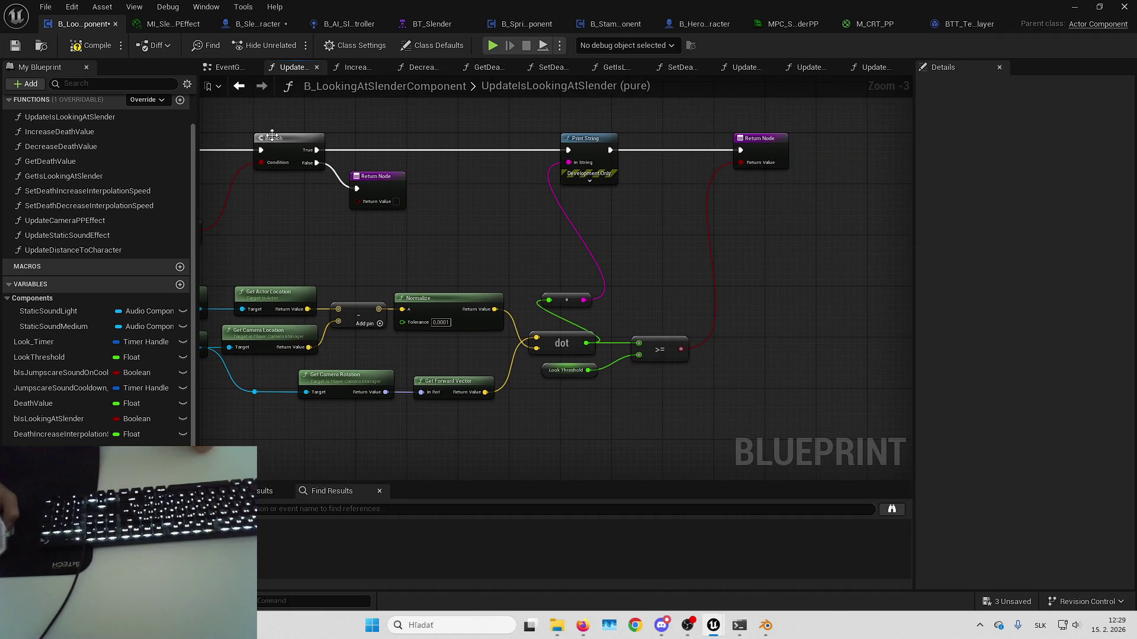
- Save all modified assets and start a play-in-editor session
left_click(1001, 595)
key("Return")
key("alt+Tab")
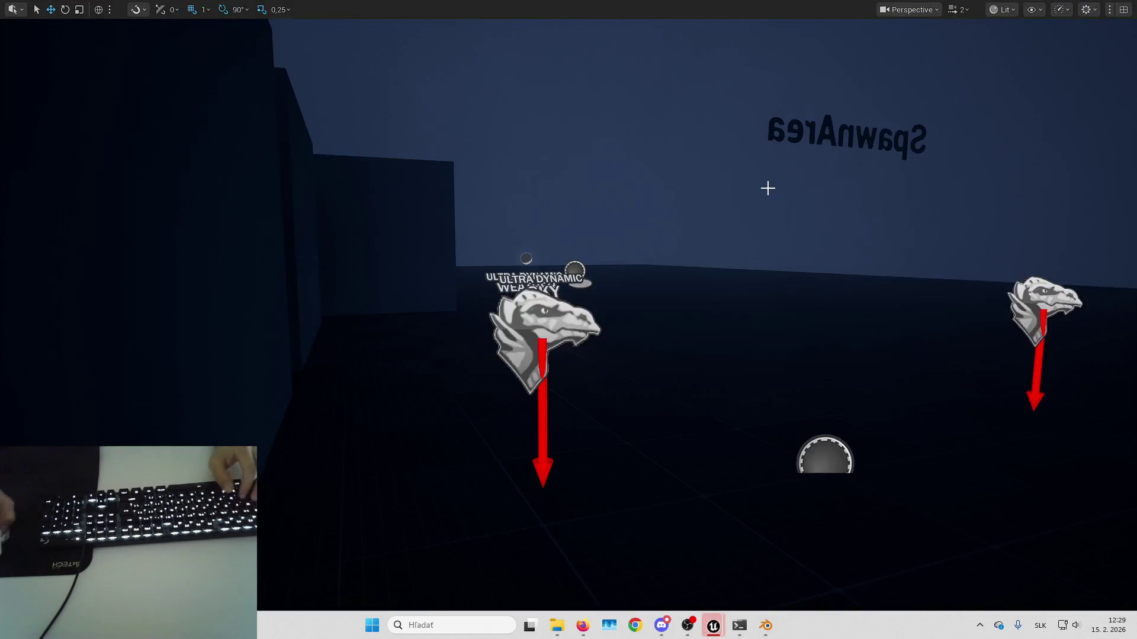
key("alt+p")
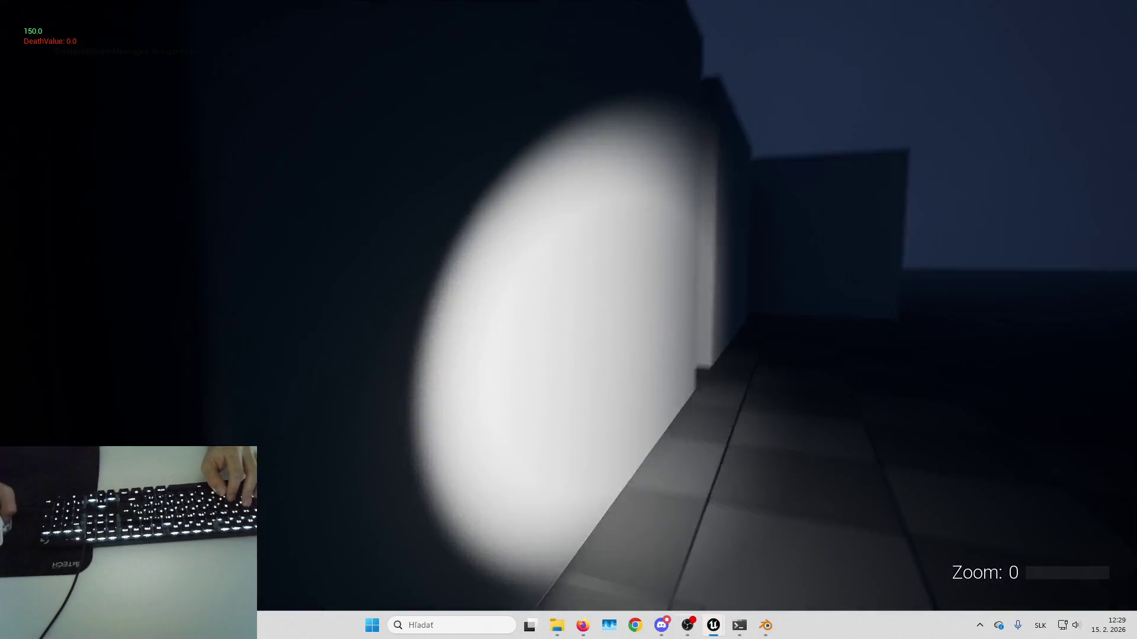
- Walk the player along the wall and through the lit corridor toward Slender
key("w")
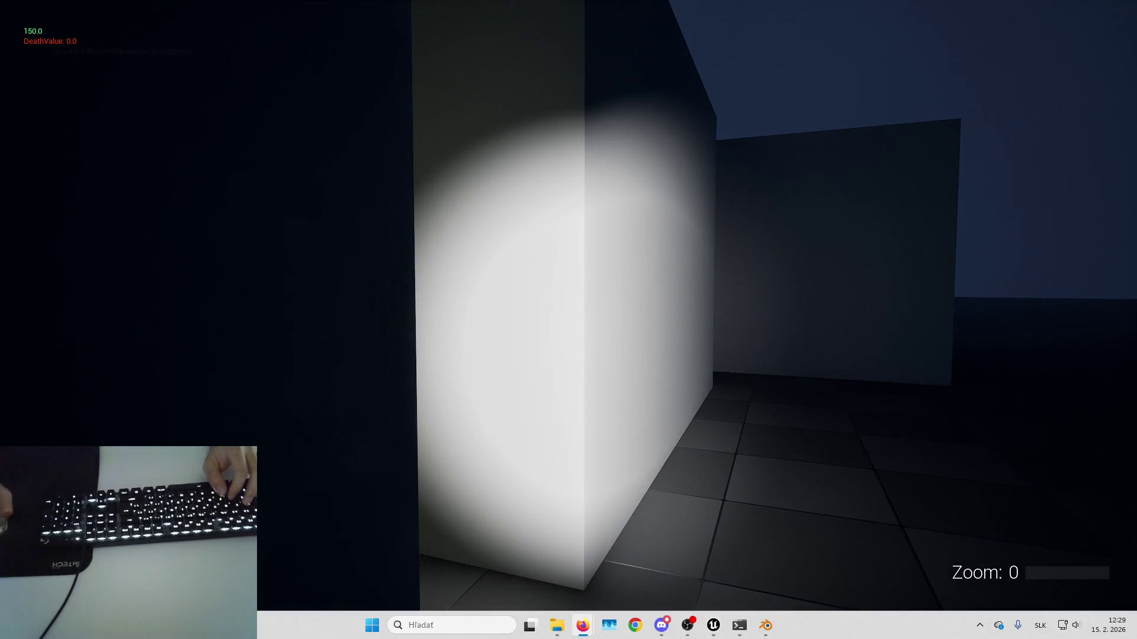
left_click(816, 234)
key("w")
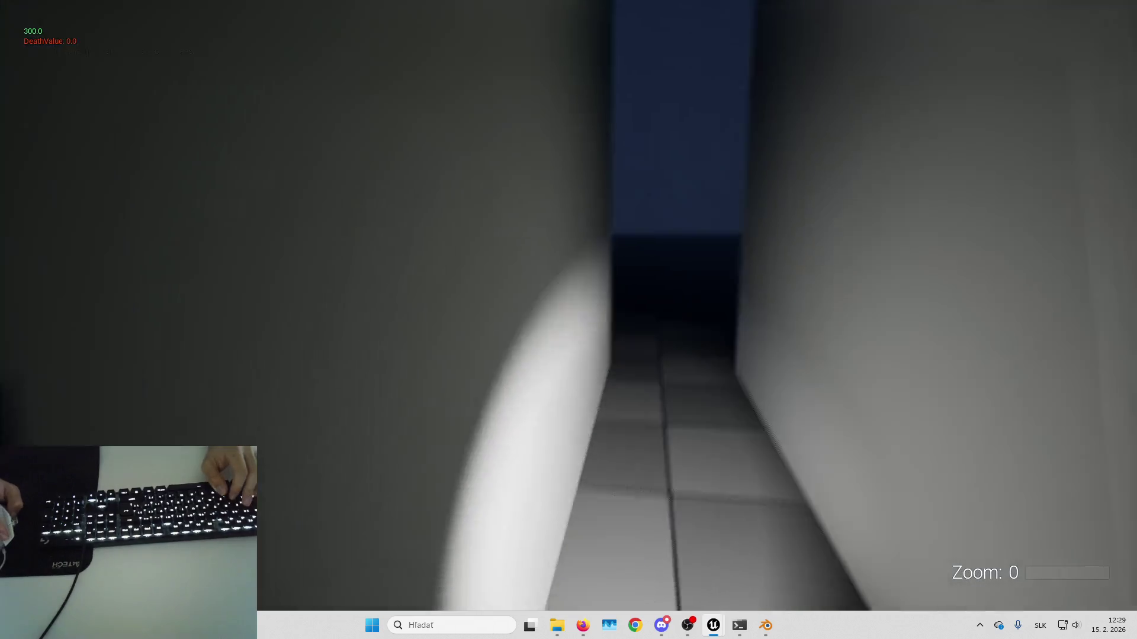
key("w")
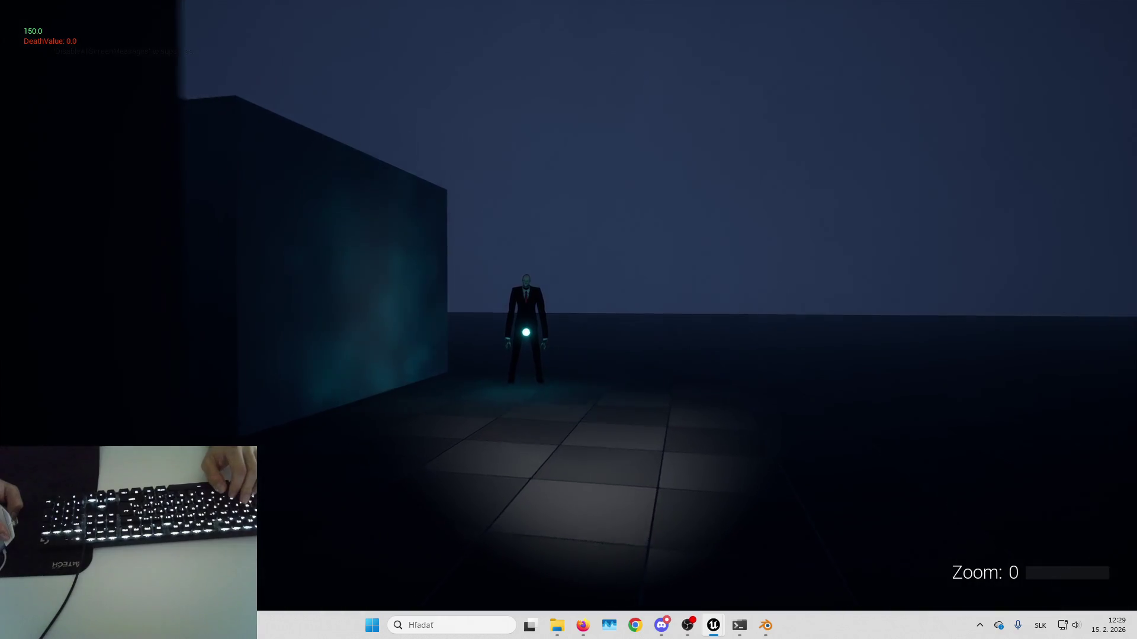
- Back in B_LookingAtSlenderComponent, set the debug object to the Slenderman character's looking component
key("alt+Tab")
key("Escape")
key("alt+Tab")
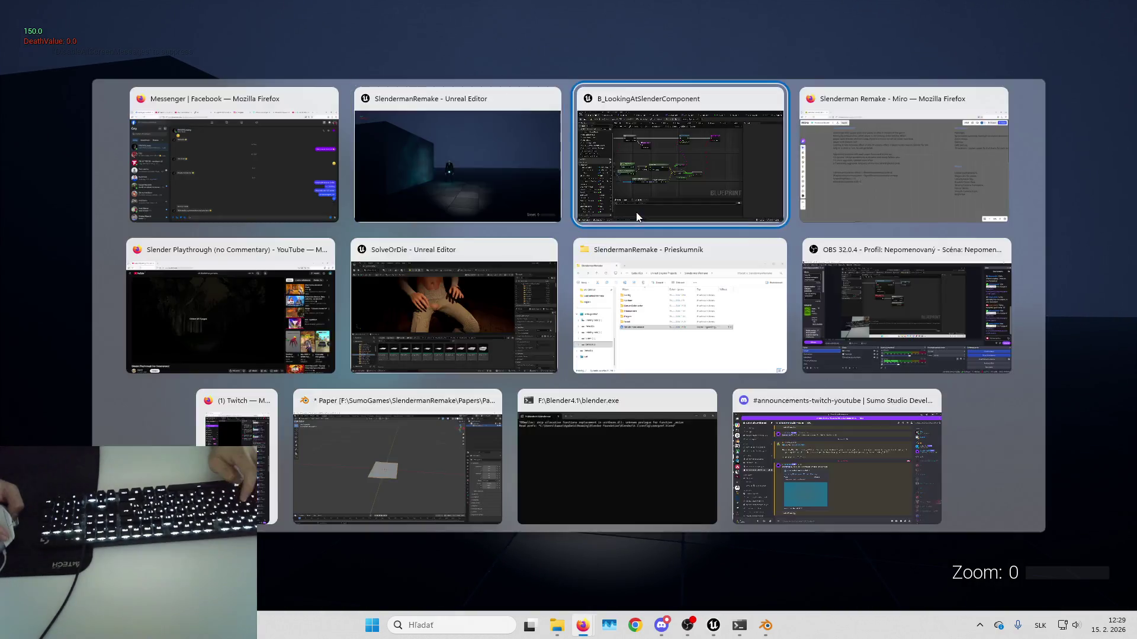
left_click(636, 212)
left_click(627, 45)
left_click(681, 67)
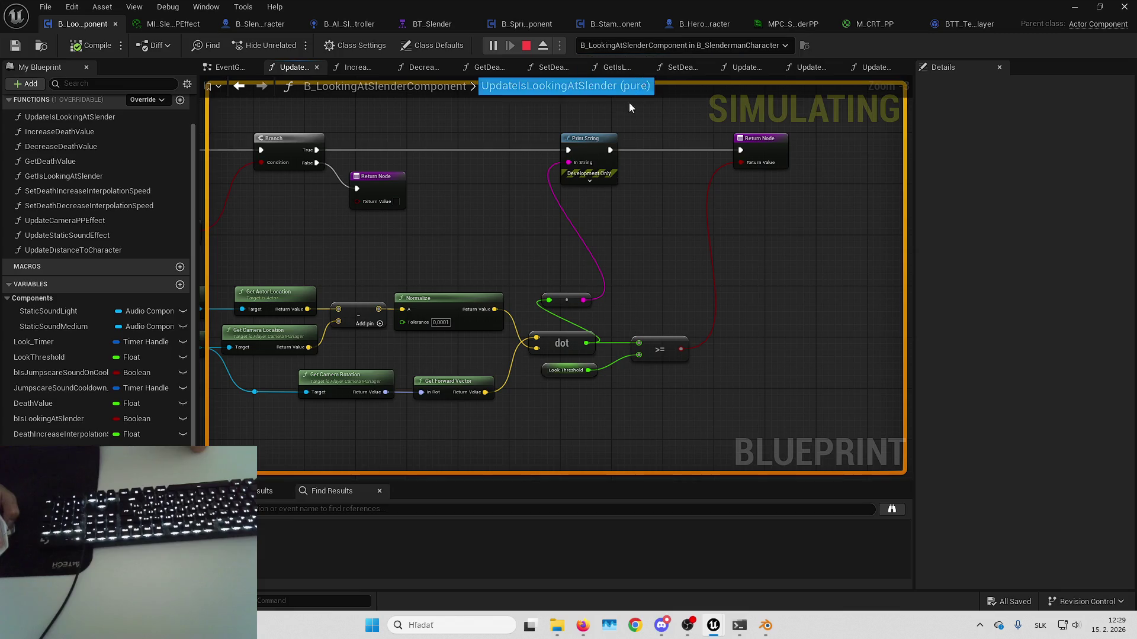
scroll(635, 182, "down", 5)
scroll(610, 250, "up", 5)
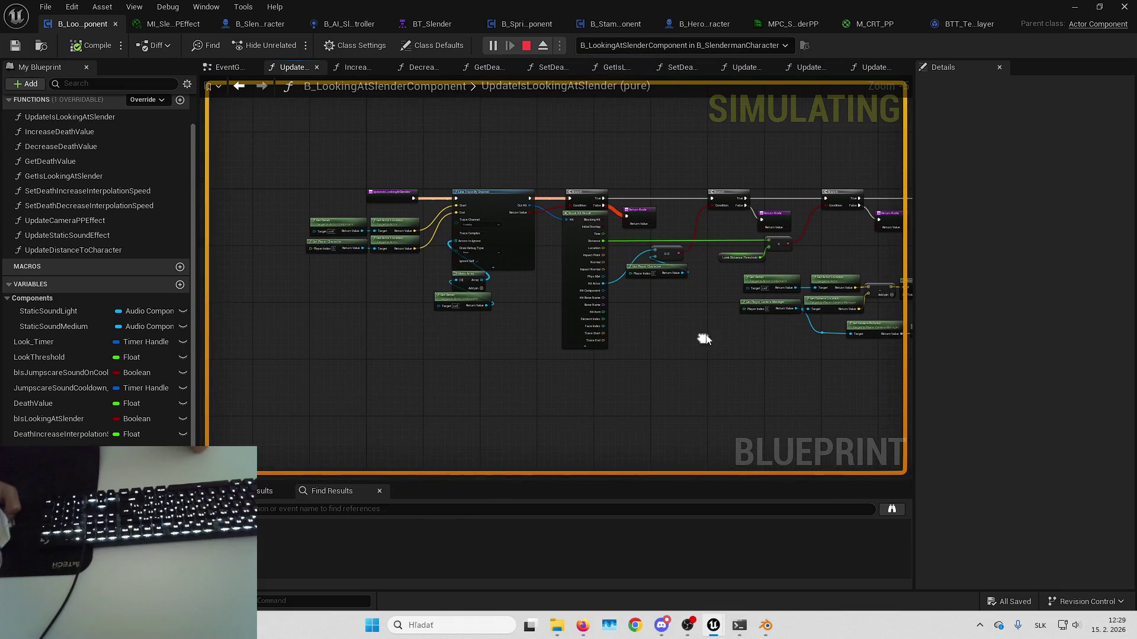
- Set the Line Trace By Channel node's Draw Debug Type to For Duration
left_click_drag(702, 133, 779, 181)
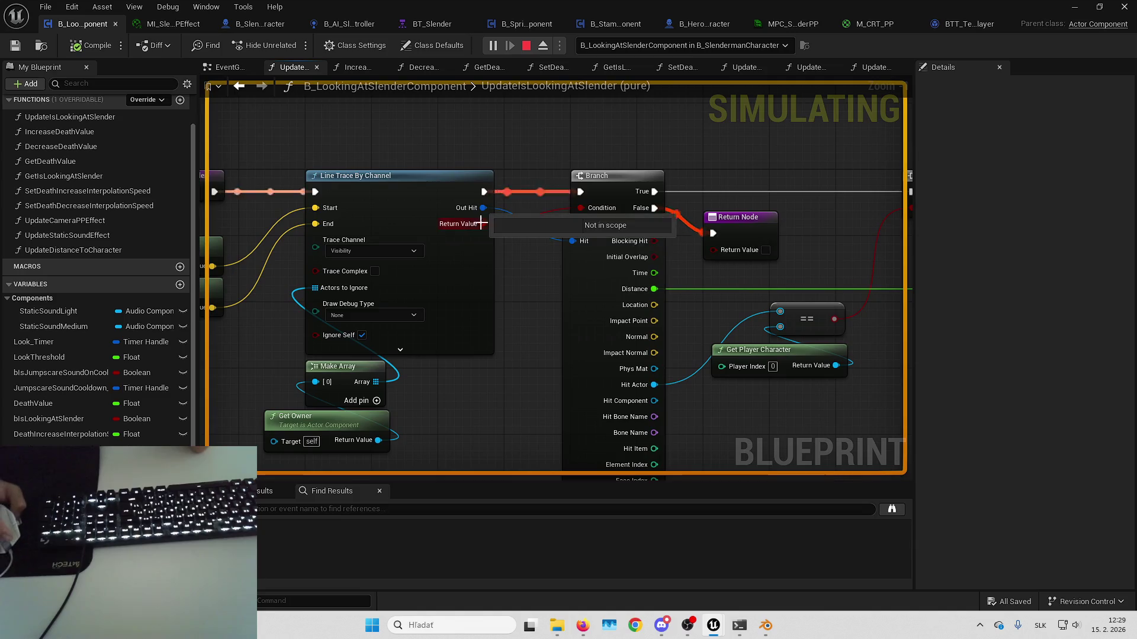
mouse_move(533, 246)
left_mouse_down()
mouse_move(589, 282)
mouse_move(676, 271)
left_mouse_up()
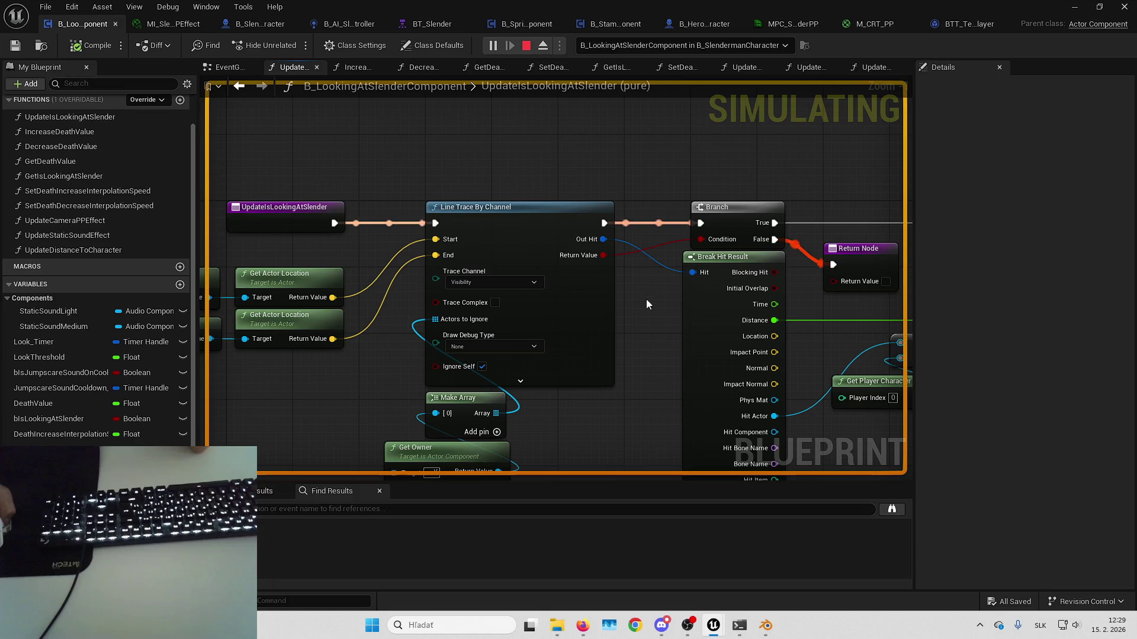
left_click(494, 346)
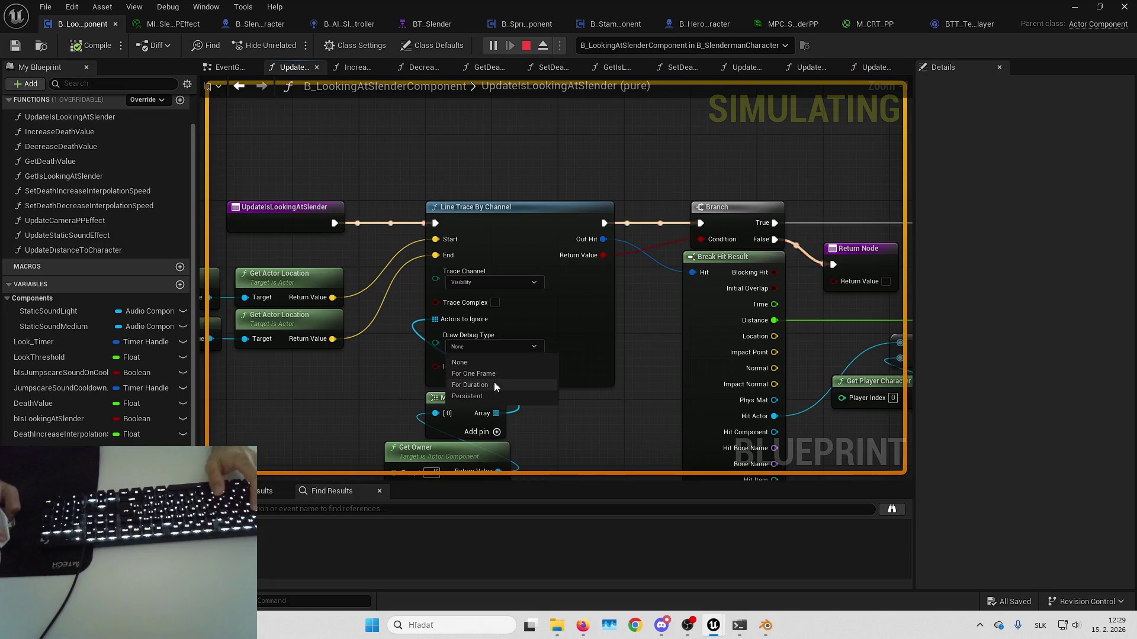
left_click(494, 385)
- In the running game, eject and repossess the player to watch the trace lines, then stop
key("alt+Tab")
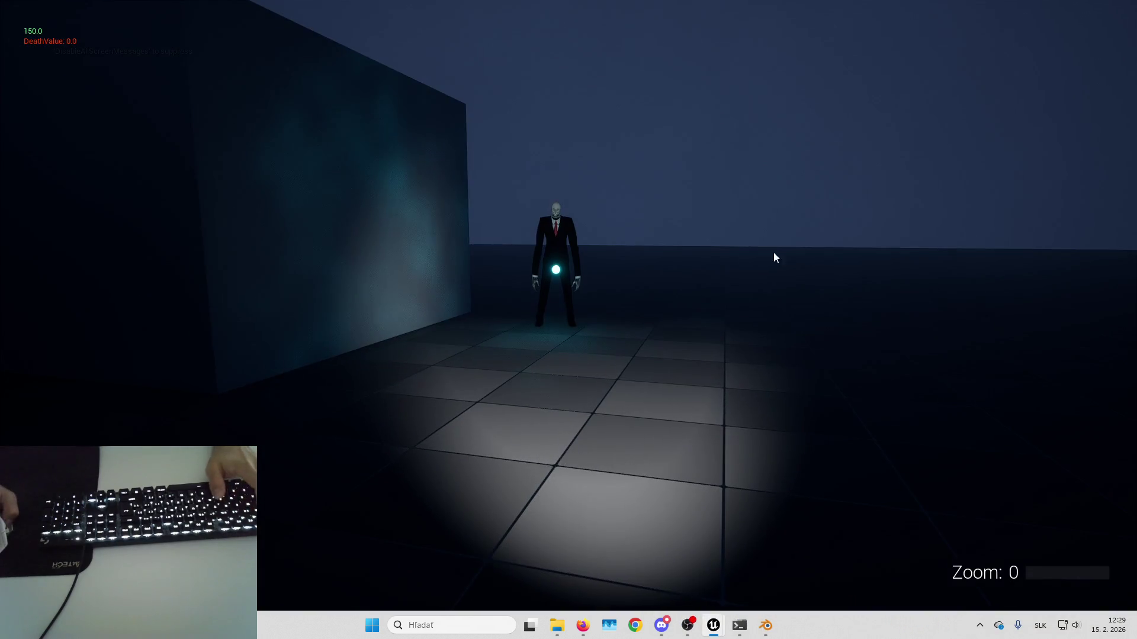
key("Escape")
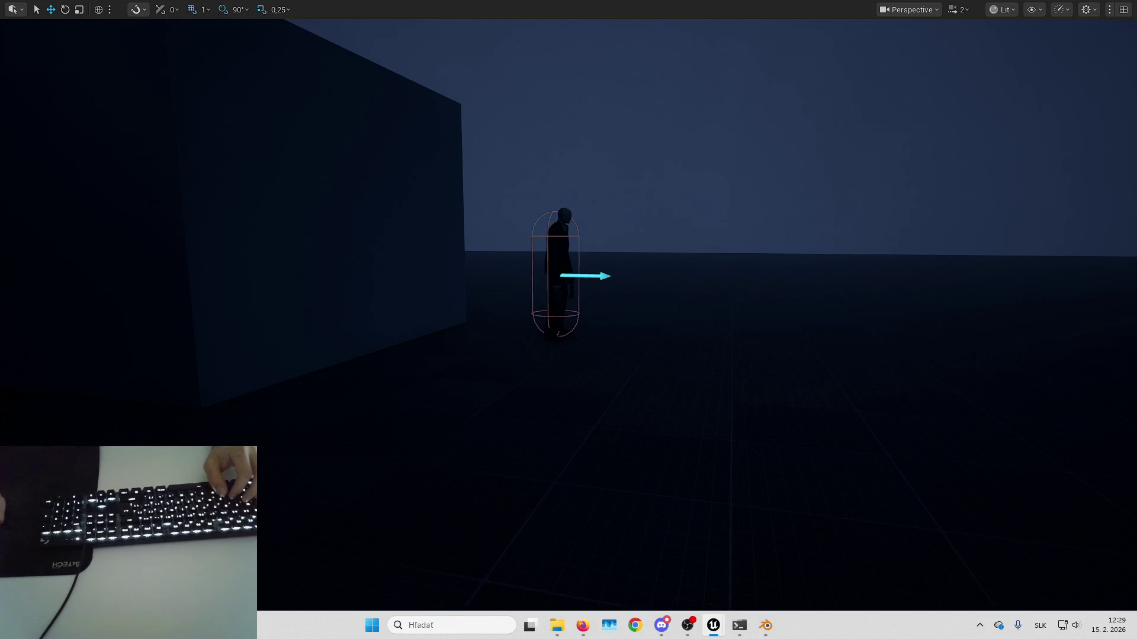
key("alt+p")
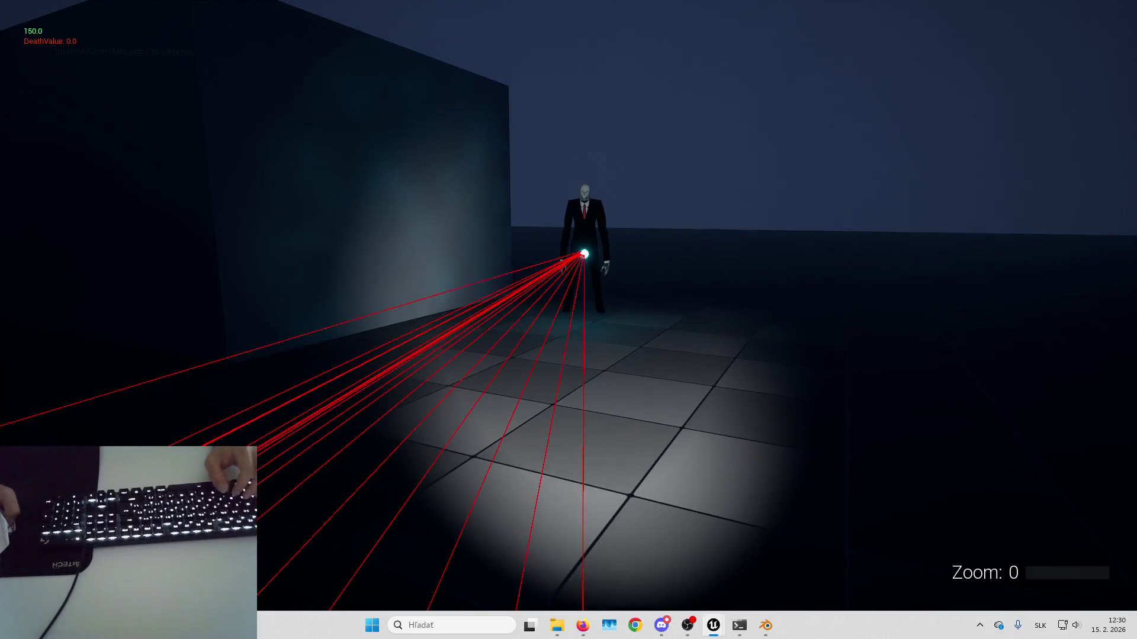
key("Escape")
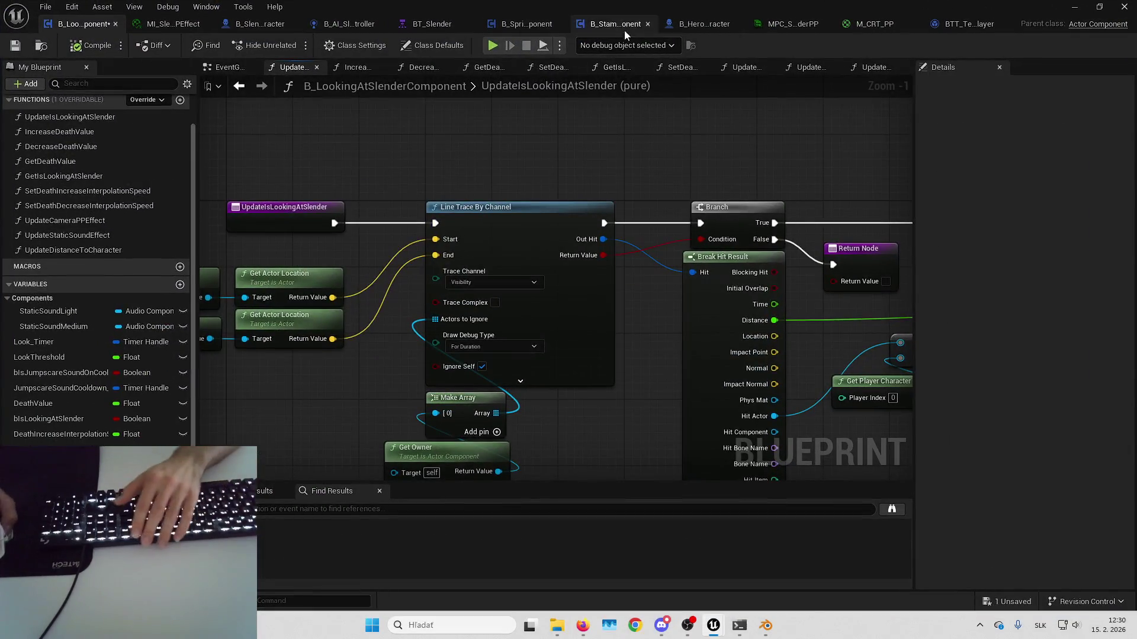
- Set B_HeroCharacter's Capsule Component to Custom collision that blocks the Visibility channel
left_click(716, 24)
key("alt+Tab")
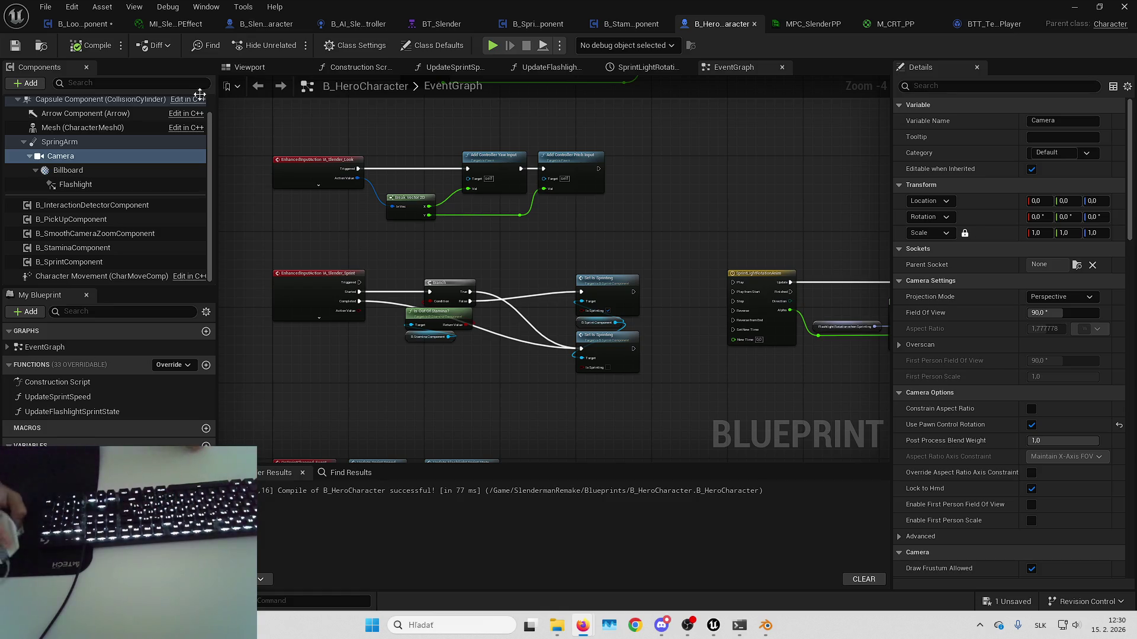
left_click(254, 67)
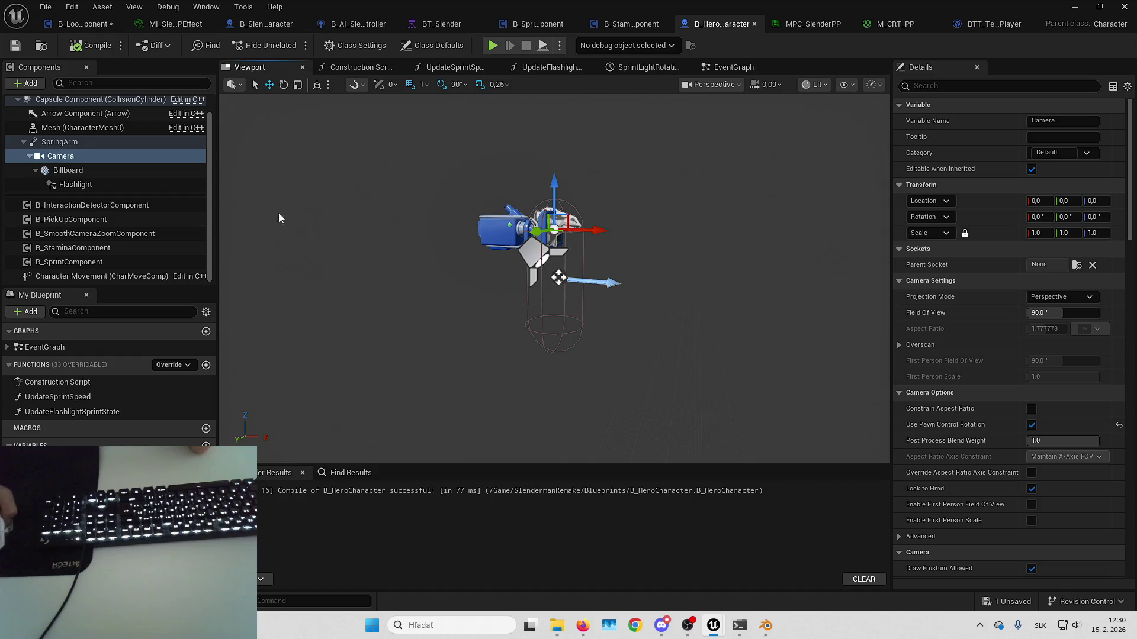
left_click(101, 99)
scroll(985, 364, "down", 15)
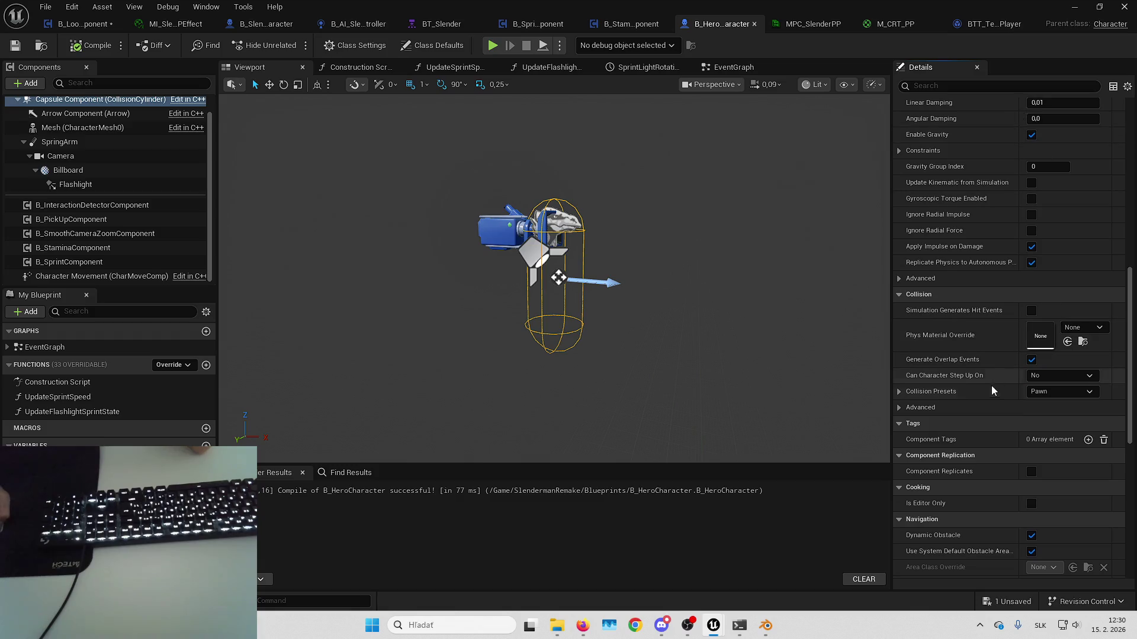
left_click(989, 390)
scroll(988, 331, "down", 3)
left_click(1060, 288)
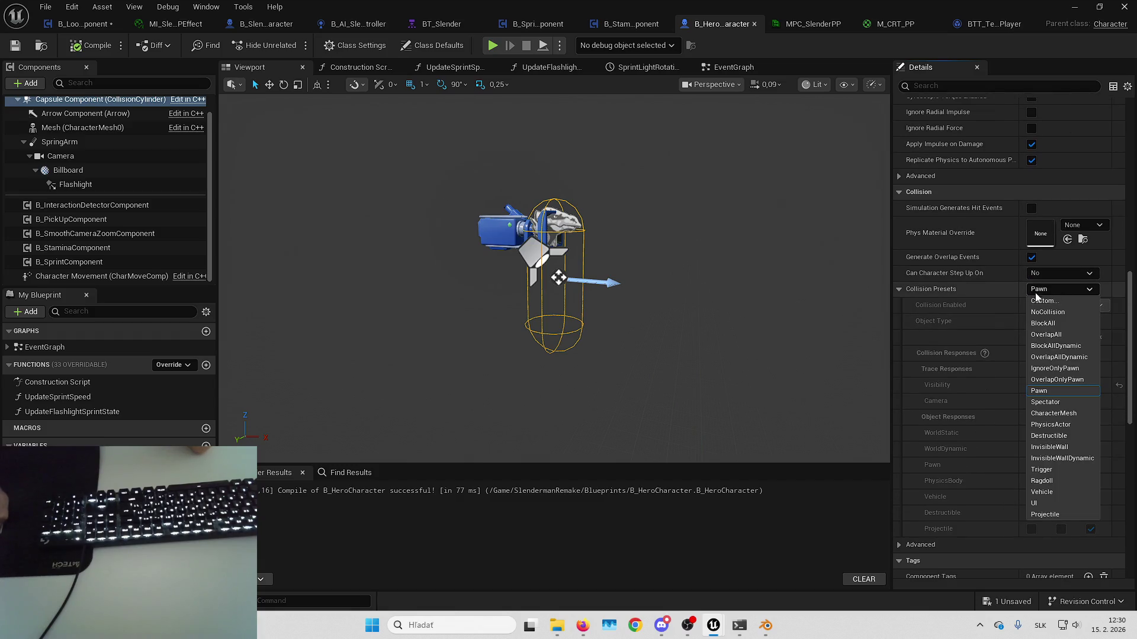
left_click(1048, 301)
left_click(1090, 386)
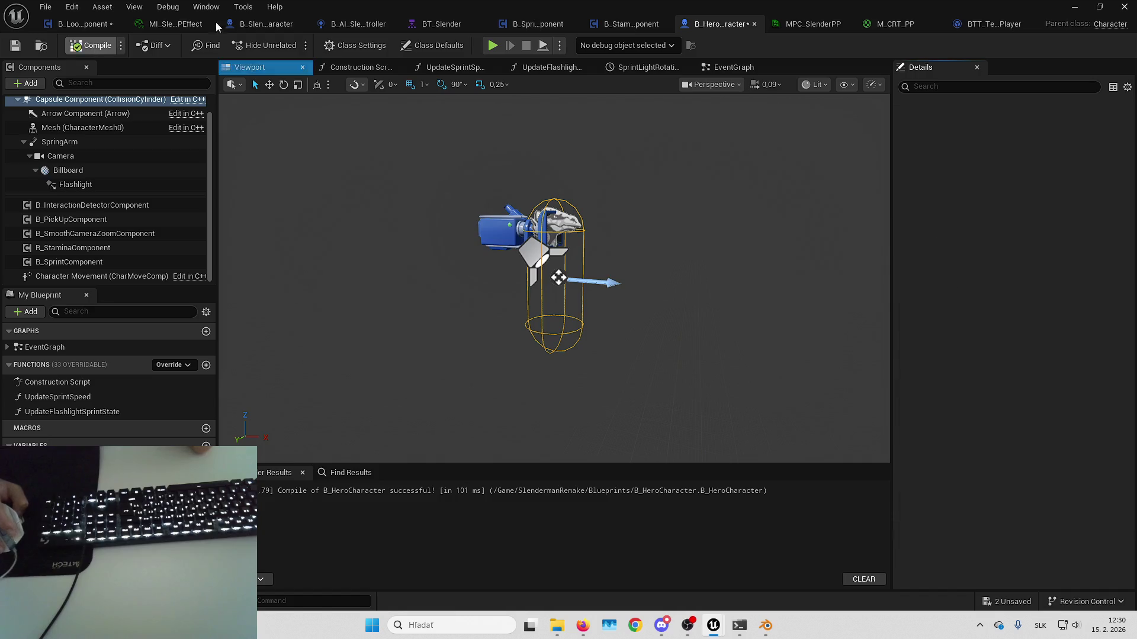
- Switch B_SlendermanCharacter's capsule component to the Custom collision preset
left_click(274, 27)
left_click(112, 117)
scroll(956, 367, "down", 10)
left_click(1070, 275)
left_click(1068, 290)
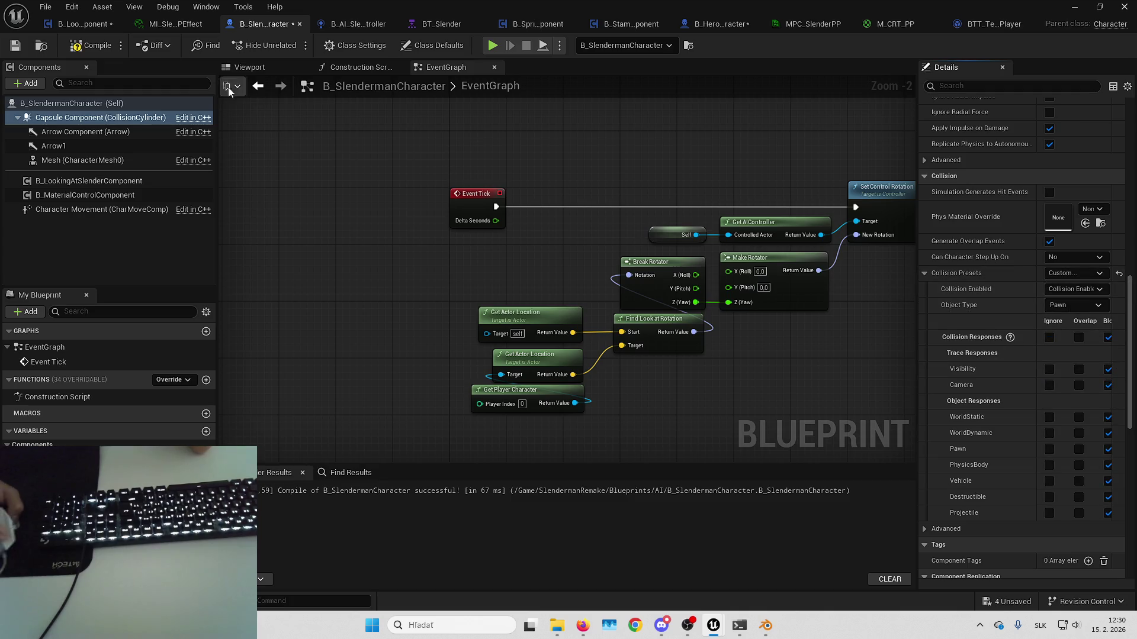
- Save the Slenderman blueprint and all modified assets, then minimize the blueprint editor
left_click(18, 47)
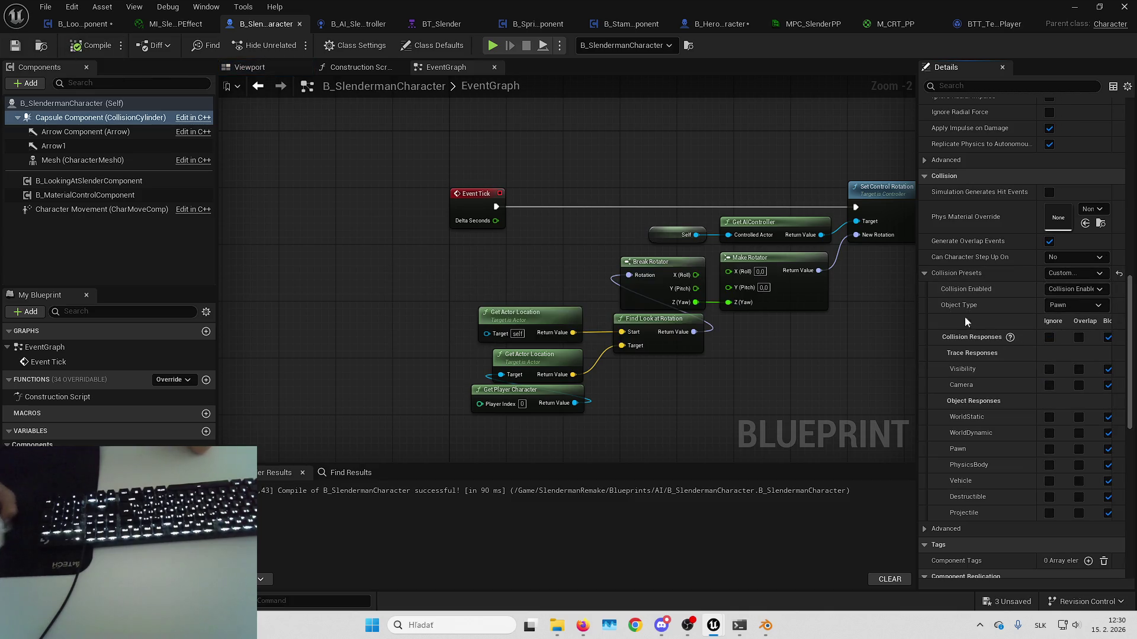
left_click(1030, 602)
left_click(594, 444)
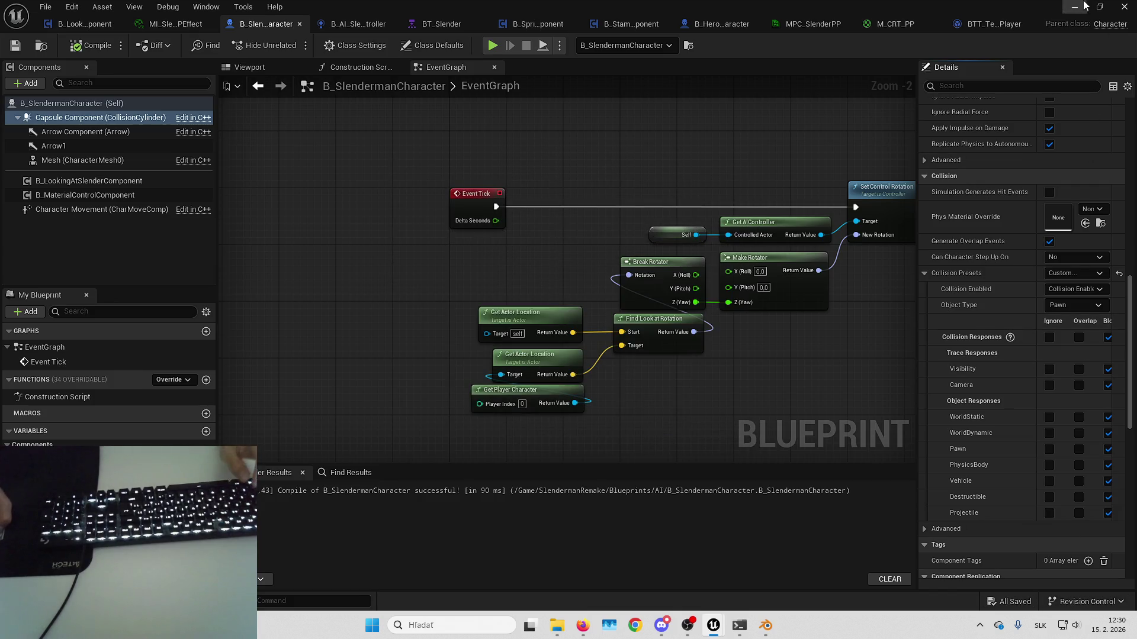
left_click(1078, 7)
- Play in editor and walk the corridors, bringing Slenderman into view to check the traces
key("alt+p")
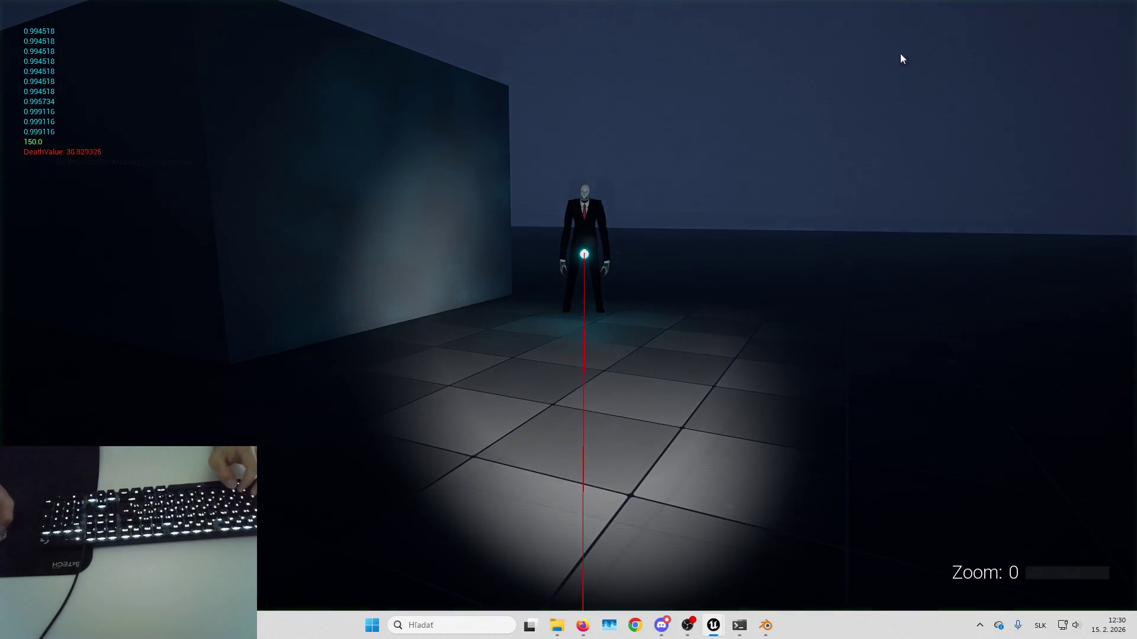
key("w")
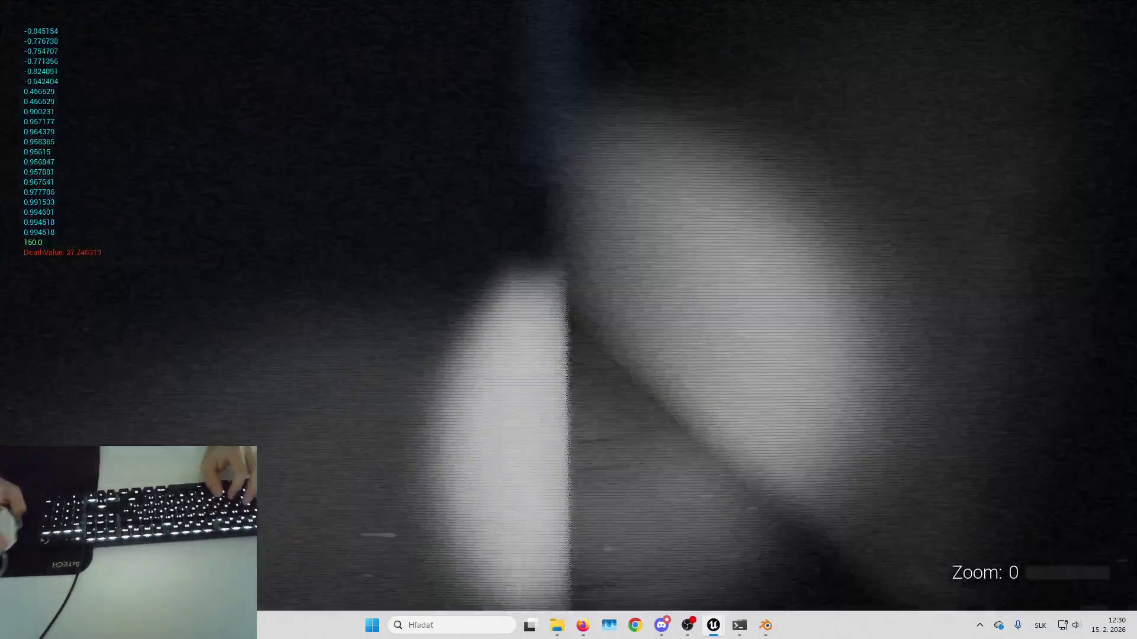
key("w")
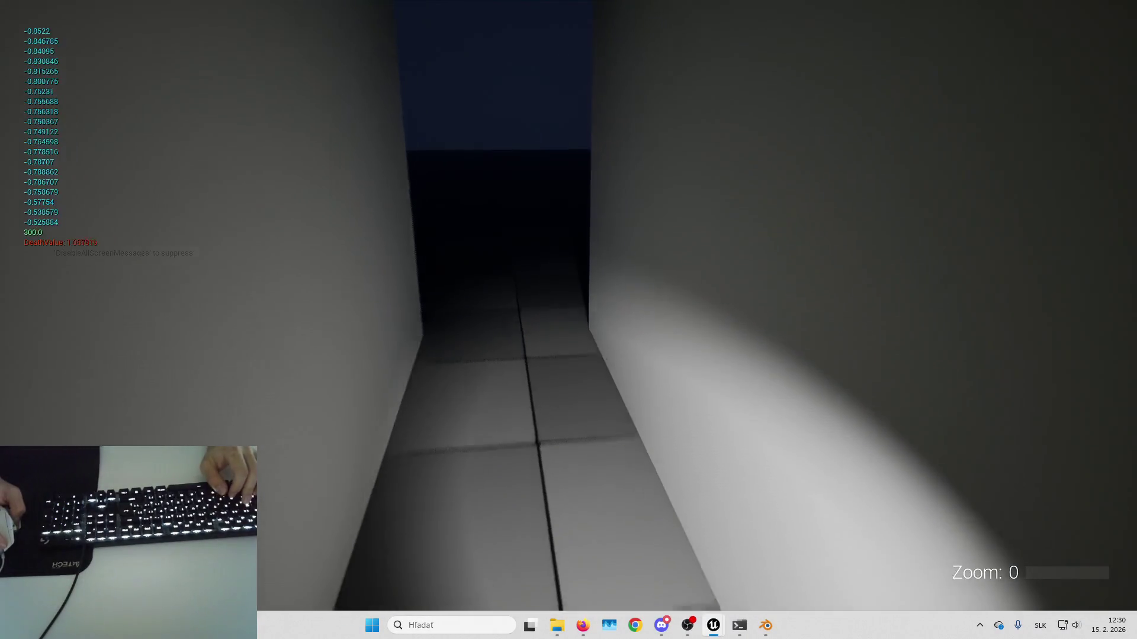
key("w")
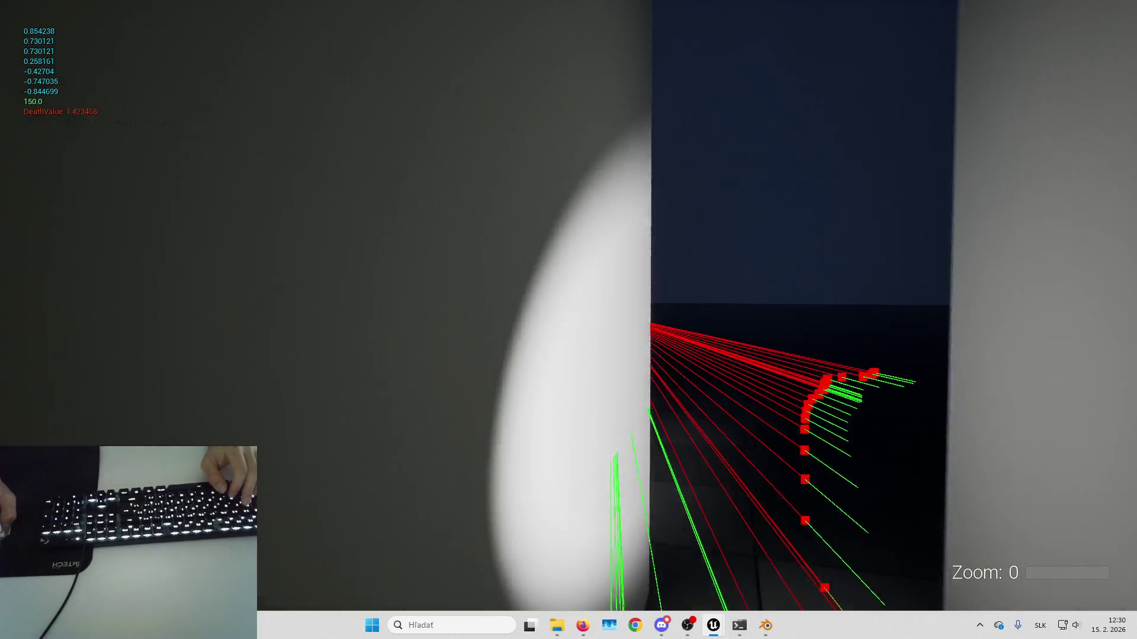
key("w")
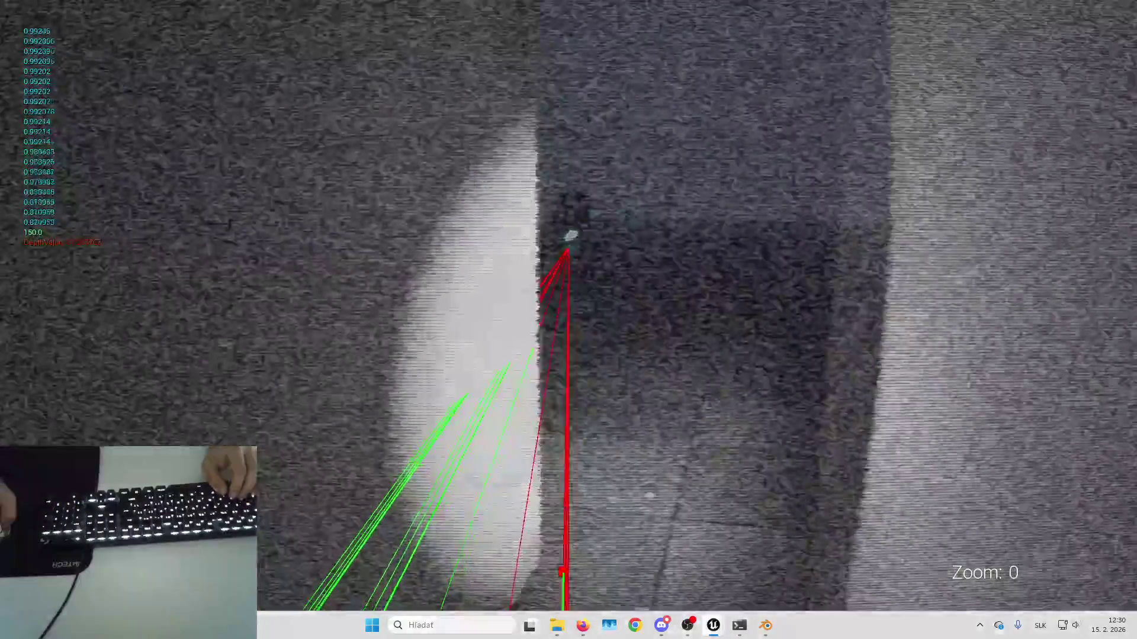
key("s")
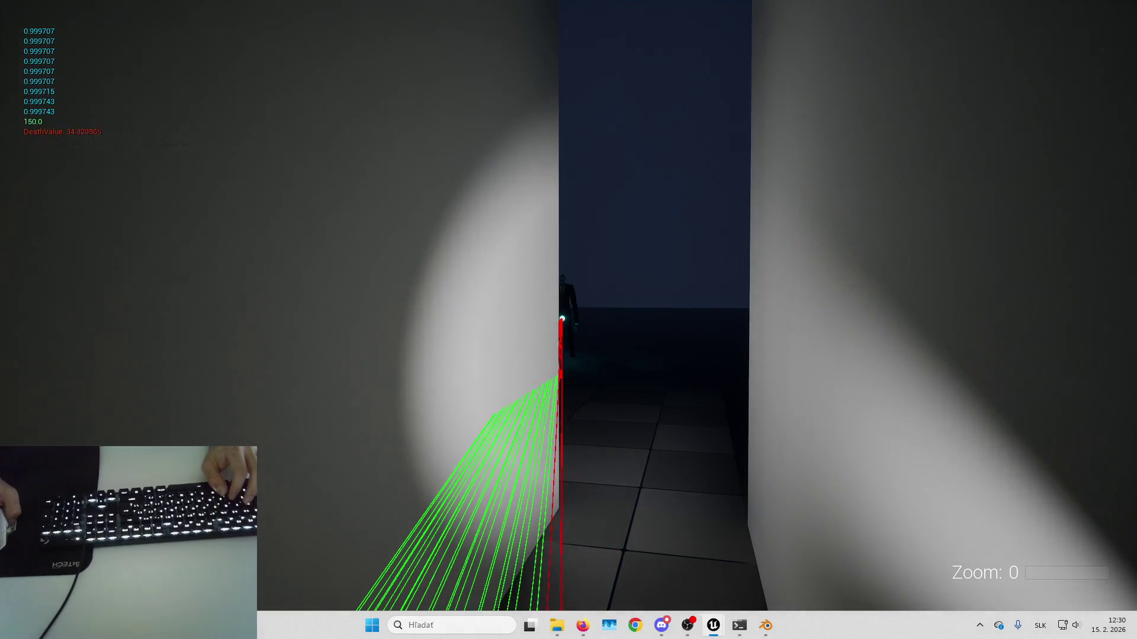
- Stop the play session and bring the Slenderman blueprint editor back to the front
key("Escape")
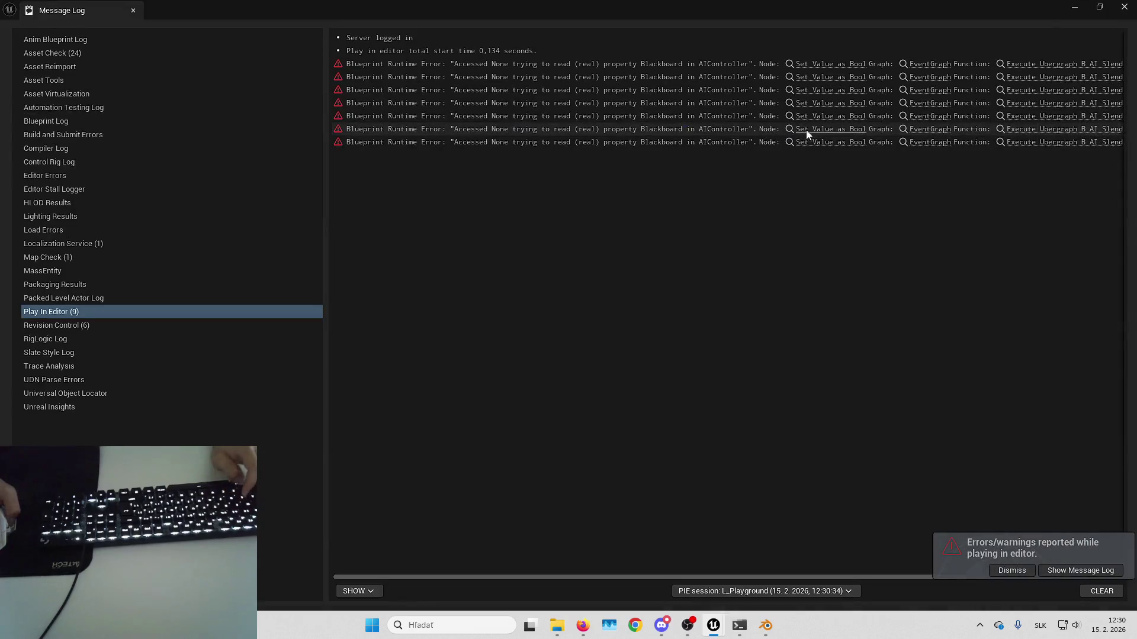
key("Escape")
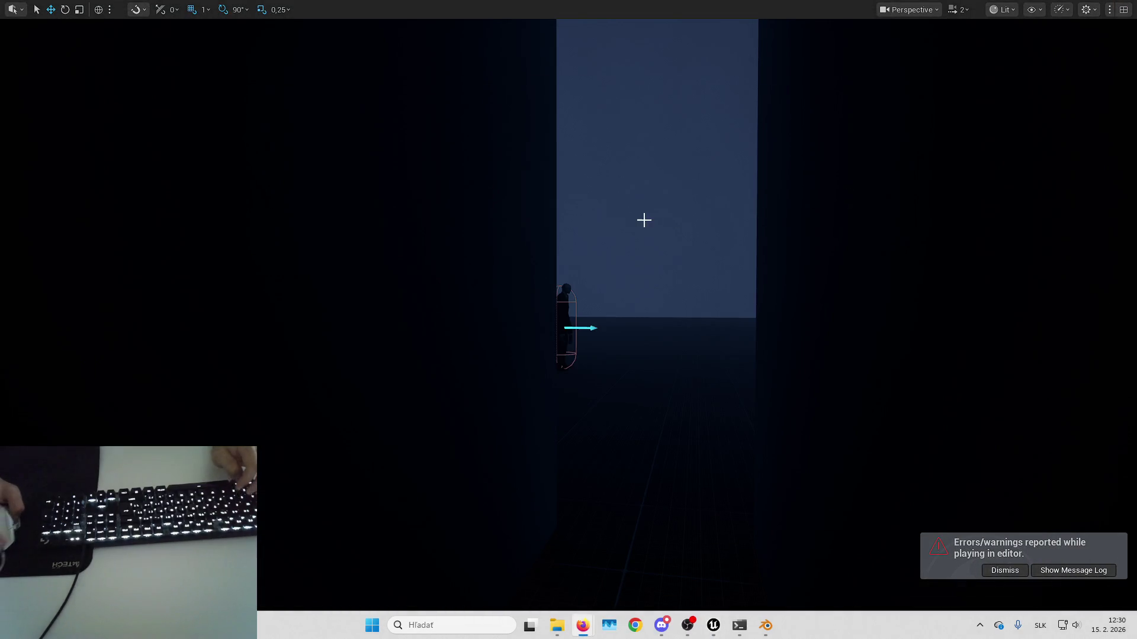
mouse_move(714, 625)
left_click(804, 561)
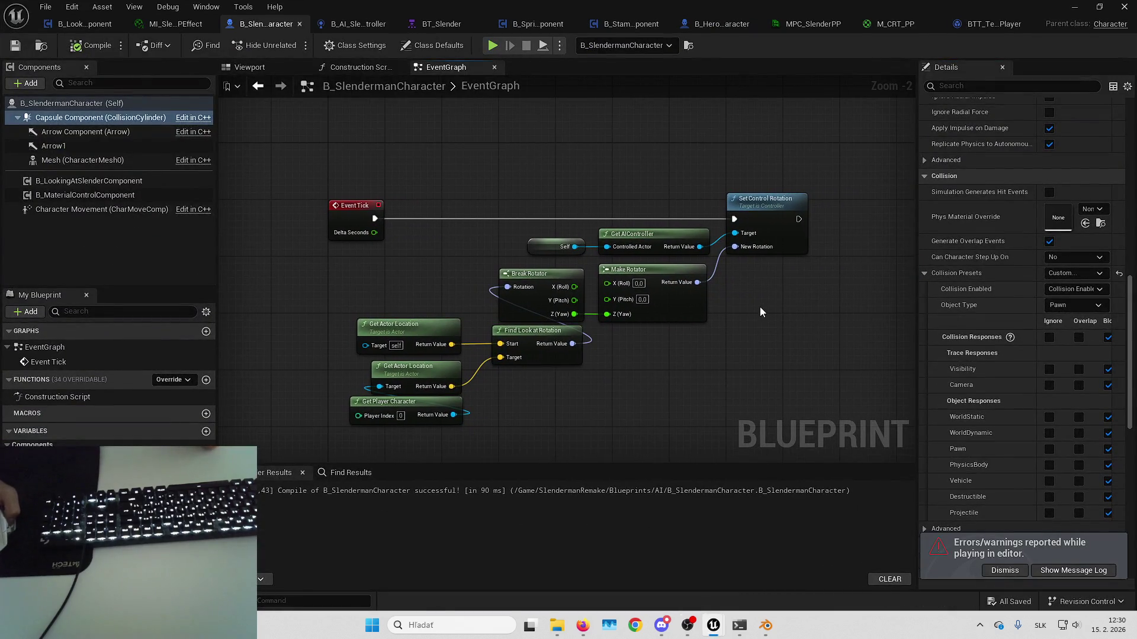
- Dismiss the errors notification and open the looking component's UpdateIsLookingAtSlender function
left_click(1005, 570)
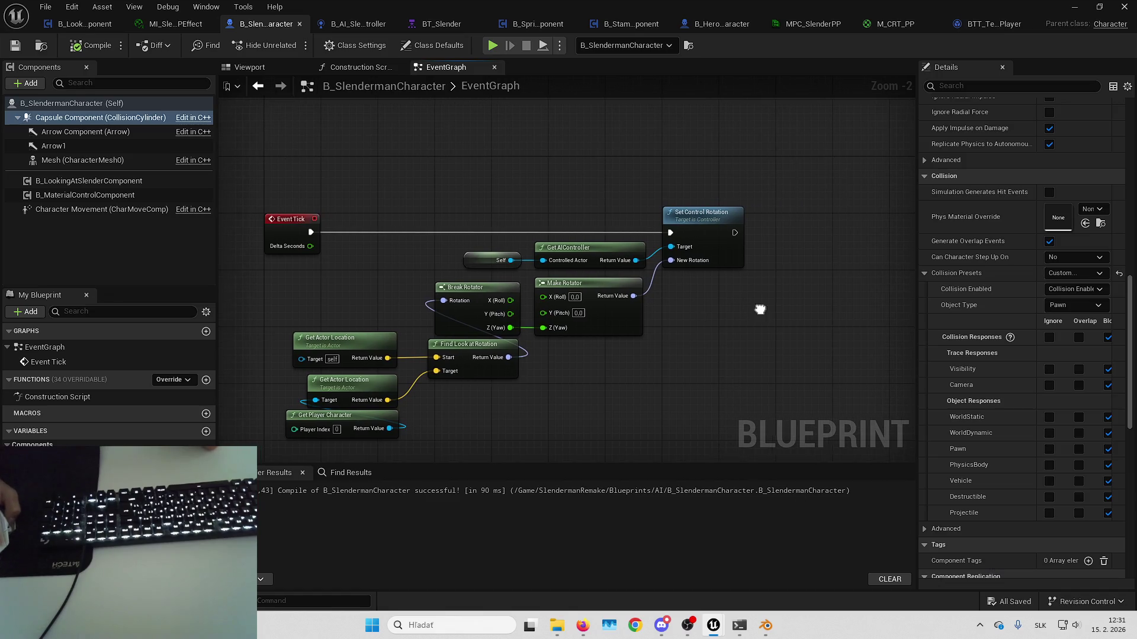
left_click_drag(756, 310, 798, 310)
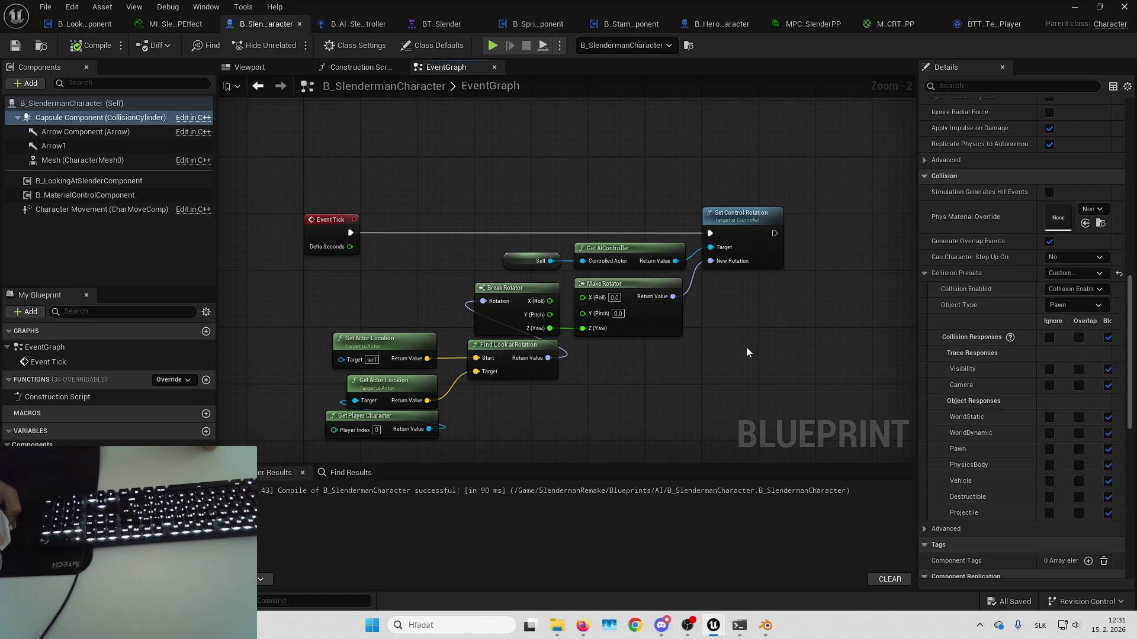
scroll(695, 329, "down", 5)
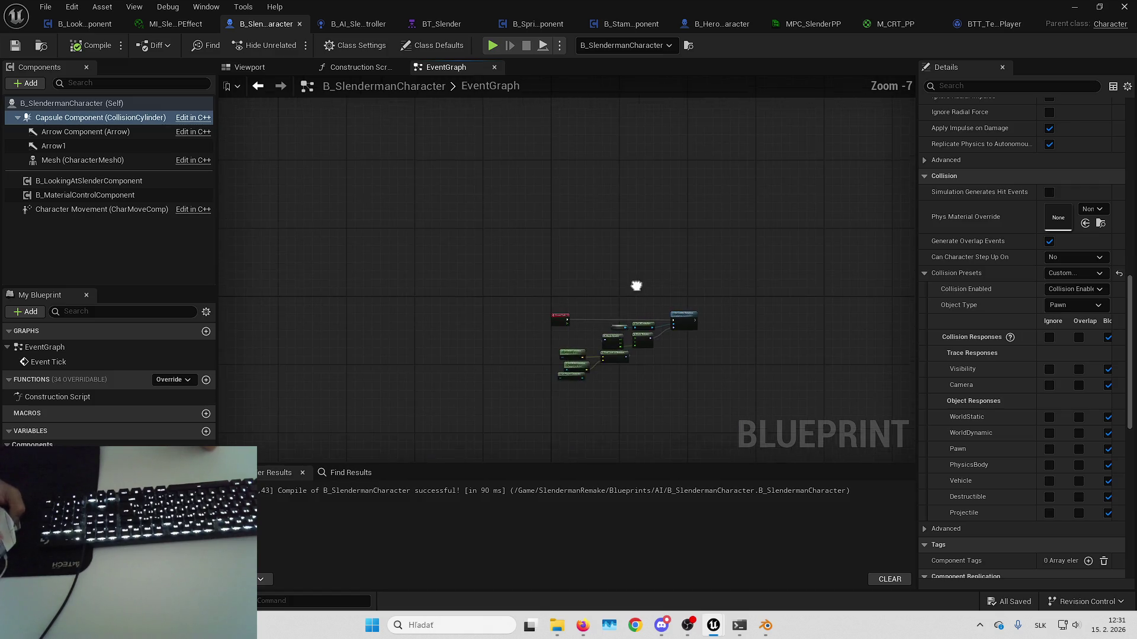
left_click(976, 24)
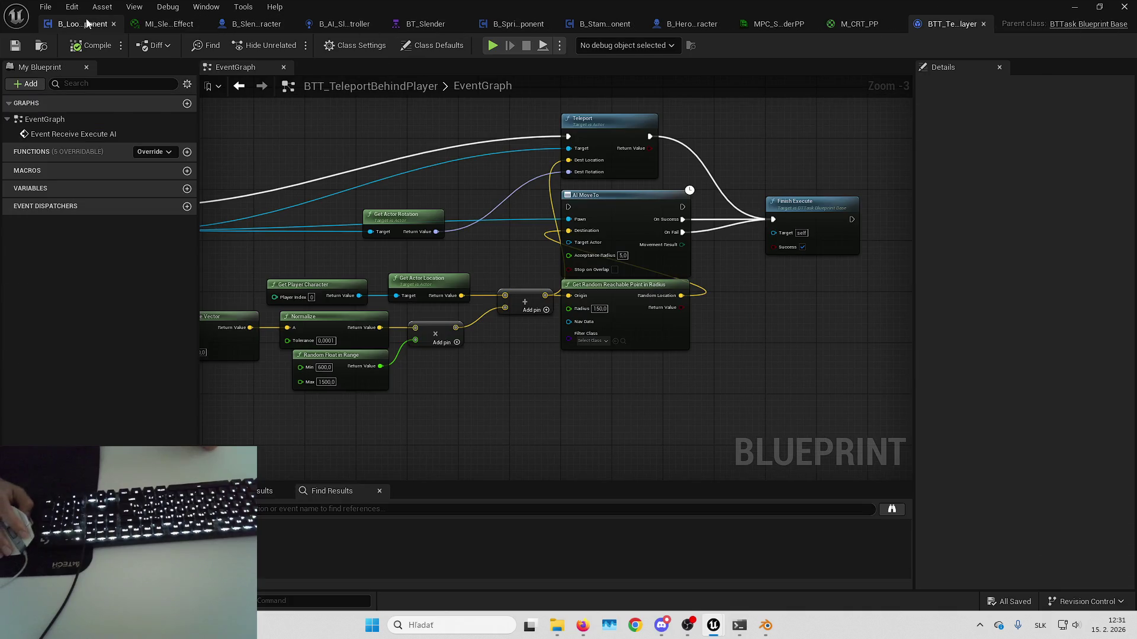
left_click(102, 27)
scroll(521, 123, "down", 3)
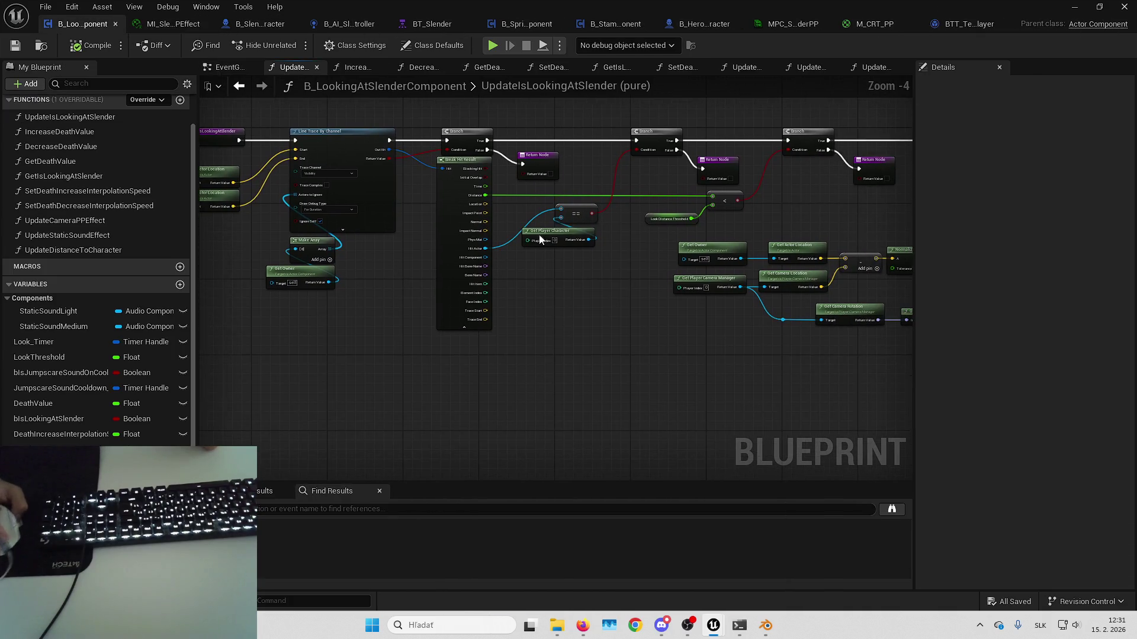
- Set LookDistanceThreshold's default value to 2000
left_click(583, 219)
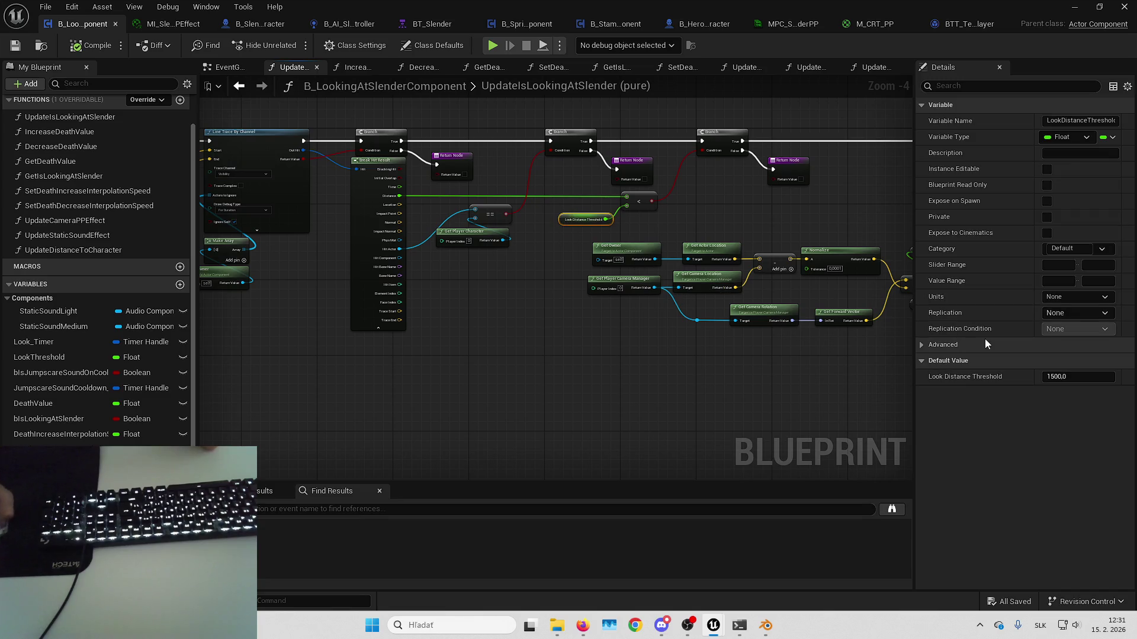
left_click(1058, 377)
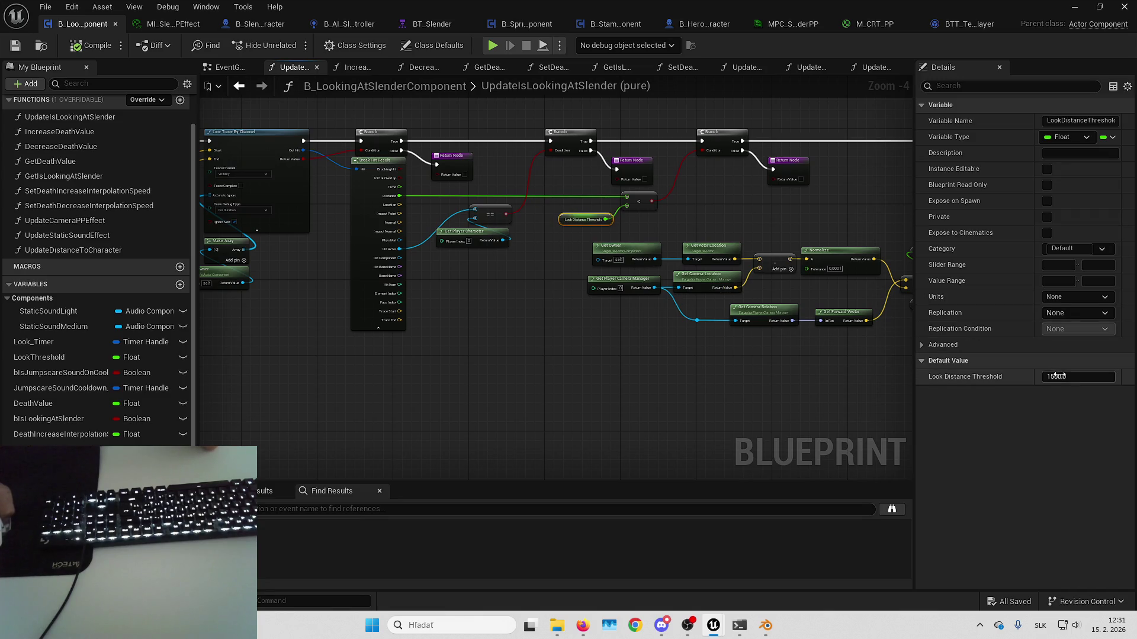
type("2000")
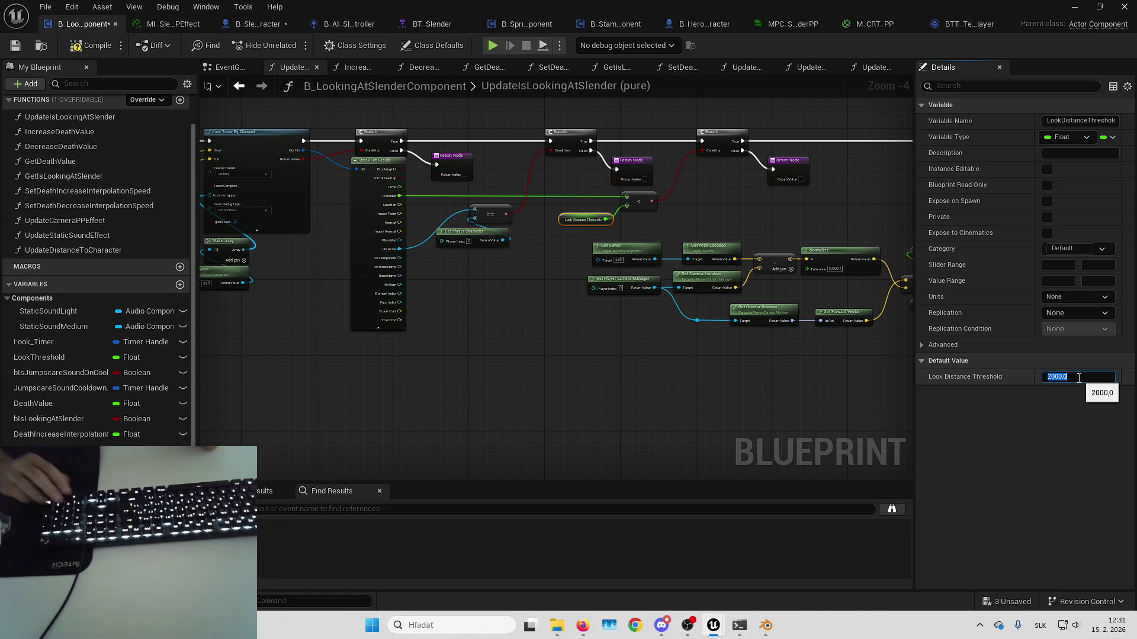
key("Return")
- Save all modified assets and minimize the blueprint editor
left_click(996, 602)
key("Return")
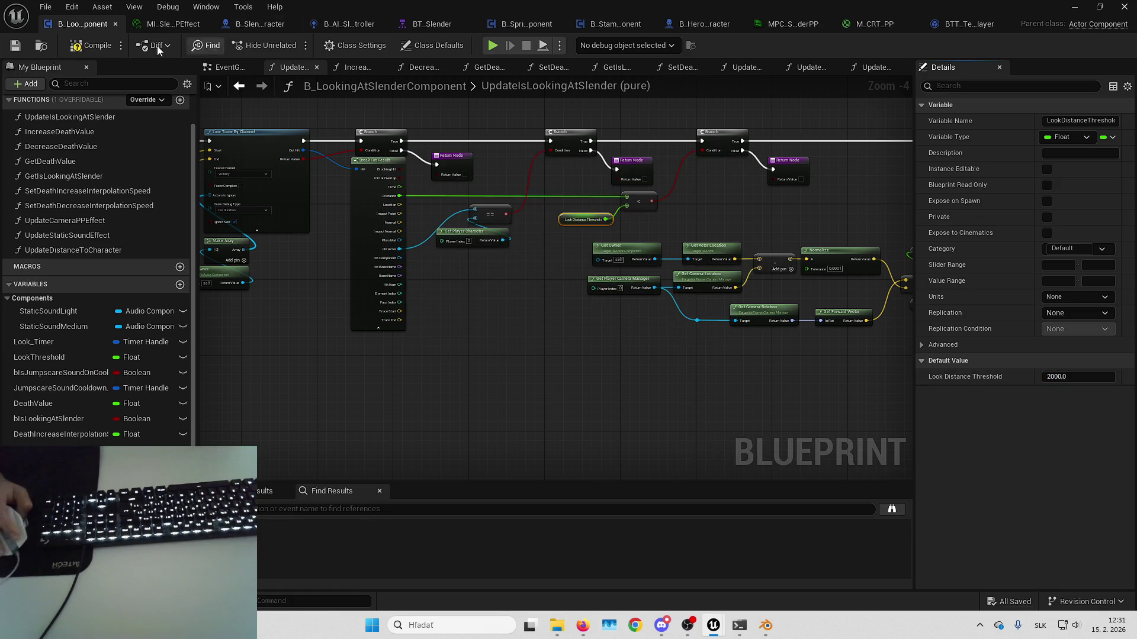
left_click(1082, 7)
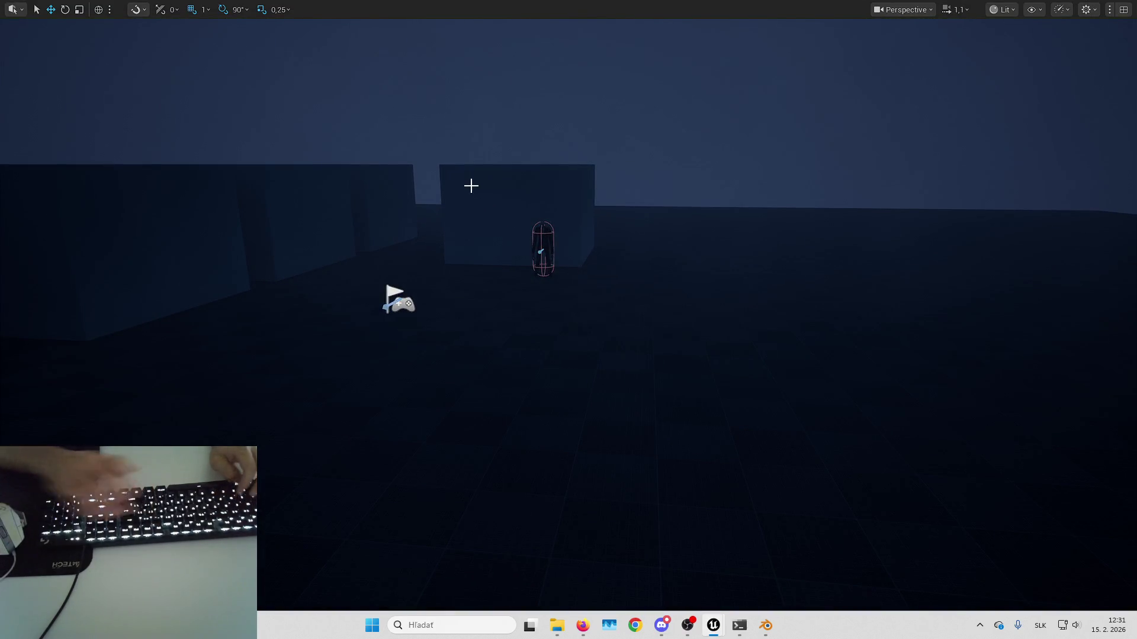
- Play in editor with the 2000 threshold, moving back and left past the trace lines, then stop
key("alt+p")
key("s")
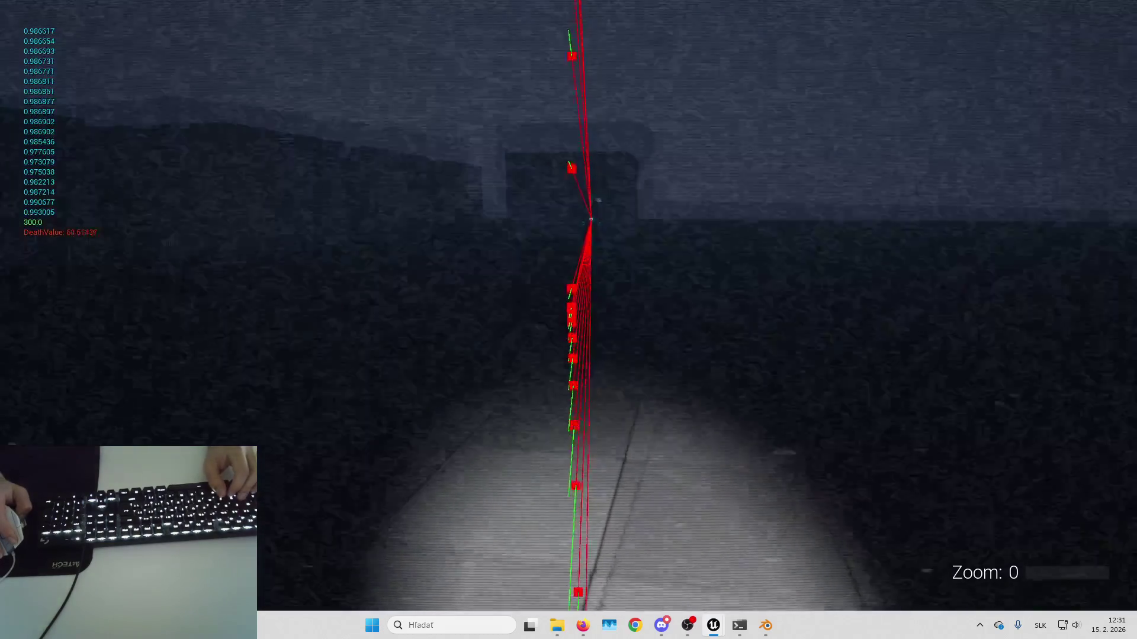
key("a")
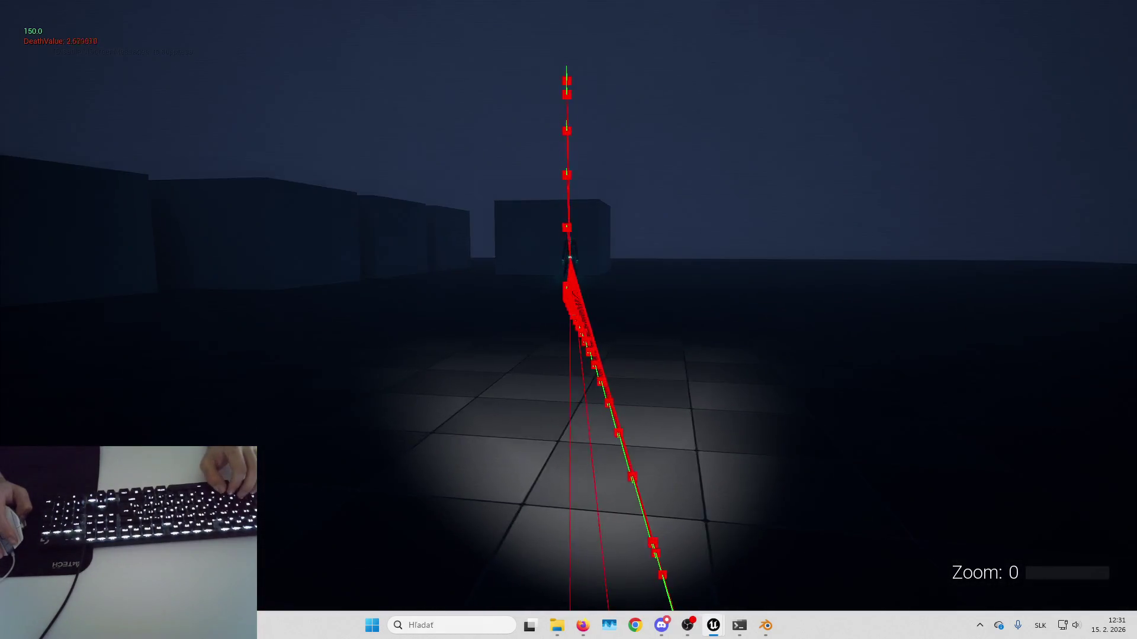
key("Escape")
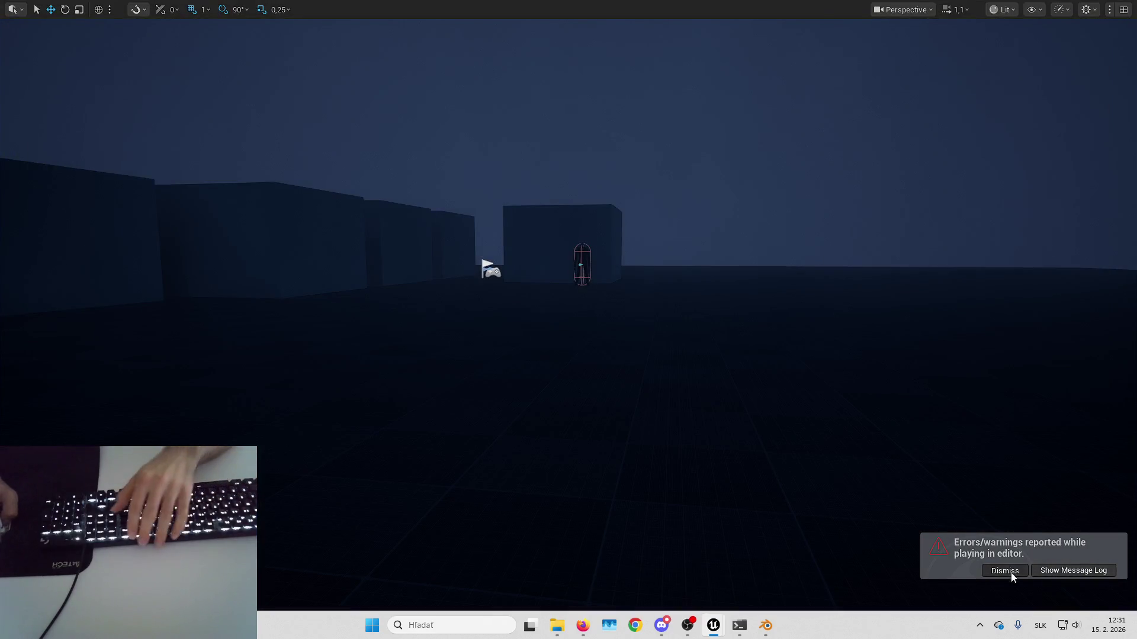
- Dismiss the error toast and leave immersive mode with F11 to restore the editor layout
left_click(1005, 570)
key("F11")
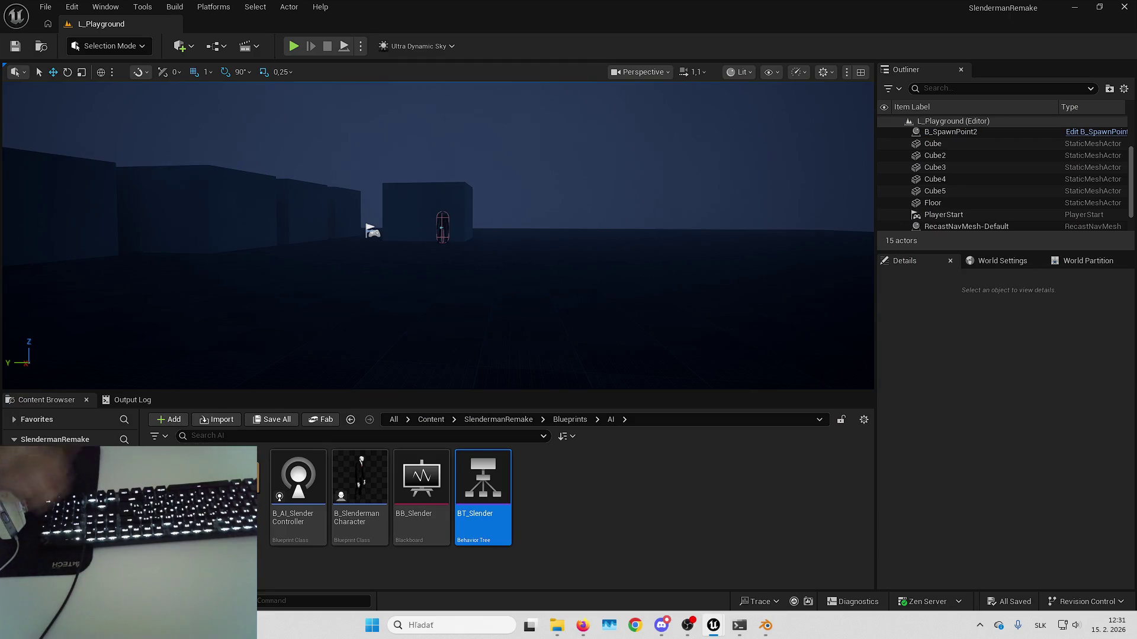
key("alt+Tab")
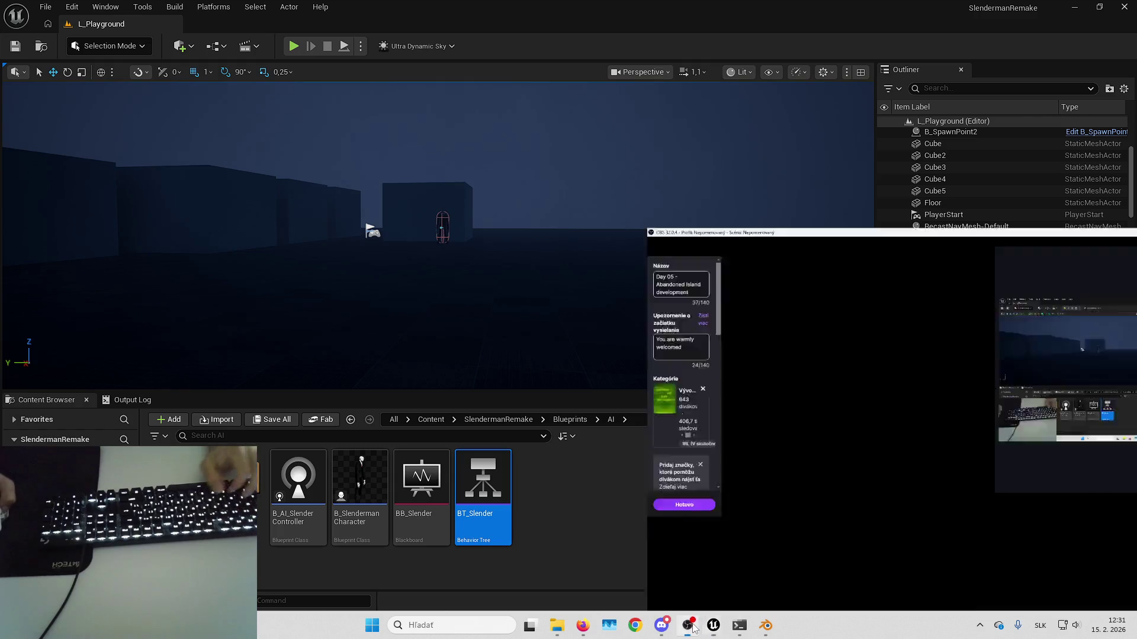
key("alt+Tab")
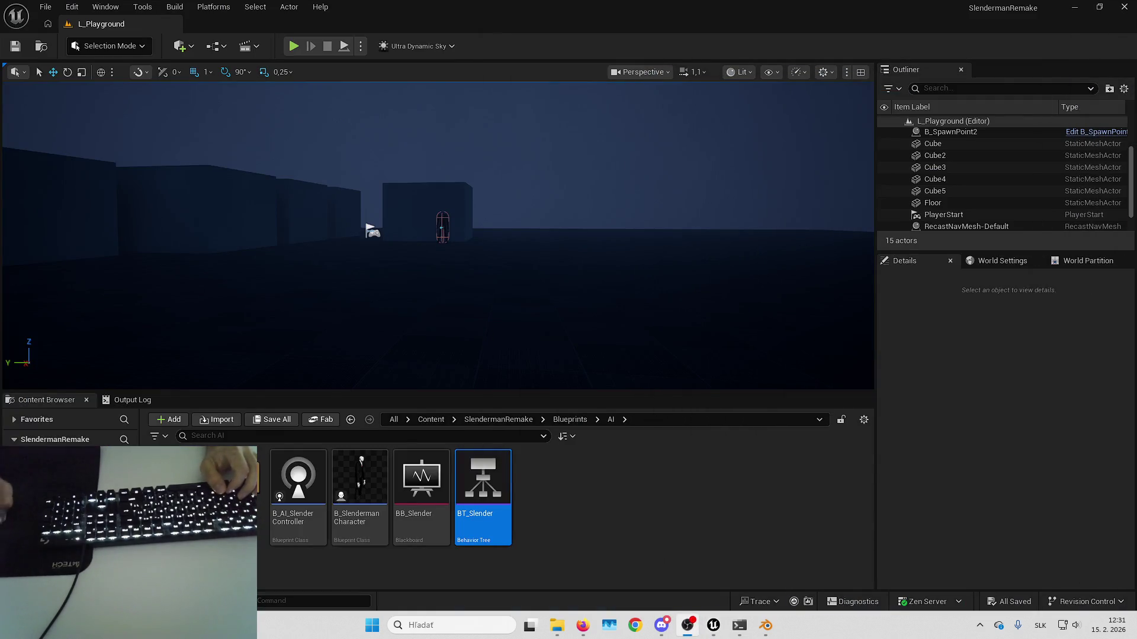